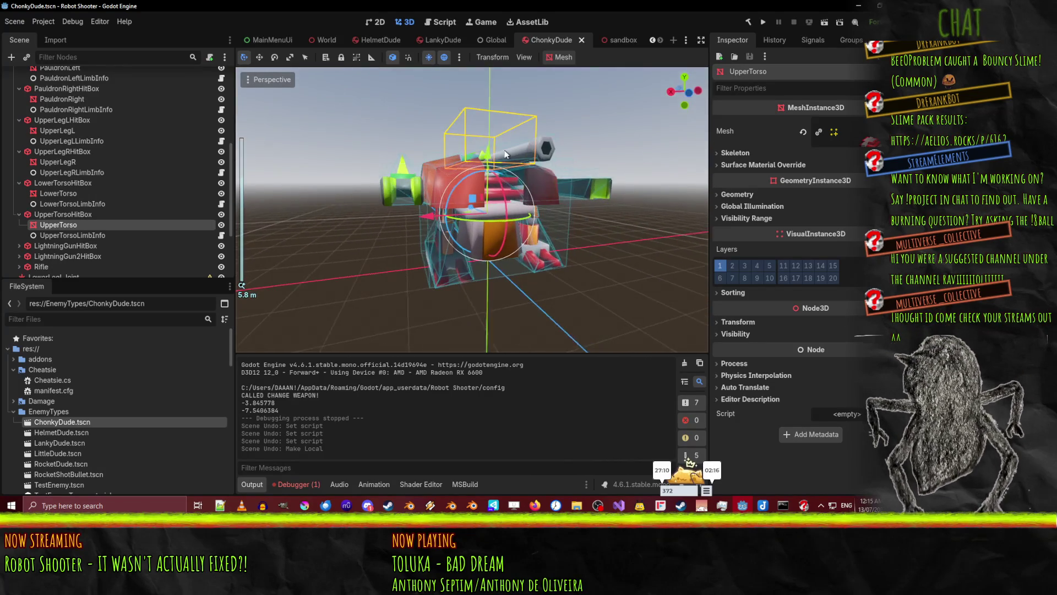
Inspect the LowerTorso, UpperTorso, UpperLegR and UpperLegL meshes in the Scene dock
click(81, 194)
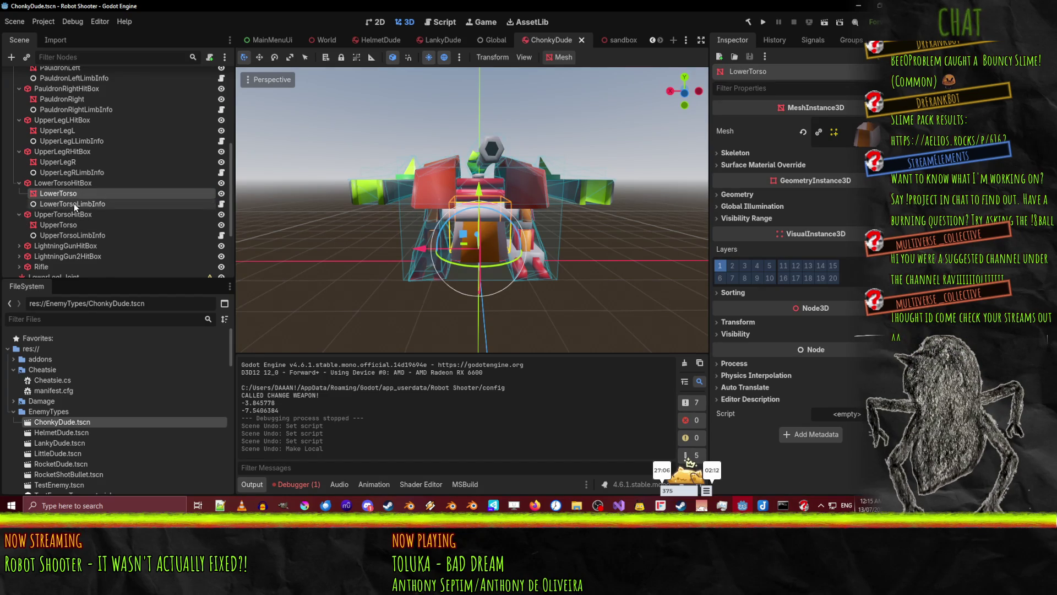
click(60, 222)
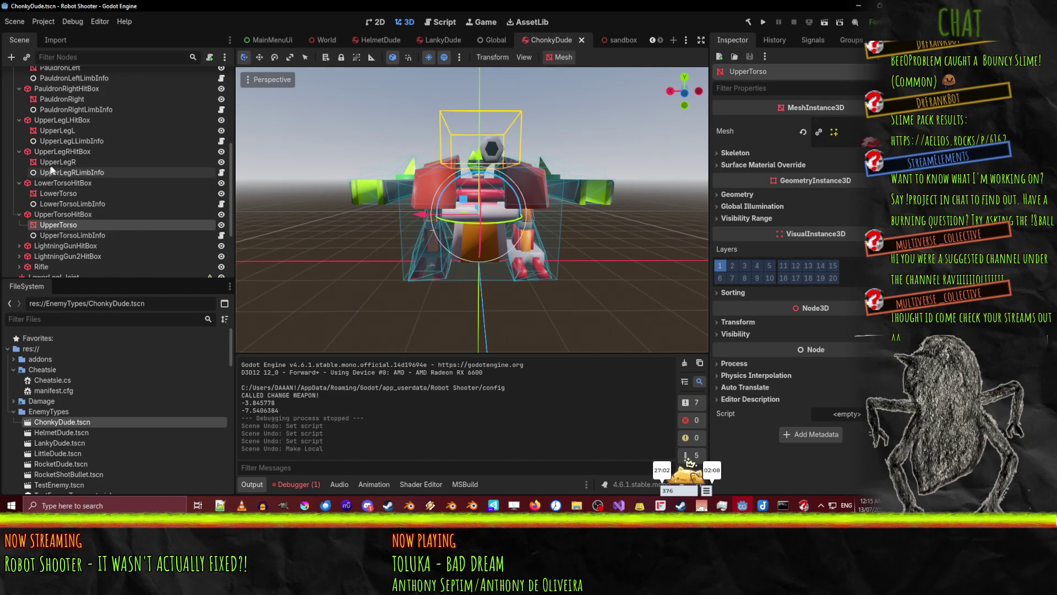
click(68, 163)
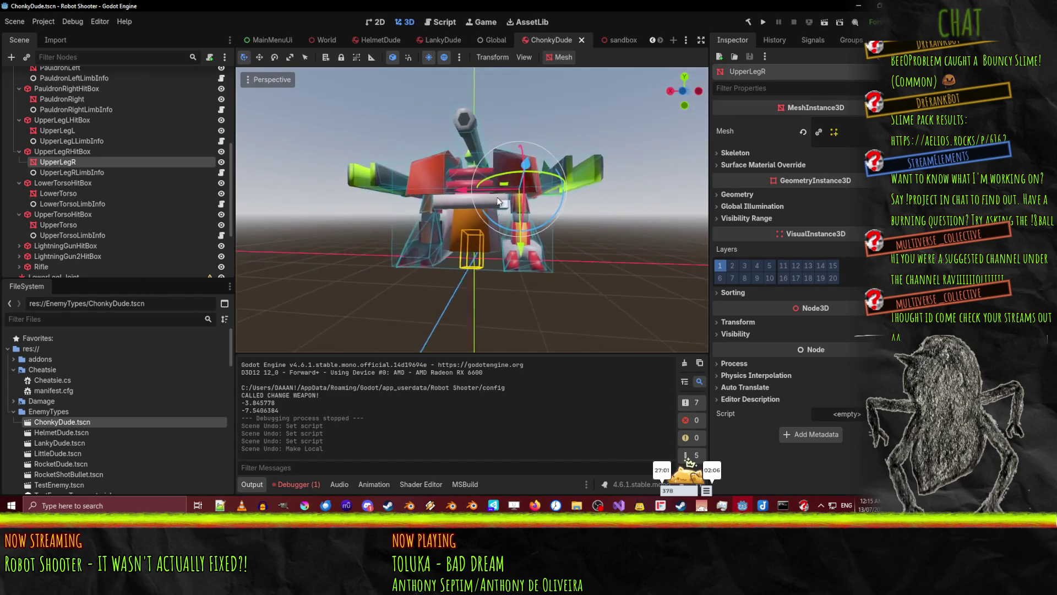
click(73, 131)
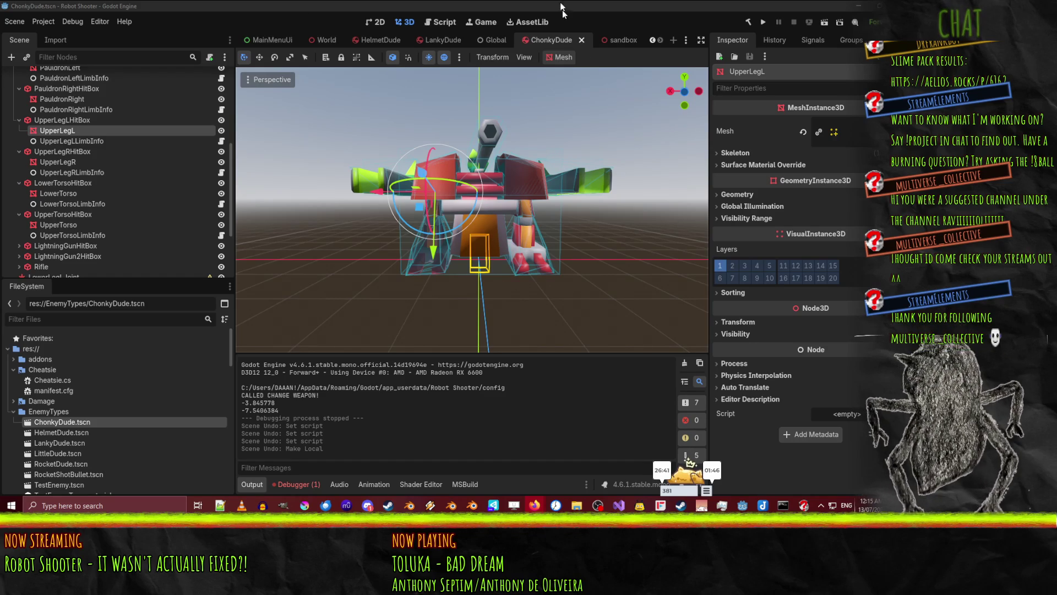
Orbit around the robot model, then launch the game in a debug run
drag(558, 248, 729, 126)
drag(839, 32, 805, 17)
click(760, 24)
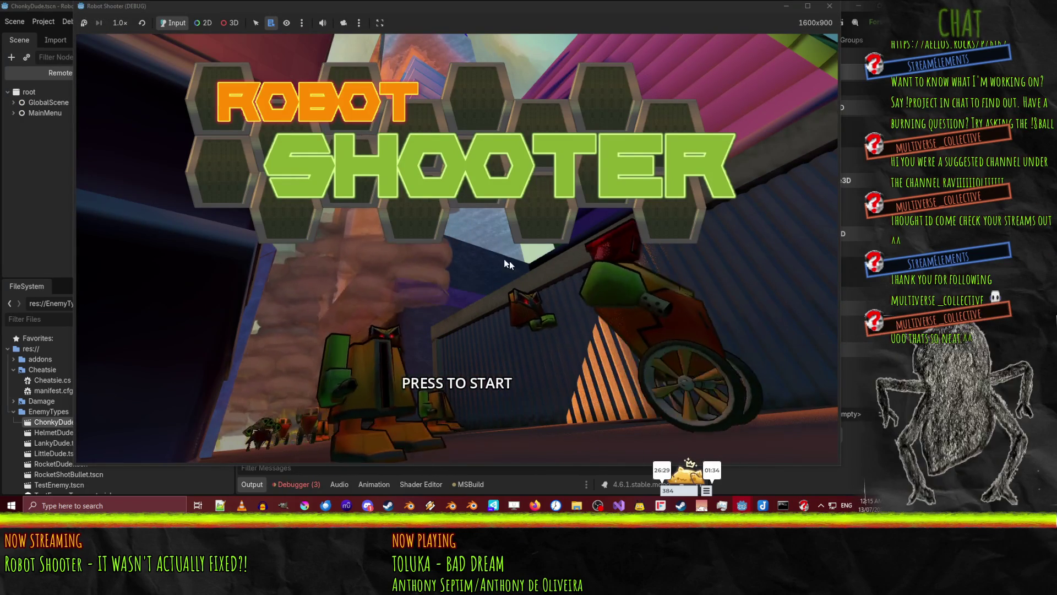
Start a new game from the title screen and grapple the crates and a gun
click(566, 252)
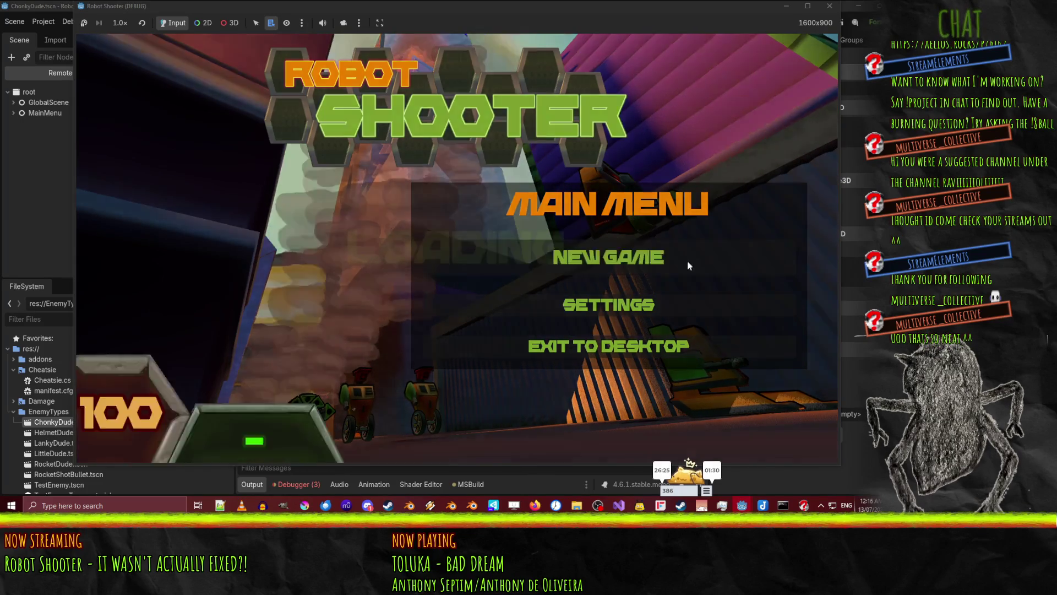
click(687, 265)
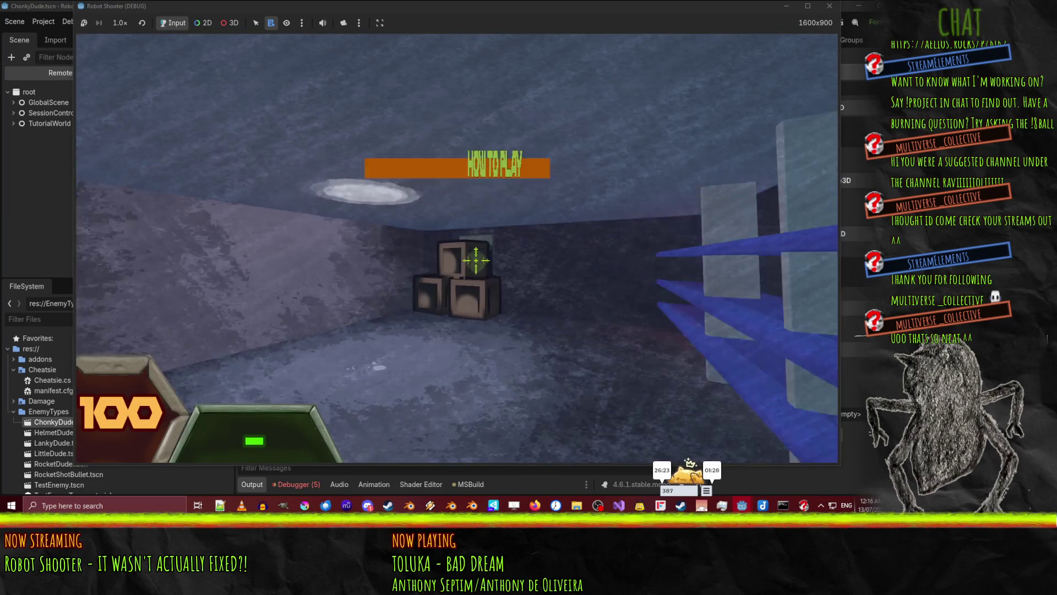
right_click(475, 258)
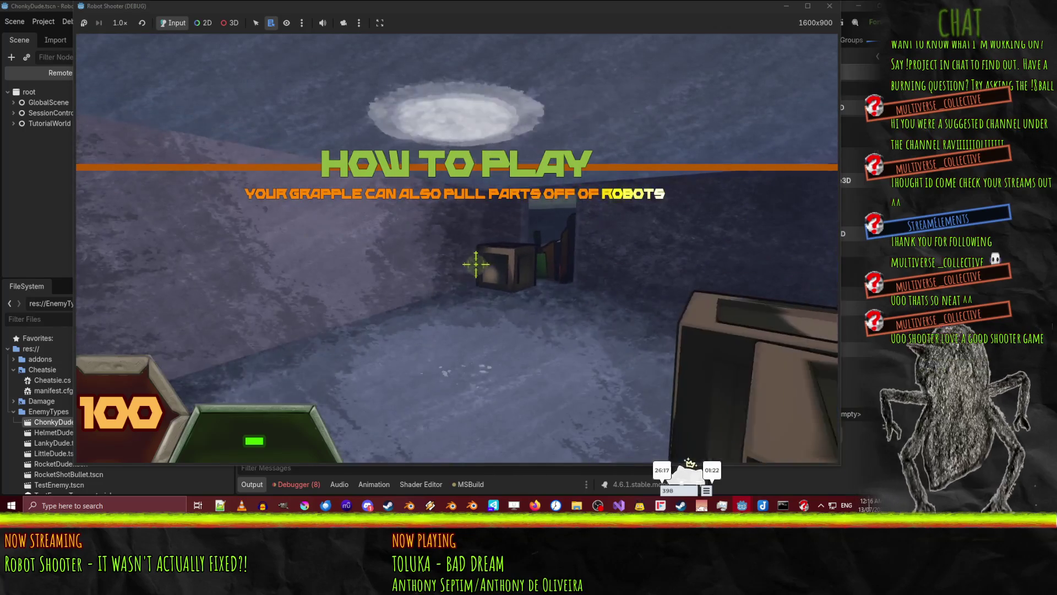
right_click(476, 264)
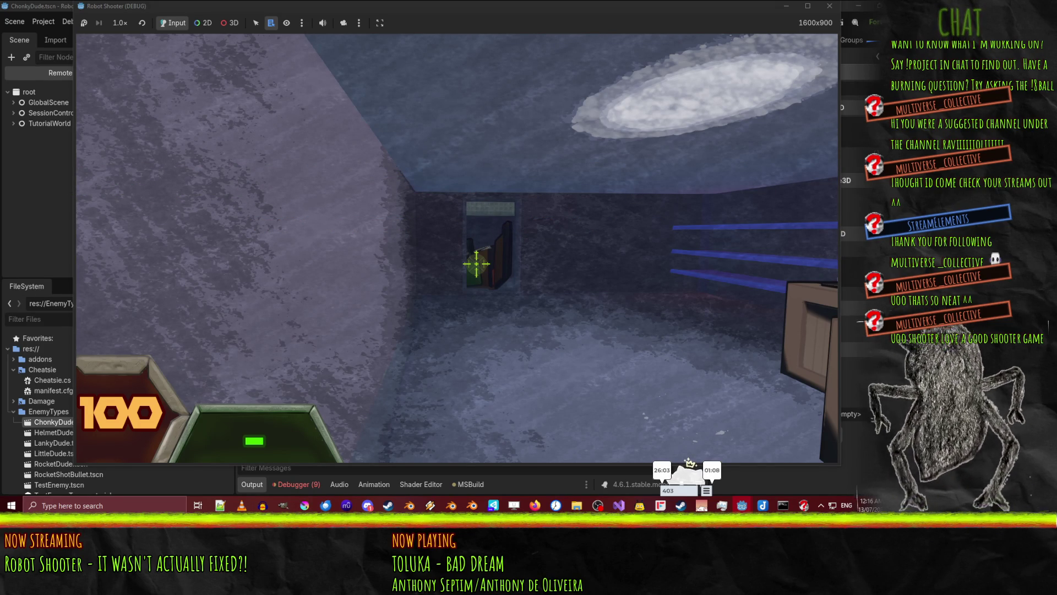
Walk through the doorway with the gun, fire three shots, and exit to the next level
key(w)
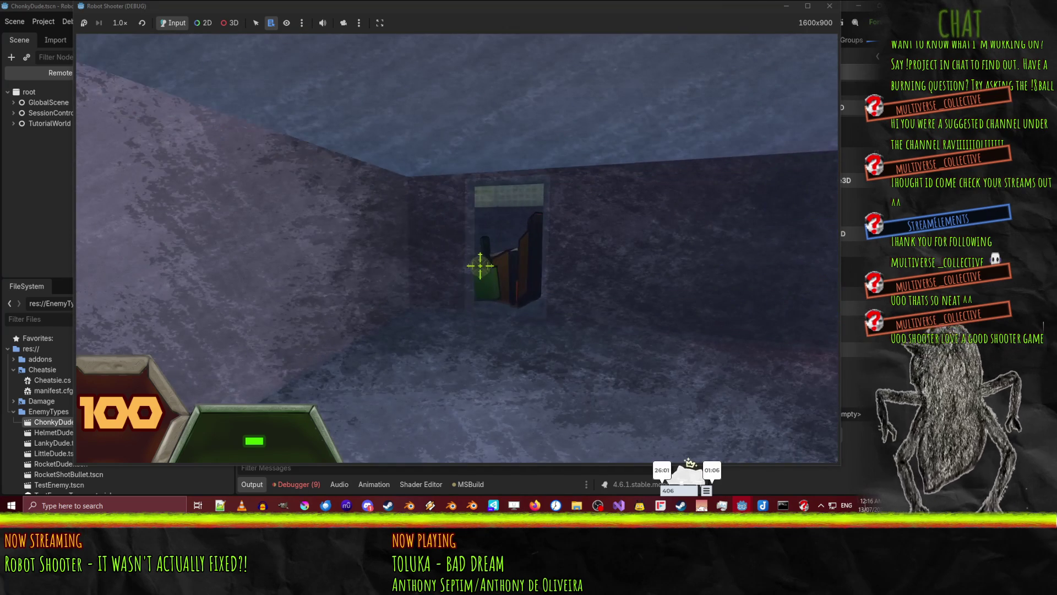
key(w)
key(e)
click(487, 284)
click(487, 283)
click(487, 283)
key(w)
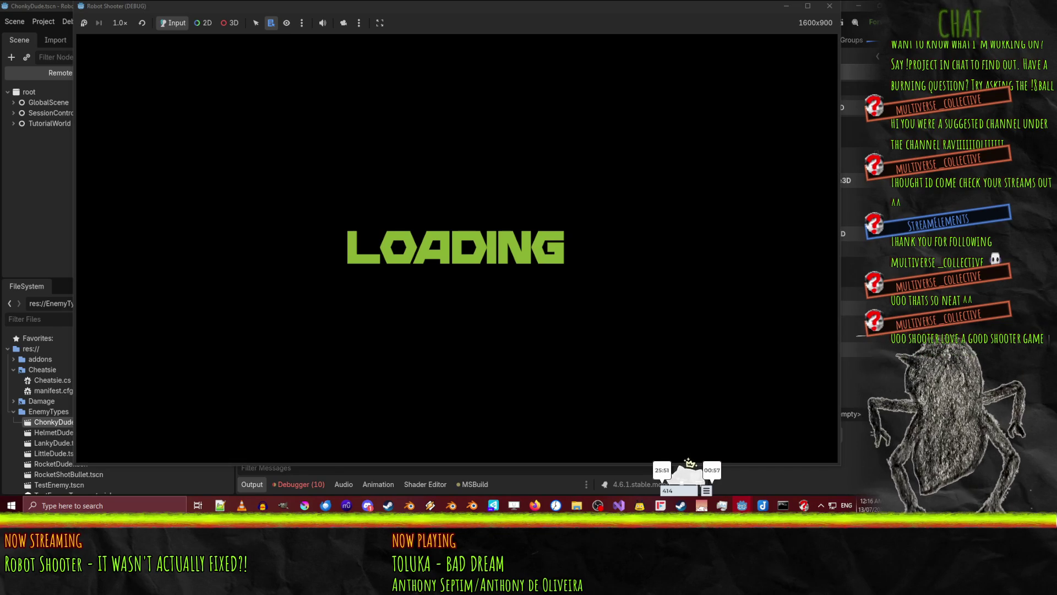
Advance toward the trash cans and shoot the enemy robot until it's knocked airborne
key(w)
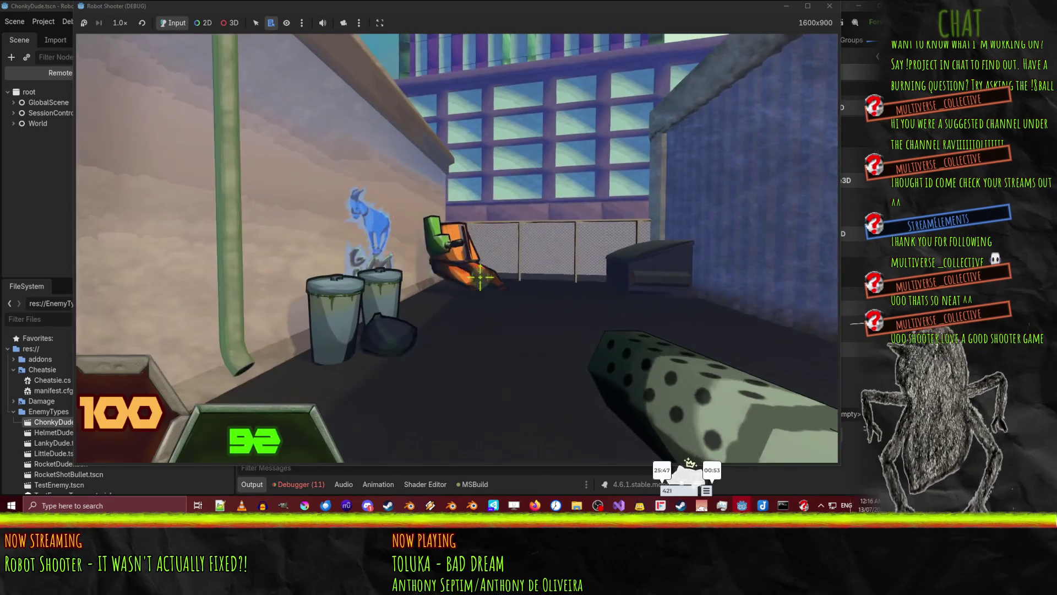
click(480, 276)
key(w)
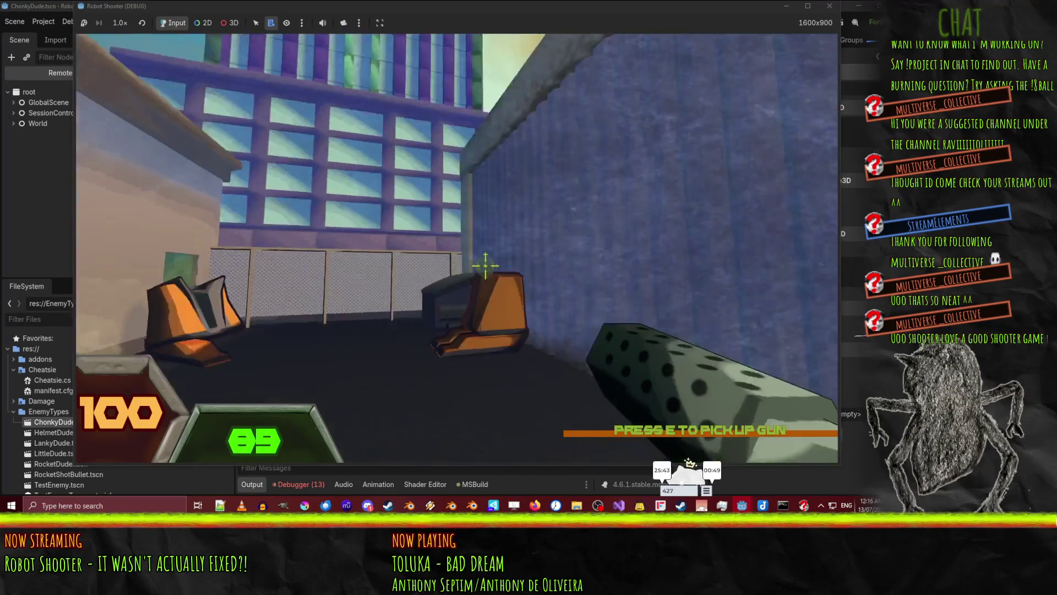
click(485, 266)
click(484, 277)
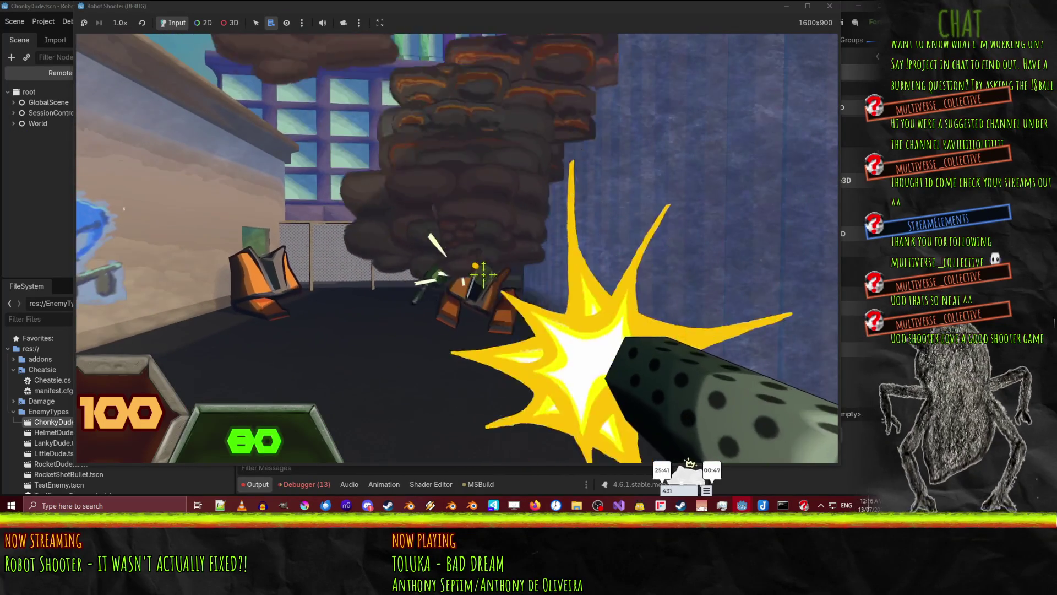
click(483, 277)
click(477, 256)
click(476, 256)
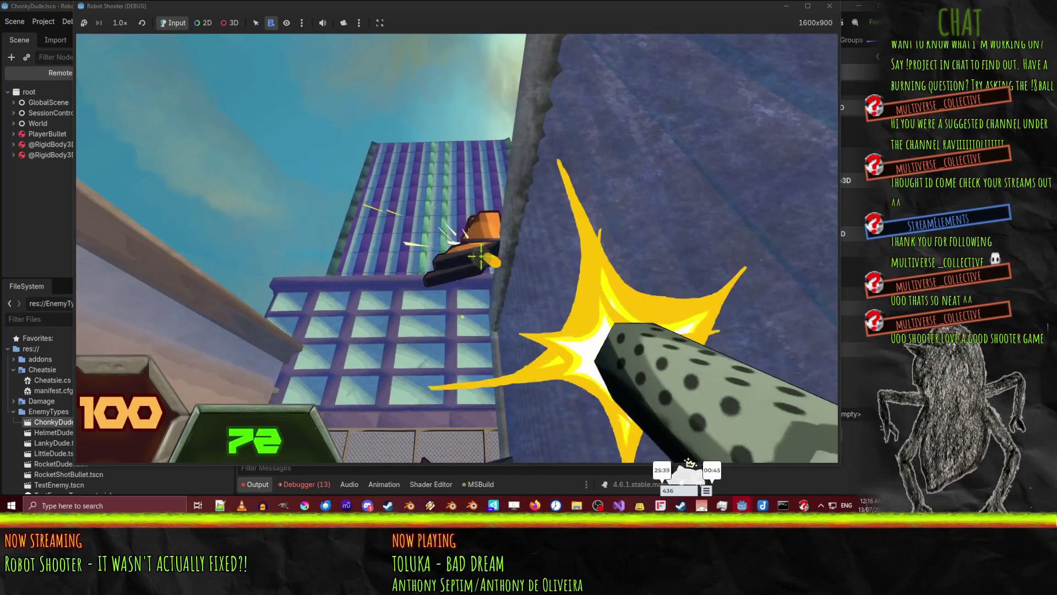
click(484, 262)
click(491, 270)
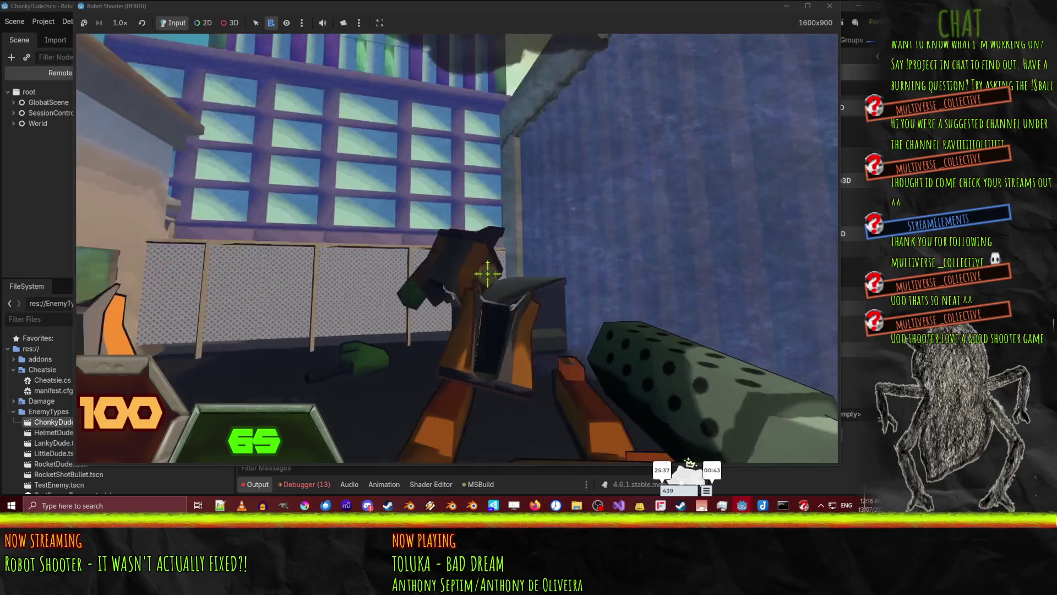
click(489, 277)
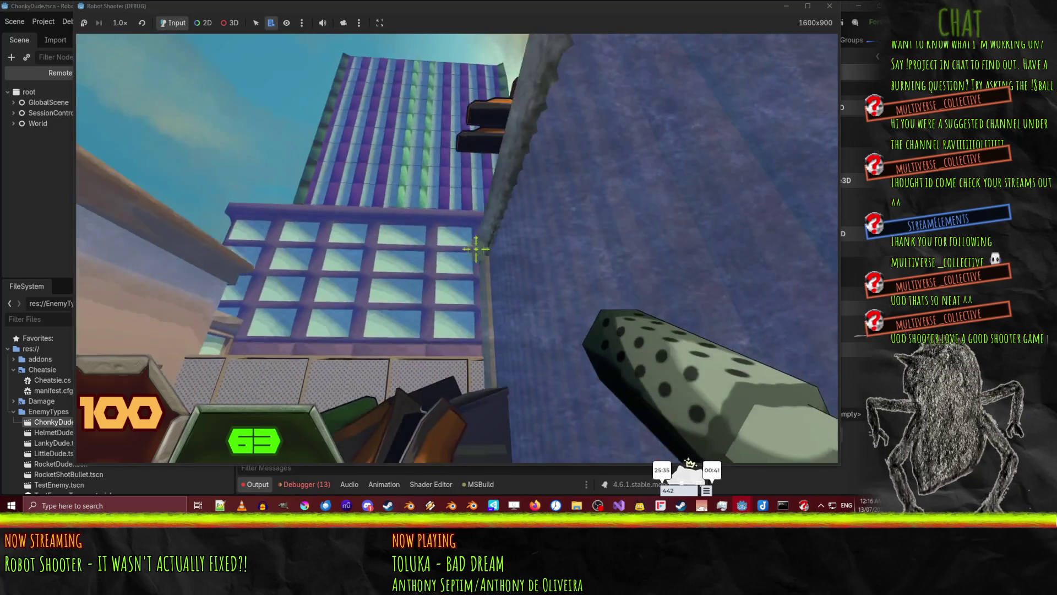
click(483, 264)
click(480, 260)
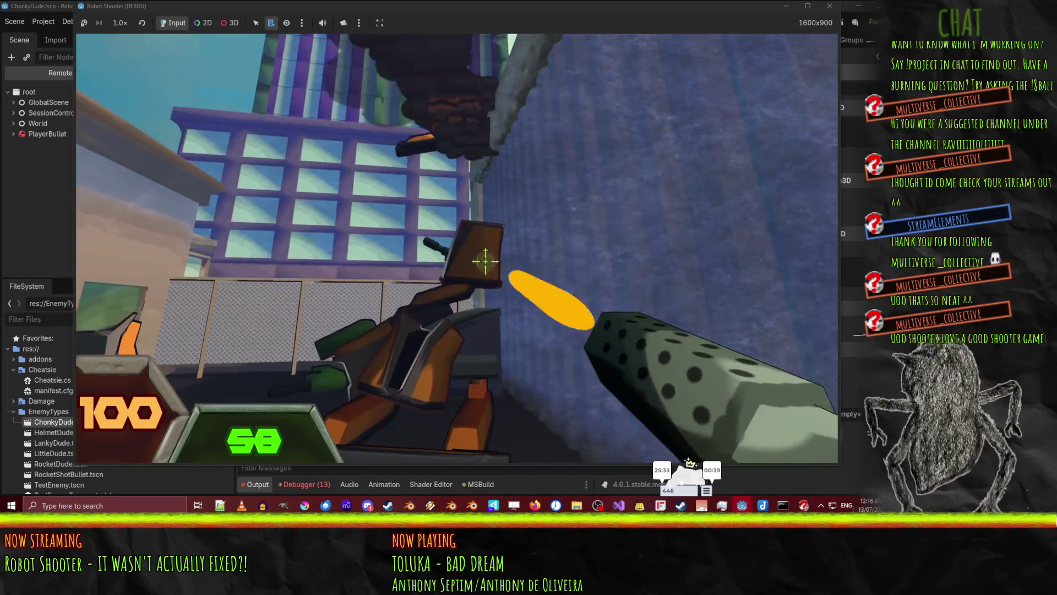
Grab the fallen robot's gun and fire at the robots past the cafe tables
key(w)
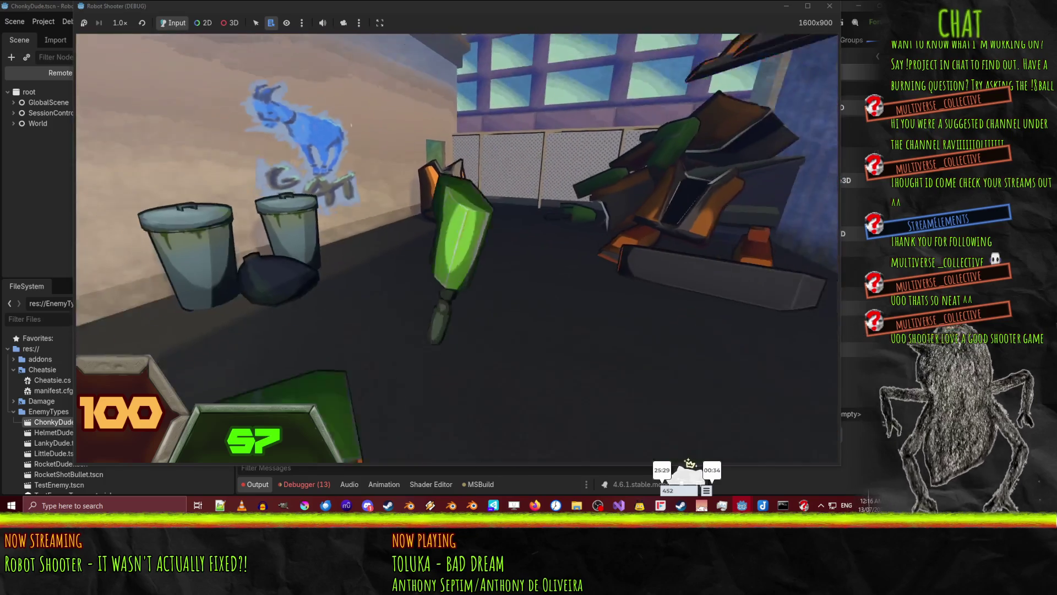
key(e)
click(566, 259)
click(507, 274)
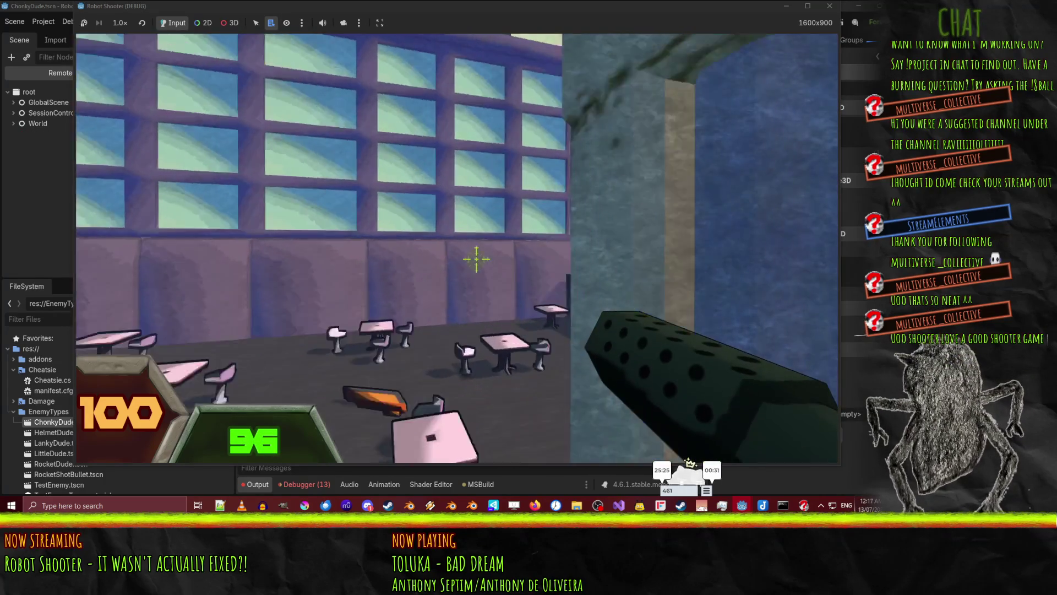
key(w)
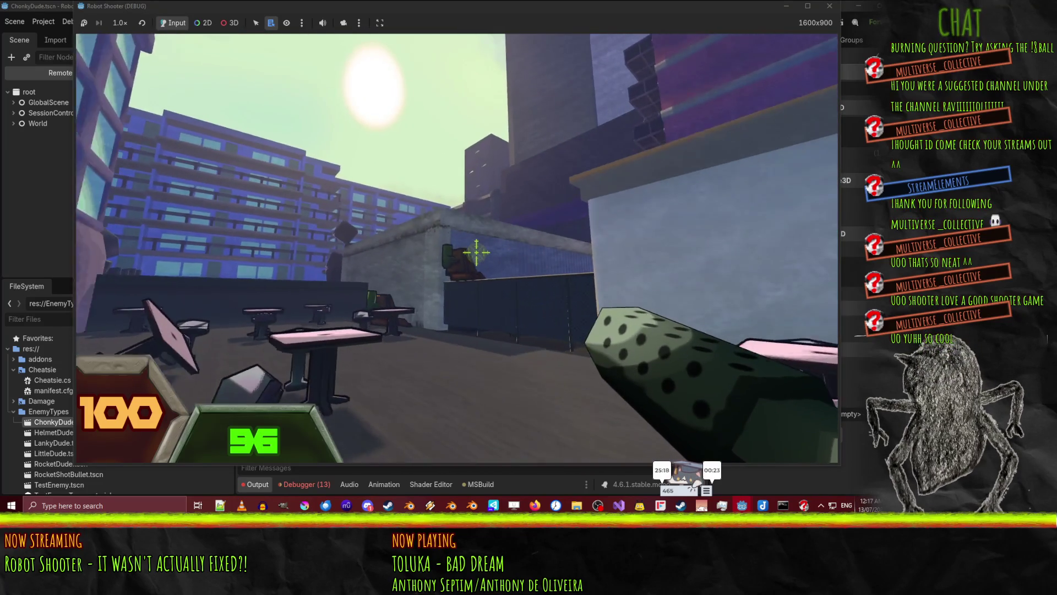
click(476, 251)
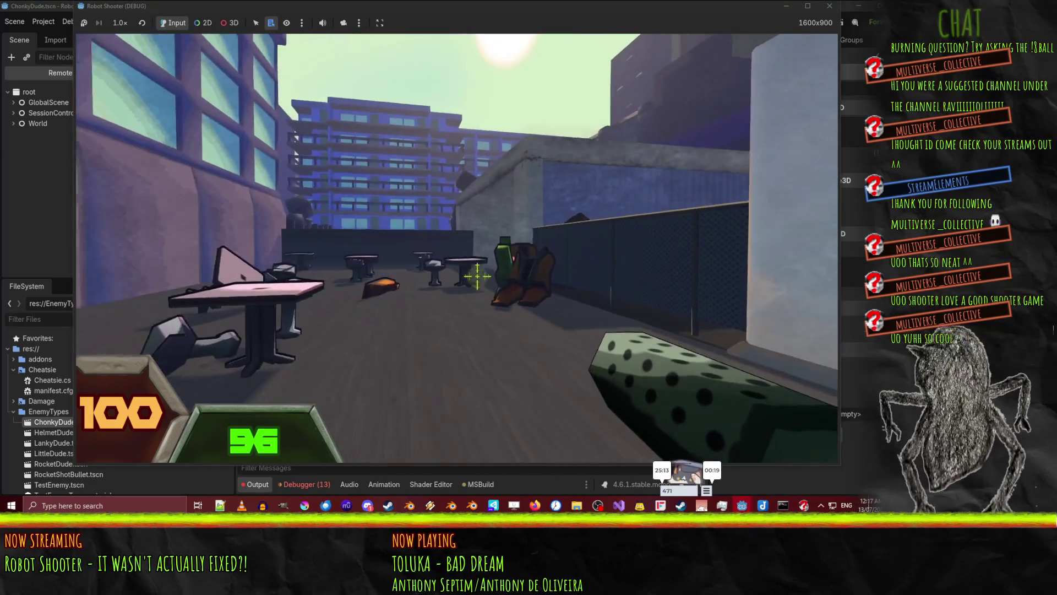
mouse_move(491, 285)
mouse_down()
mouse_move(480, 279)
mouse_move(496, 289)
mouse_up()
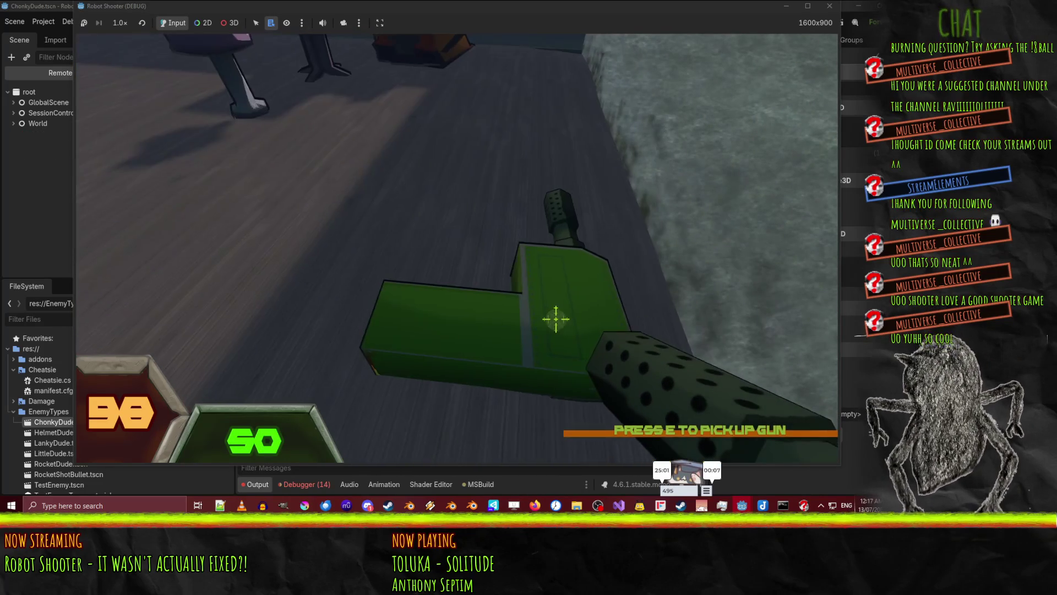
Pick up the gun on the floor and fire across the rooftop robots
key(e)
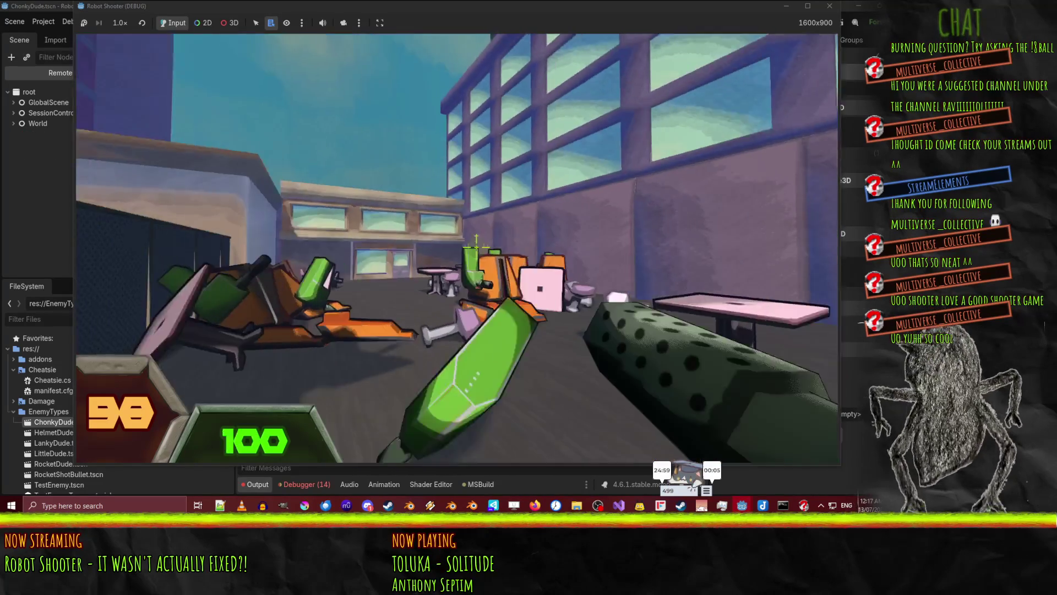
click(488, 269)
mouse_move(488, 268)
mouse_down()
mouse_move(476, 256)
mouse_move(487, 264)
mouse_up()
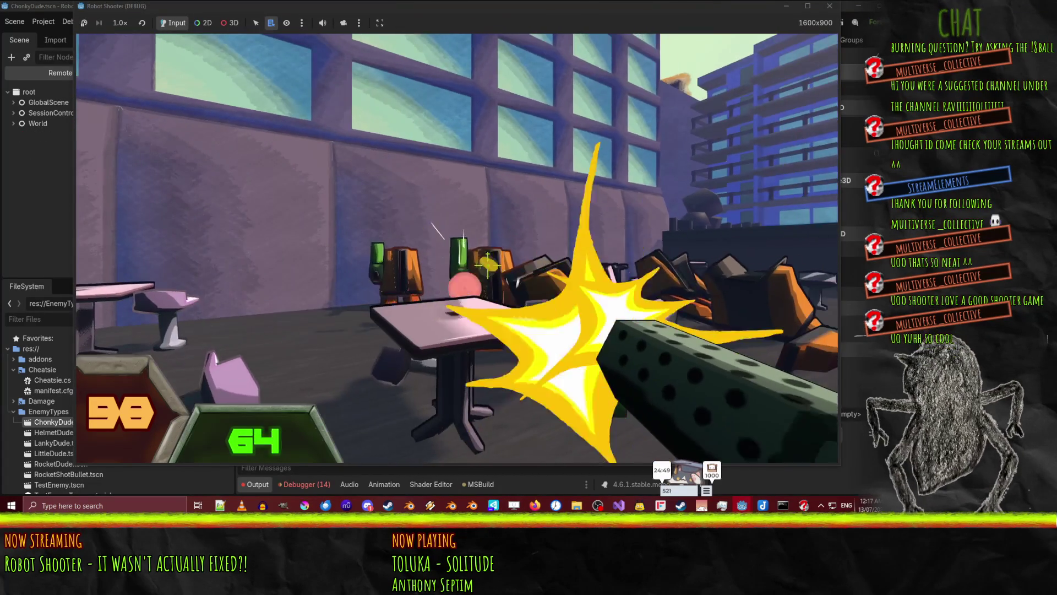
click(487, 266)
click(482, 269)
drag(482, 268, 478, 267)
click(478, 267)
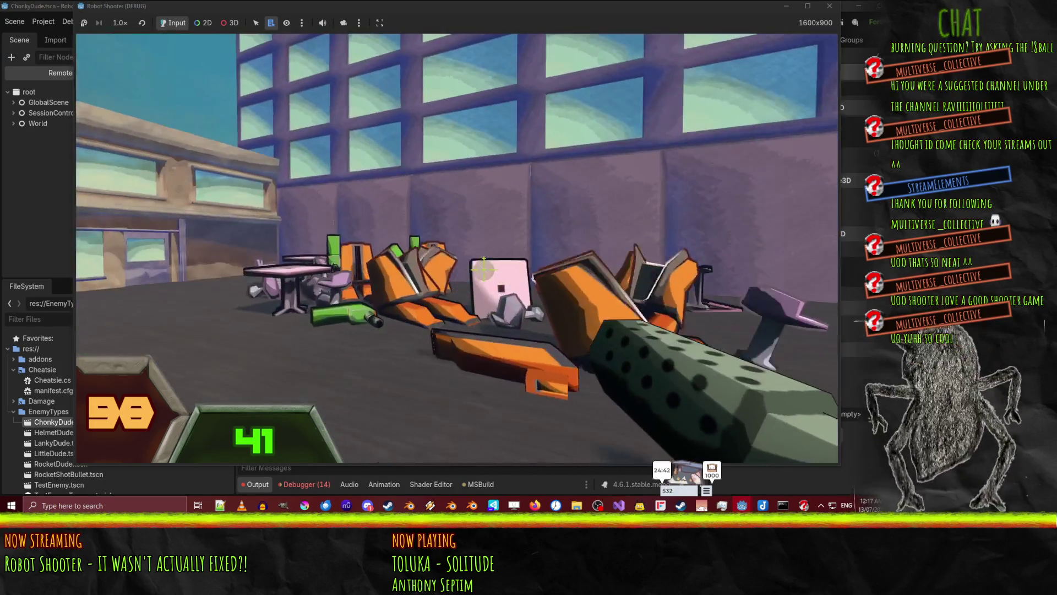
drag(480, 267, 480, 268)
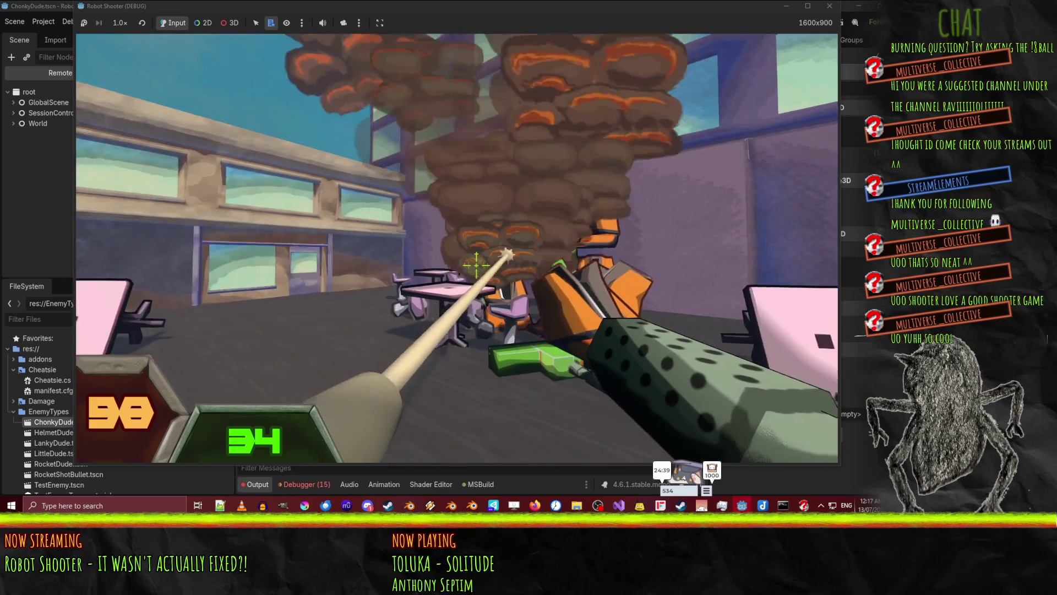
Grab the green spotted gun by the tables and push over the ledge through the debris
key(w)
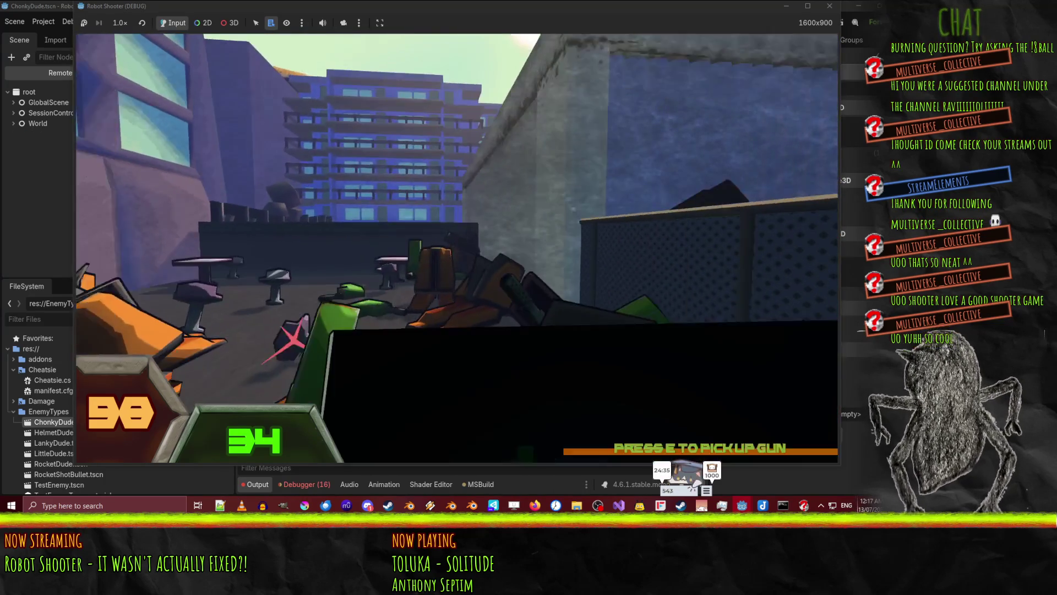
key(e)
mouse_move(479, 267)
mouse_down()
mouse_move(477, 247)
mouse_move(503, 295)
mouse_move(519, 298)
mouse_up()
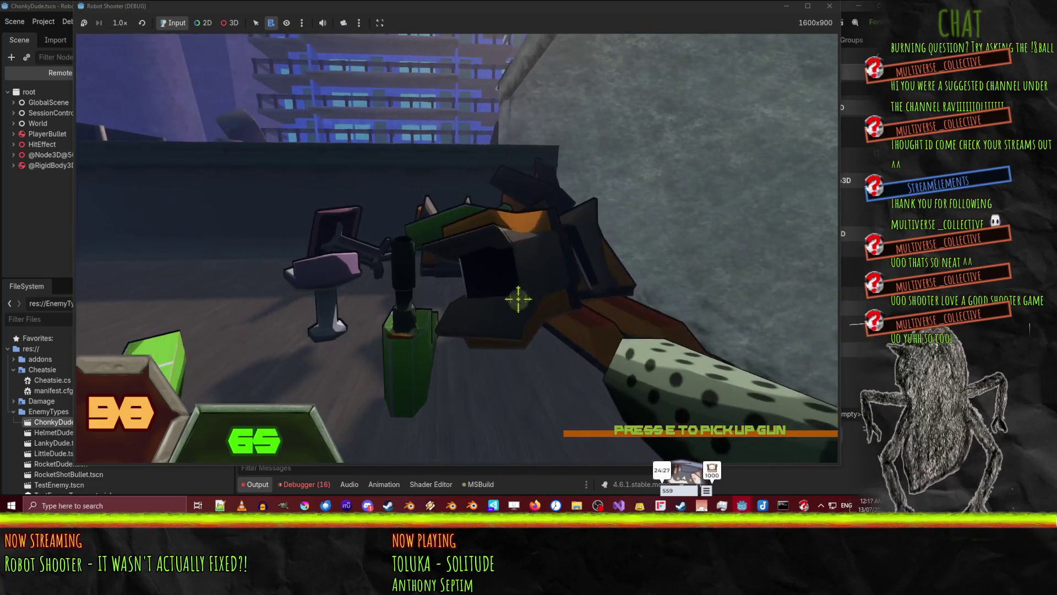
key(w)
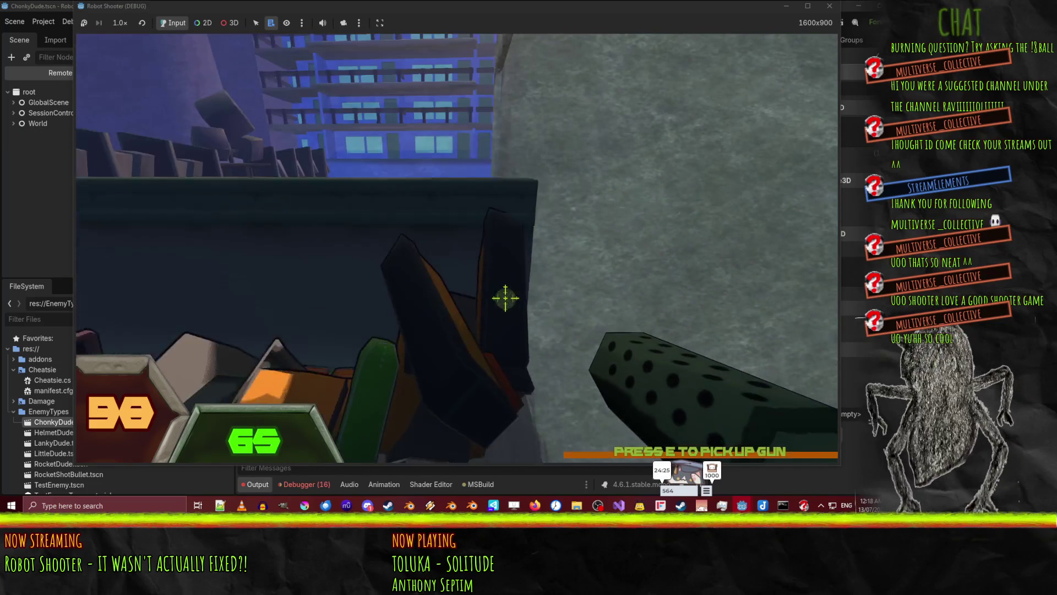
key(w)
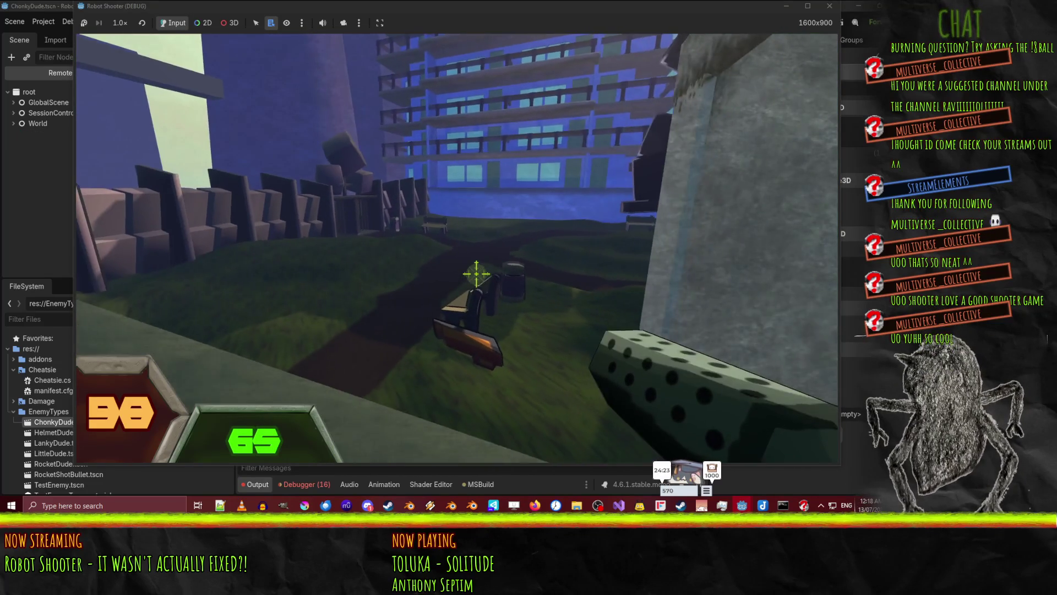
key(w)
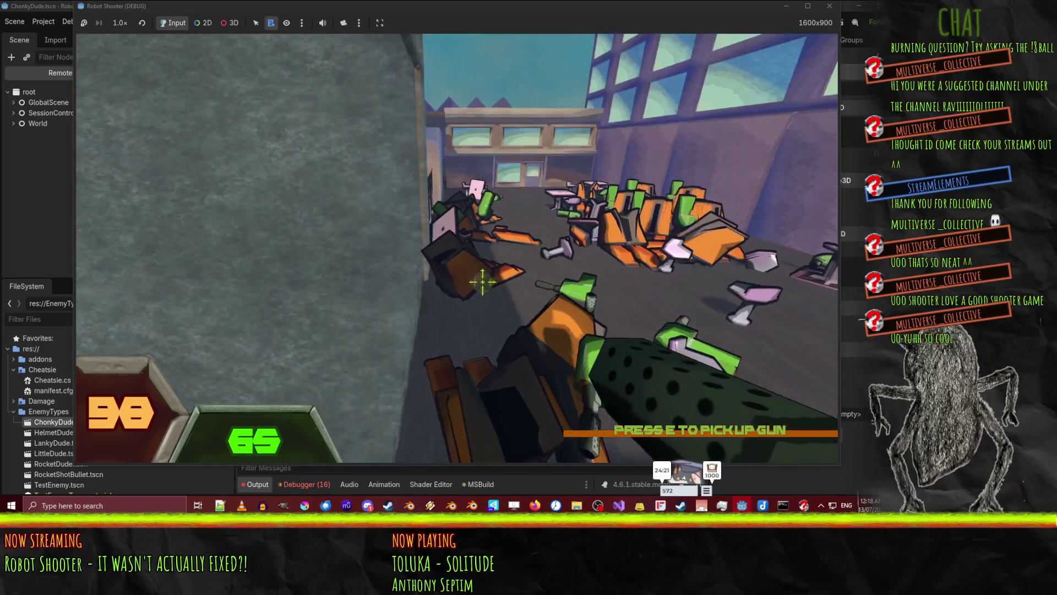
key(w)
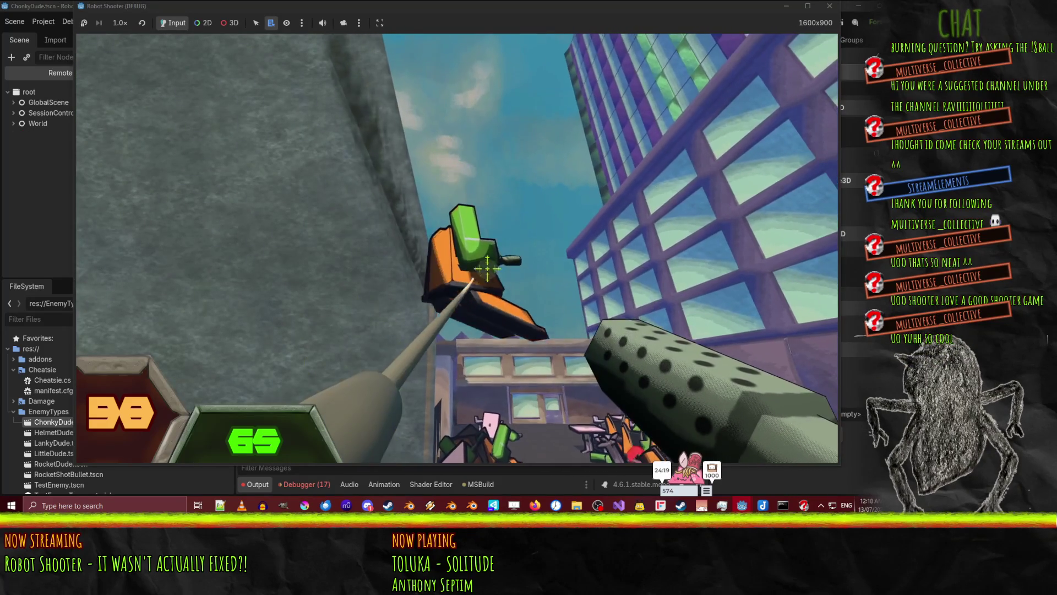
key(w)
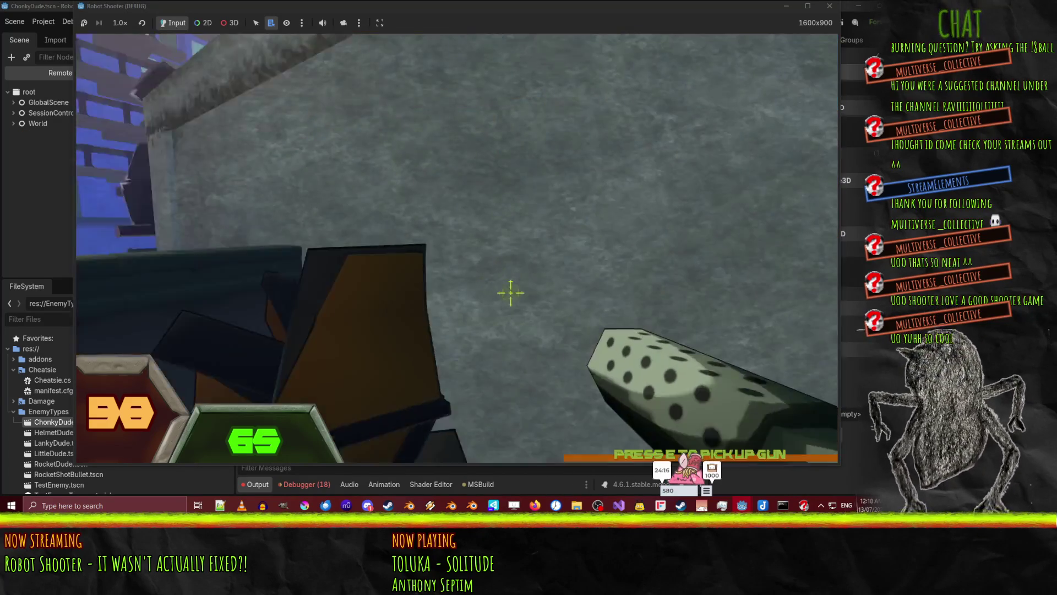
Fire at the orange-and-black robots by the wall and near the buildings
click(511, 292)
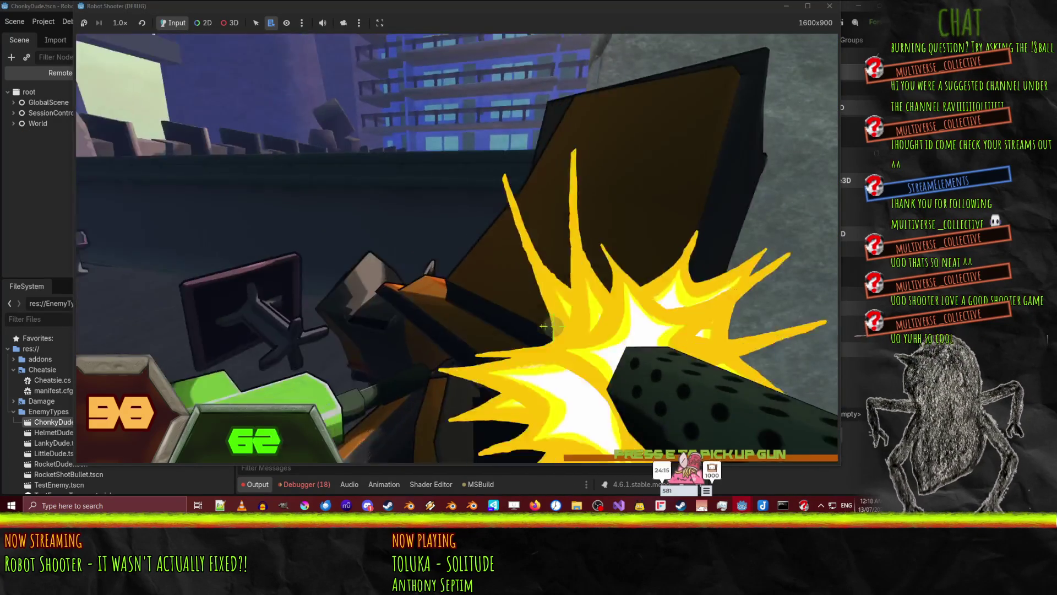
drag(511, 280, 526, 307)
key(w)
key(w)
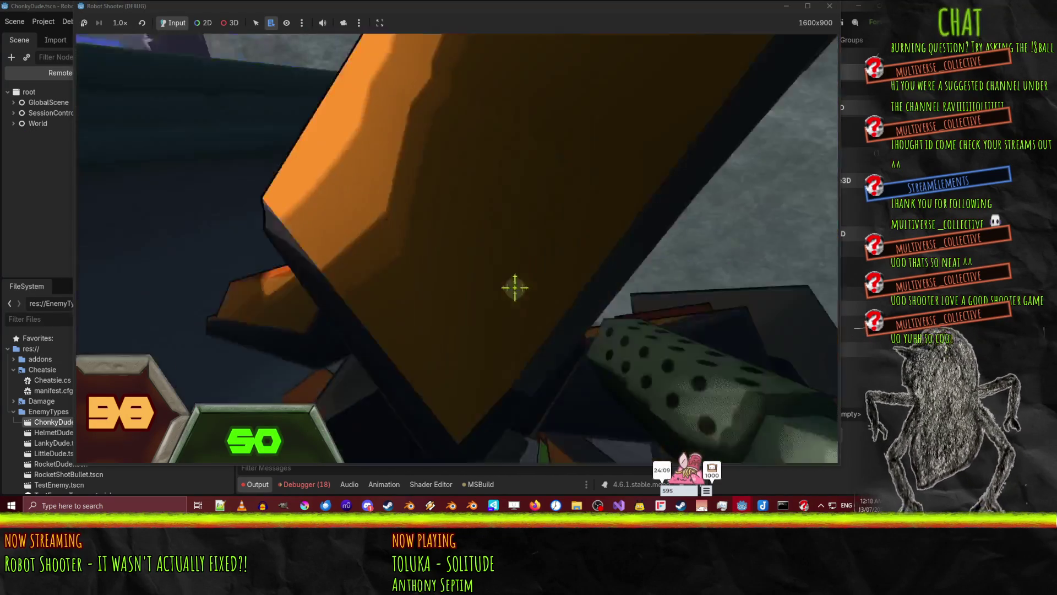
click(506, 269)
click(557, 310)
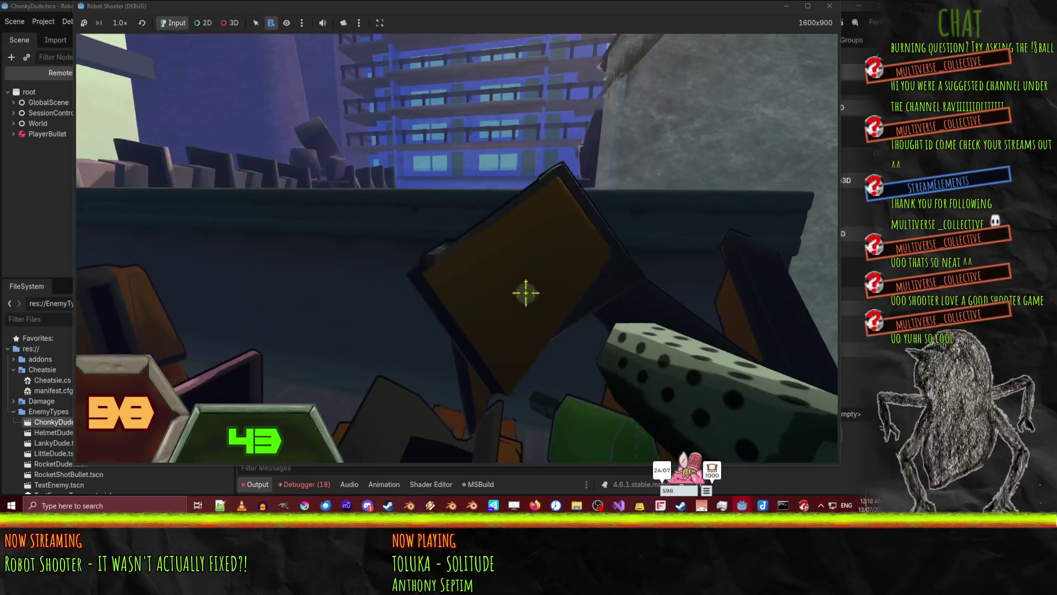
key(w)
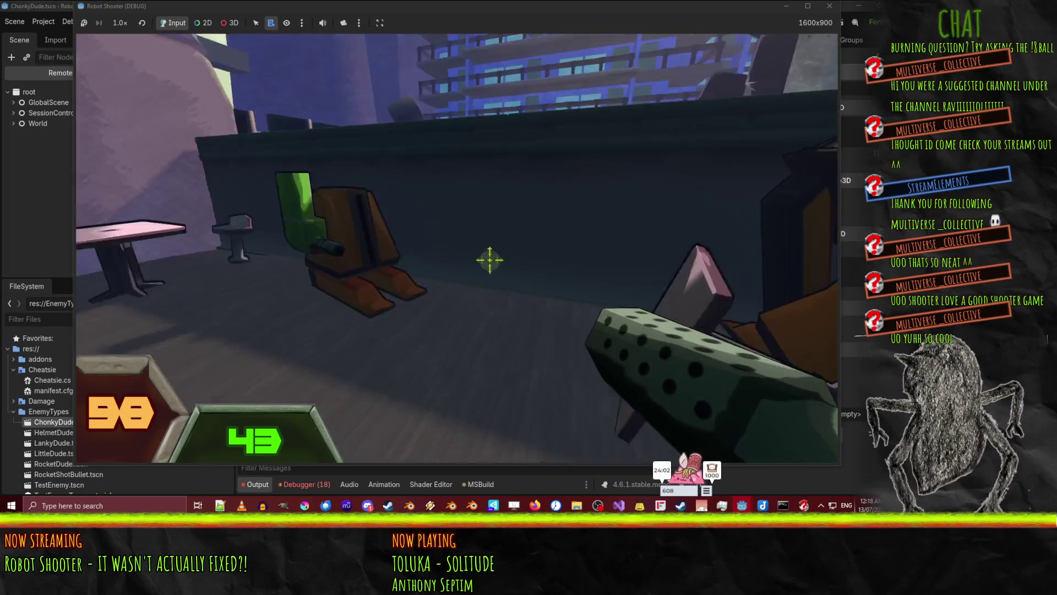
click(510, 278)
click(504, 274)
click(497, 269)
click(497, 270)
click(496, 270)
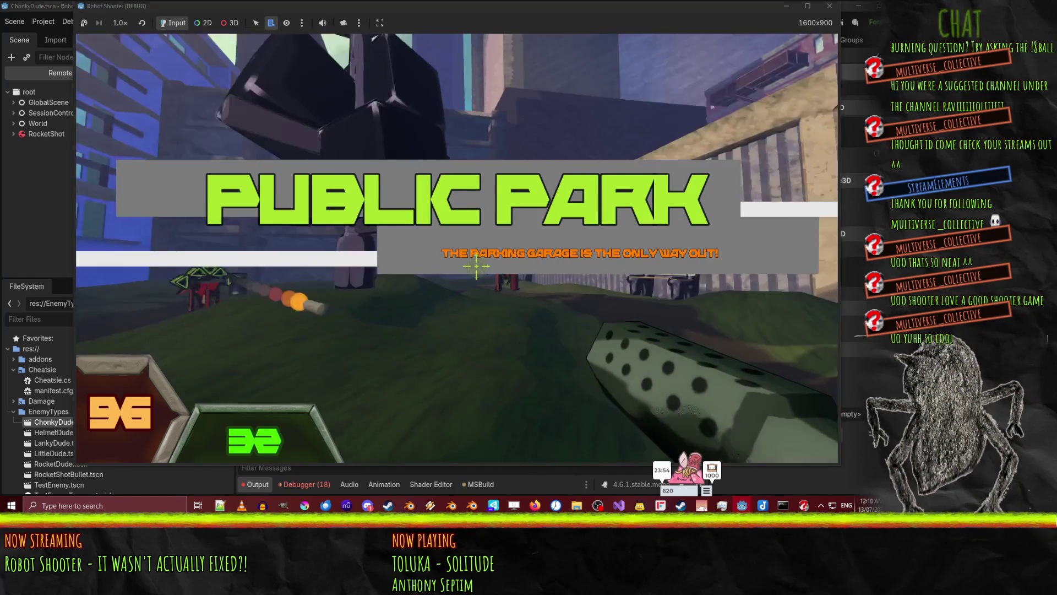
Empty the gun at the enemy by the park bench, then reload
click(476, 270)
click(477, 270)
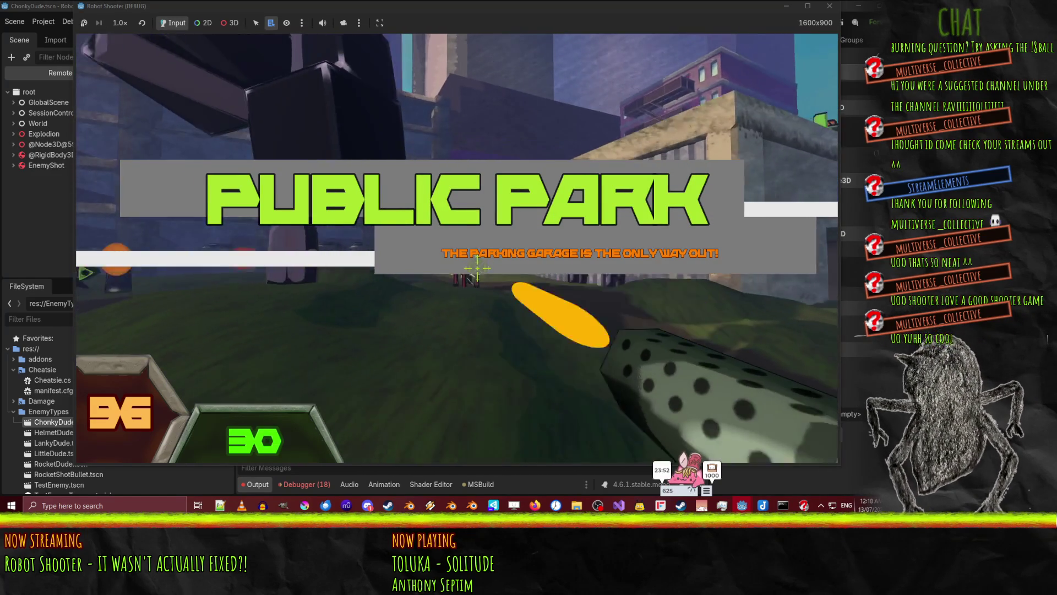
click(476, 268)
click(476, 268)
click(476, 268)
click(476, 268)
click(476, 268)
click(476, 268)
click(476, 268)
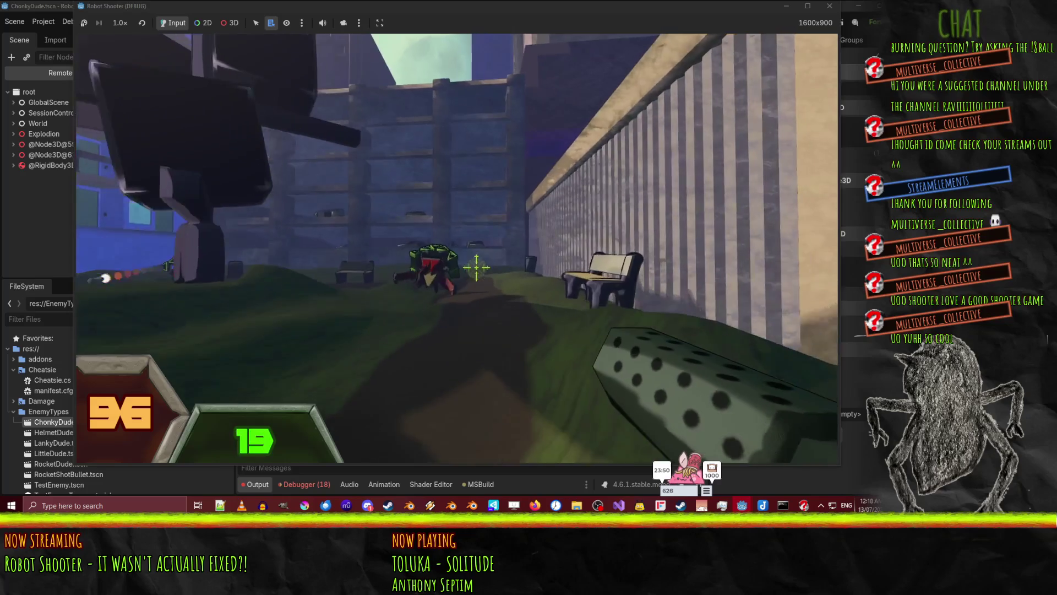
click(479, 271)
click(480, 271)
click(481, 271)
click(483, 272)
click(493, 277)
click(498, 280)
click(504, 284)
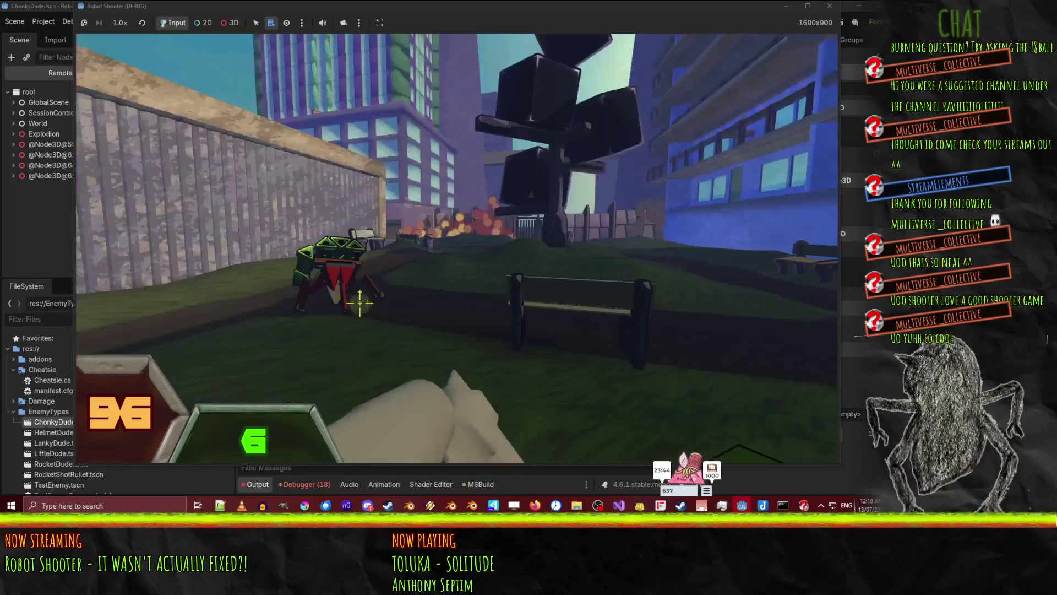
key(r)
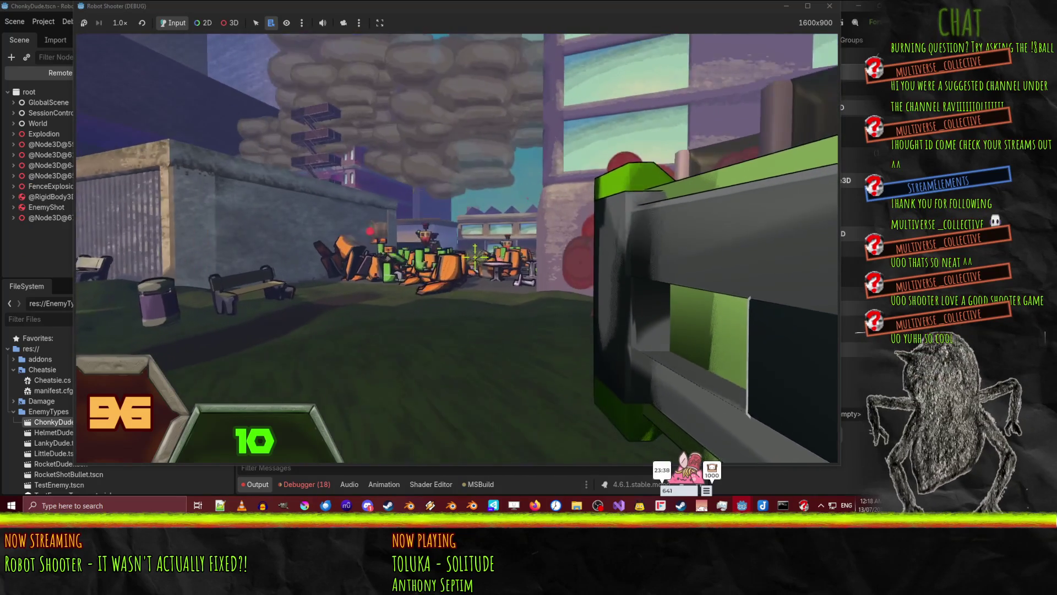
Fire rockets at the enemies down the street and by the bench, advancing past the explosion
click(475, 257)
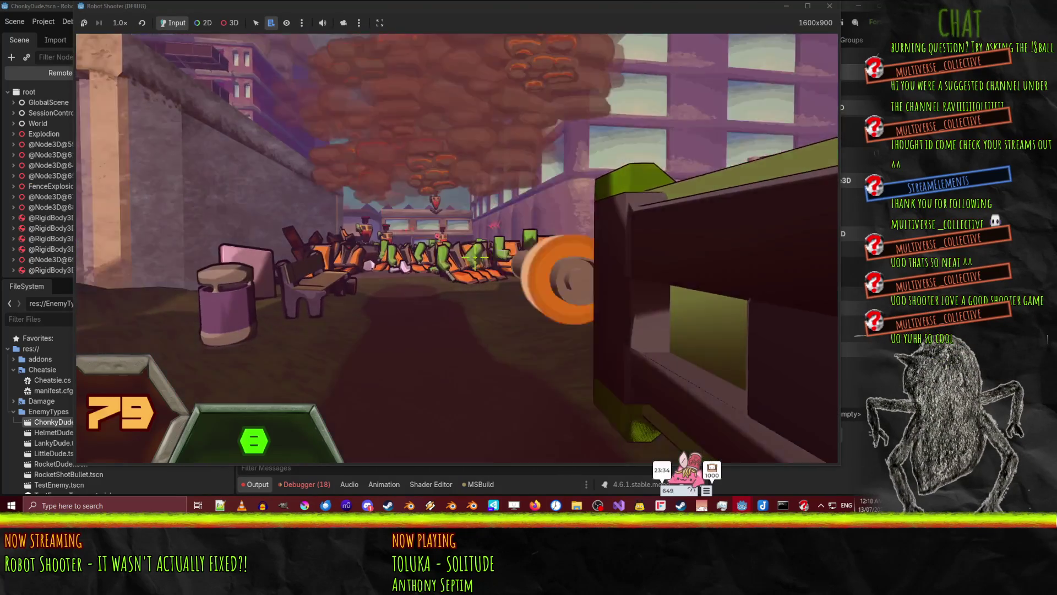
key(r)
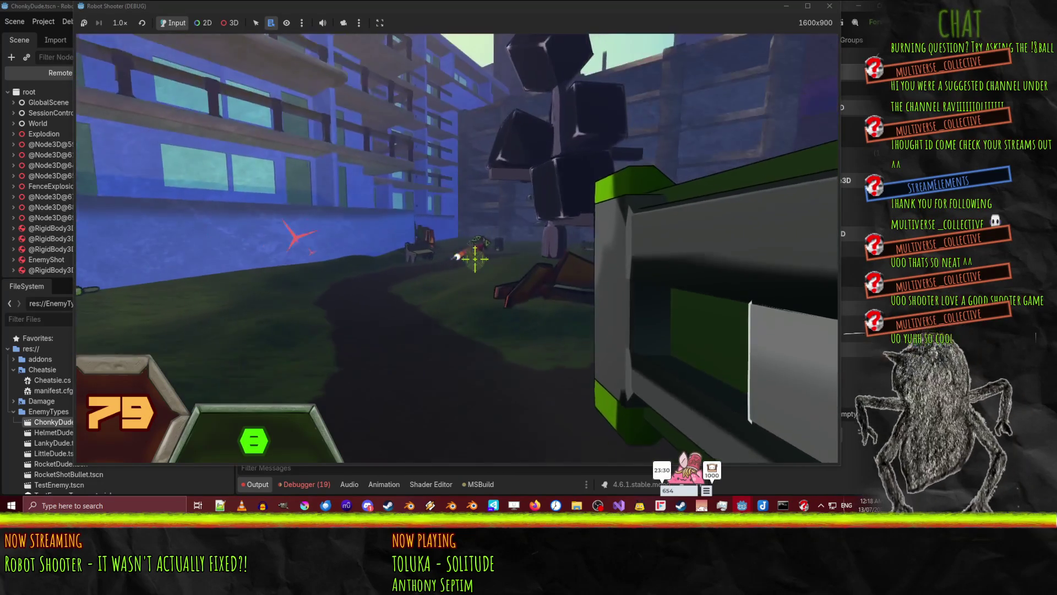
click(475, 258)
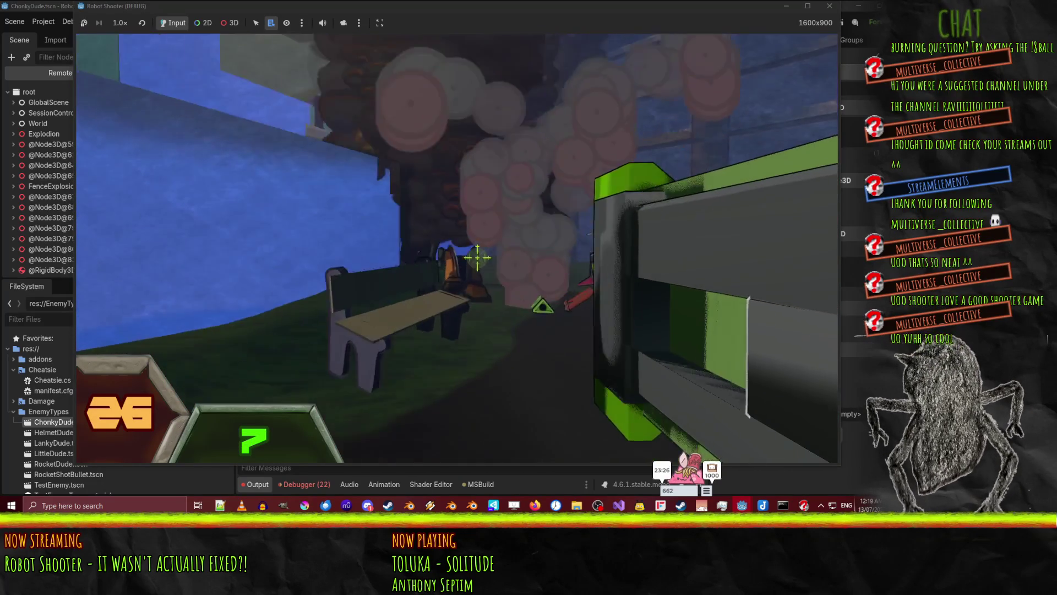
click(476, 255)
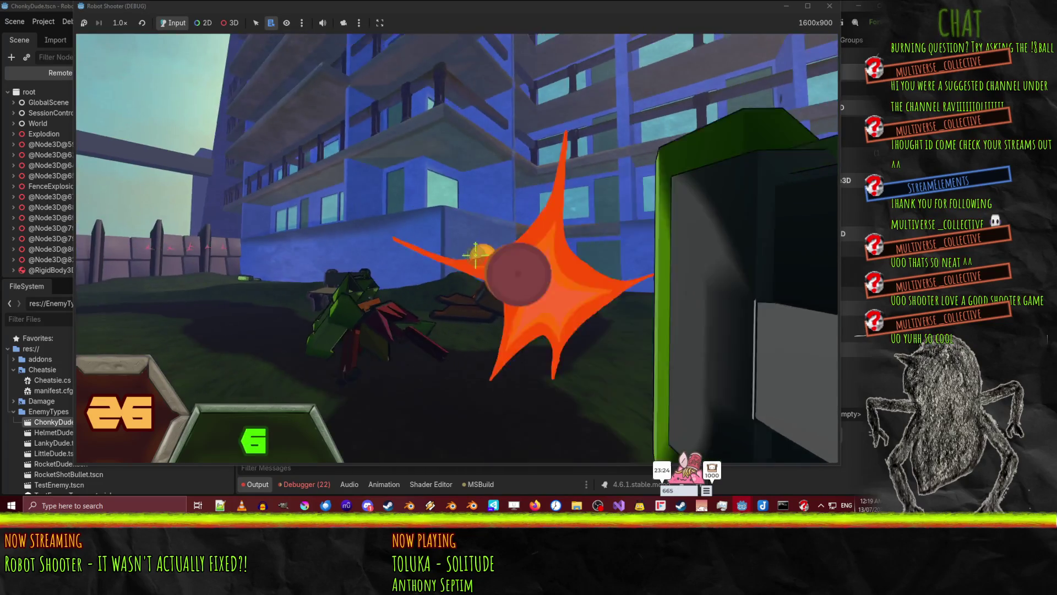
key(w)
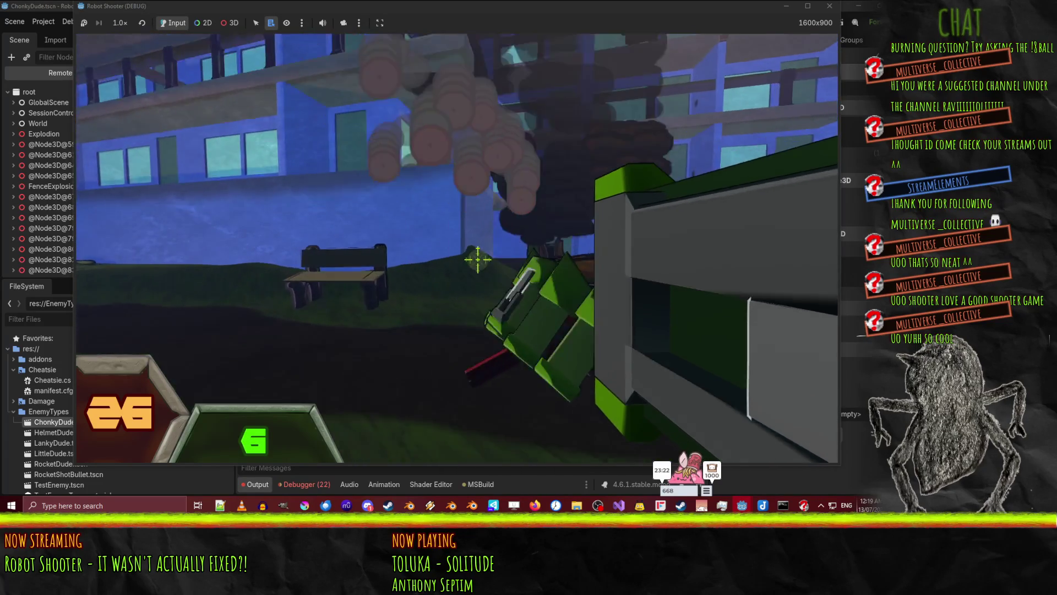
click(479, 264)
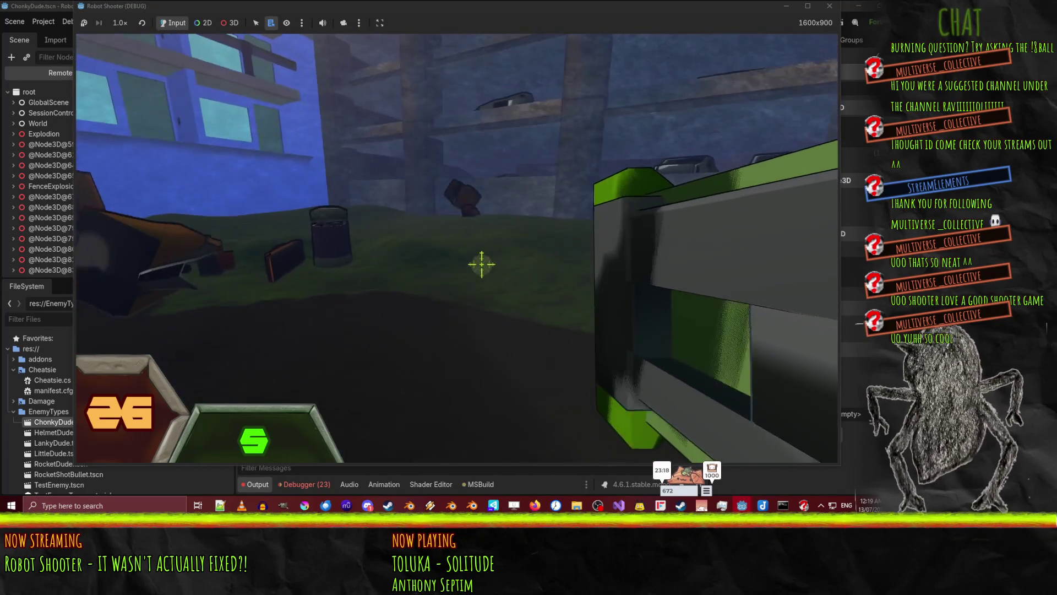
click(477, 256)
key(w)
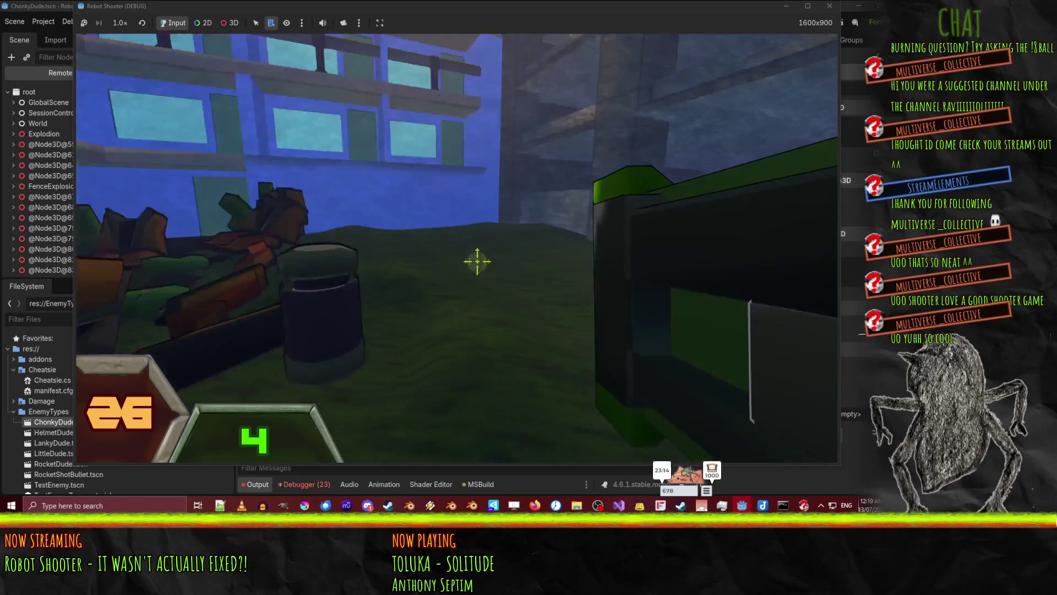
Grapple and rocket the enemies by the wall, then move into the courtyard
right_click(484, 259)
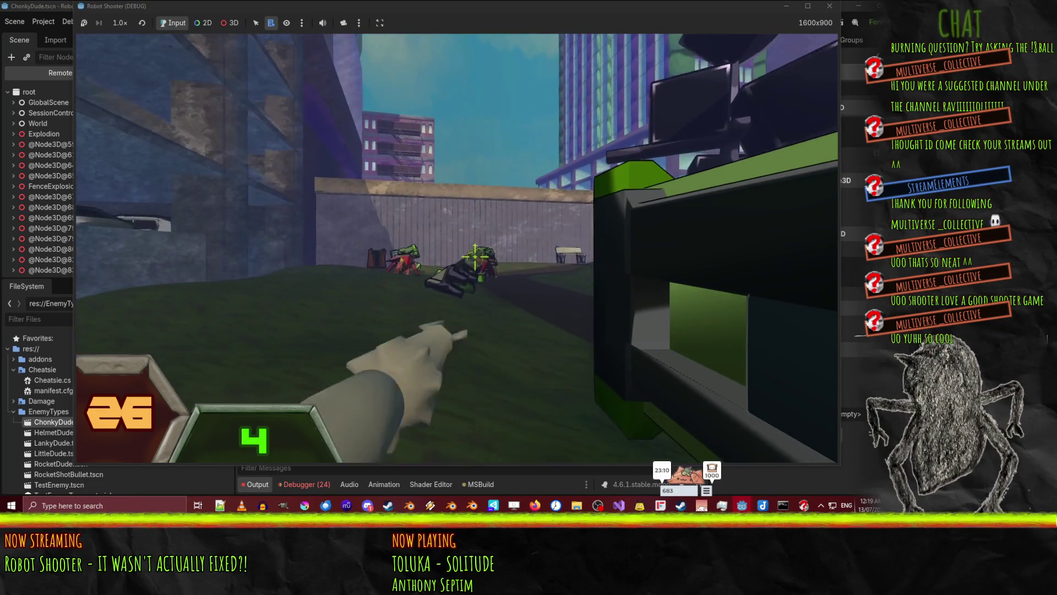
key(w)
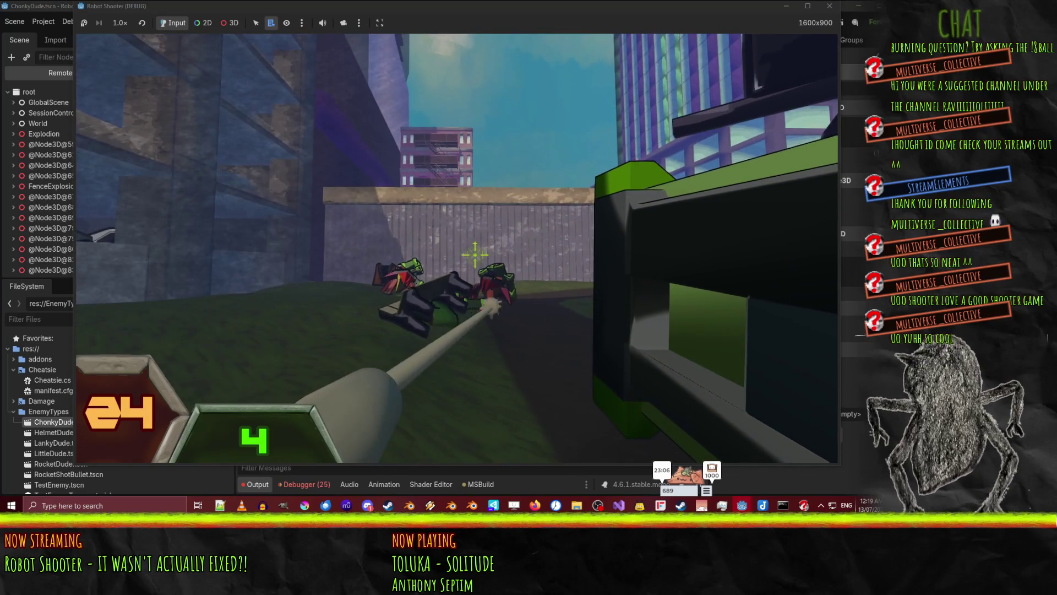
right_click(475, 256)
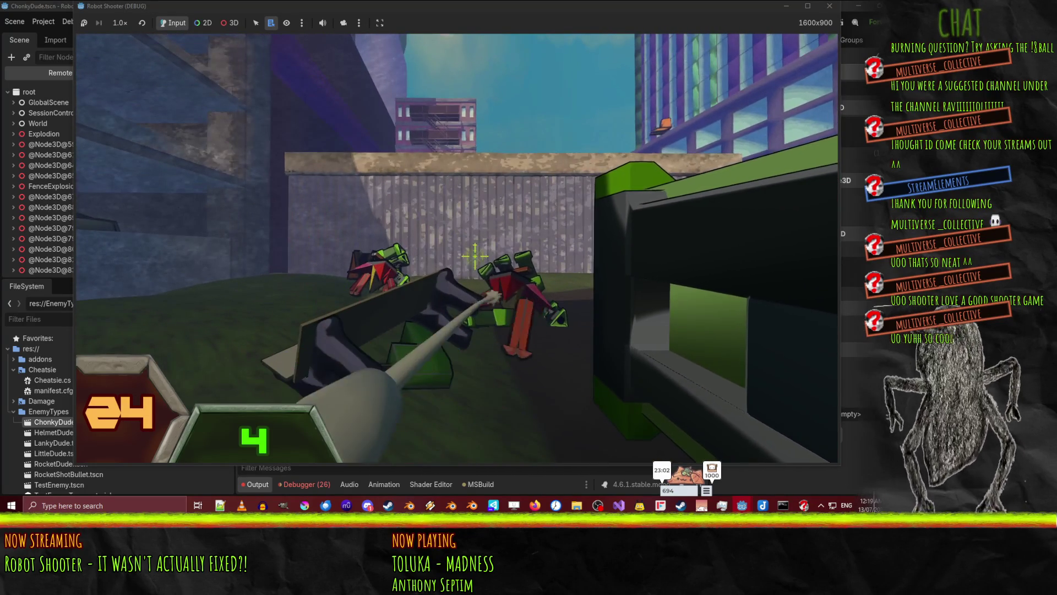
key(w)
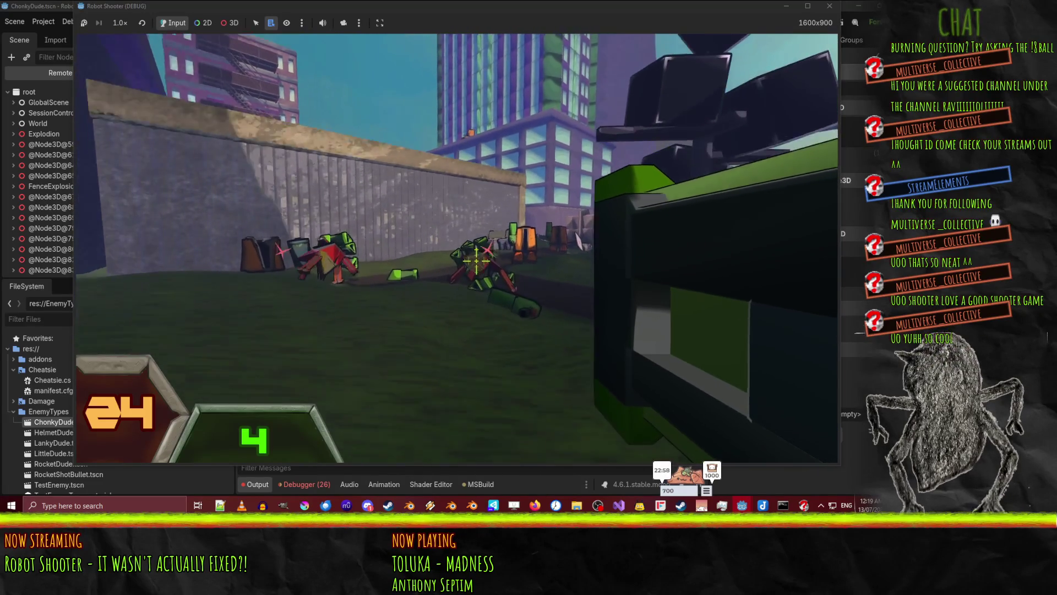
click(475, 256)
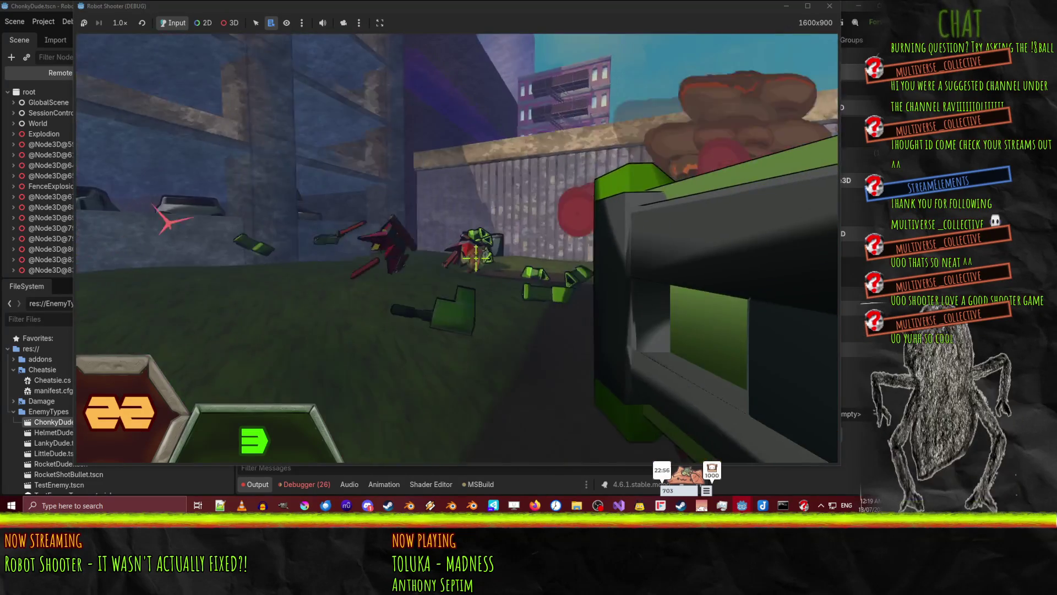
key(w)
key(w)
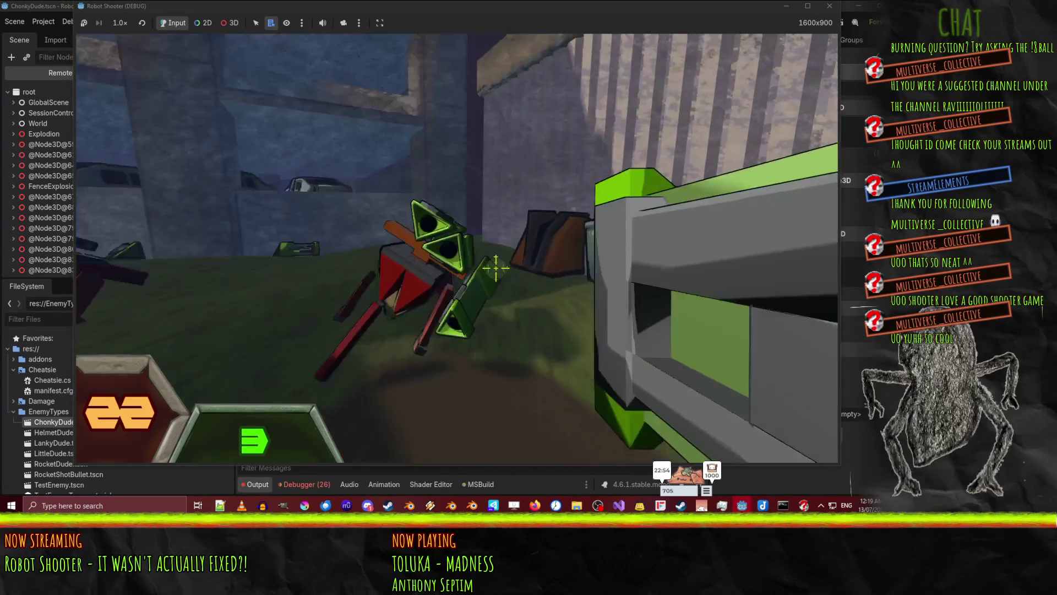
key(w)
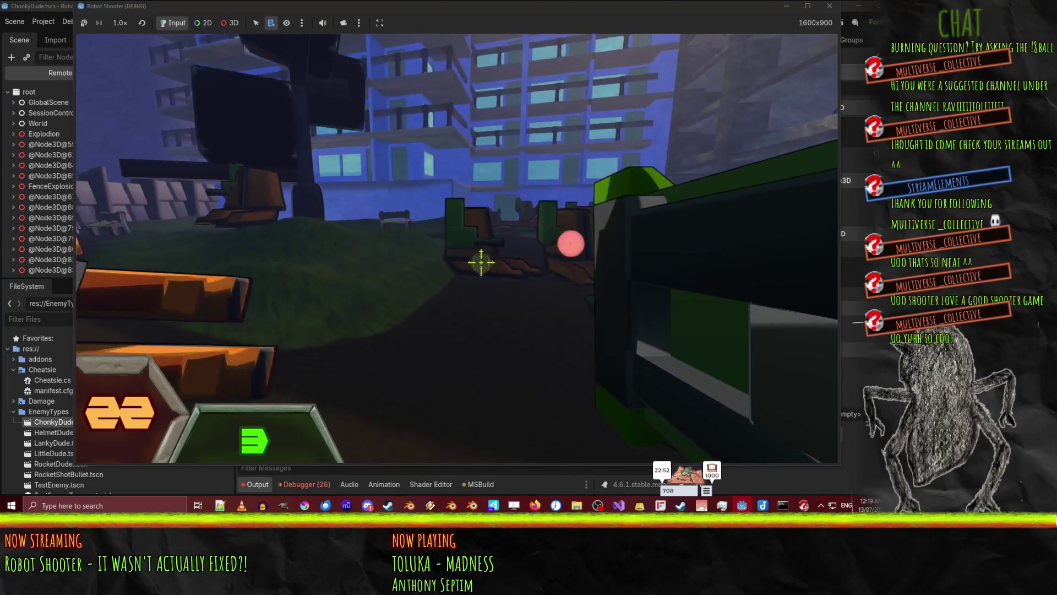
Fire the last rockets, then grab the green gun and sweep fire across the robots
click(478, 264)
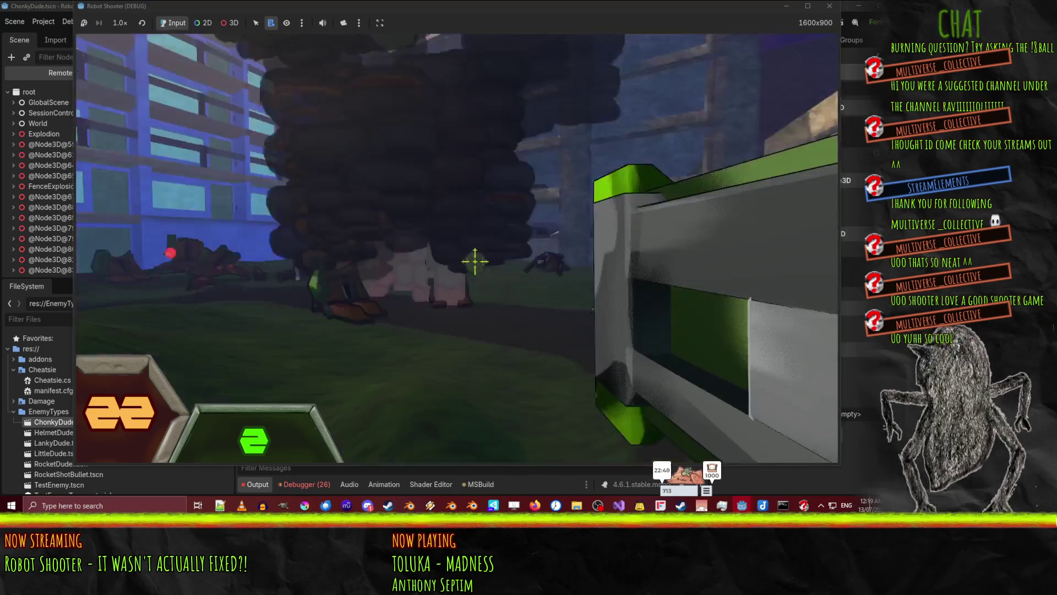
click(477, 263)
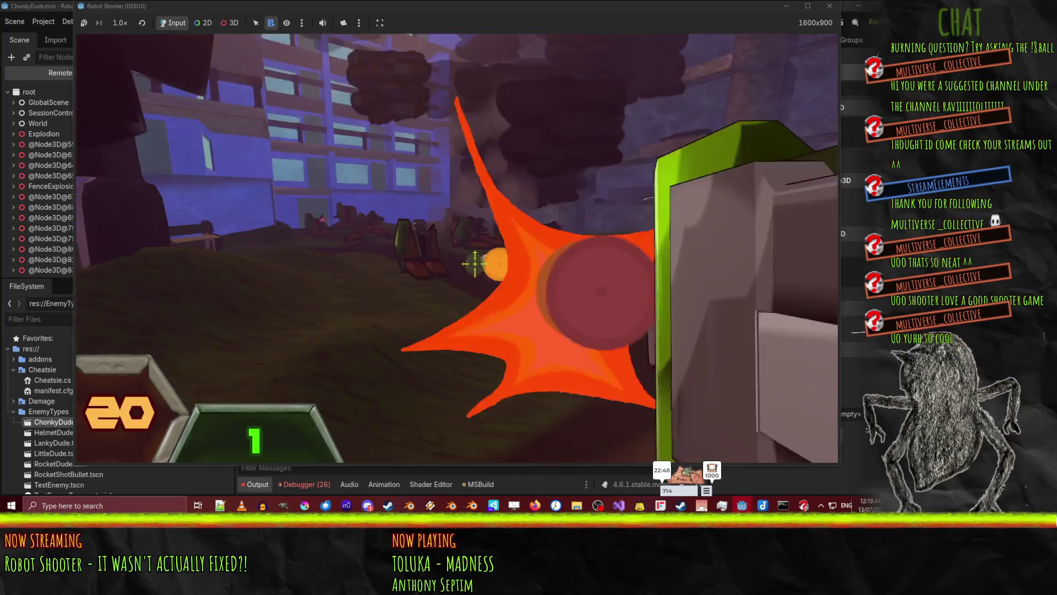
click(475, 263)
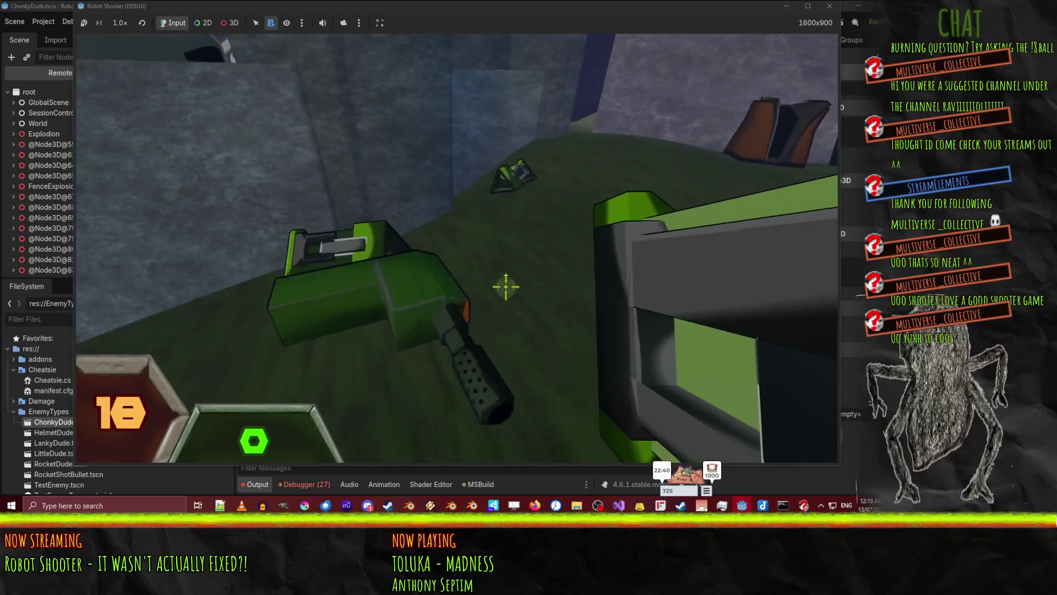
key(e)
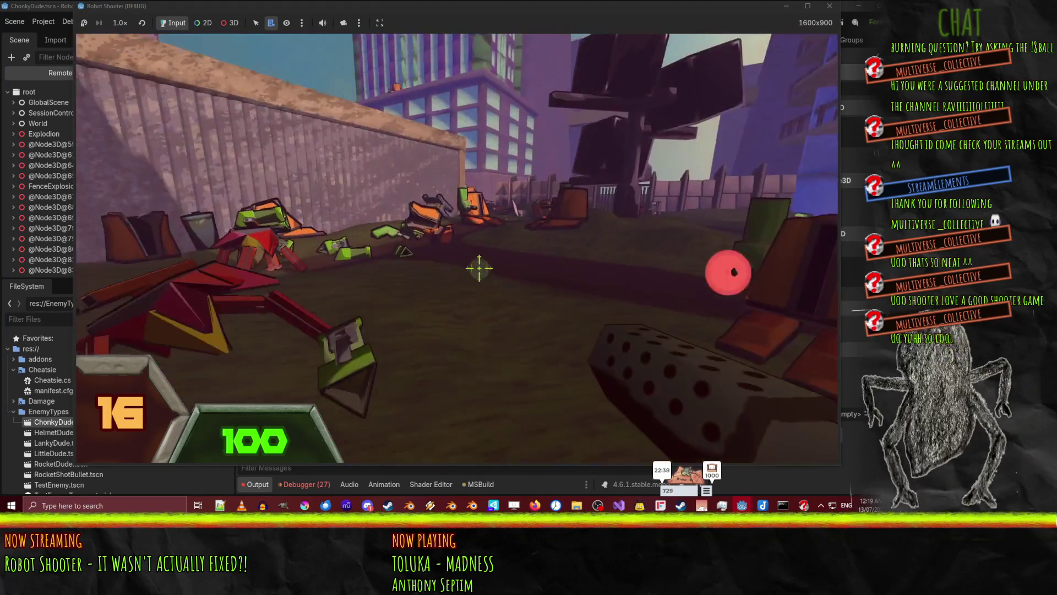
click(503, 285)
mouse_move(502, 285)
mouse_down()
mouse_move(488, 279)
mouse_move(503, 286)
mouse_up()
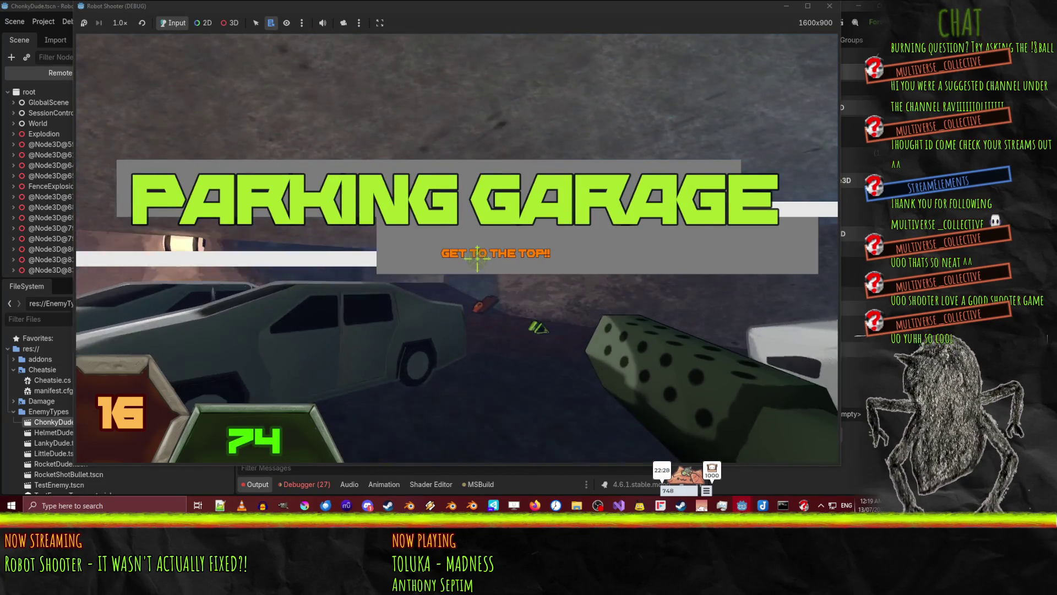
Take the rocket launcher, fire four rockets at garage cars and robots, then pause
key(w)
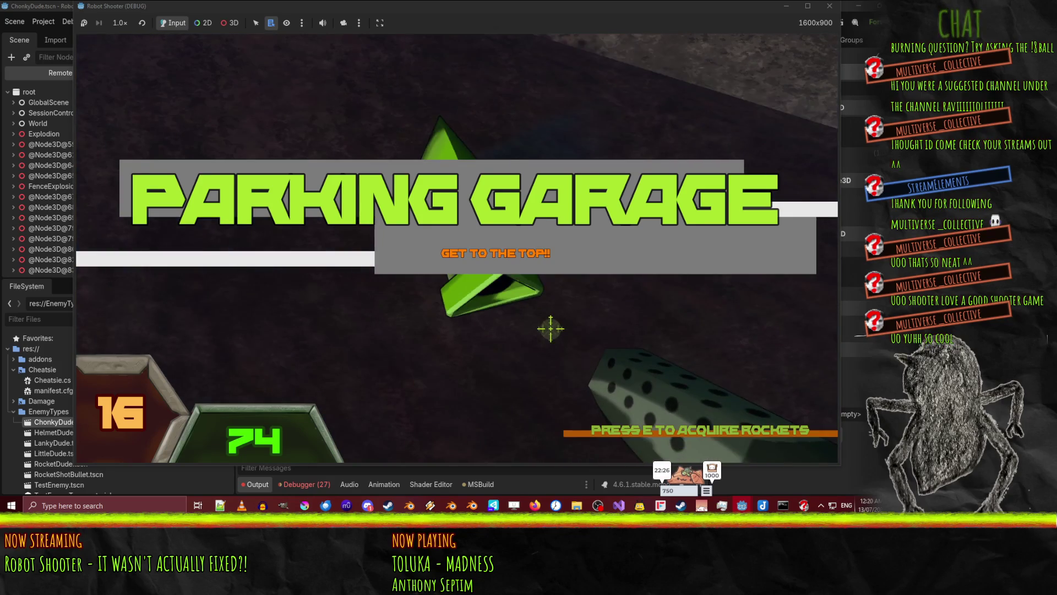
key(e)
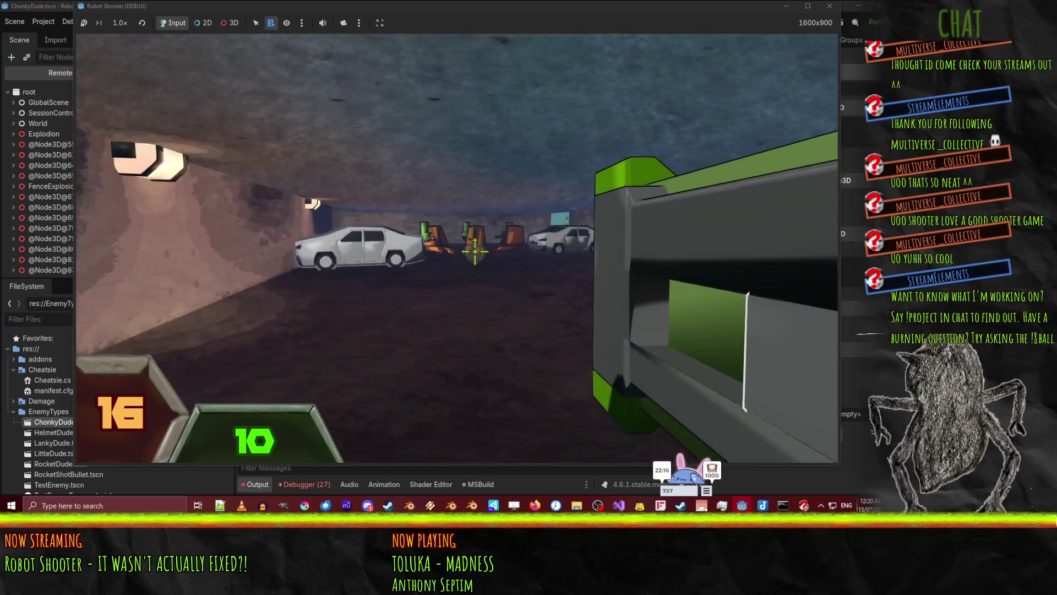
click(474, 251)
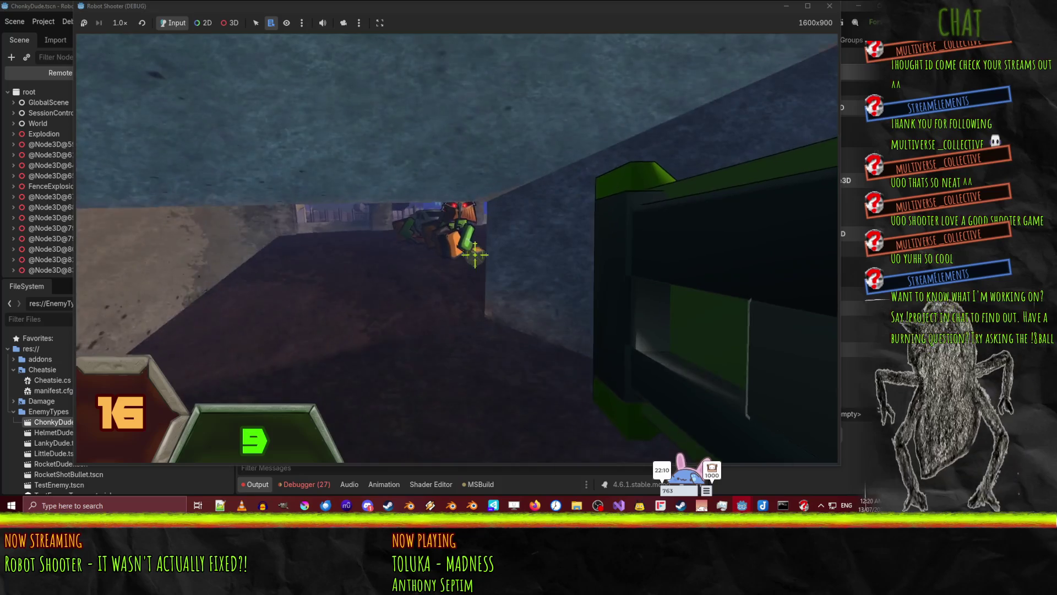
click(474, 253)
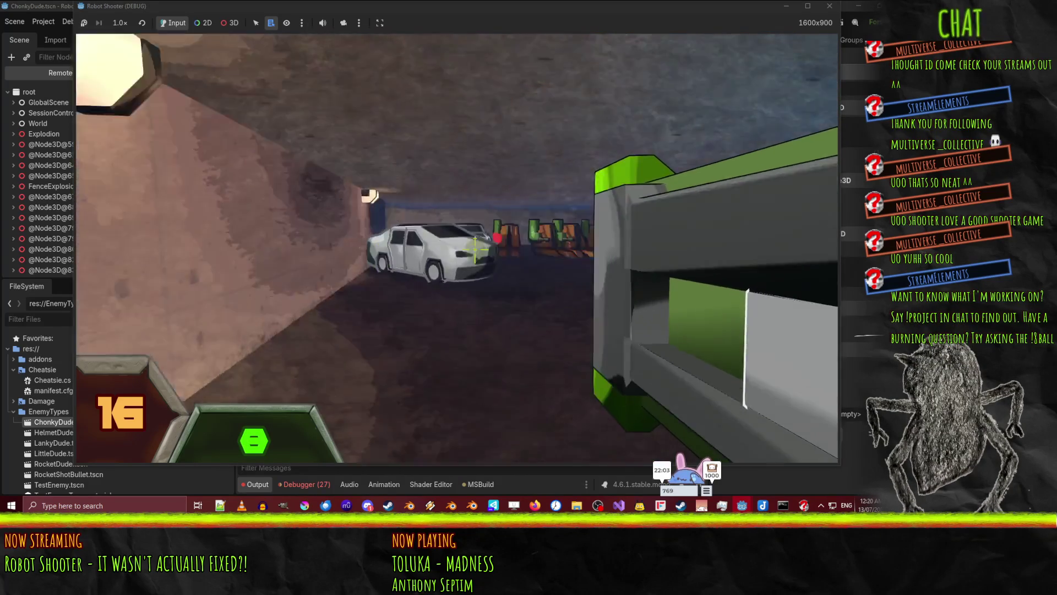
click(474, 250)
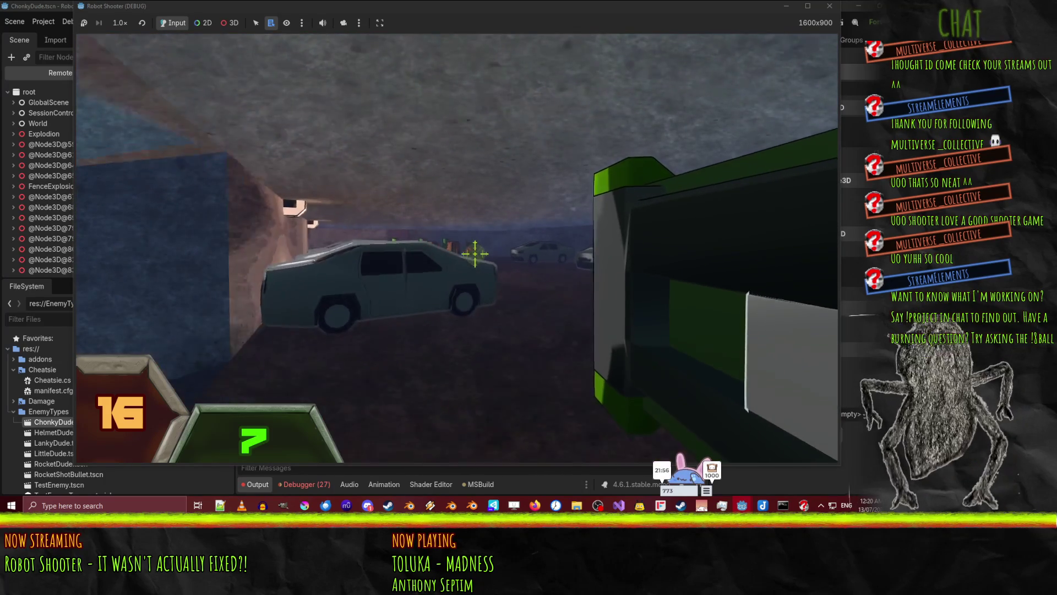
click(475, 255)
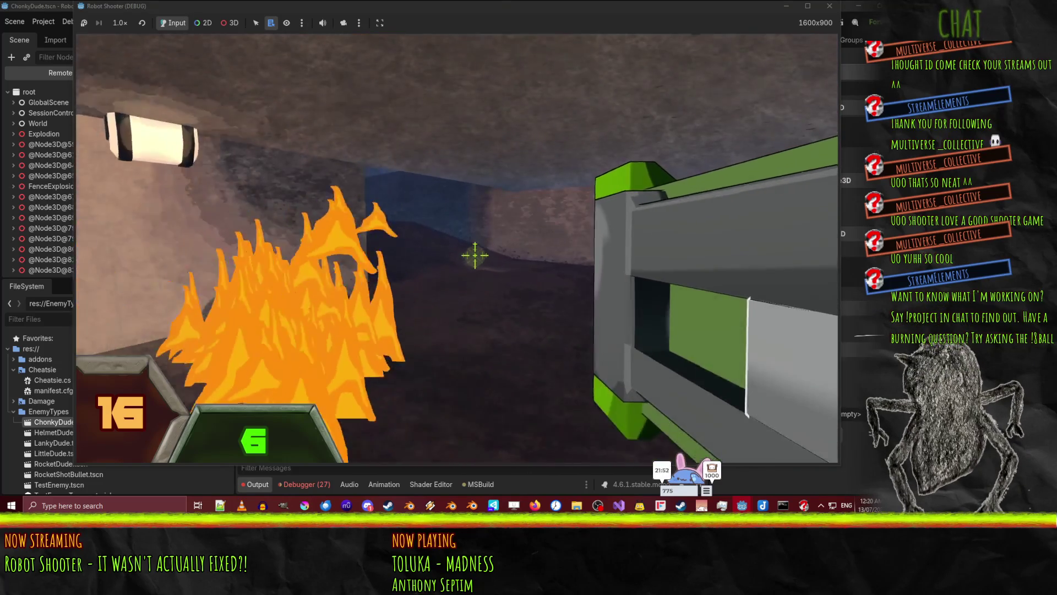
key(Escape)
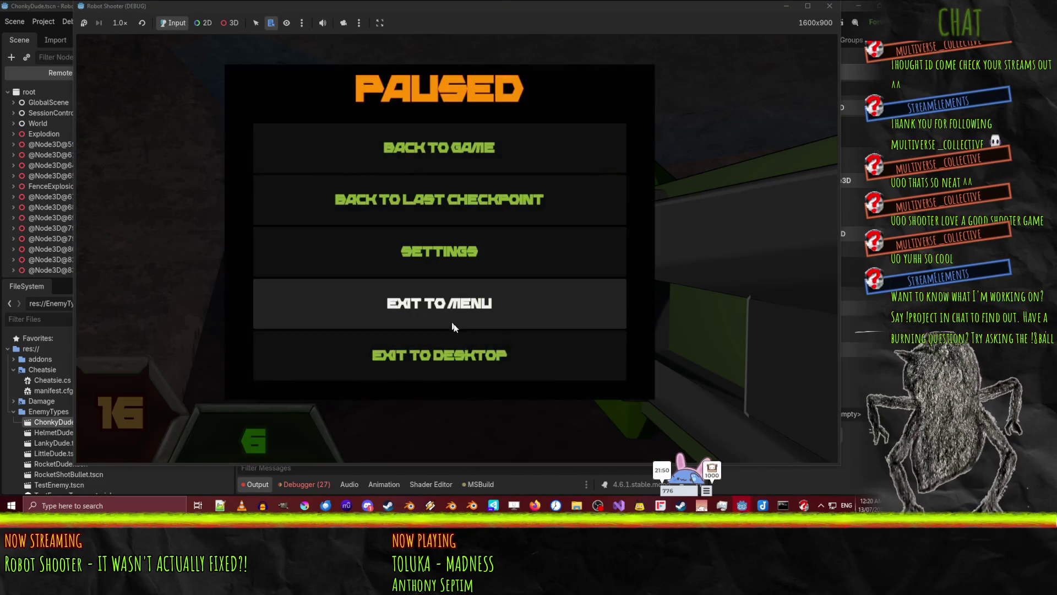
End the debug run, bring the Firefox docs window forward, and open a new blank tab
key(Escape)
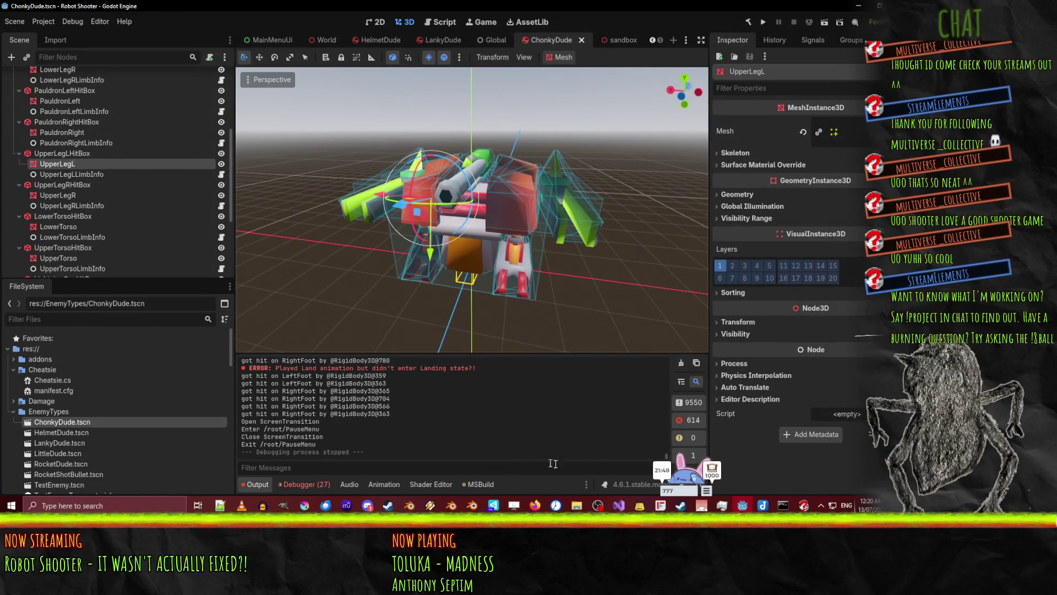
mouse_move(535, 505)
click(433, 465)
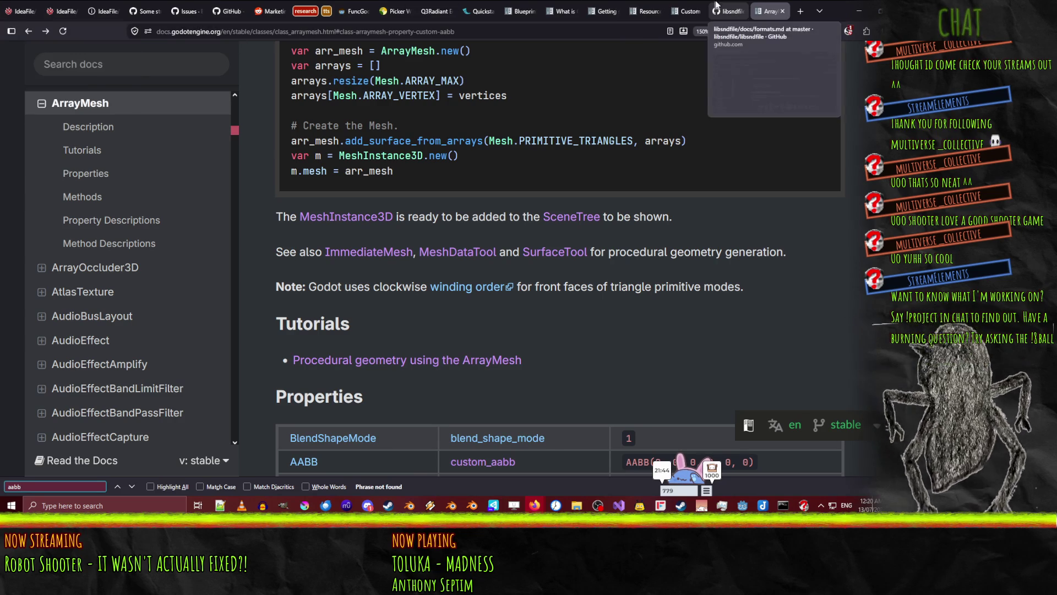
click(800, 11)
Load bird-with-toes.itch.io/robot-shooter and copy the Robot Shooter page link
text(bird-with-toes.itch.io/robot-shooter)
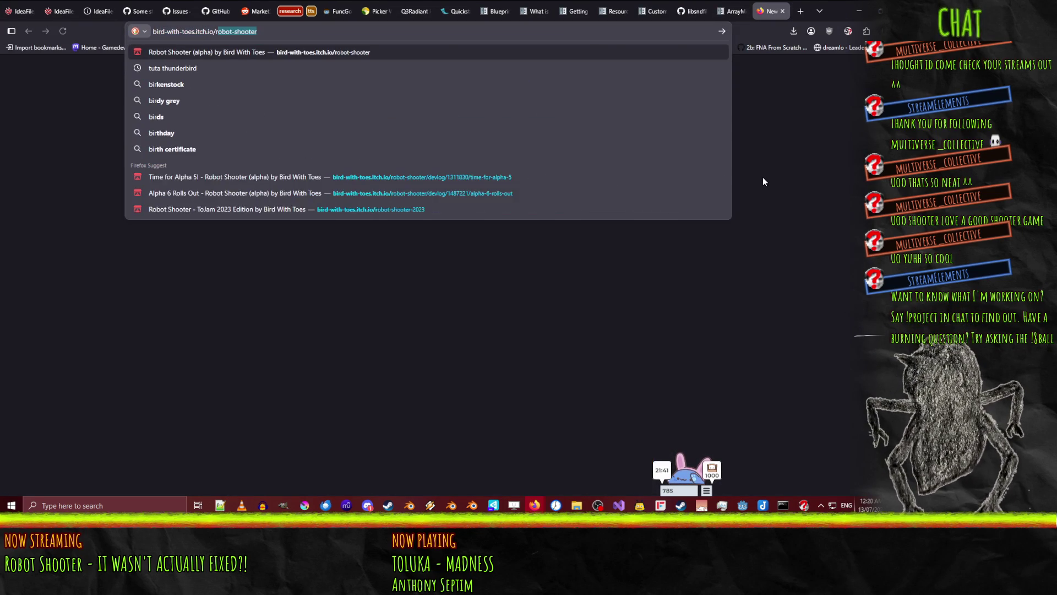
key(Return)
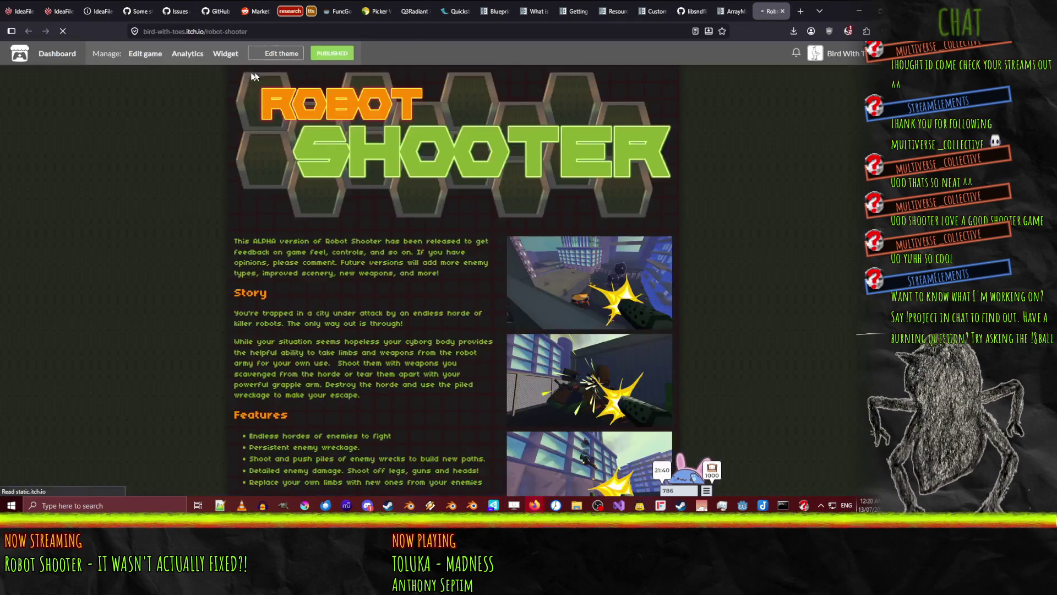
click(274, 33)
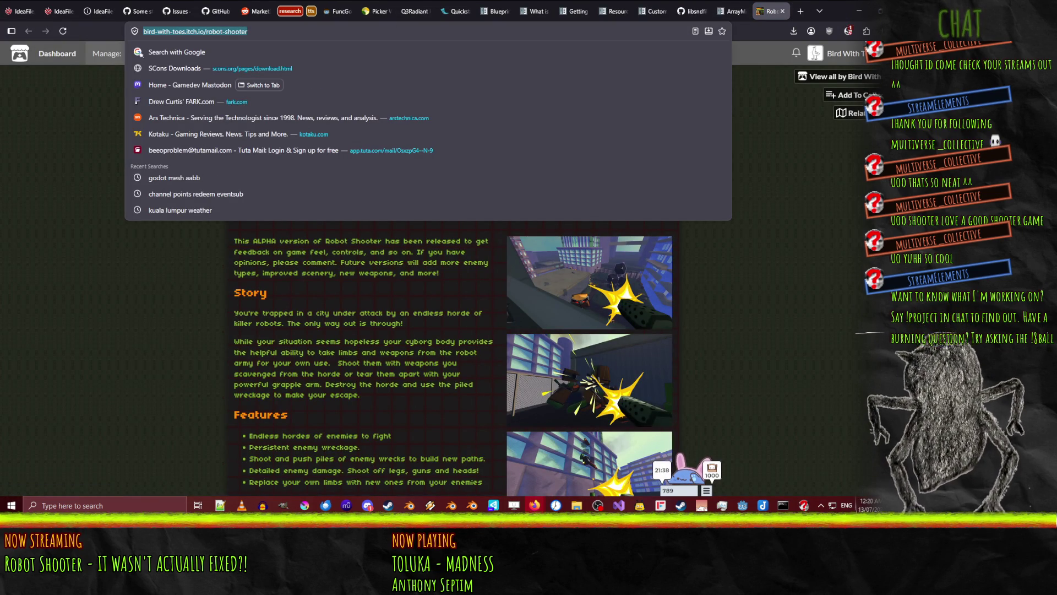
key(alt+Tab)
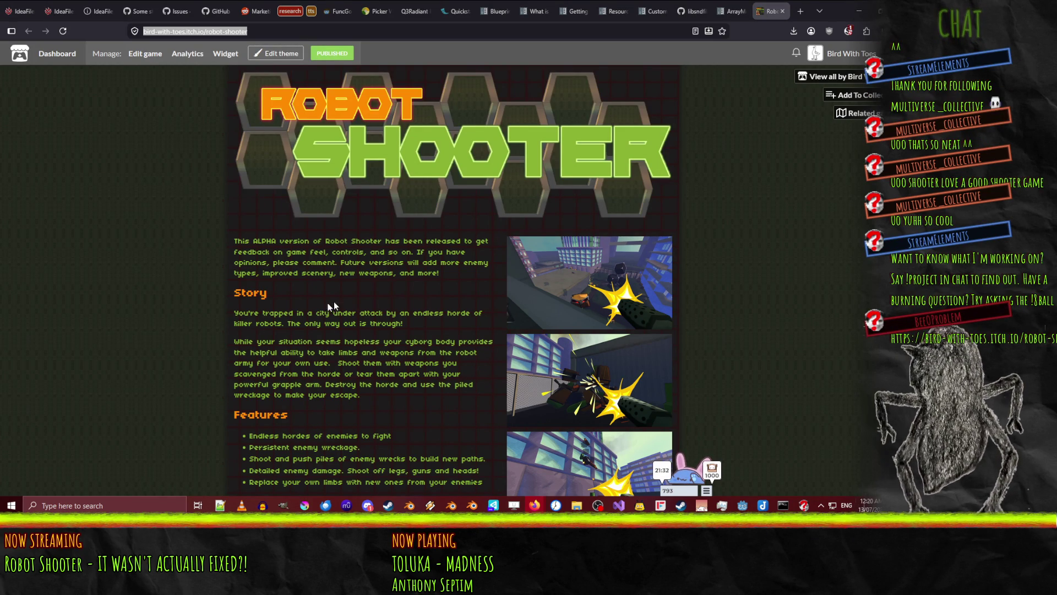
Scroll through the Robot Shooter itch.io page to review it
scroll(359, 307, down, 5)
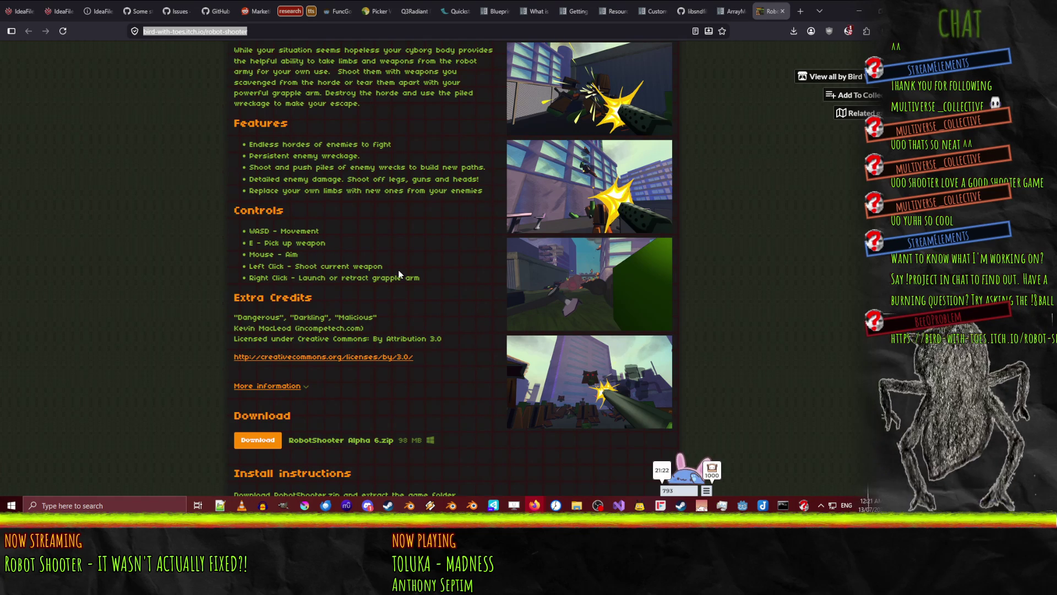
scroll(394, 267, up, 1)
scroll(339, 275, up, 6)
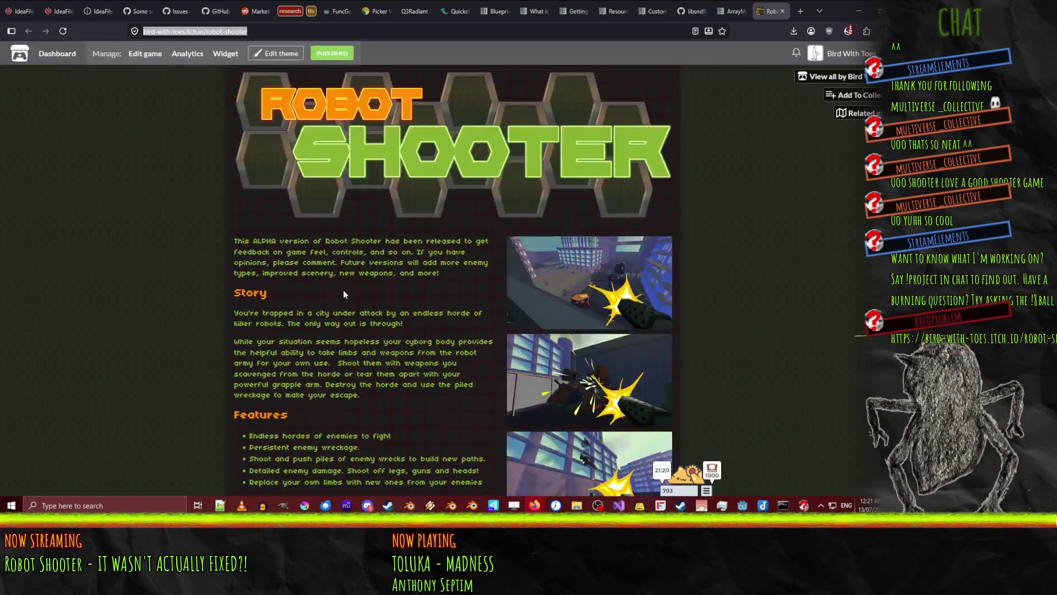
scroll(343, 290, down, 4)
scroll(337, 314, up, 3)
Back in the editor, orbit around ChonkyDude and switch to the sandbox scene
click(859, 11)
drag(472, 241, 494, 225)
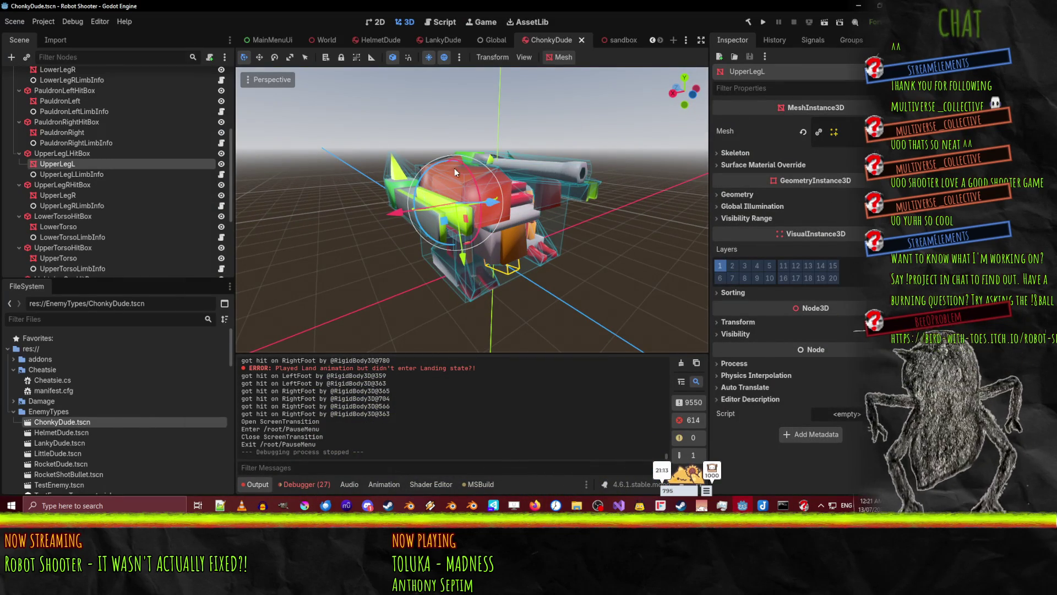
drag(475, 197, 589, 125)
click(606, 46)
drag(503, 277, 531, 197)
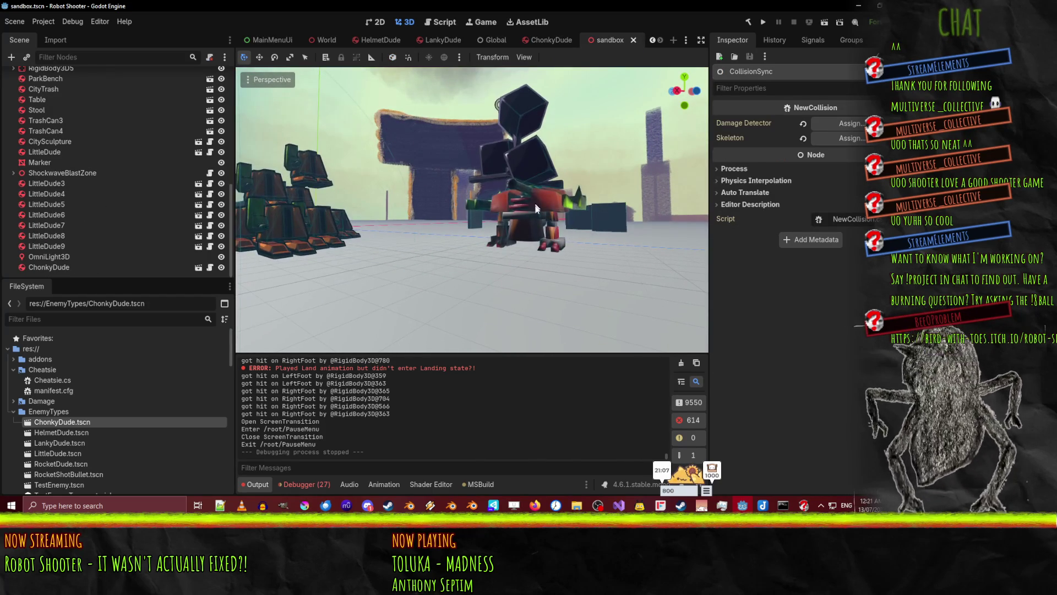
Run the sandbox scene briefly, stop it, and select the ChonkyDude robot
click(824, 26)
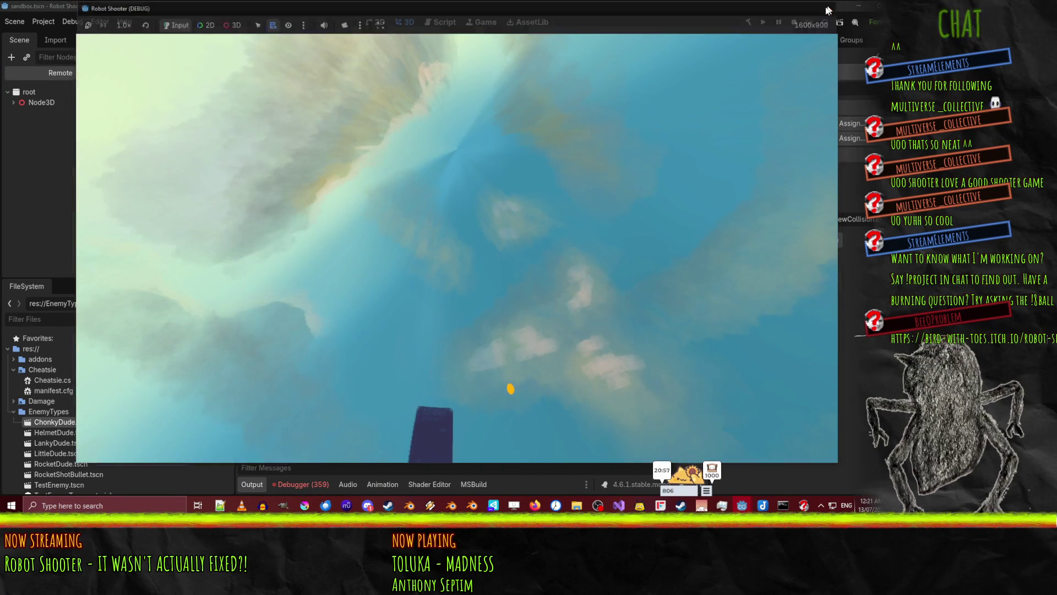
click(829, 6)
mouse_move(408, 304)
mouse_down()
mouse_move(590, 182)
mouse_move(586, 204)
mouse_up()
click(469, 191)
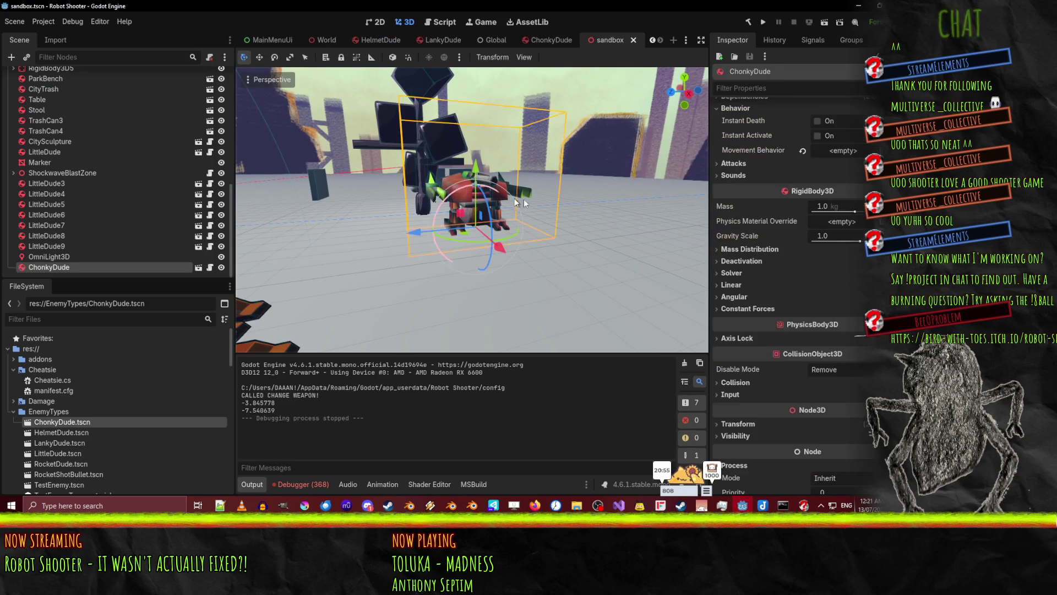
Back in ChonkyDude, select the UpperTorso, PauldronLeft, UpperLegR and PhysicsHitbox hitboxes in turn
scroll(545, 193, up, 3)
click(534, 37)
mouse_move(399, 213)
mouse_down()
mouse_move(464, 182)
mouse_move(405, 229)
mouse_up()
click(583, 285)
click(465, 187)
mouse_move(497, 128)
mouse_down()
mouse_move(490, 215)
mouse_move(525, 270)
mouse_move(560, 259)
mouse_move(567, 244)
mouse_move(486, 245)
mouse_up()
click(680, 177)
click(509, 187)
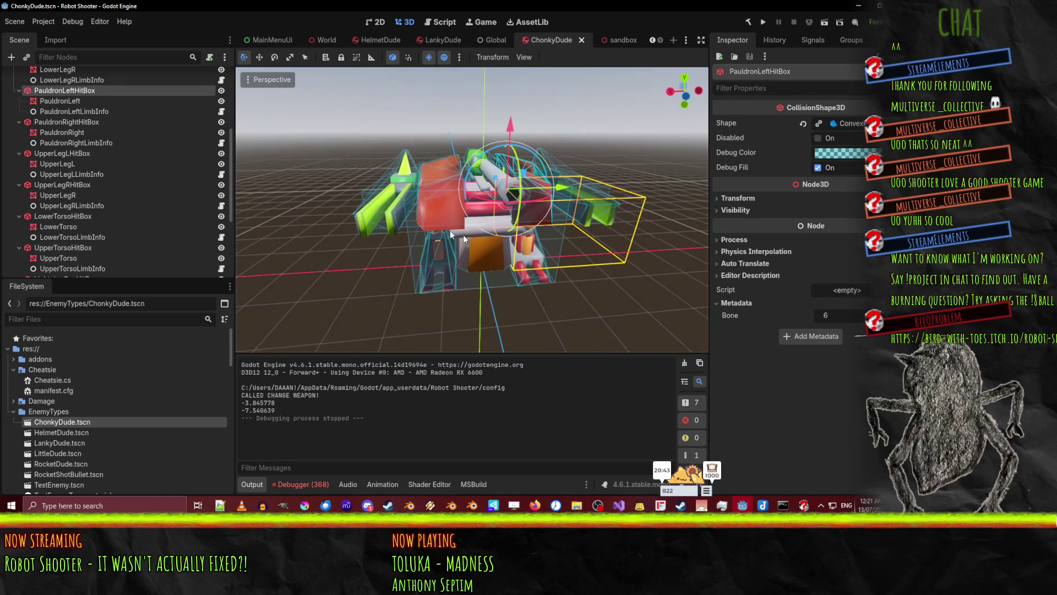
click(443, 197)
drag(443, 197, 434, 169)
click(433, 169)
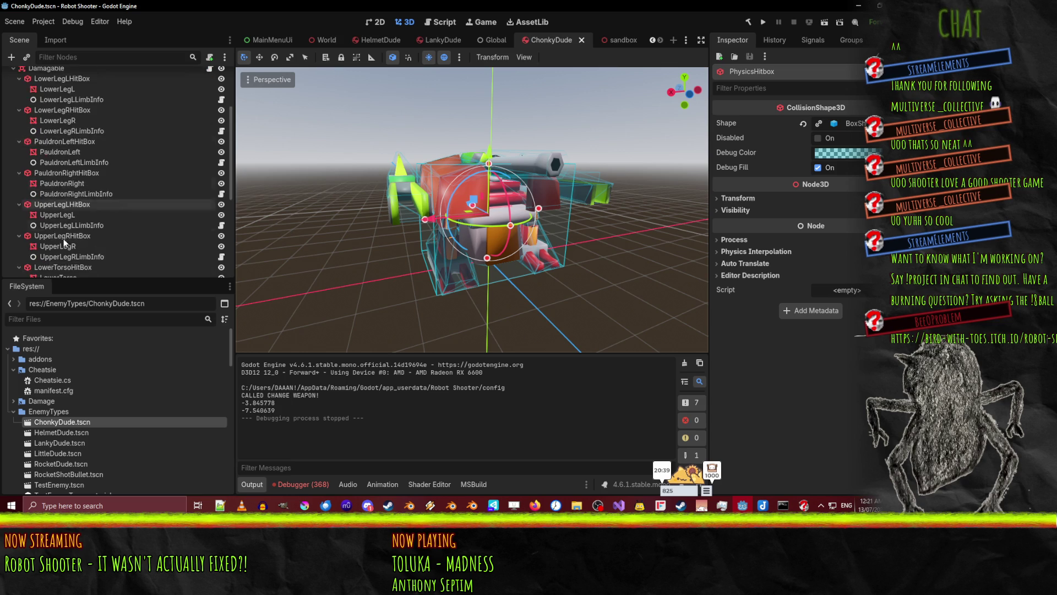
Show LowerLegLHitBox's position, rotation and scale, then select its LowerLegL mesh
click(61, 129)
mouse_move(353, 179)
mouse_down()
mouse_move(382, 183)
mouse_move(449, 161)
mouse_move(349, 153)
mouse_move(378, 166)
mouse_move(306, 175)
mouse_up()
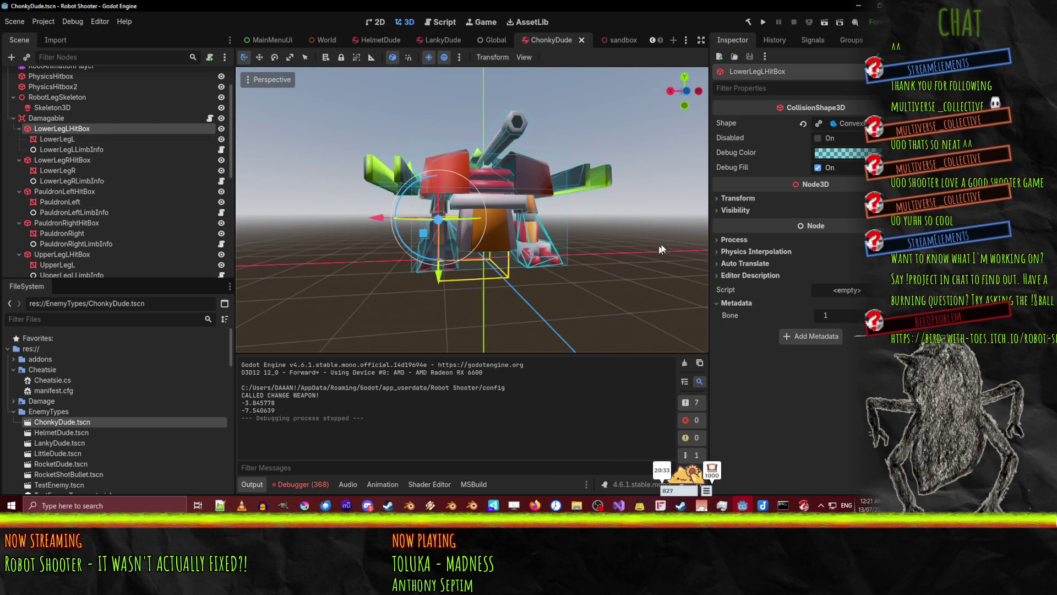
click(766, 198)
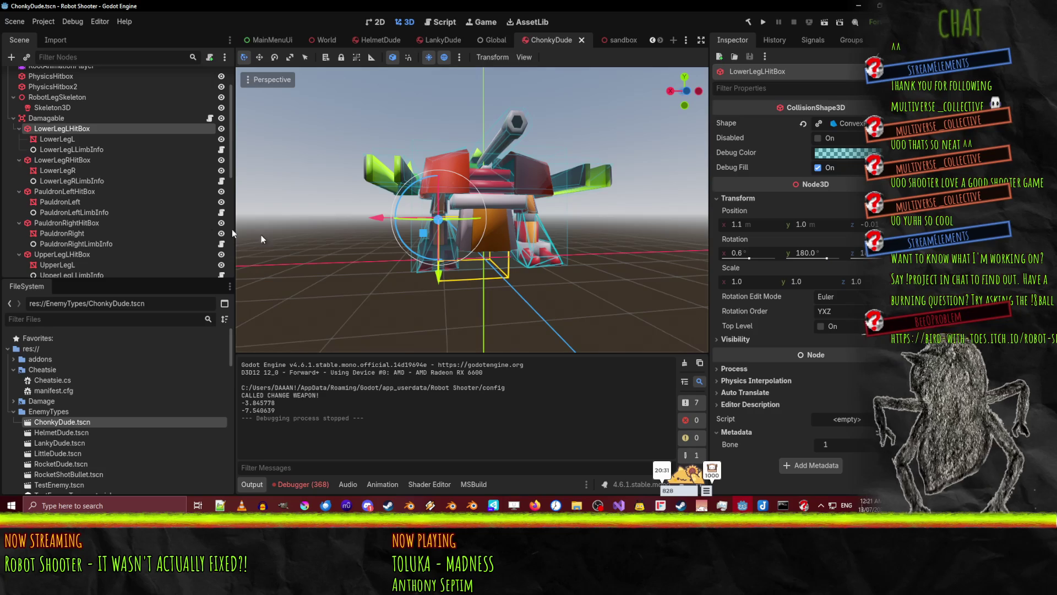
click(69, 141)
mouse_move(468, 220)
mouse_down()
mouse_move(503, 240)
mouse_move(474, 219)
mouse_up()
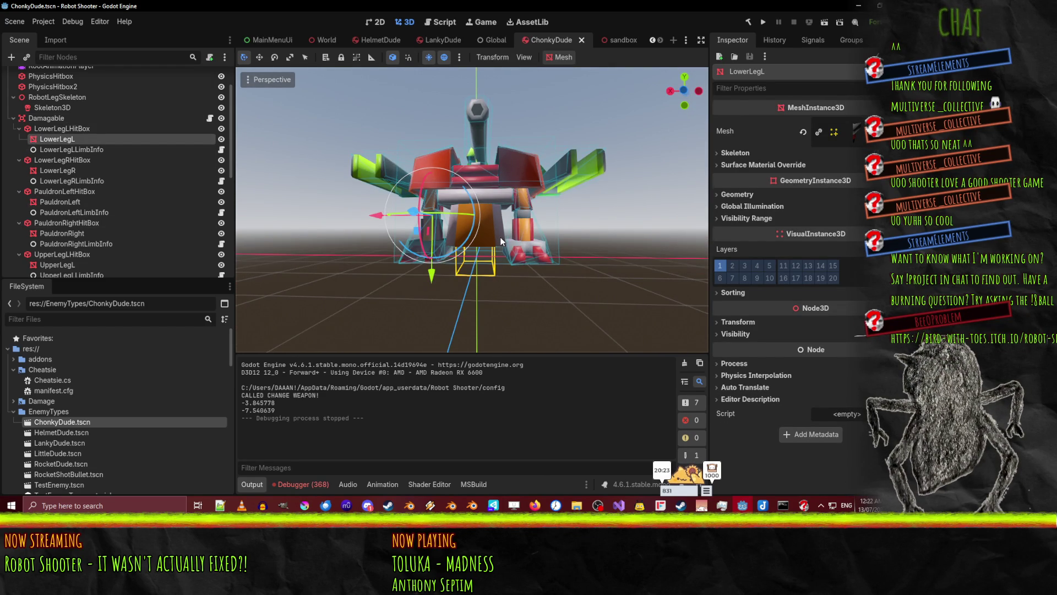
Zoom in on the left lower leg, check LowerLegLHitBox's transform, then select the LowerLegL mesh
scroll(487, 244, up, 5)
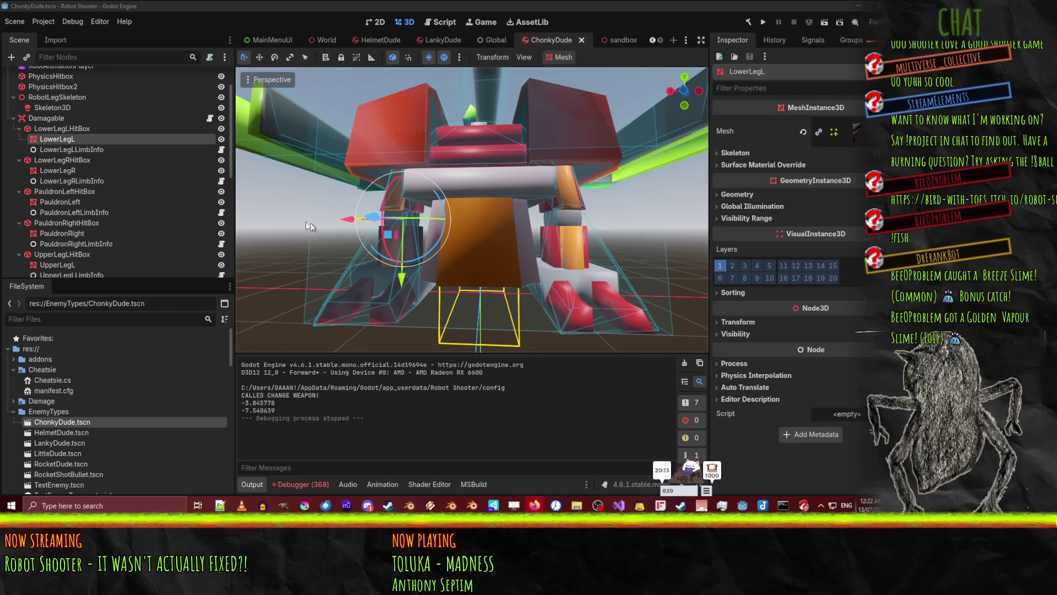
scroll(498, 273, up, 4)
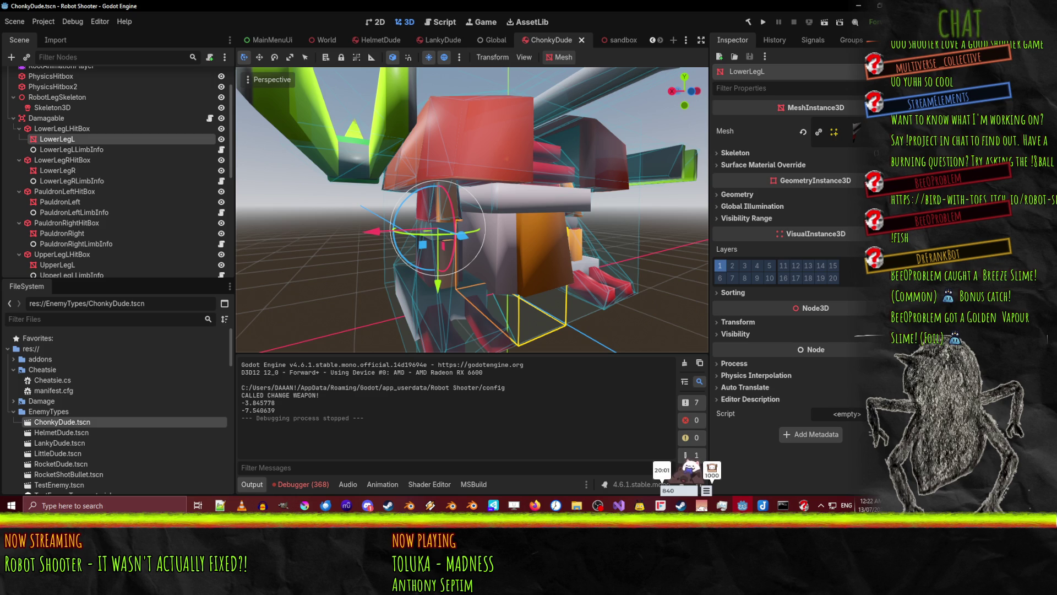
mouse_move(322, 223)
mouse_down()
mouse_move(456, 238)
mouse_move(419, 202)
mouse_move(497, 226)
mouse_move(457, 215)
mouse_move(490, 242)
mouse_move(386, 209)
mouse_up()
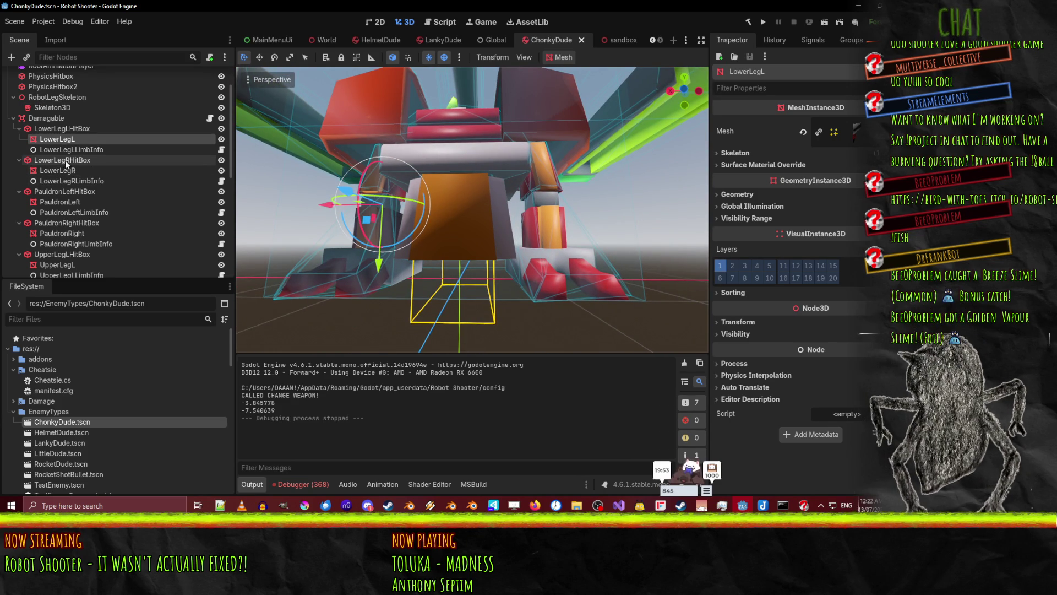
scroll(103, 187, down, 3)
mouse_move(253, 205)
mouse_down()
mouse_move(361, 211)
mouse_move(419, 231)
mouse_up()
scroll(82, 154, up, 3)
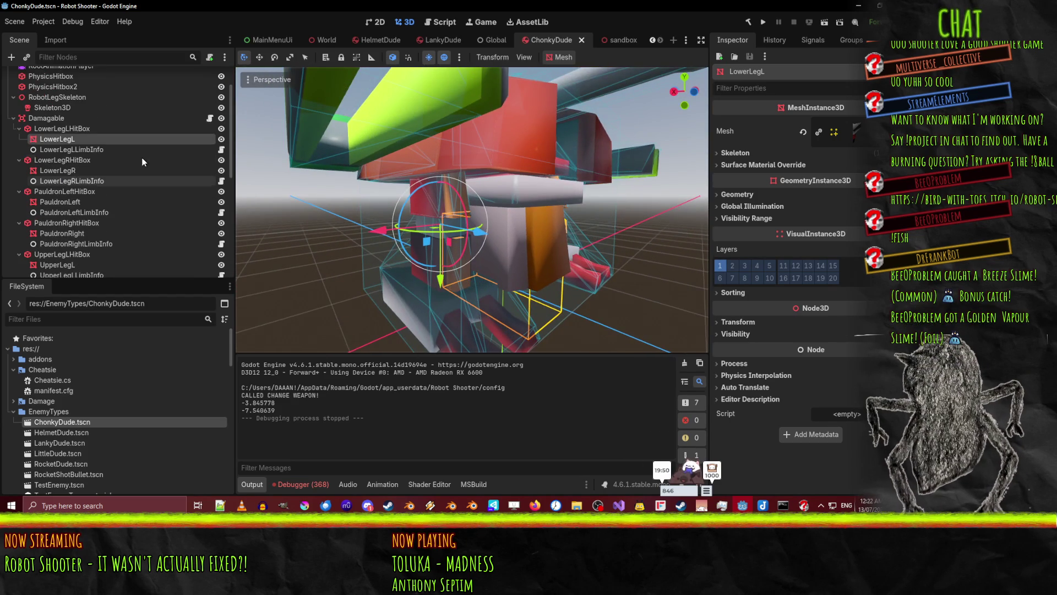
click(58, 128)
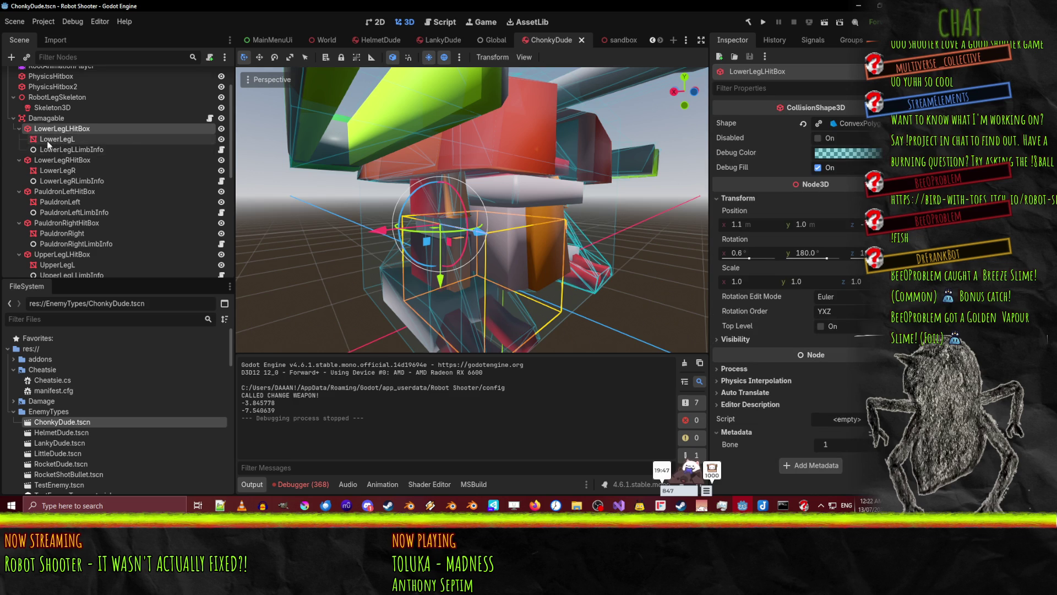
mouse_move(331, 176)
mouse_down()
mouse_move(414, 181)
mouse_move(393, 180)
mouse_move(403, 202)
mouse_up()
click(59, 140)
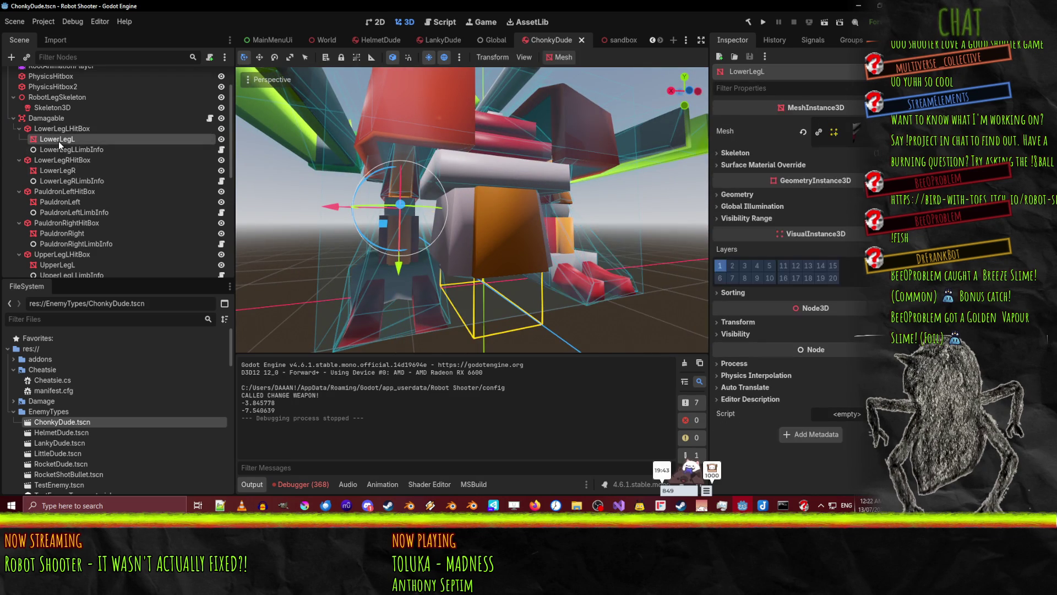
Collapse the lower-leg and pauldron hitbox groups in the ChonkyDude scene tree
click(19, 128)
click(20, 139)
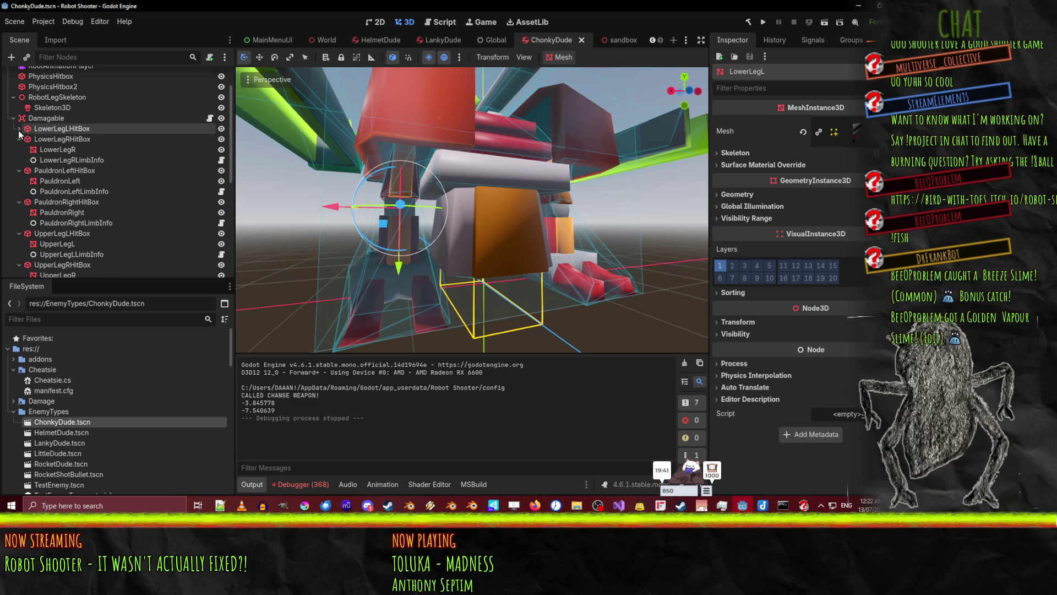
click(19, 150)
click(19, 160)
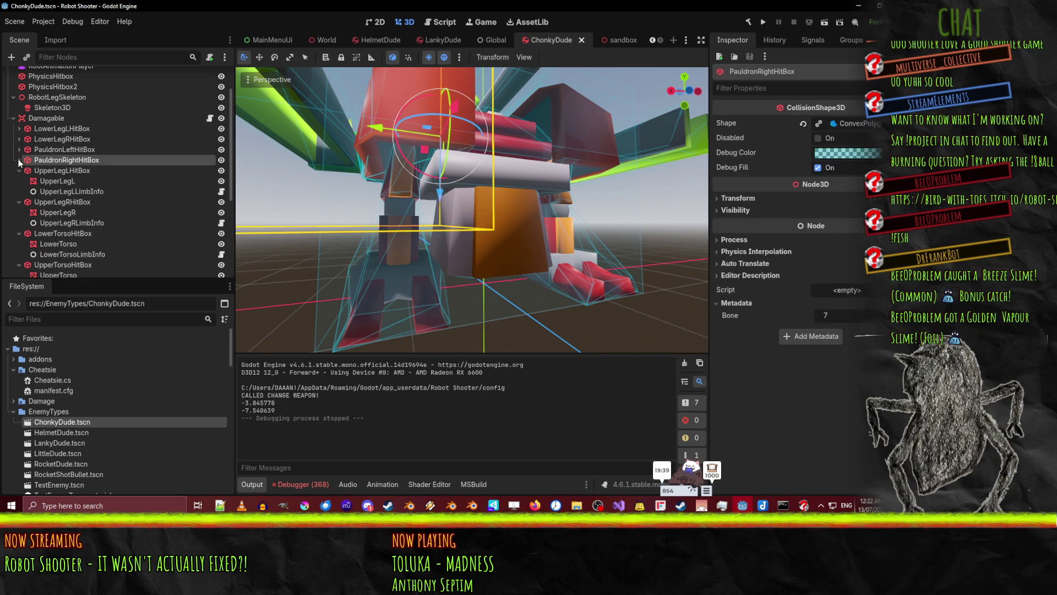
click(19, 170)
Expand UpperLegLHitBox, frame the UpperLegL mesh, and inspect the UpperLegLHitBox shape bound to bone 0
click(18, 170)
click(57, 181)
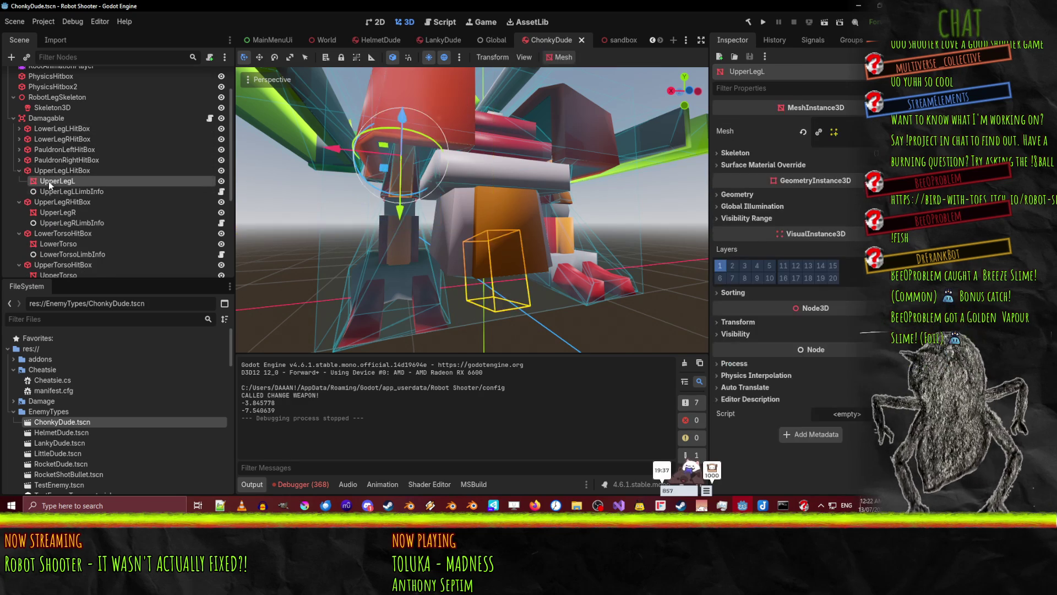
key(f)
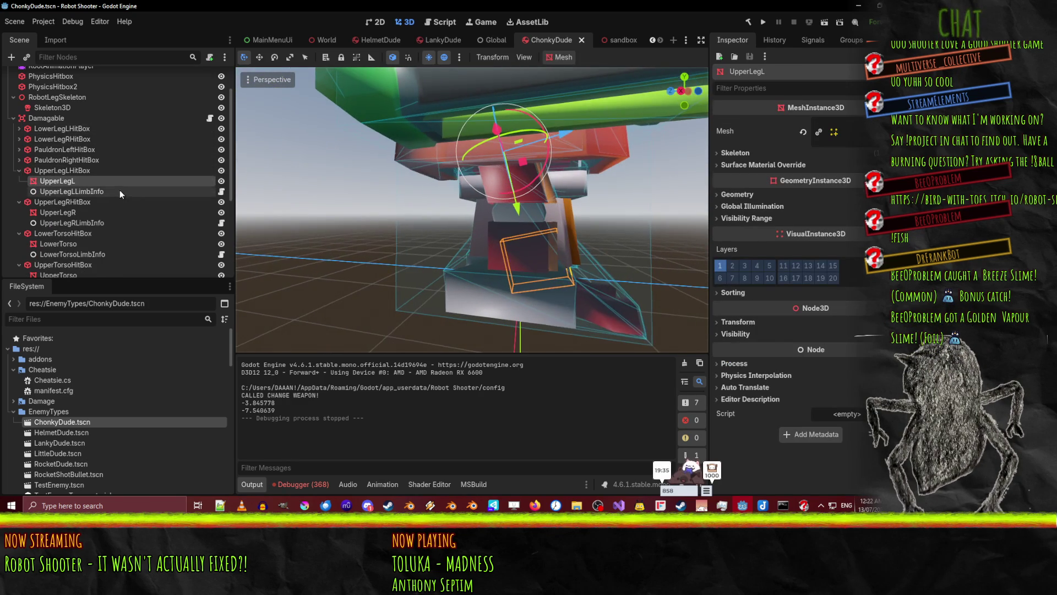
click(78, 170)
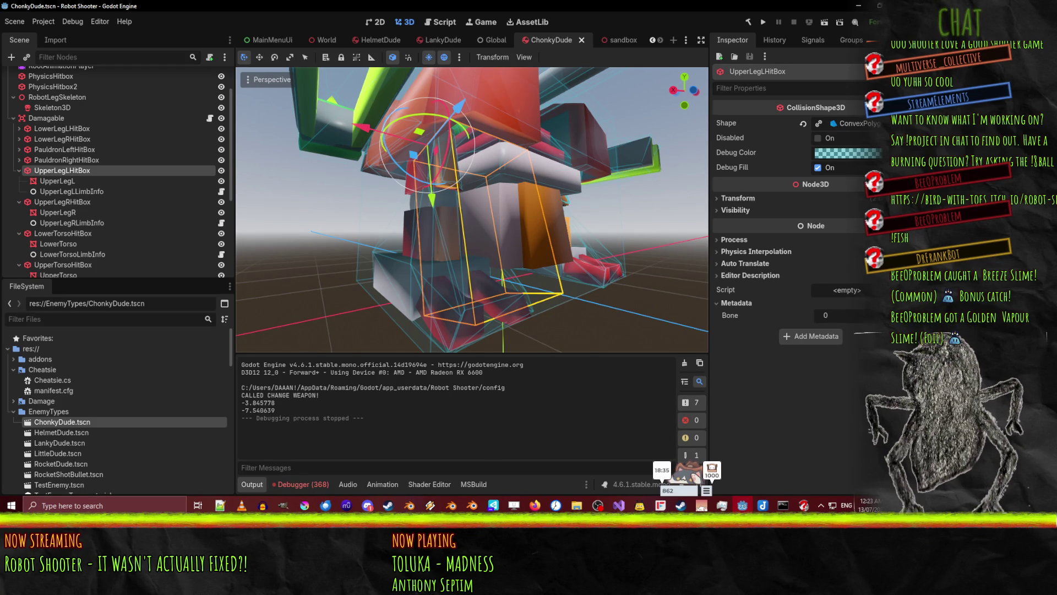
key(alt+Tab)
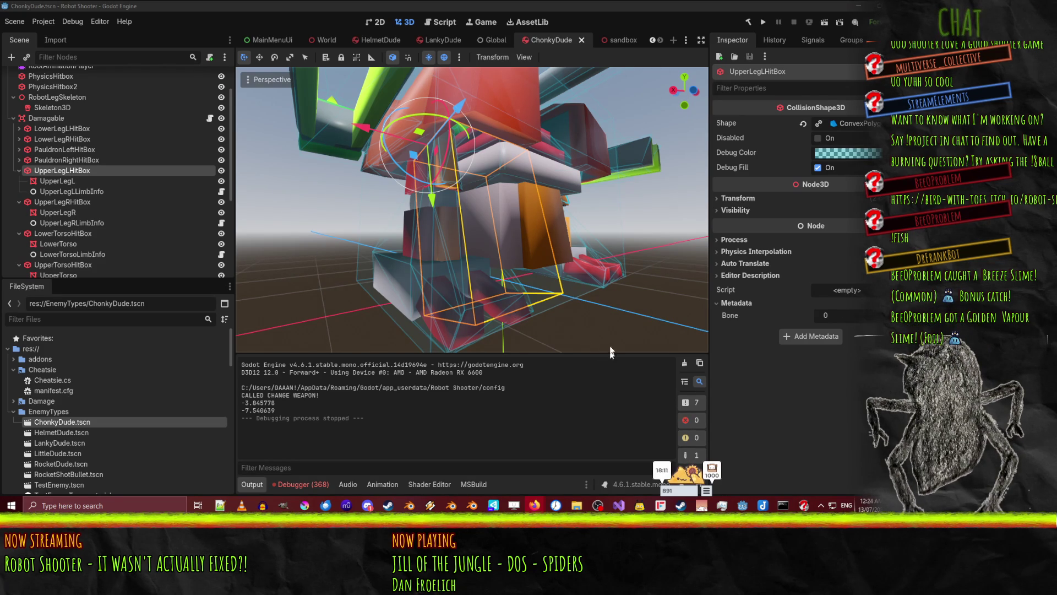
mouse_move(504, 223)
mouse_down()
mouse_move(523, 242)
mouse_move(529, 221)
mouse_move(406, 220)
mouse_move(469, 252)
mouse_move(451, 234)
mouse_move(485, 233)
mouse_move(519, 260)
mouse_move(495, 256)
mouse_up()
click(619, 505)
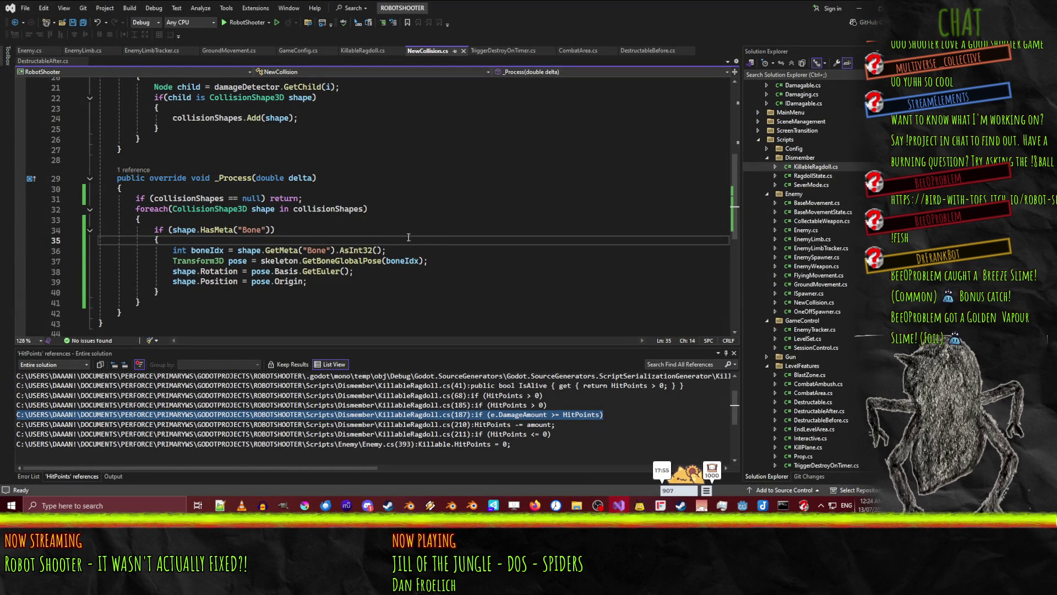
Start an if on the shape name and copy the PauldronRightHitBox name from Godot's scene tree
key(Return)
text(if()
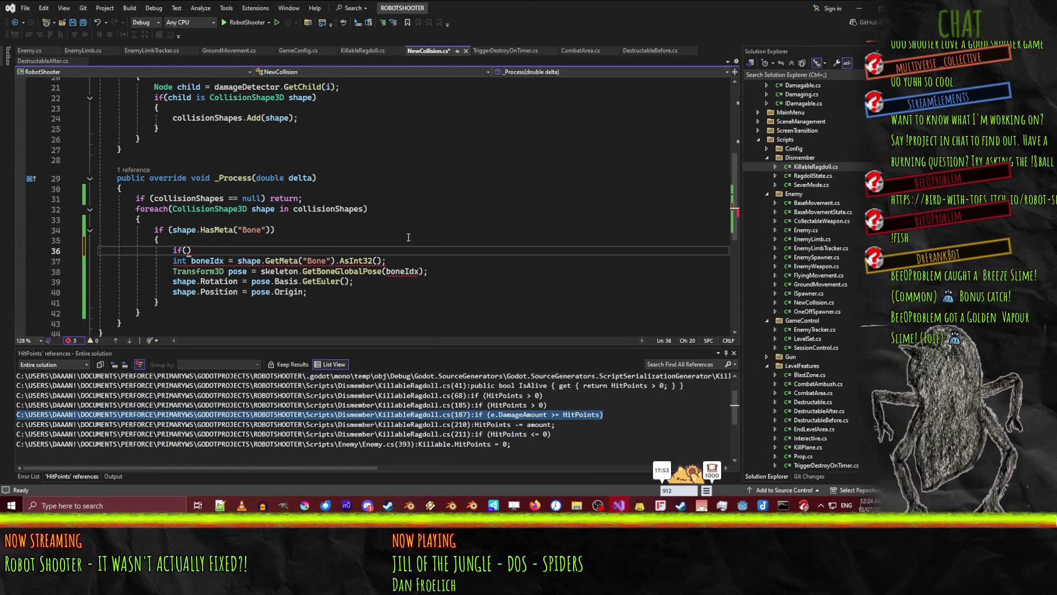
text(shape.na ==)
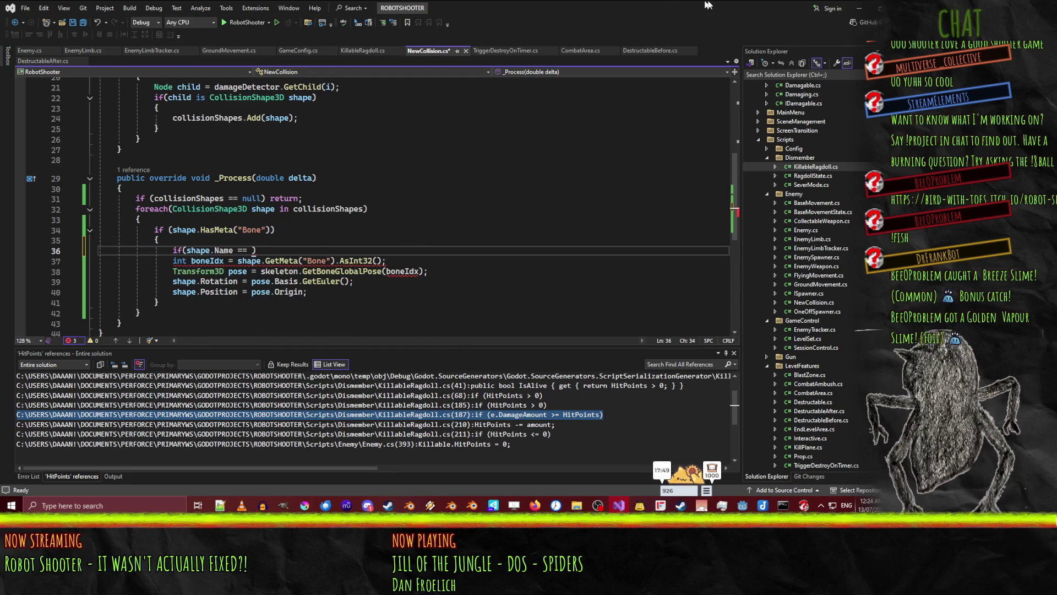
click(858, 9)
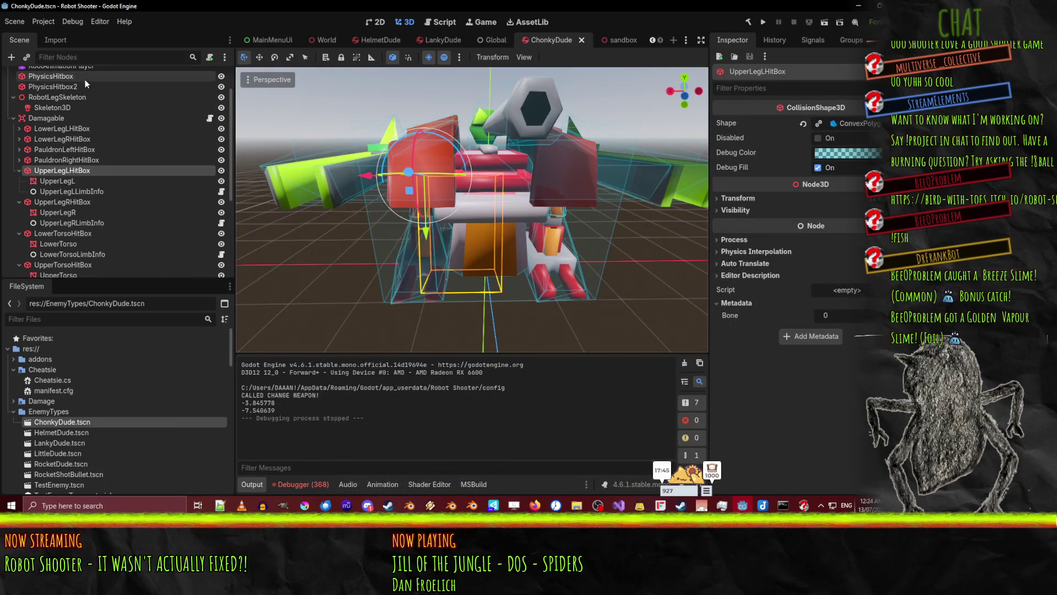
click(81, 150)
click(85, 161)
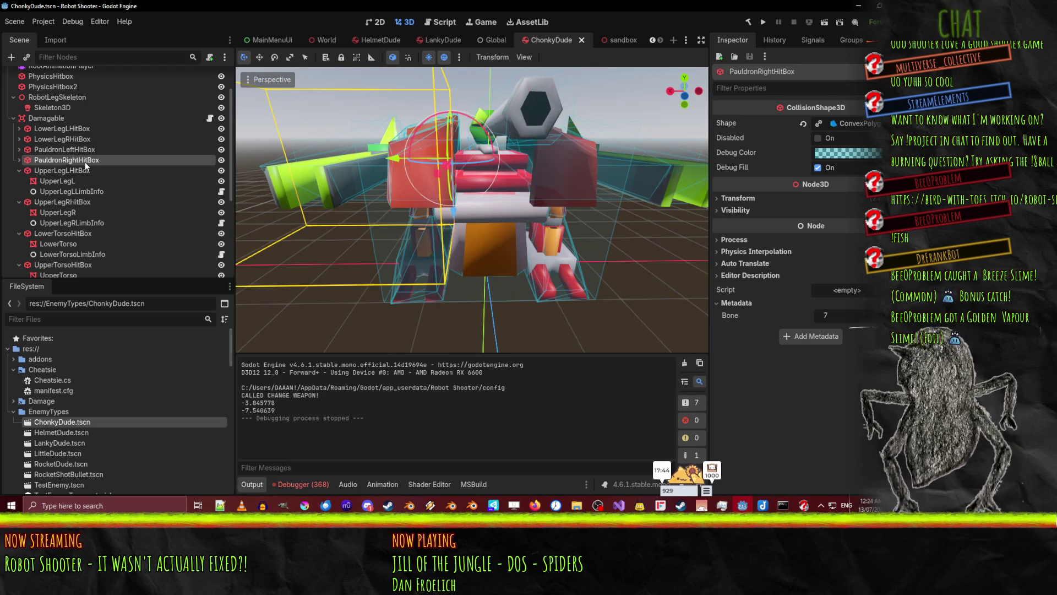
double_click(85, 161)
key(ctrl+c)
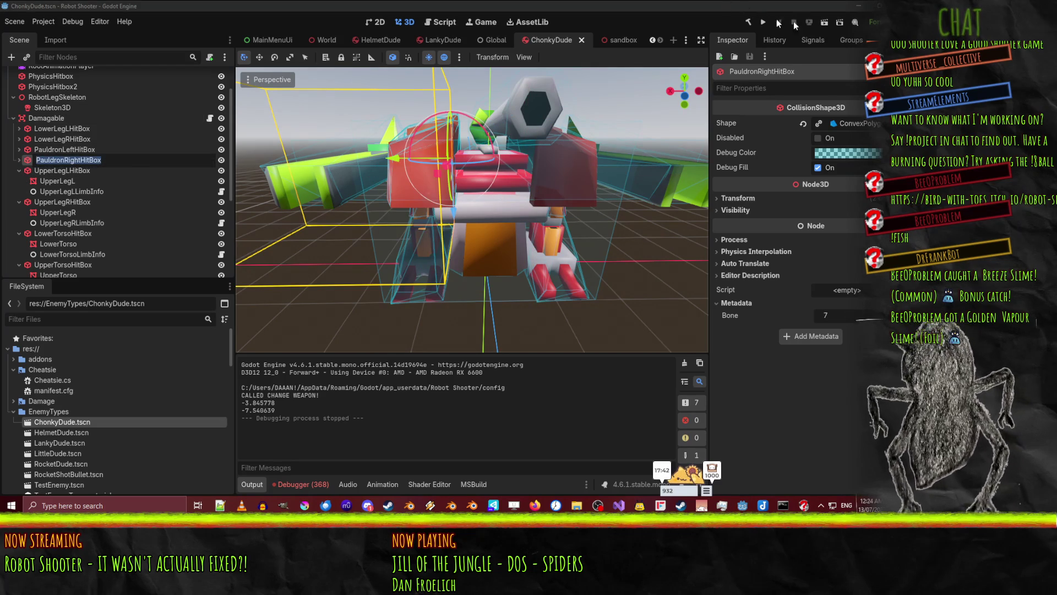
key(Return)
Complete the condition to print "YES!" for PauldronRightHitBox and save NewCollision.cs
click(858, 5)
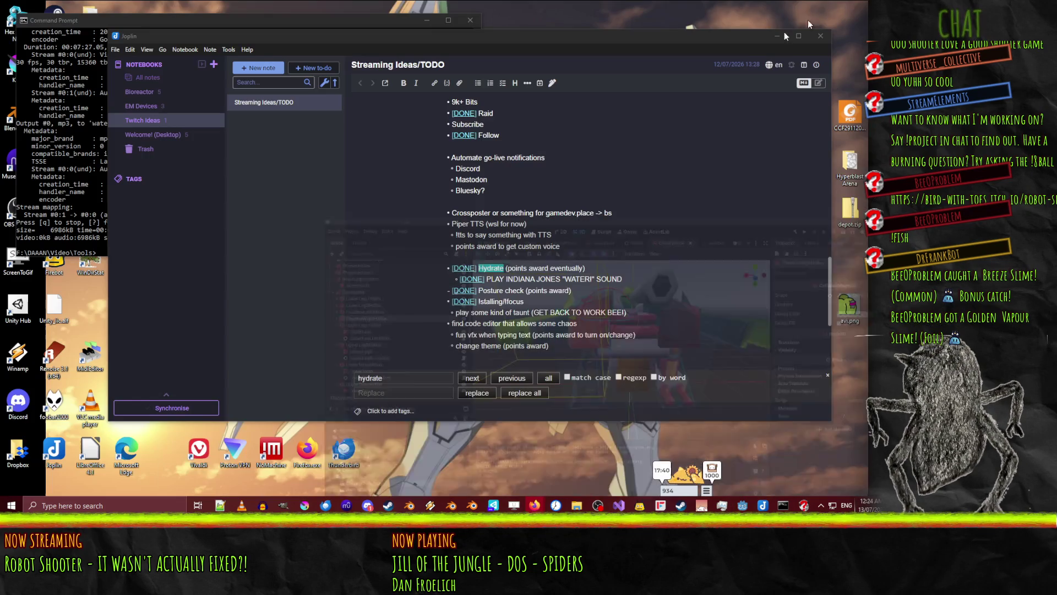
click(743, 505)
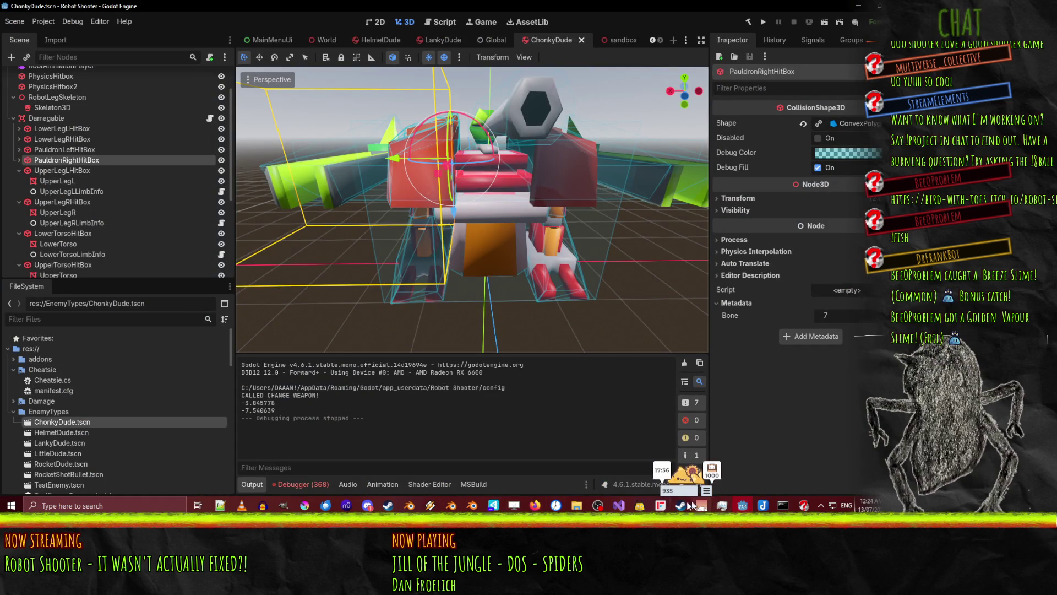
click(619, 506)
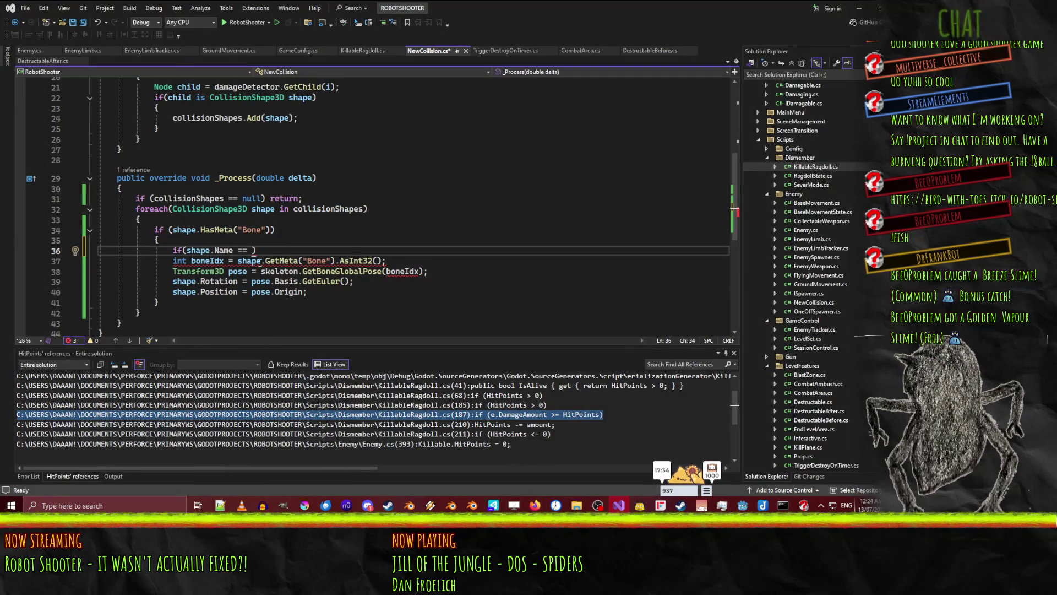
key(ctrl+v)
key(ctrl+shift+Left)
text("))
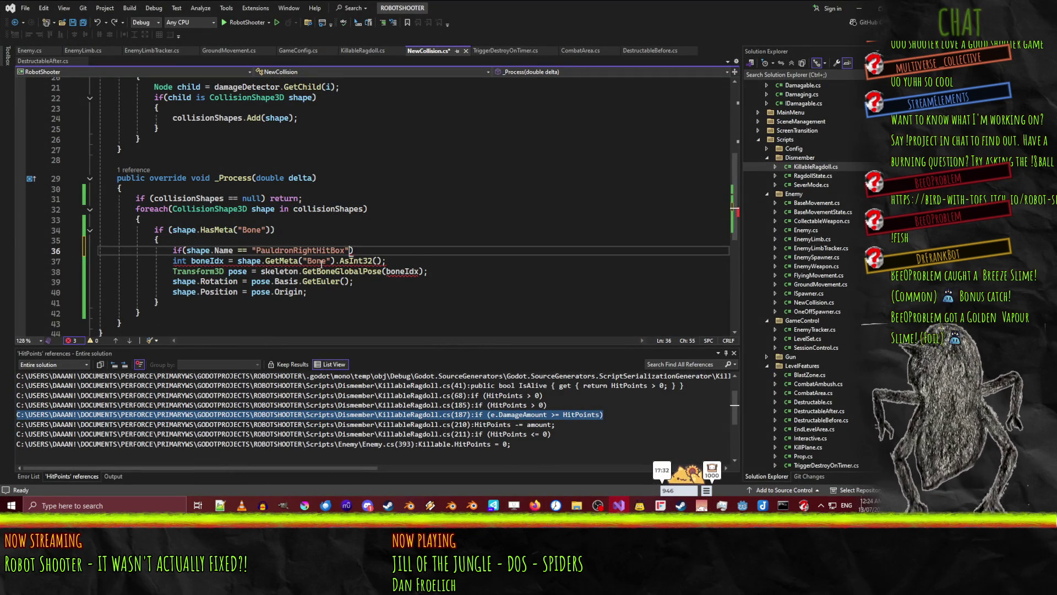
text( GD.)
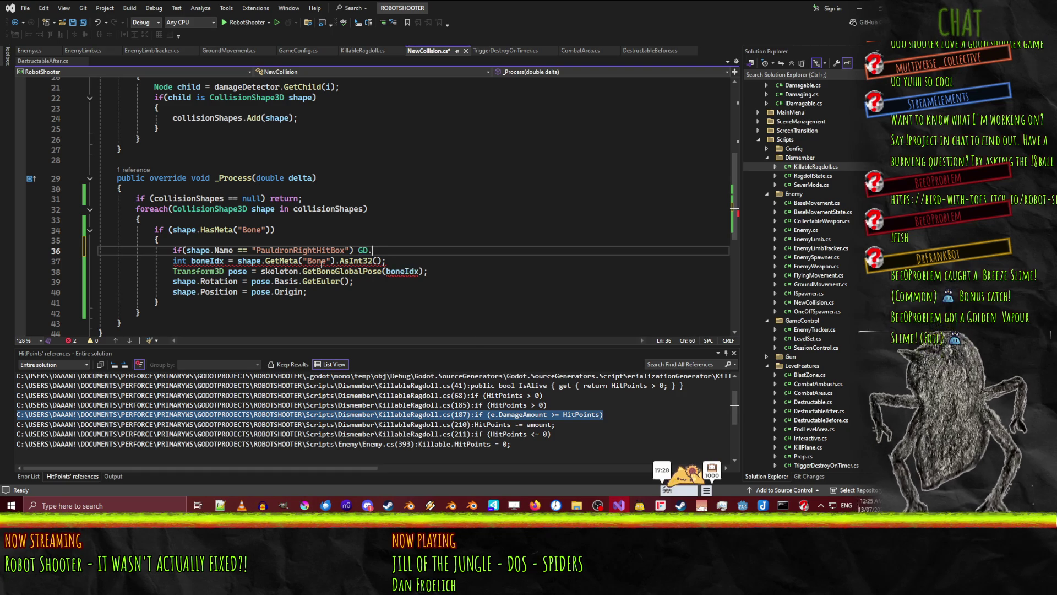
text(Print("YES!");)
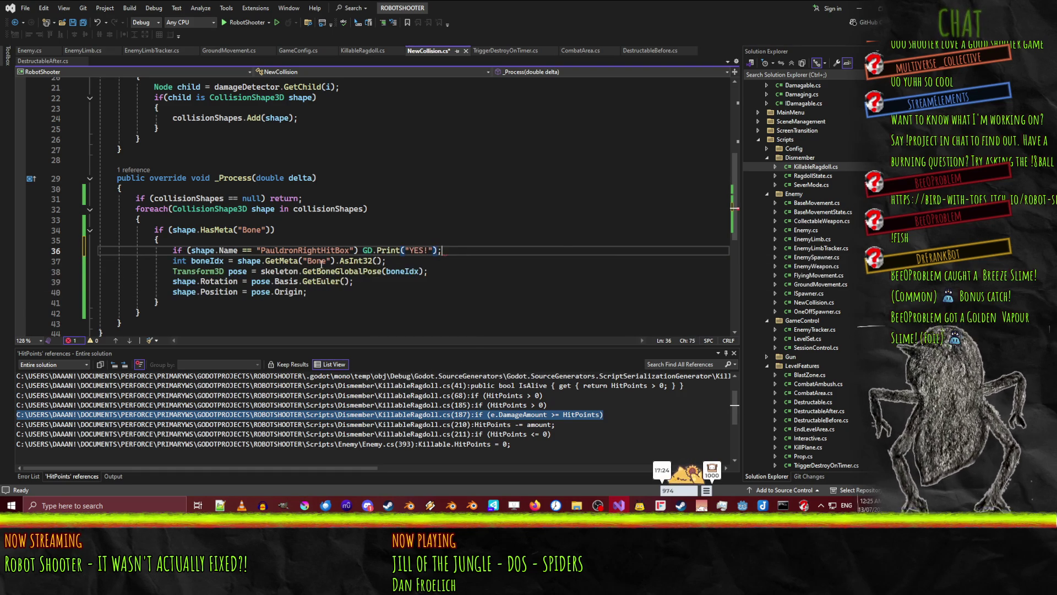
key(ctrl+s)
click(859, 8)
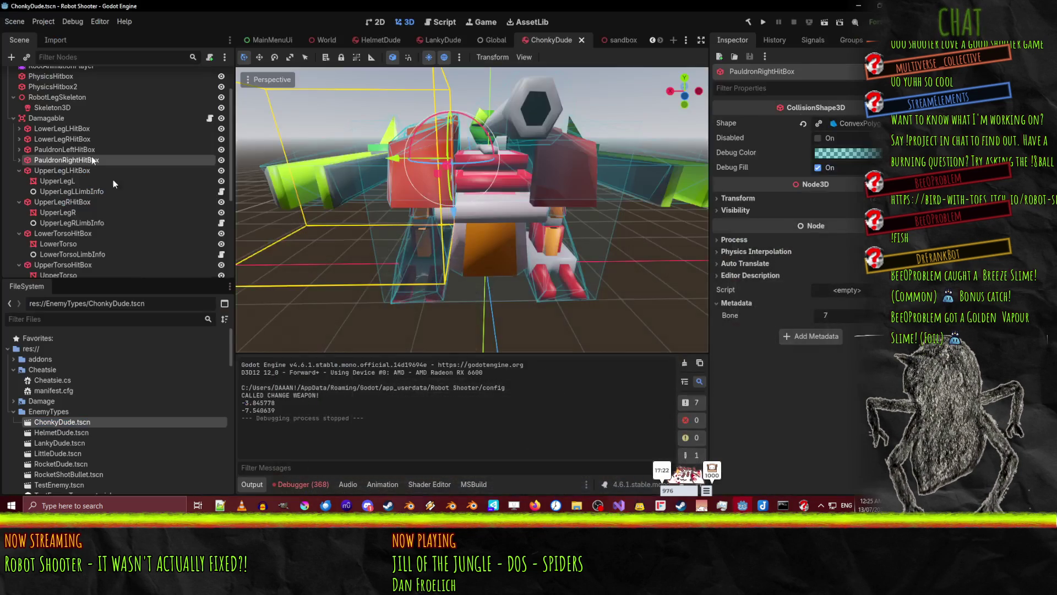
Run the sandbox scene, confirm the repeated YES! output, and open the Enemy._Ready error in Visual Studio
click(605, 42)
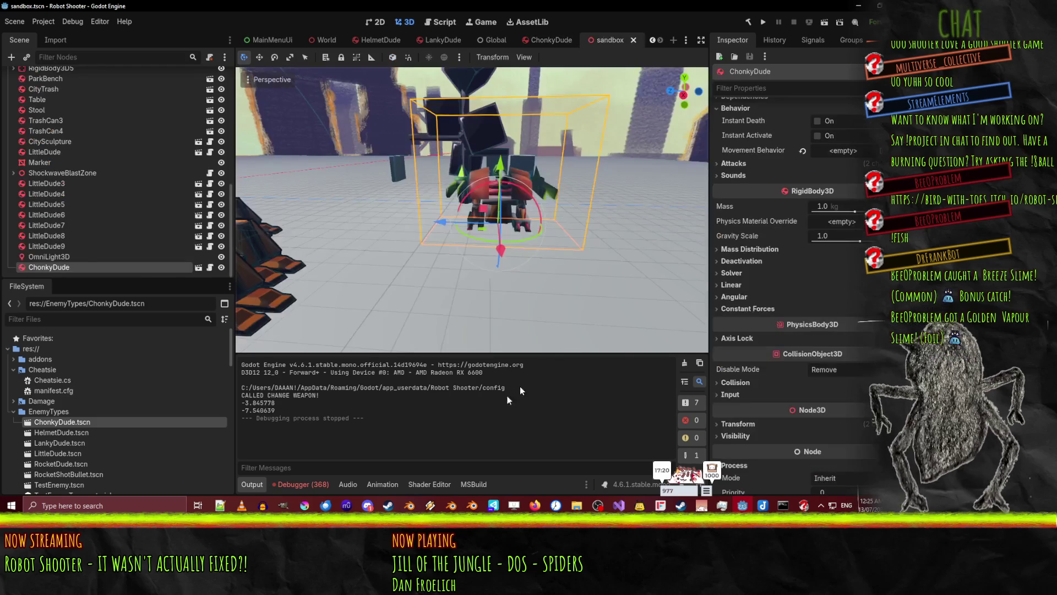
click(287, 483)
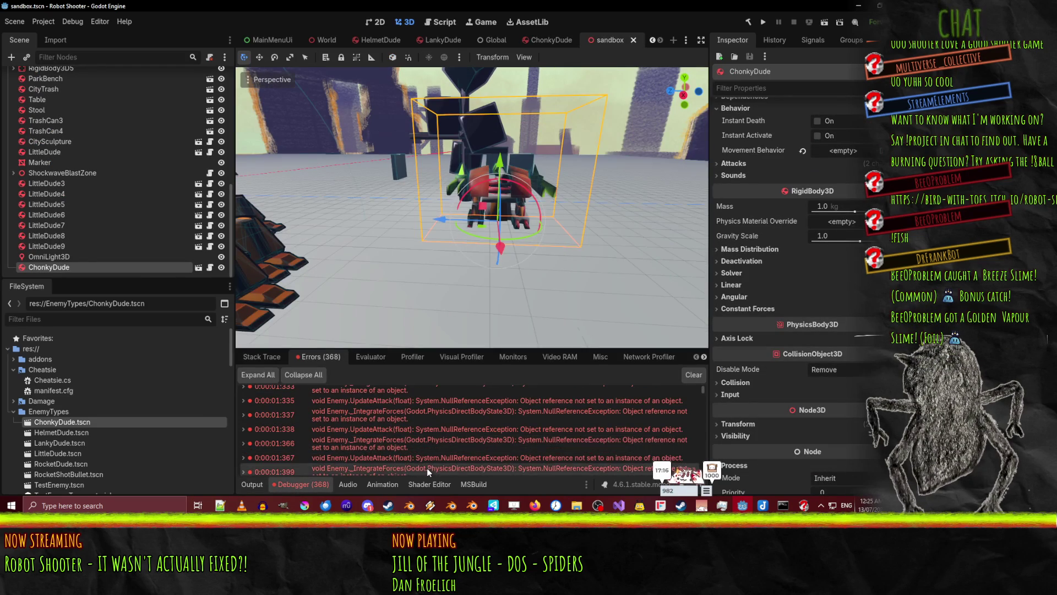
click(825, 22)
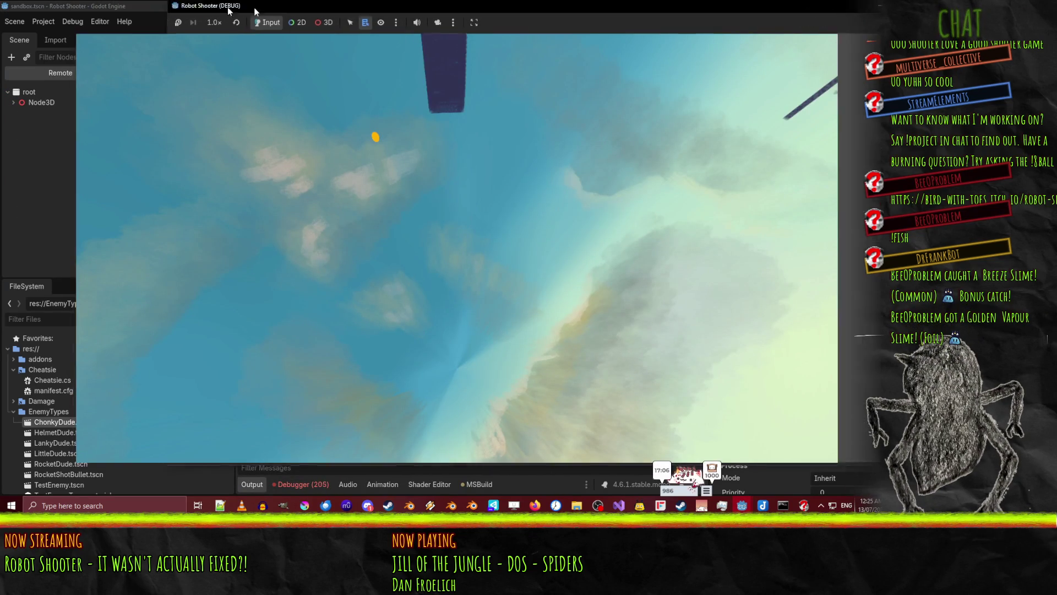
drag(199, 6, 411, 32)
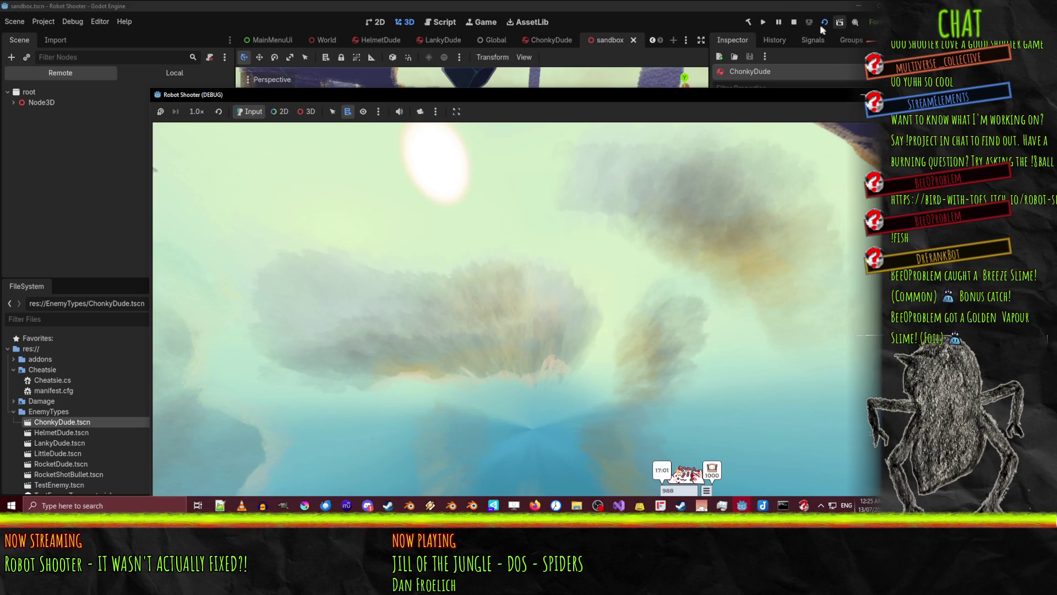
click(792, 23)
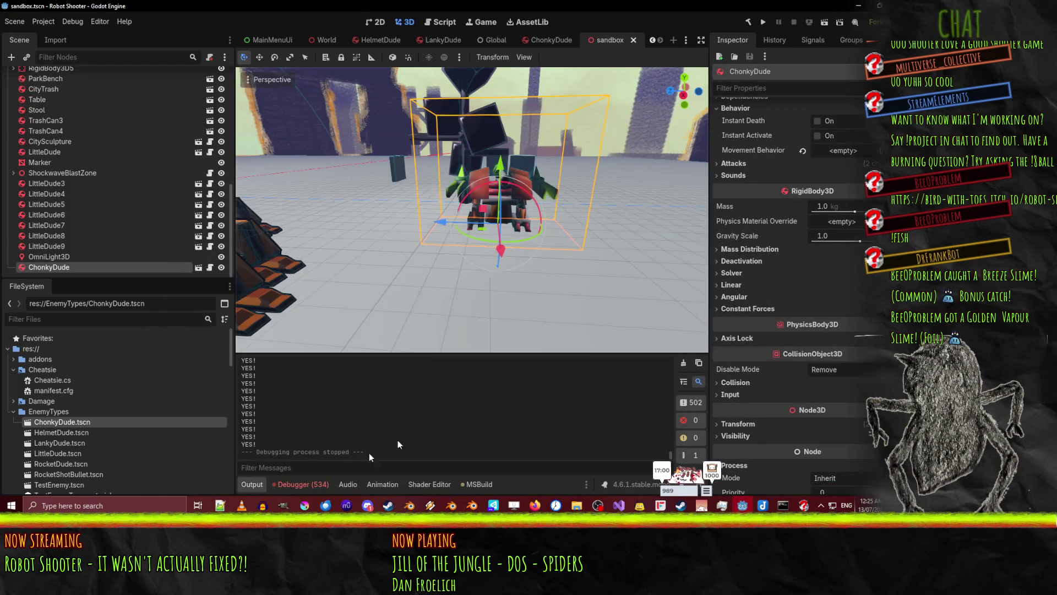
click(303, 484)
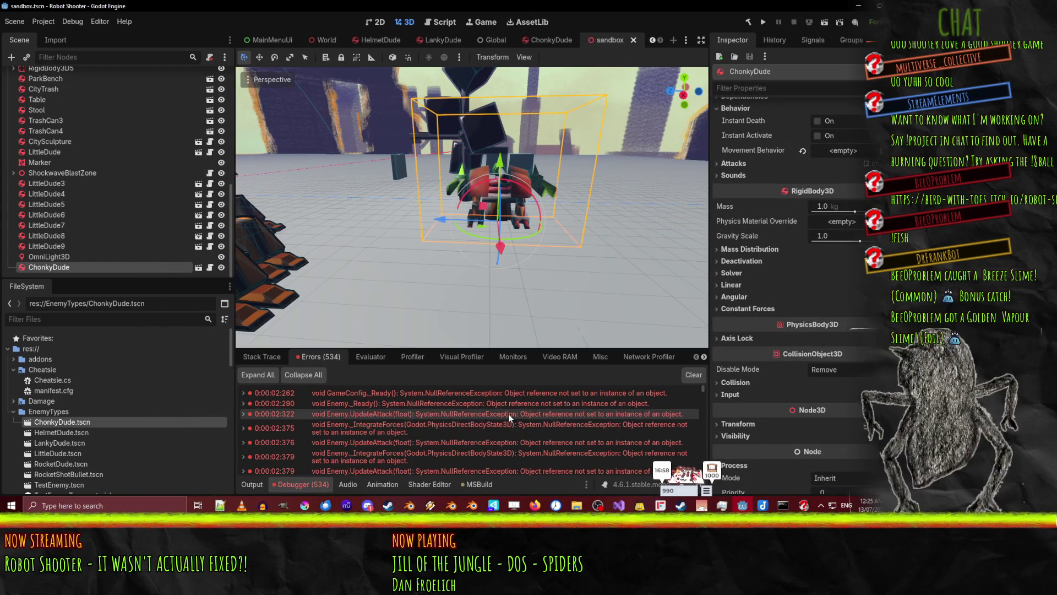
double_click(375, 404)
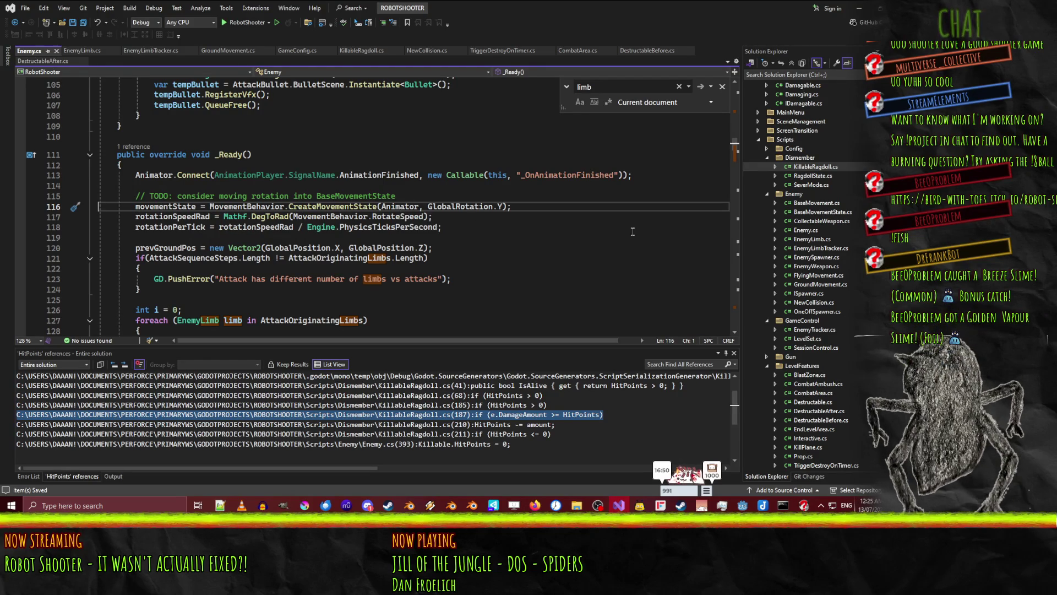
Save the sandbox scene, clear the 534 debugger errors, and run it again
click(859, 9)
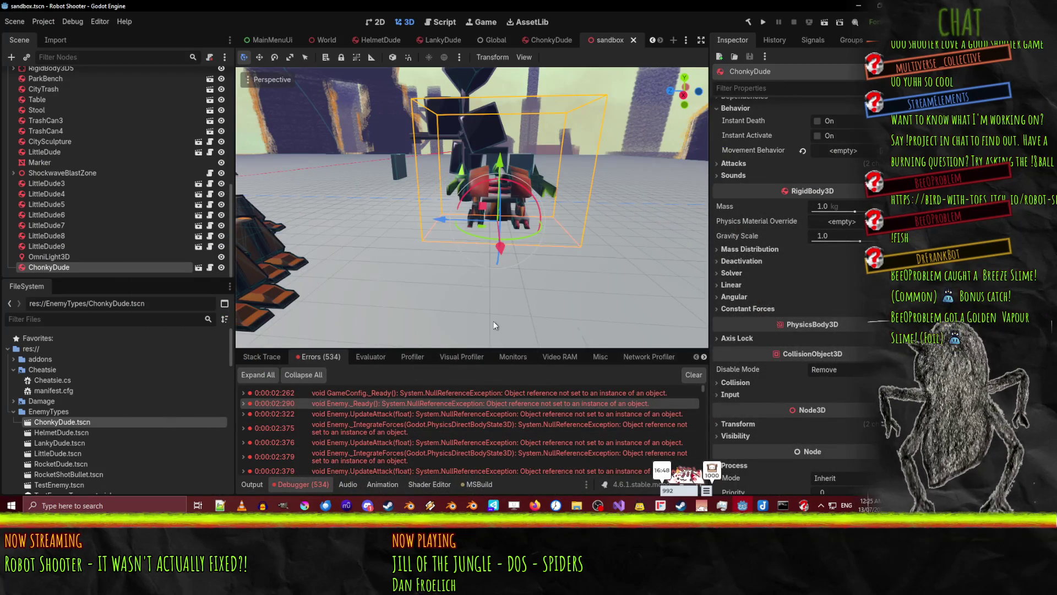
scroll(759, 242, up, 1)
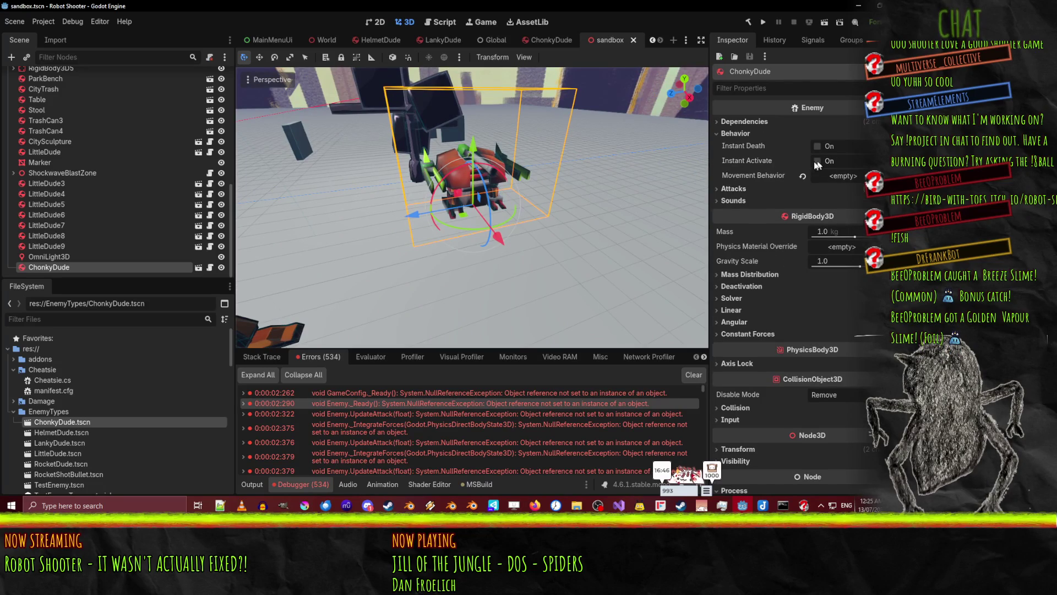
key(ctrl+s)
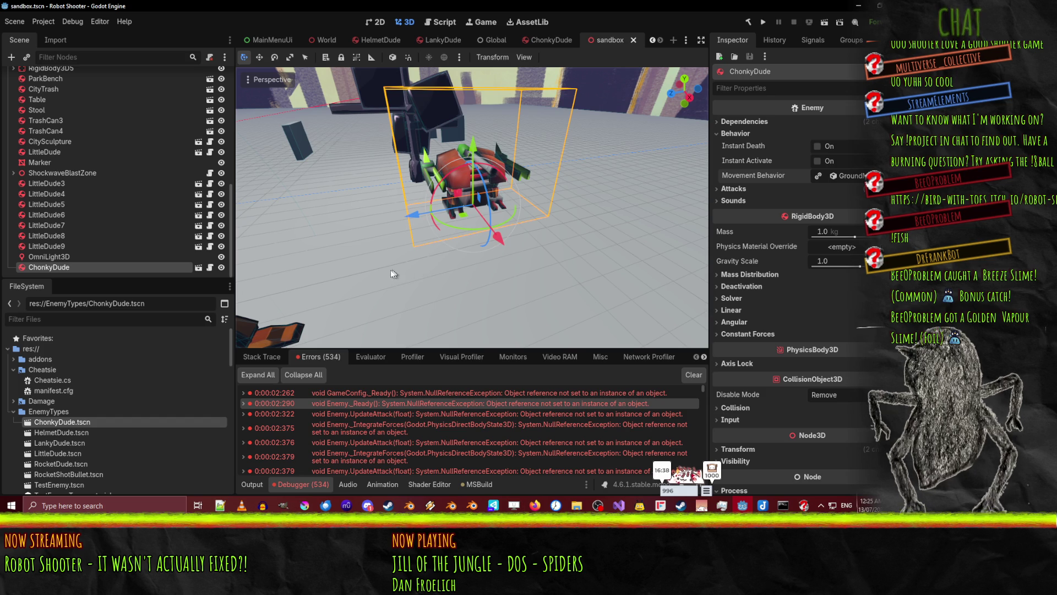
click(693, 375)
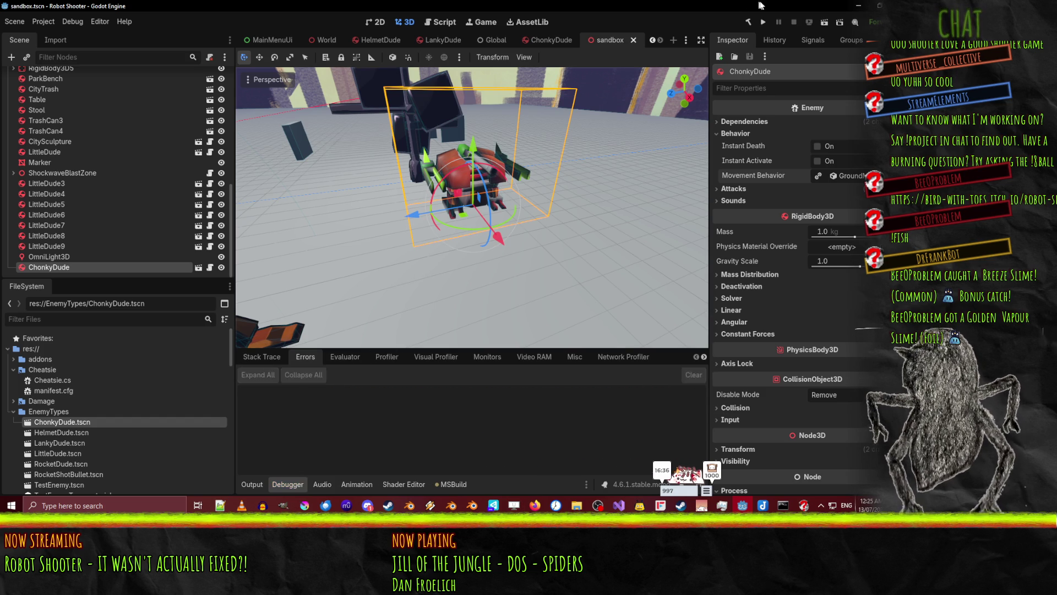
click(824, 22)
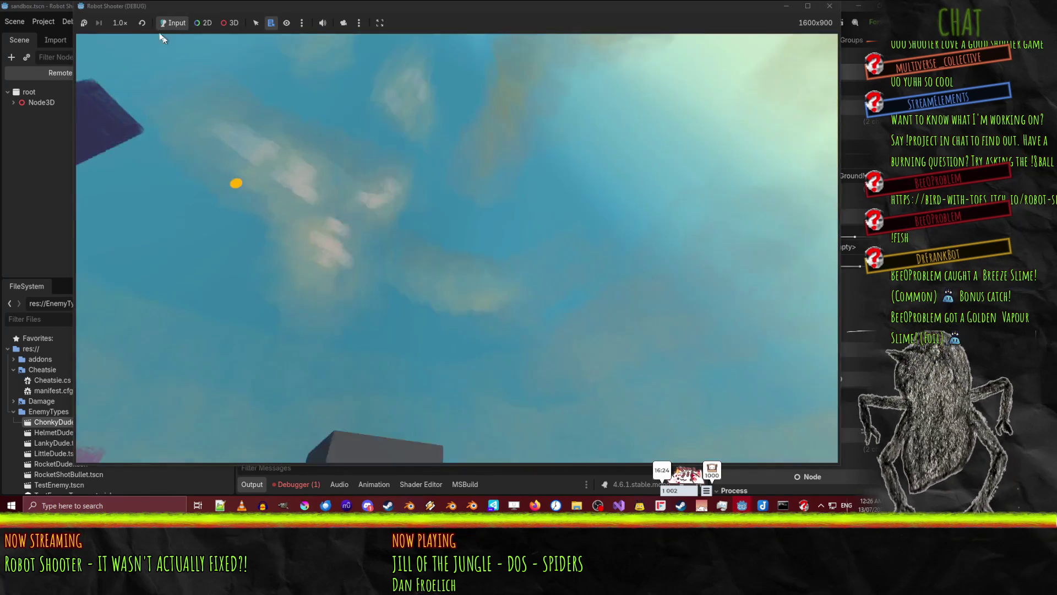
Pick the robot in the running game using 3D mode and camera override, view its remote transform, then stop
click(229, 23)
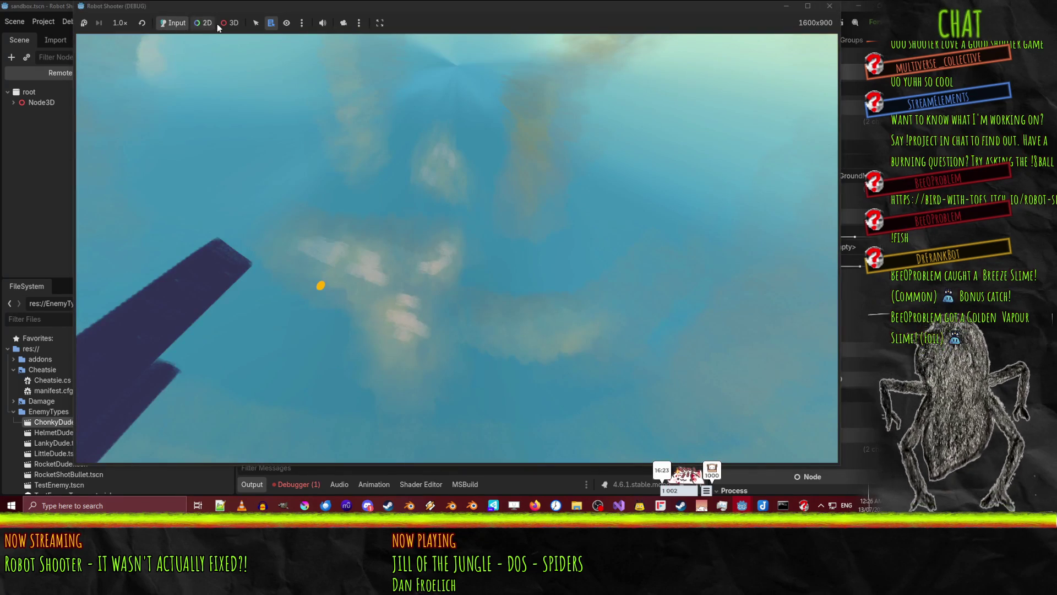
click(342, 24)
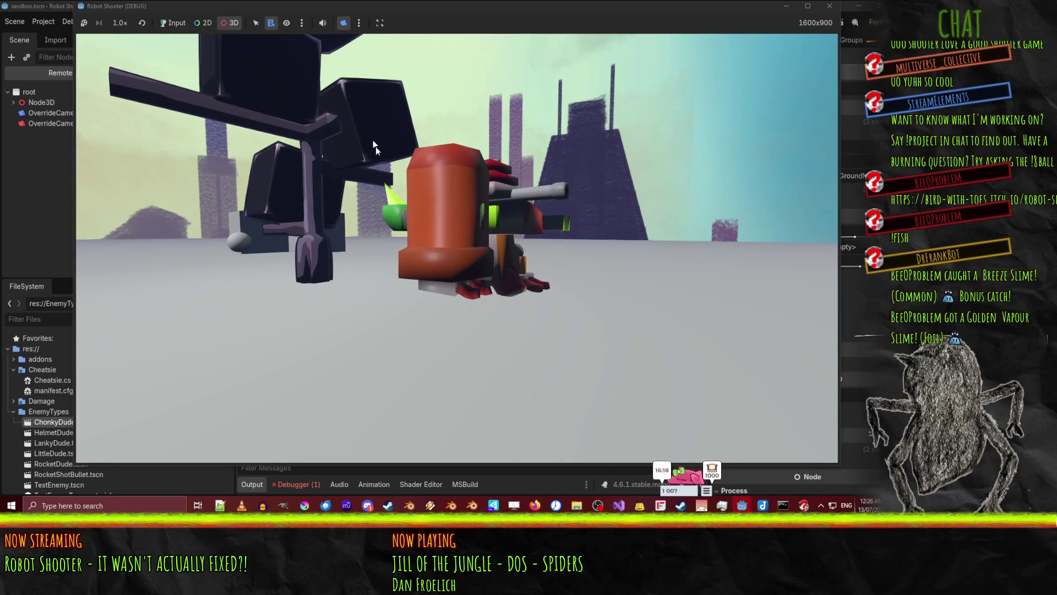
click(424, 188)
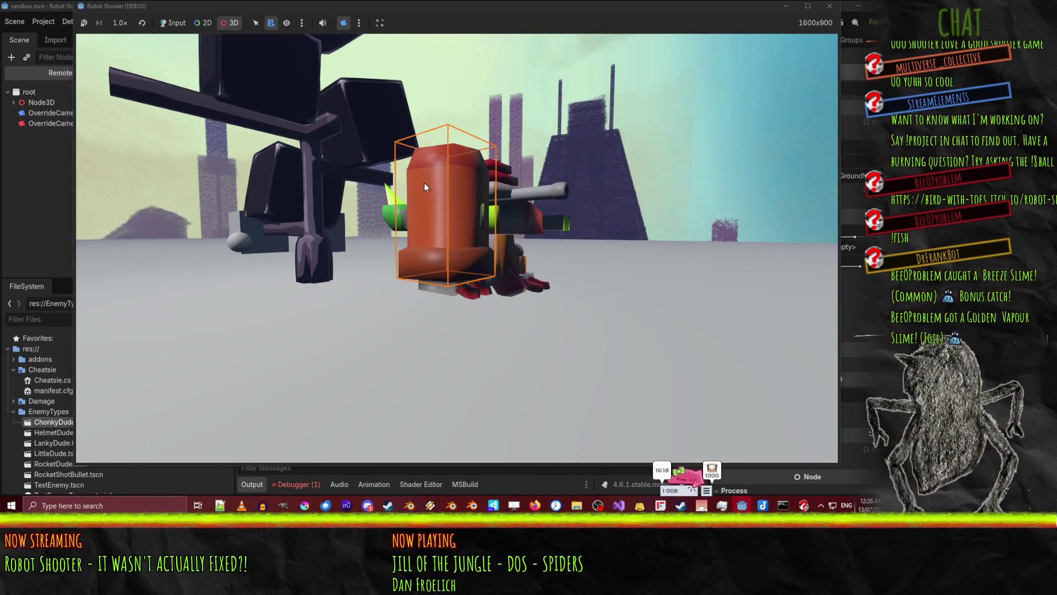
click(61, 282)
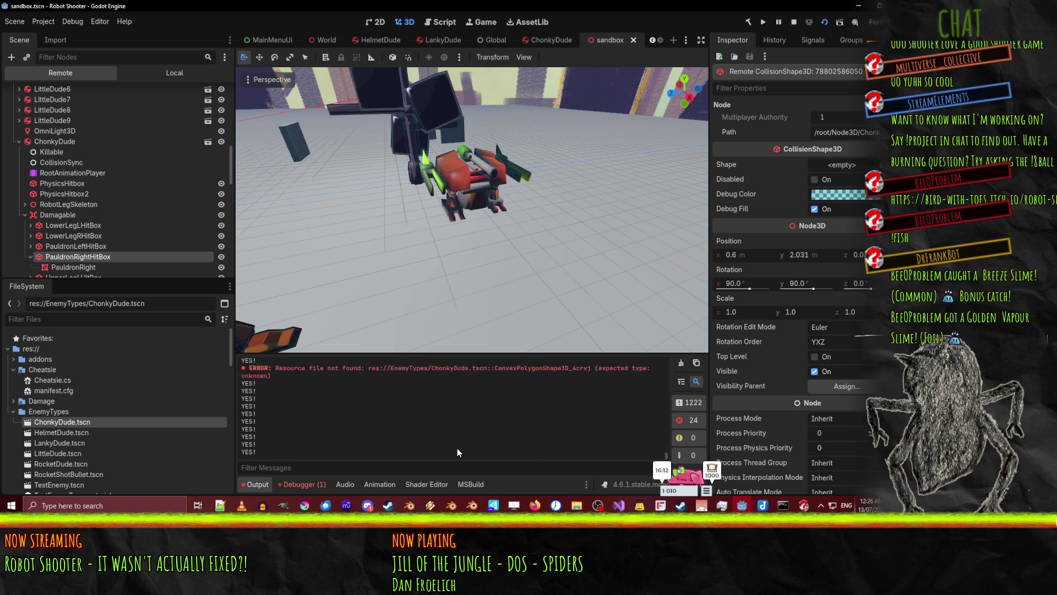
click(792, 23)
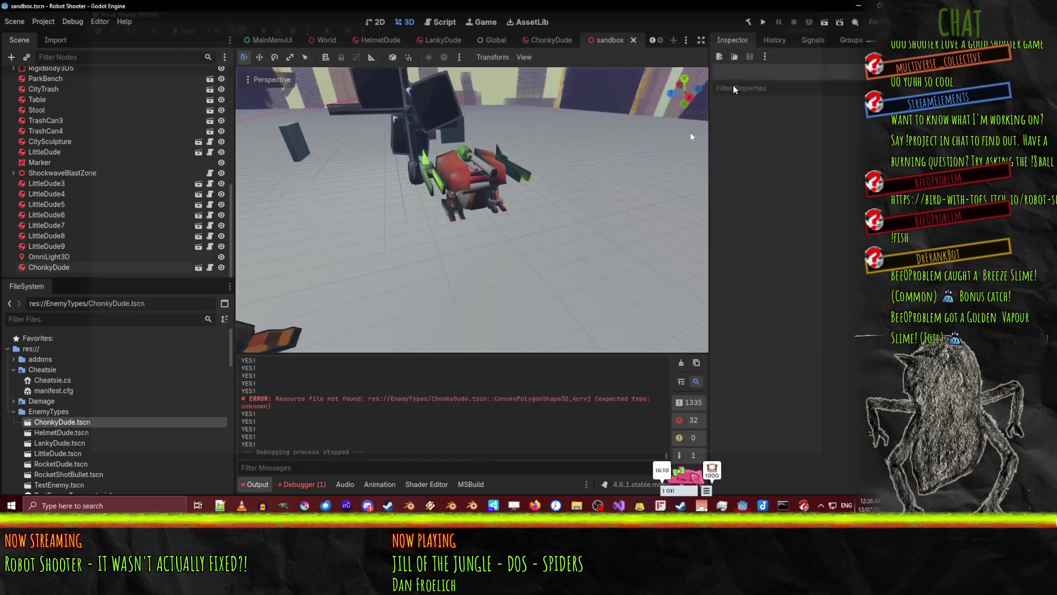
click(616, 506)
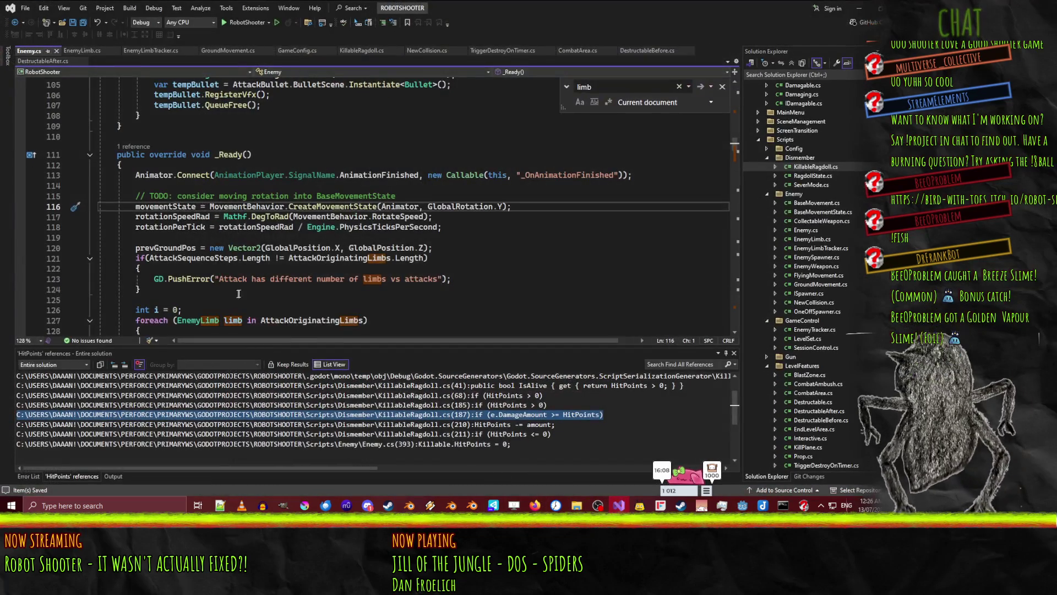
Cut the PauldronRightHitBox GD.Print line from NewCollision.cs, clear Godot's output, and rerun the sandbox
click(427, 50)
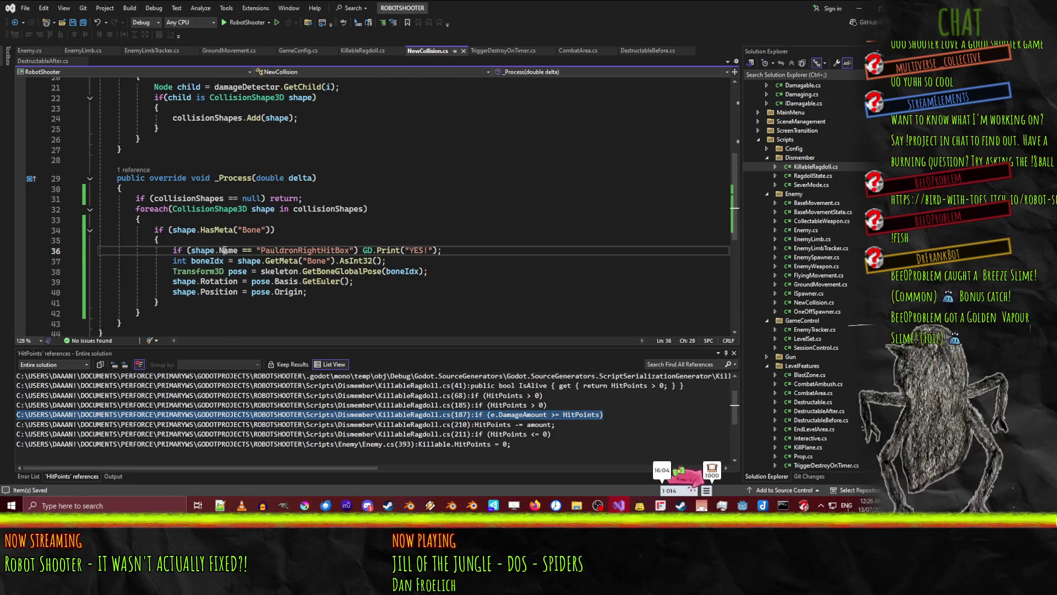
key(ctrl+x)
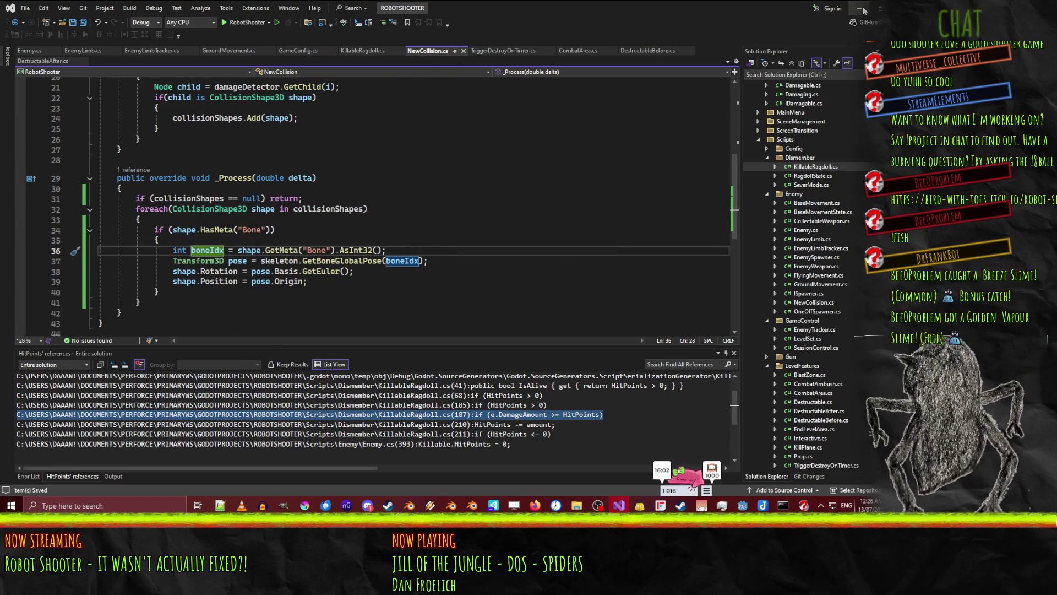
key(alt+Tab)
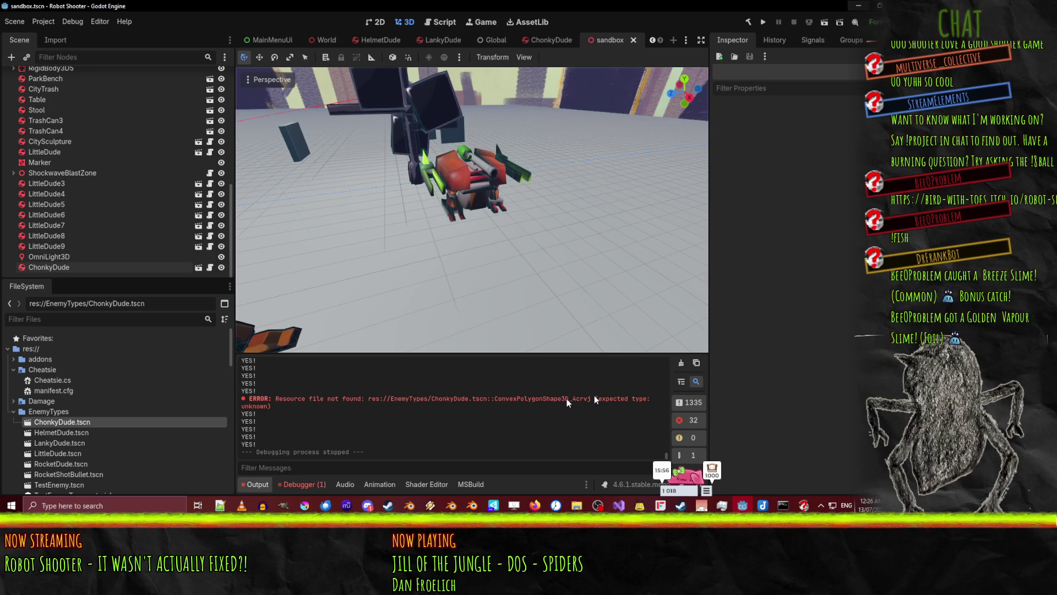
click(681, 362)
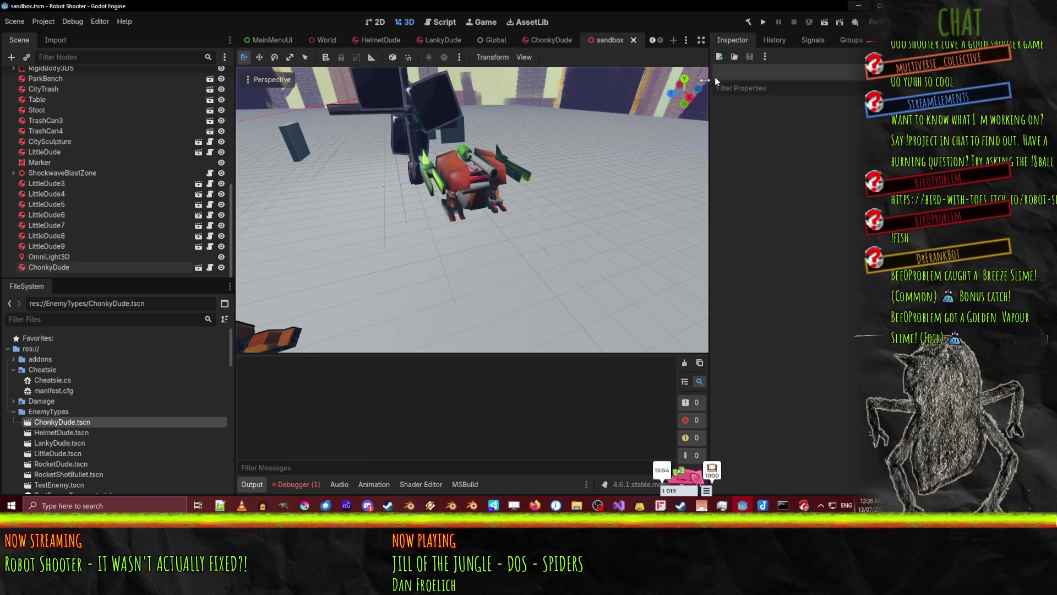
click(825, 22)
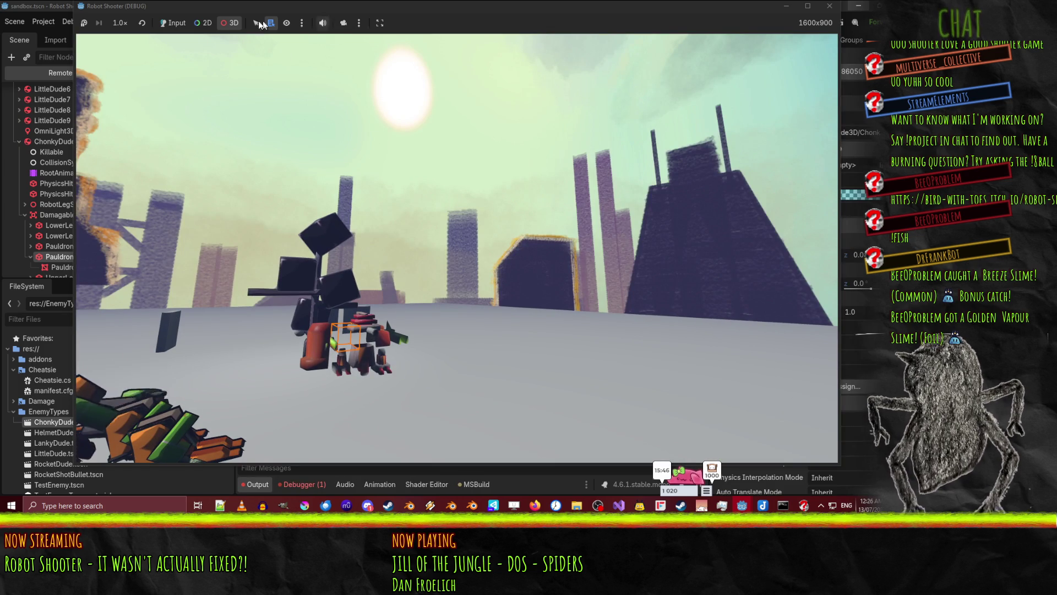
List the nodes under the robot, override the game camera, and pause the running game
right_click(326, 340)
right_click(321, 340)
right_click(320, 341)
click(321, 342)
click(344, 23)
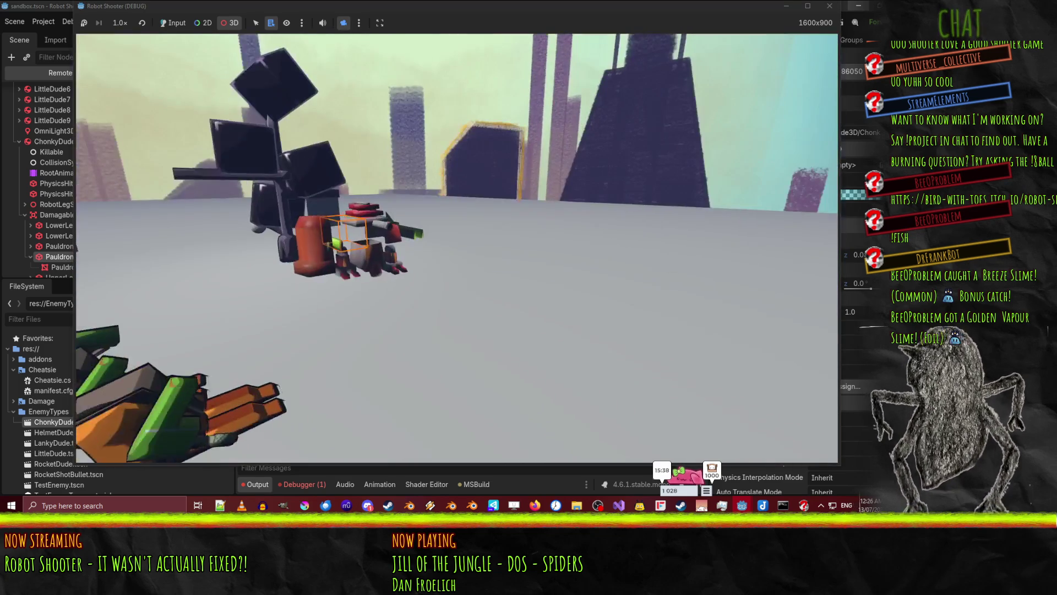
scroll(457, 248, up, 5)
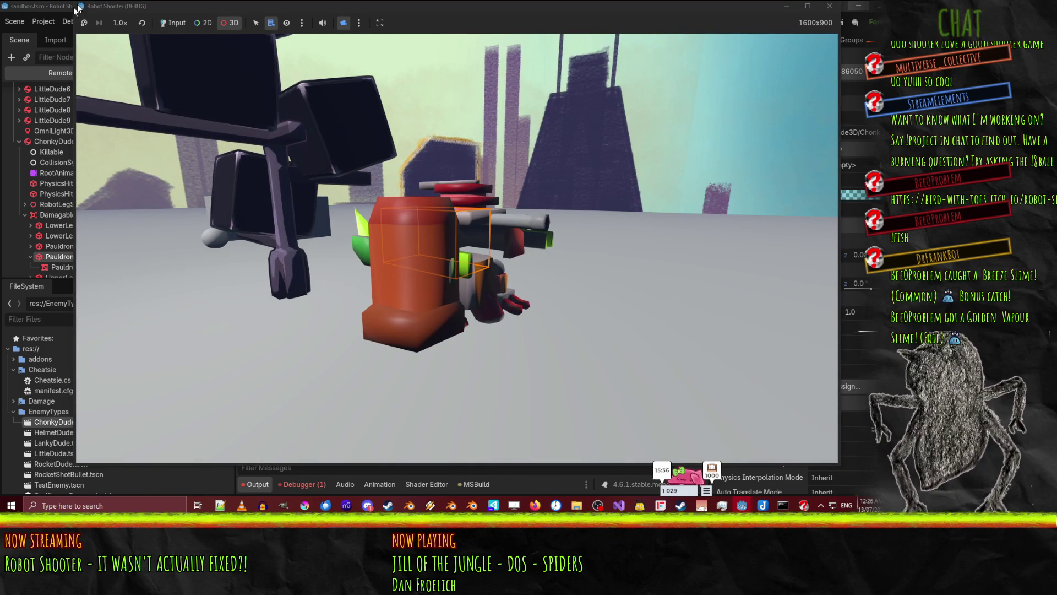
click(84, 22)
Select PauldronRight from the node list under the orange shoulder and view it in the editor
right_click(414, 325)
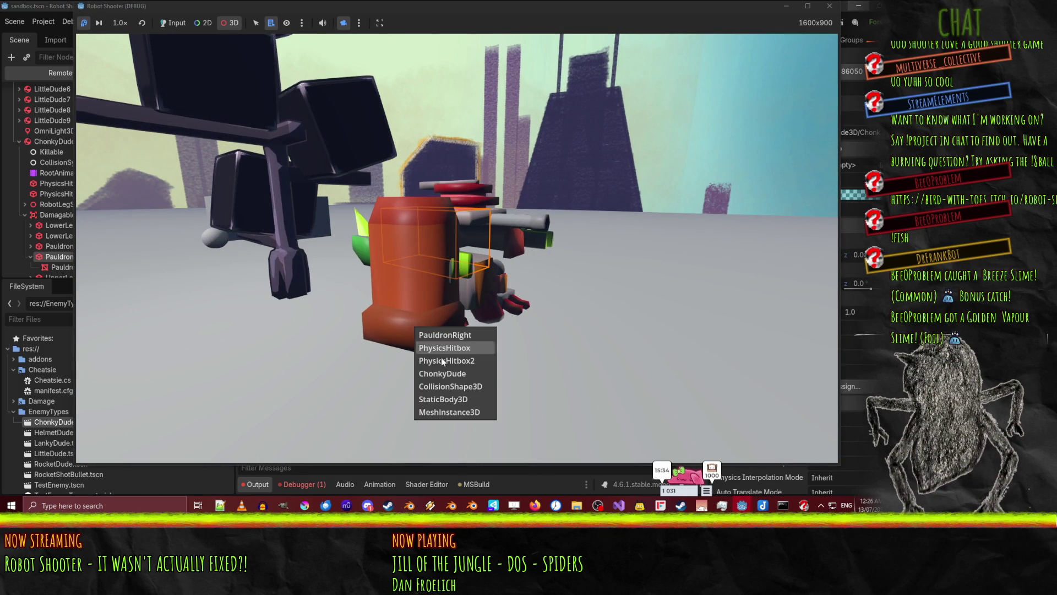
click(452, 386)
right_click(409, 310)
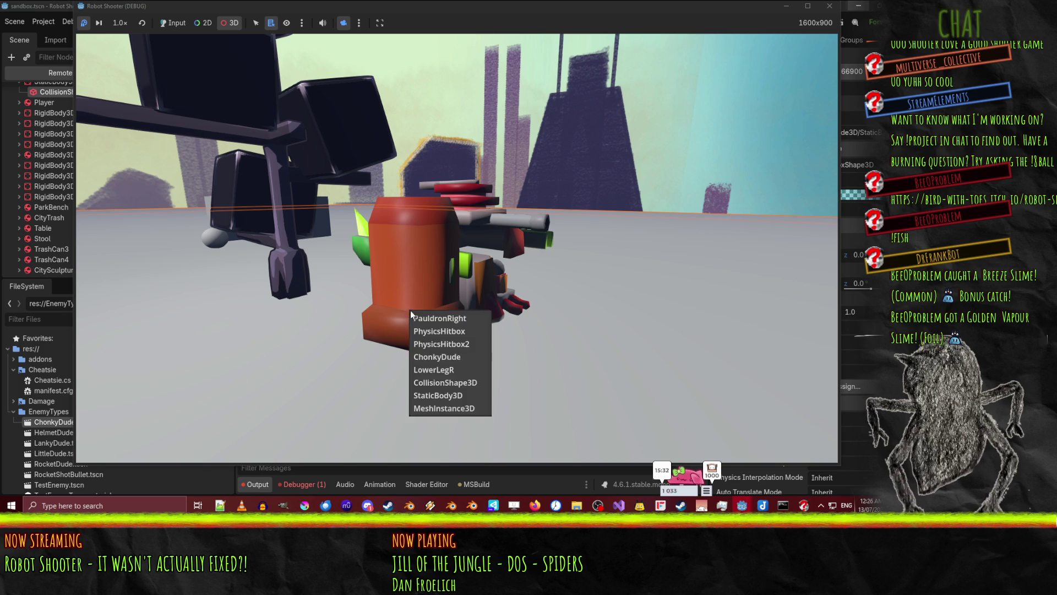
right_click(408, 267)
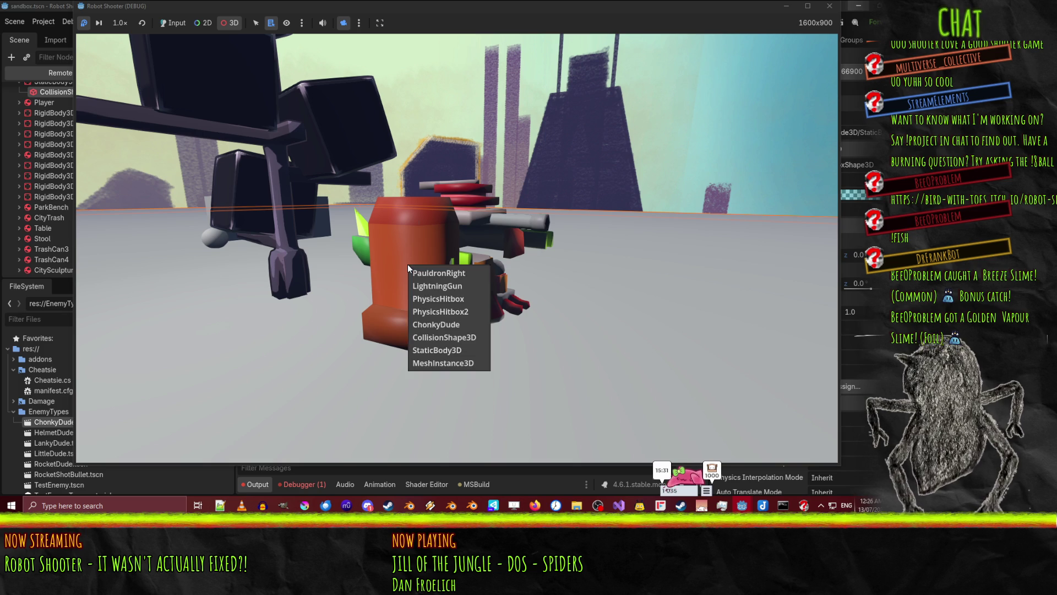
click(439, 274)
click(62, 266)
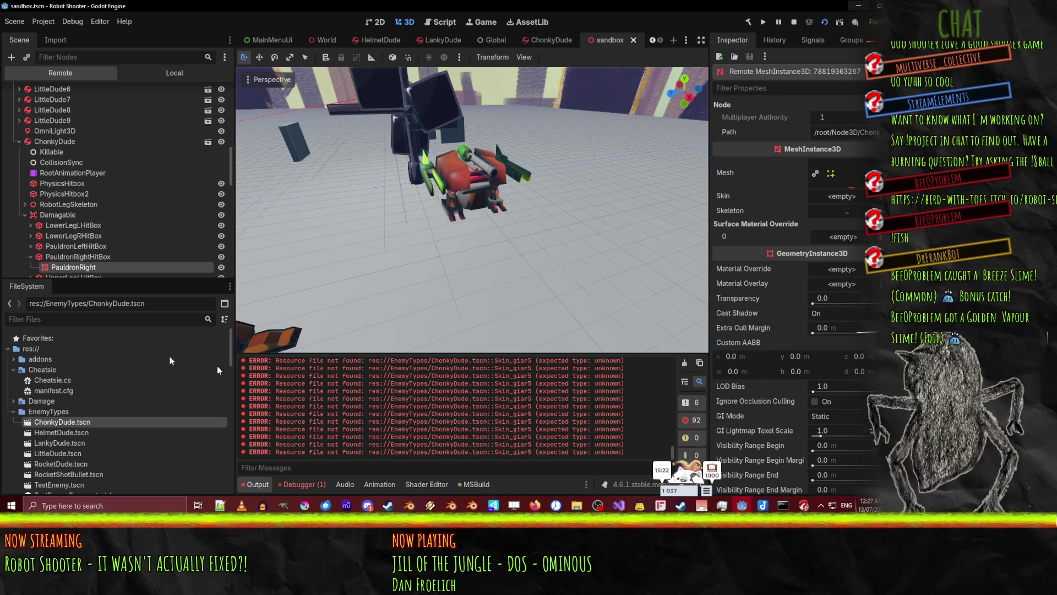
Check PauldronRightHitBox's remote transform, then open the Skeleton3D under RobotLegSkeleton
click(80, 256)
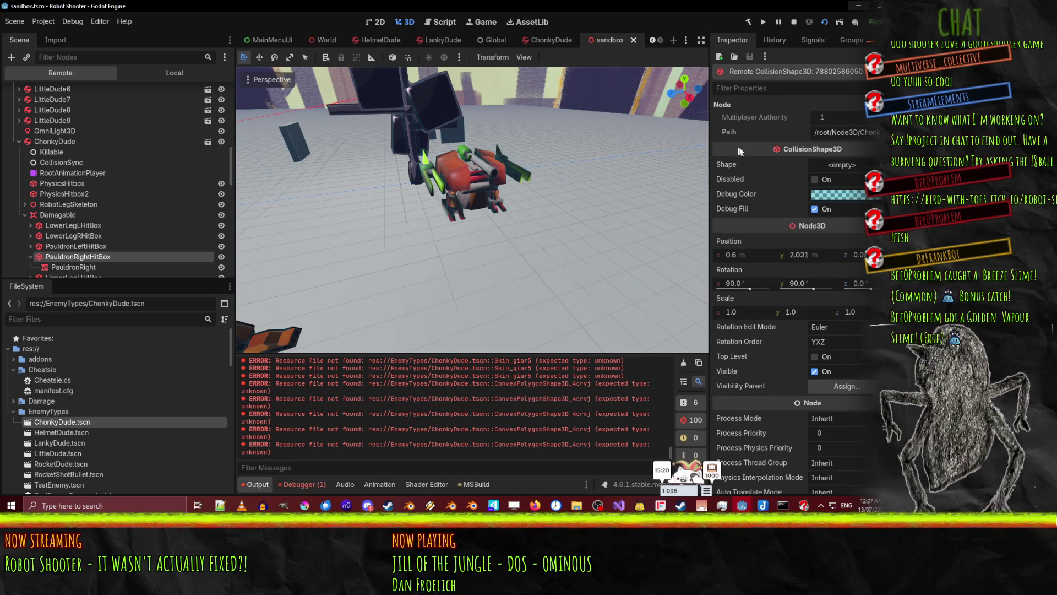
mouse_move(434, 157)
mouse_down()
mouse_move(486, 151)
mouse_move(660, 220)
mouse_up()
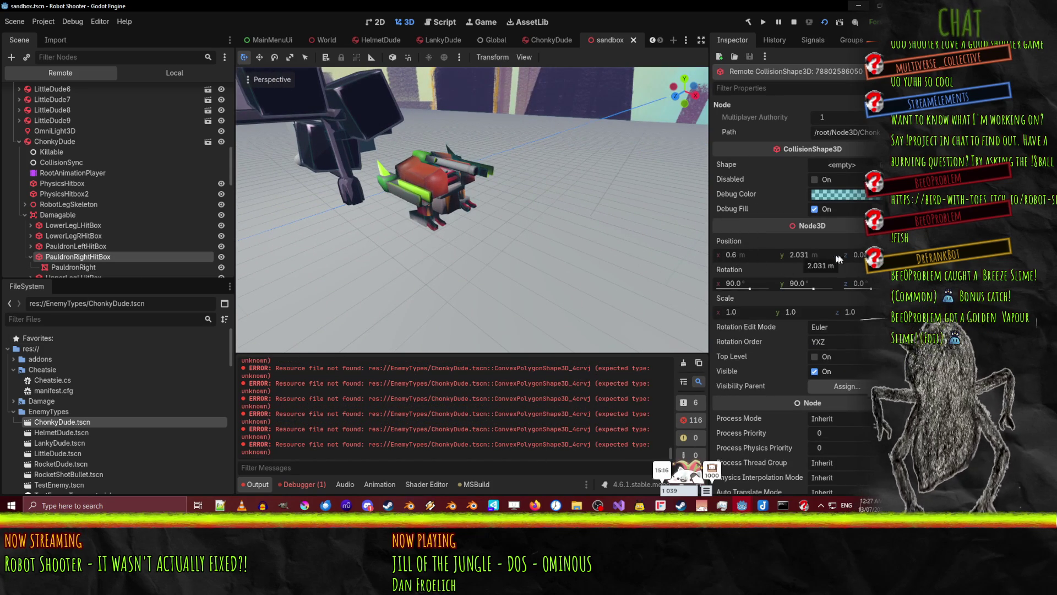
scroll(148, 242, down, 3)
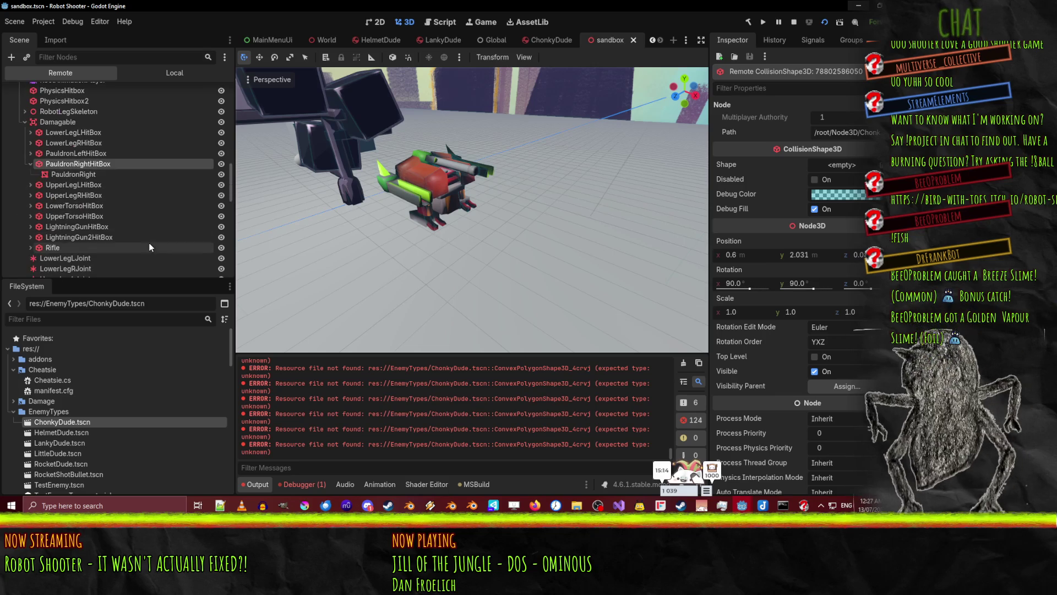
scroll(95, 186, up, 2)
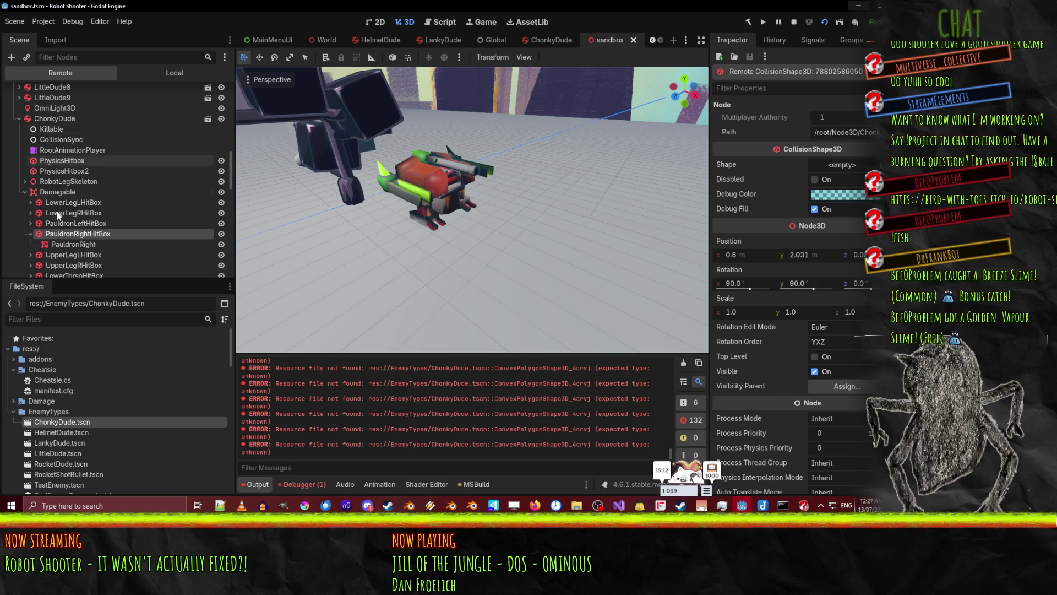
click(64, 182)
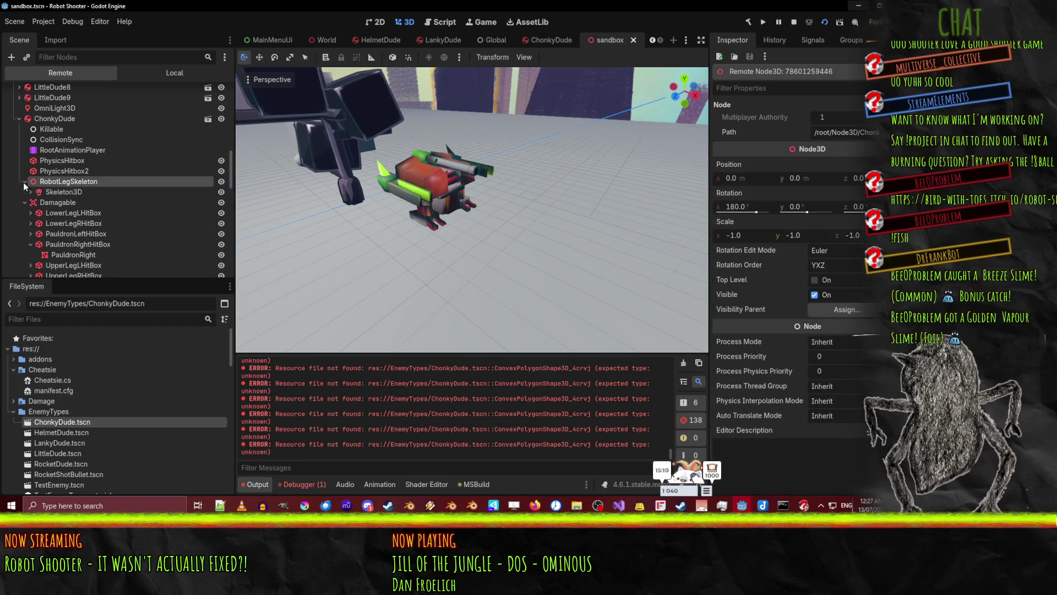
click(24, 182)
click(55, 193)
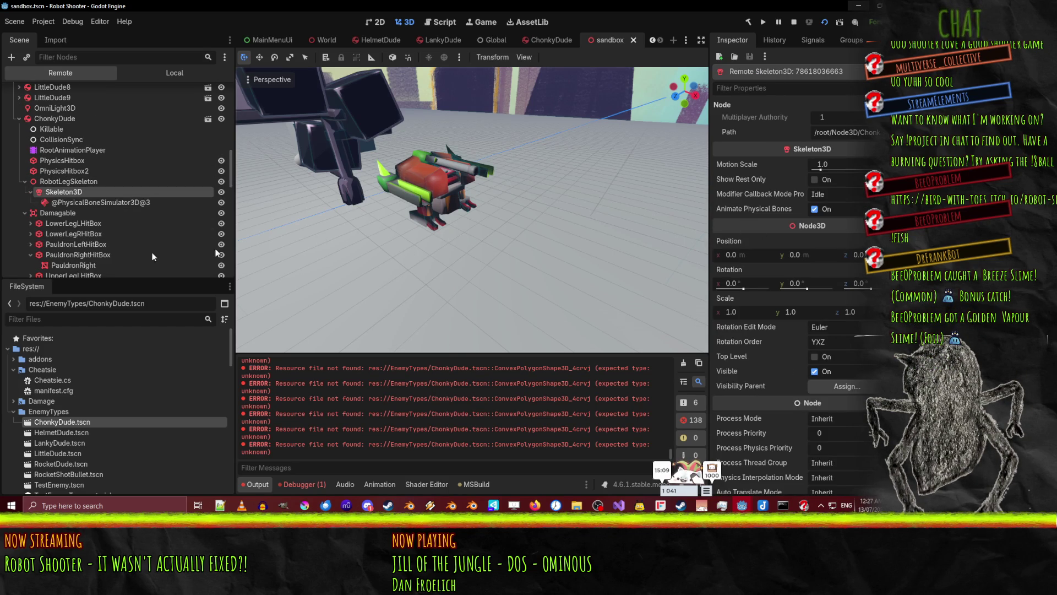
Compare the physical bone simulator's properties with the Skeleton3D's
click(117, 205)
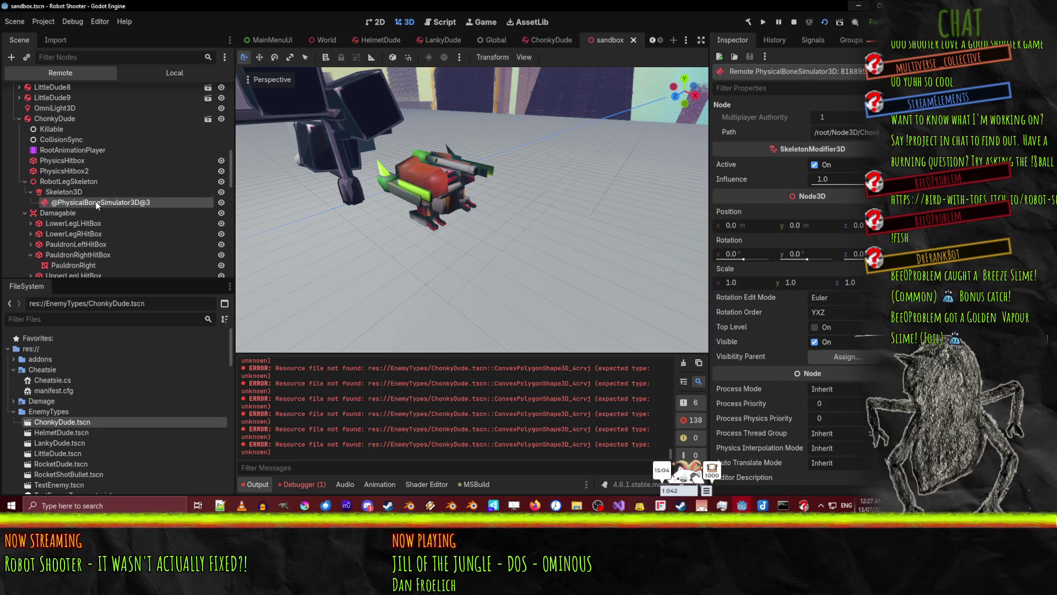
click(67, 191)
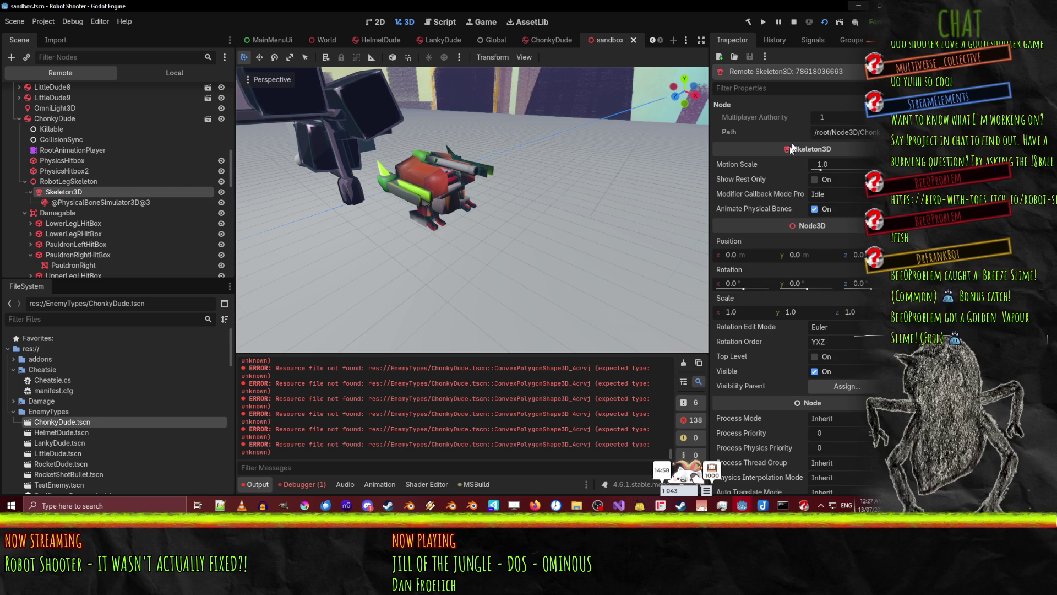
scroll(767, 178, down, 3)
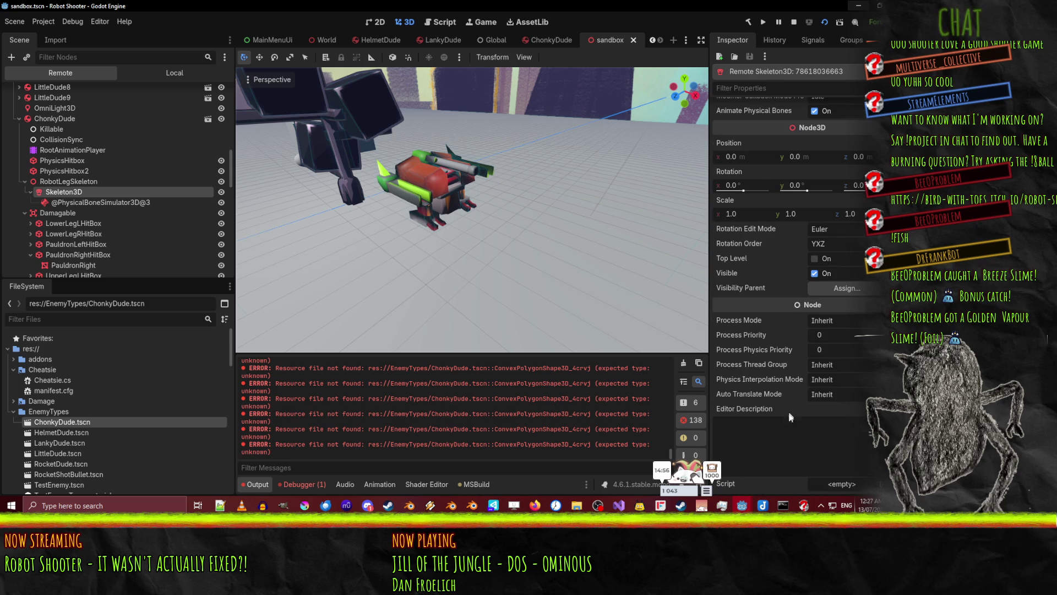
click(100, 202)
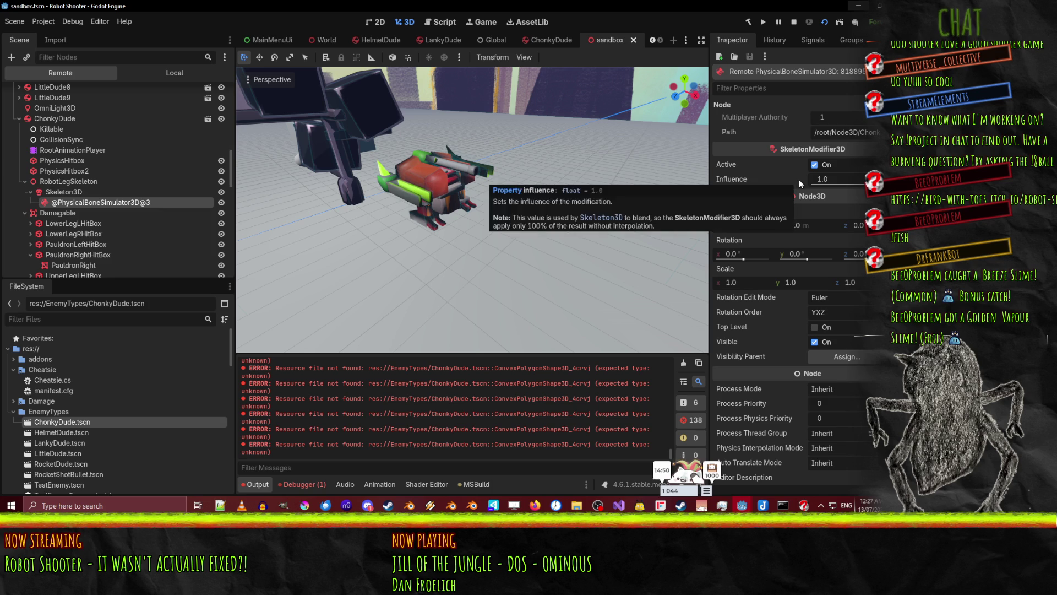
click(75, 191)
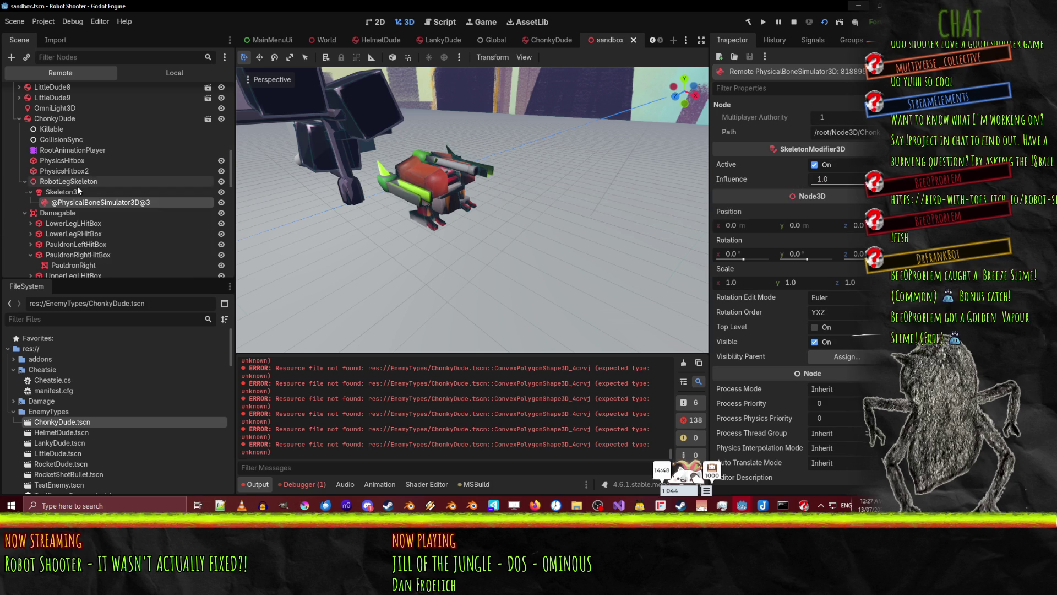
scroll(817, 210, up, 3)
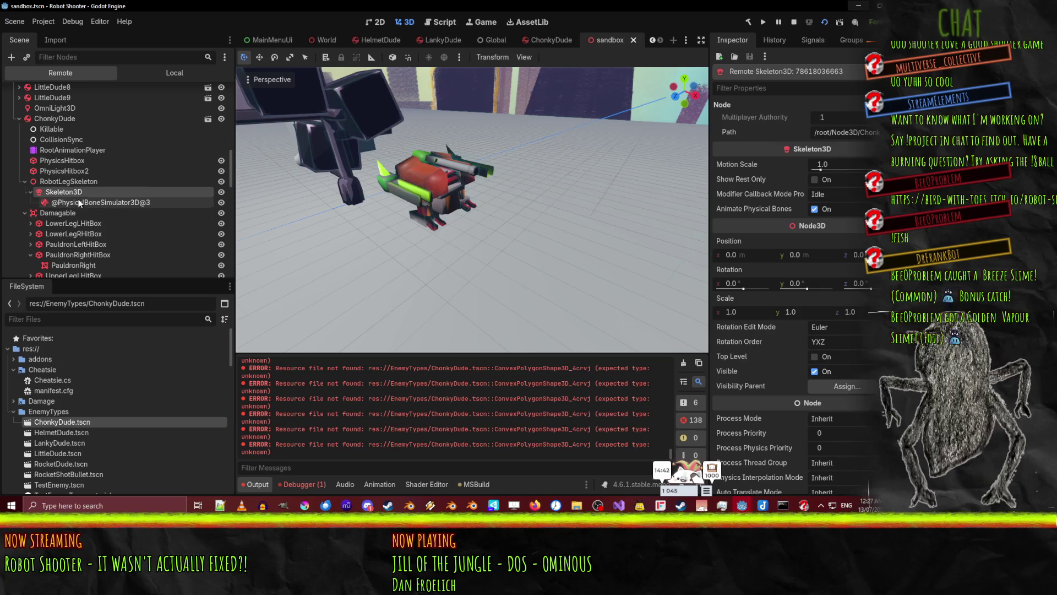
Check RootAnimationPlayer's current animation and show the GameConfig._Ready NullReferenceException in the debugger
click(61, 150)
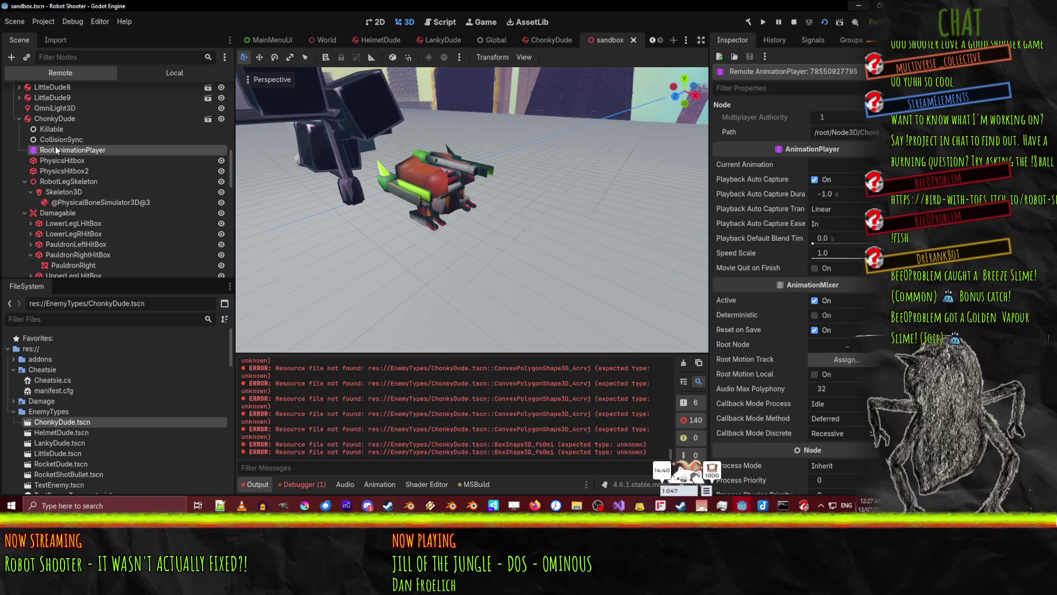
click(851, 161)
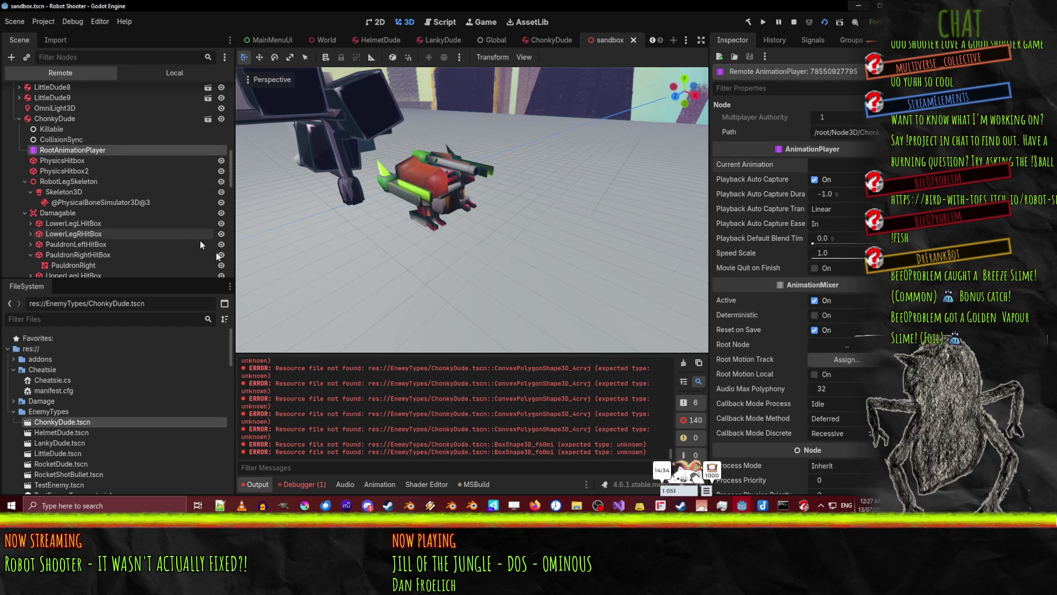
click(296, 484)
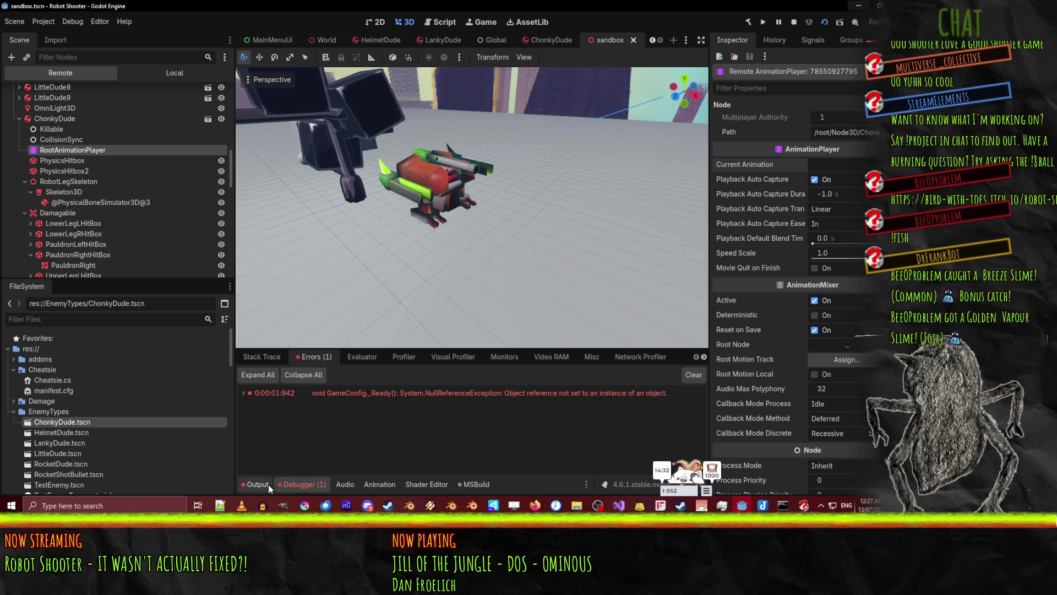
Settle on the Output log of resource errors, then Alt+Tab to the running game window
click(257, 485)
click(301, 483)
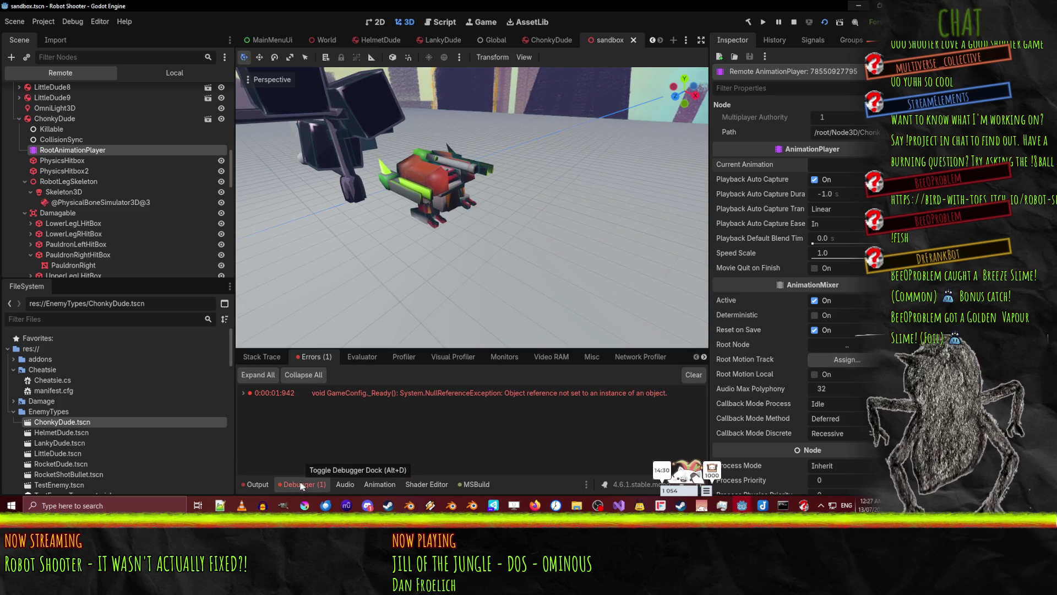
click(253, 482)
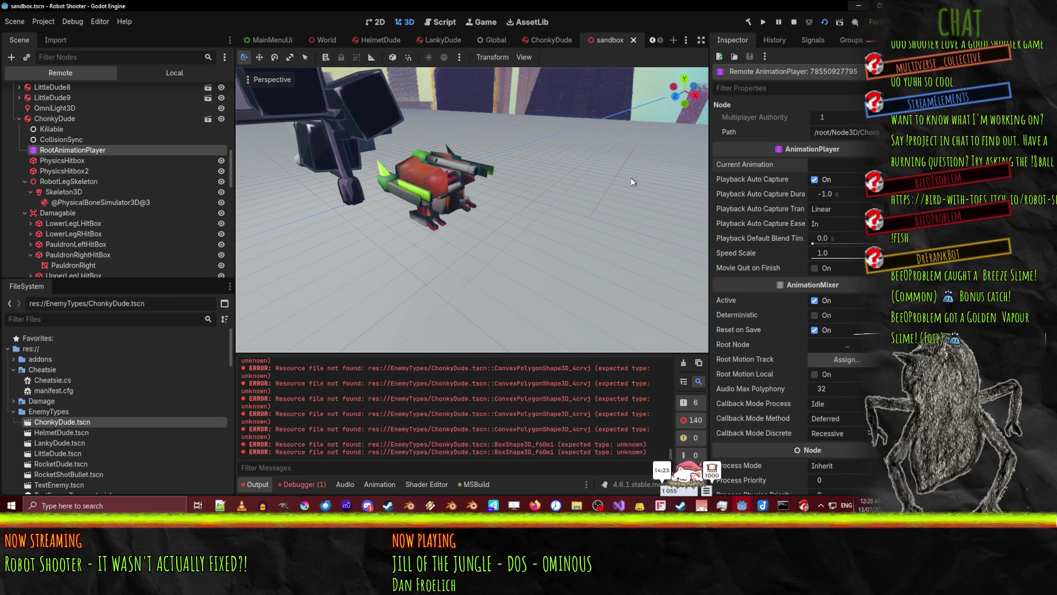
key(alt+Tab)
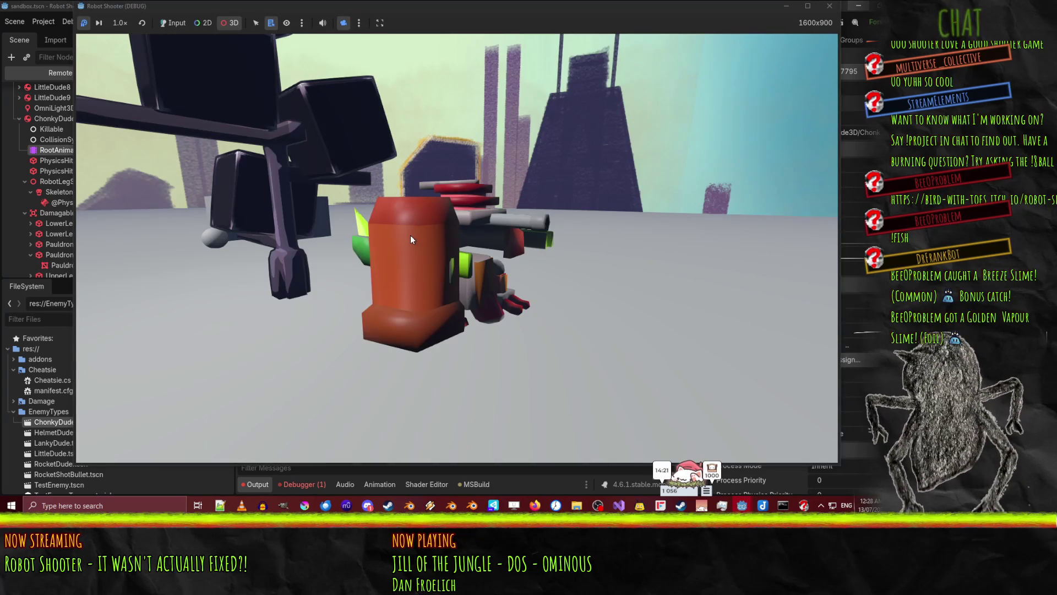
Pick PauldronRight on the robot in the running game and inspect its mesh resource
right_click(411, 236)
click(444, 243)
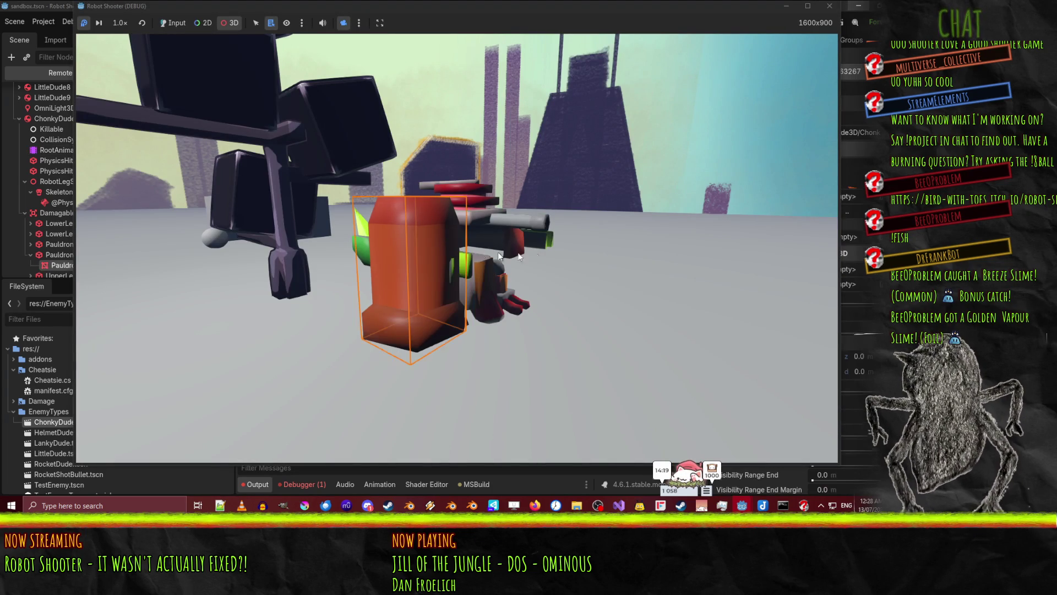
click(53, 267)
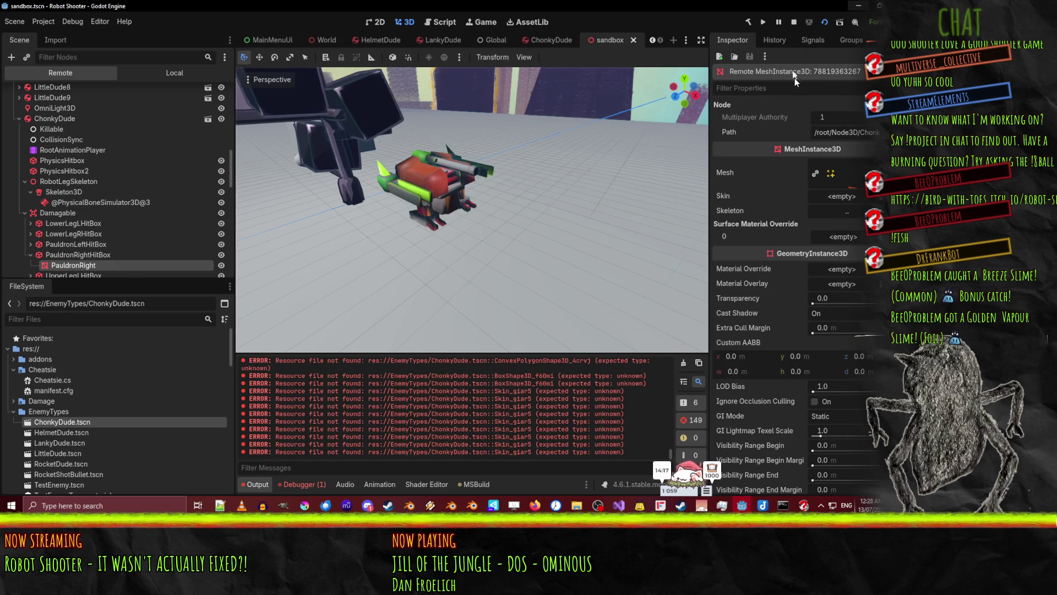
scroll(755, 302, down, 5)
scroll(771, 300, down, 2)
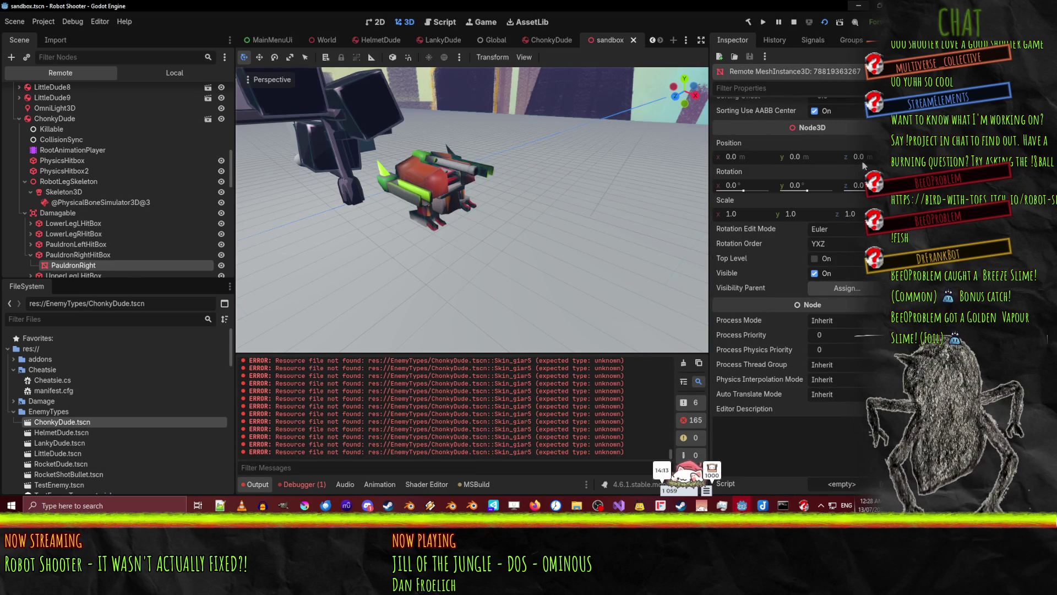
scroll(847, 201, up, 10)
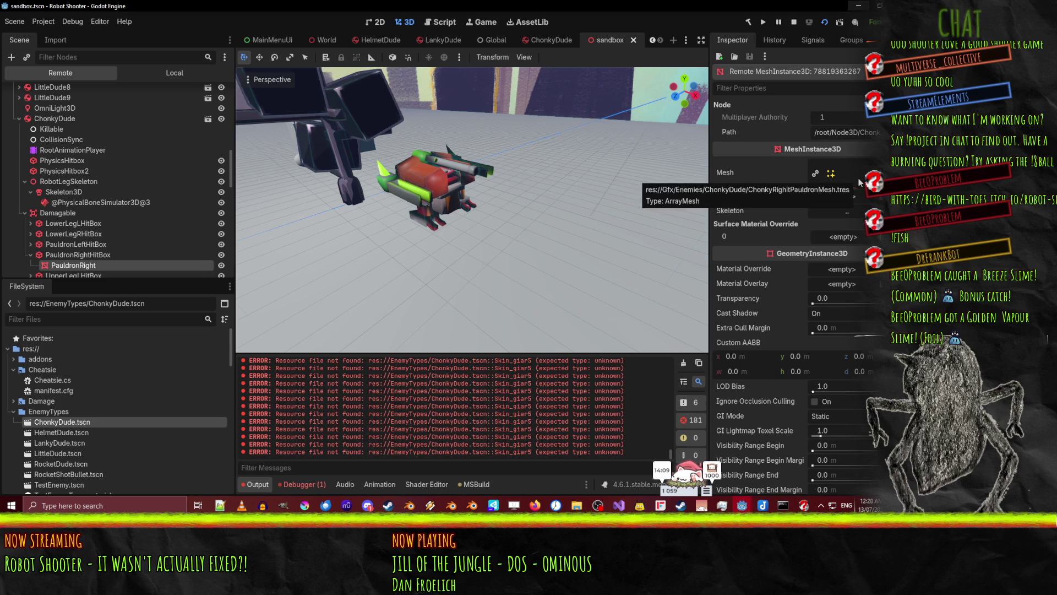
click(851, 175)
mouse_move(792, 253)
mouse_down()
mouse_move(778, 251)
mouse_move(835, 244)
mouse_up()
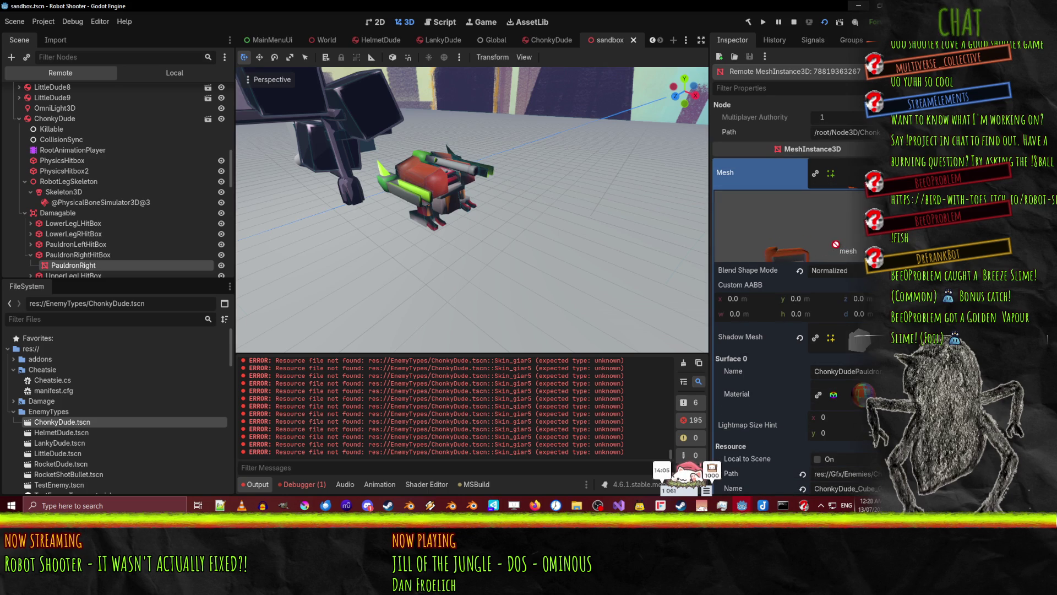
click(862, 178)
Select UpperLegL, then UpperLegLHitBox, in the running game, then open the ChonkyDude scene
mouse_move(606, 198)
mouse_down()
mouse_move(533, 174)
mouse_move(422, 173)
mouse_move(430, 173)
mouse_up()
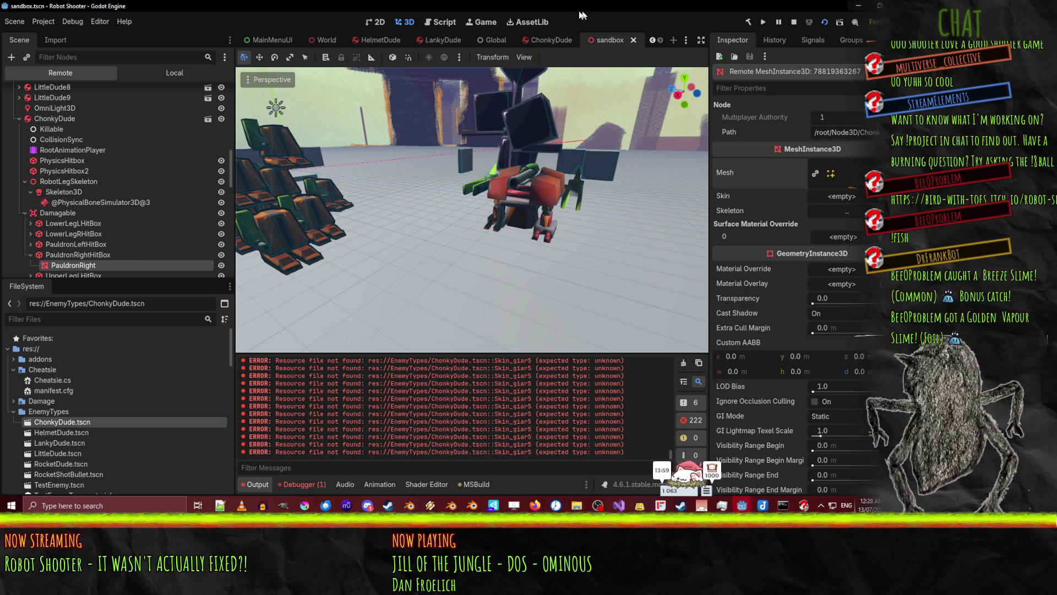
click(465, 22)
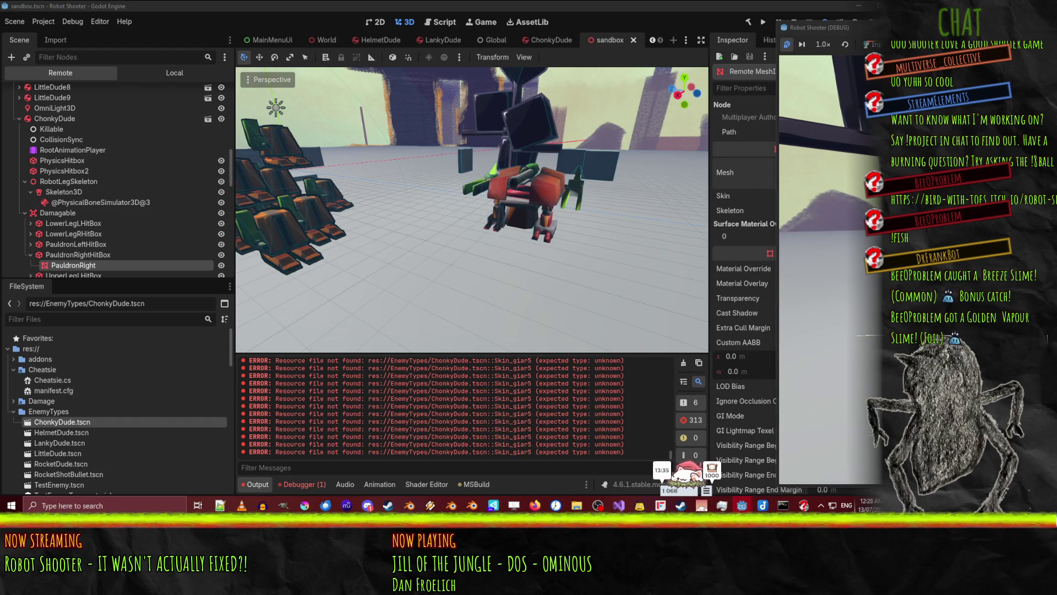
click(68, 267)
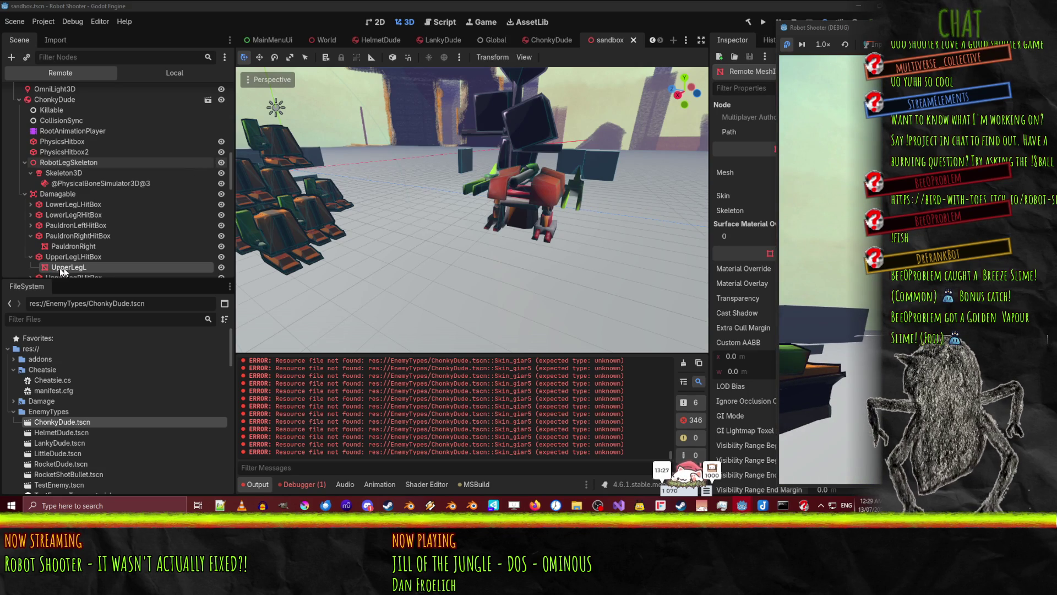
click(85, 255)
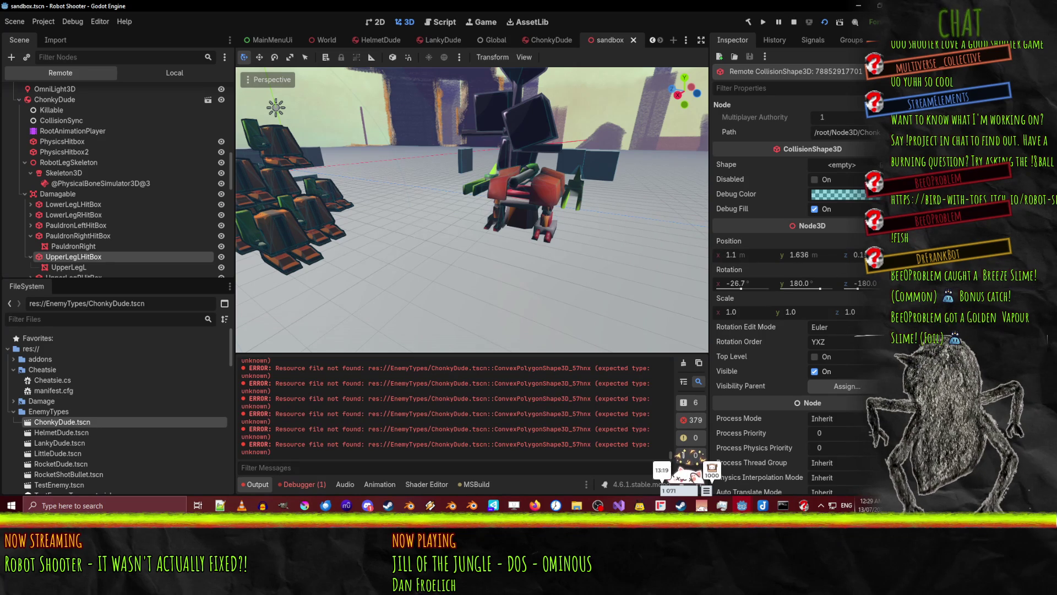
click(550, 41)
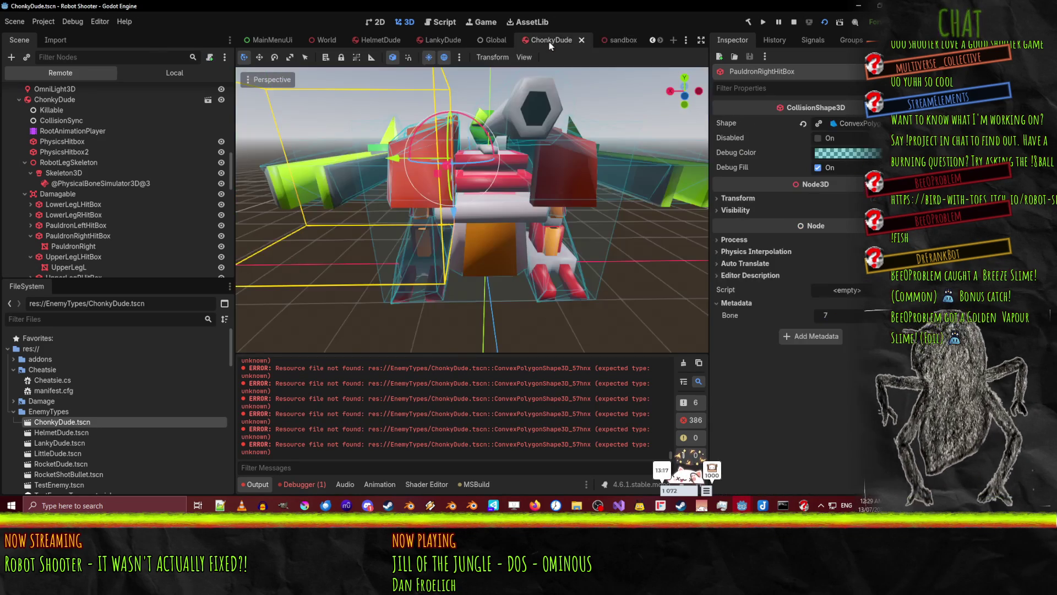
Compare UpperLegLHitBox's local transform with its transform in the running game's remote tree
click(157, 70)
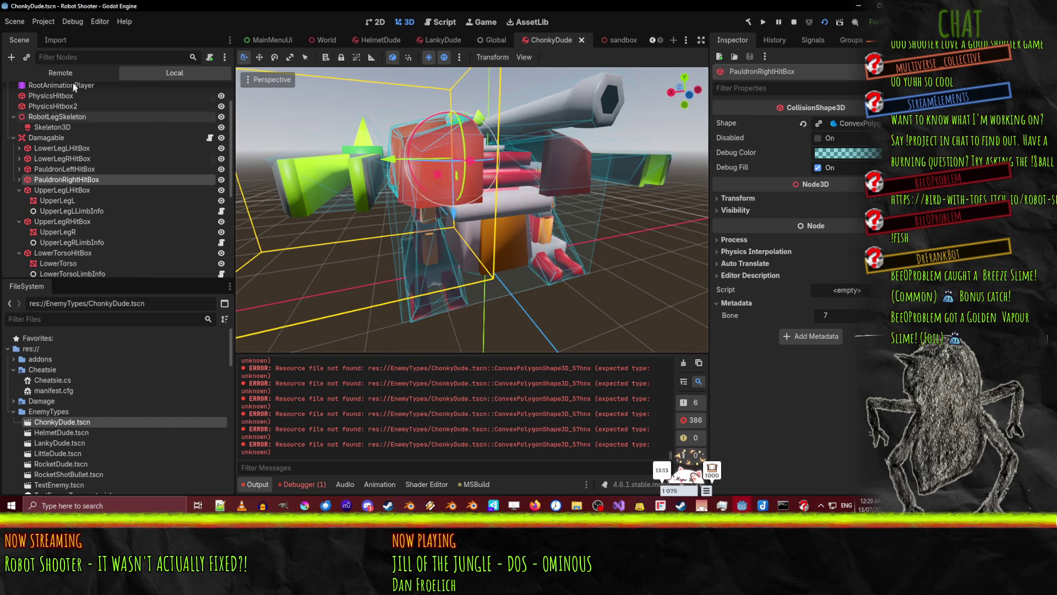
click(74, 191)
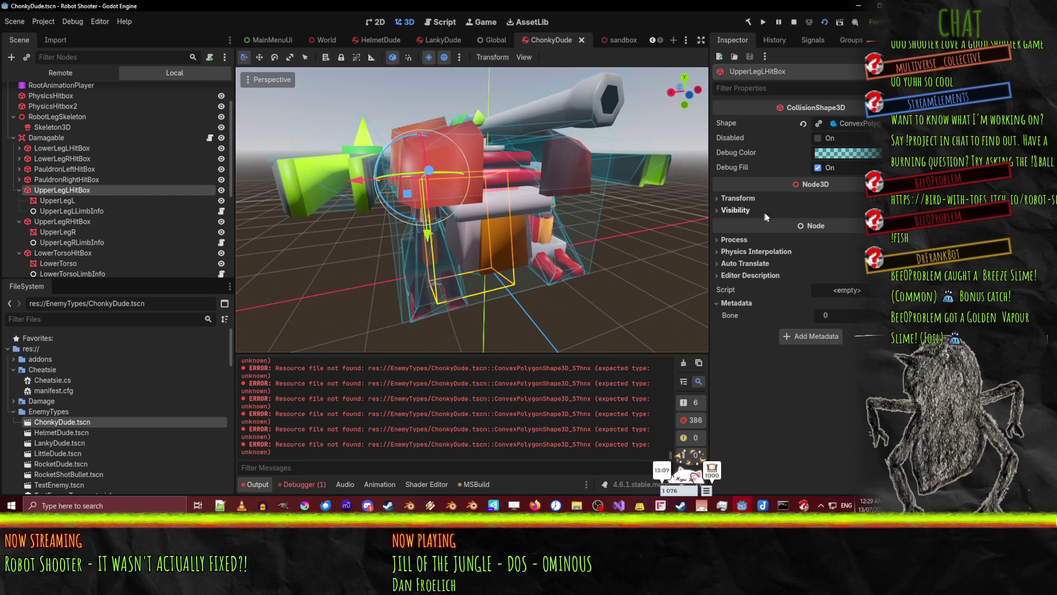
click(745, 196)
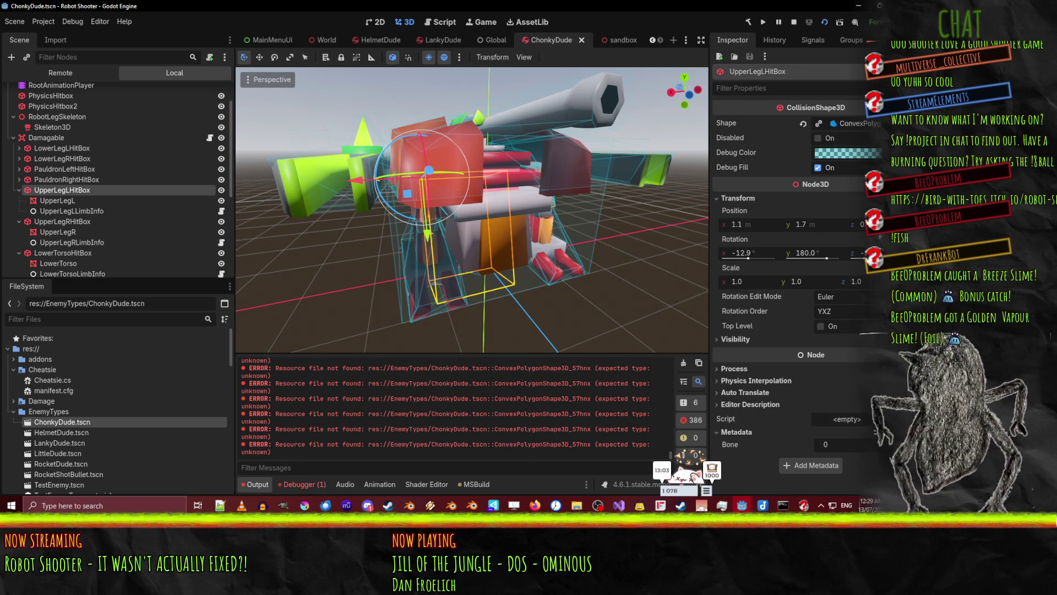
click(59, 77)
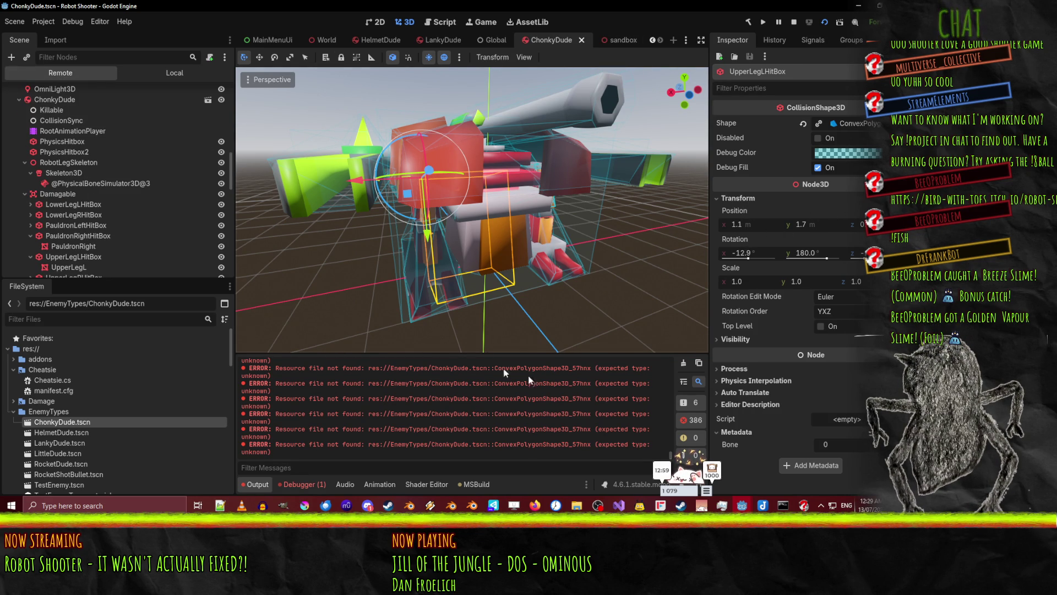
scroll(134, 194, down, 3)
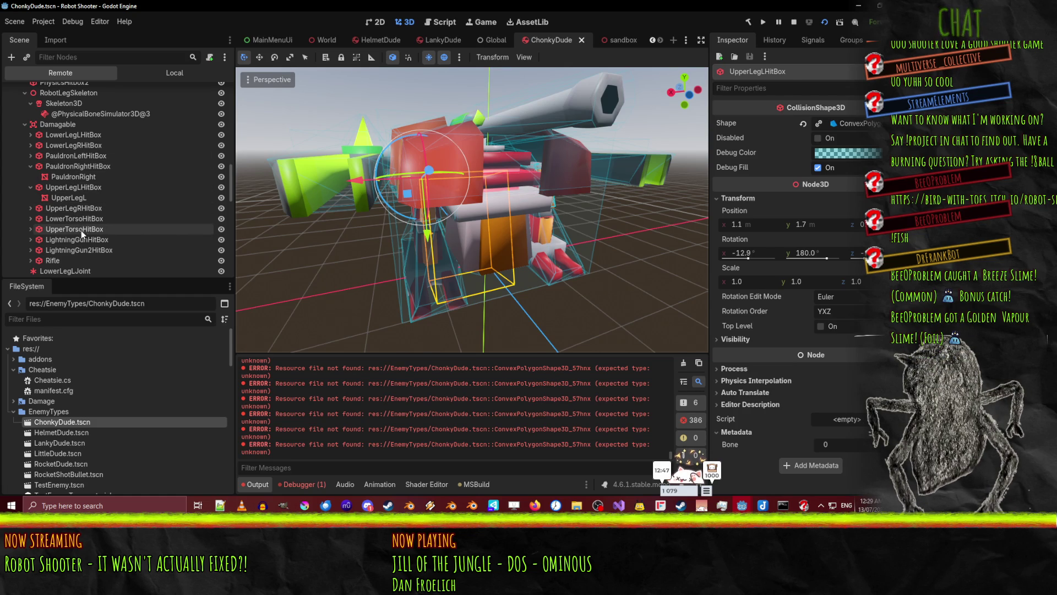
click(91, 189)
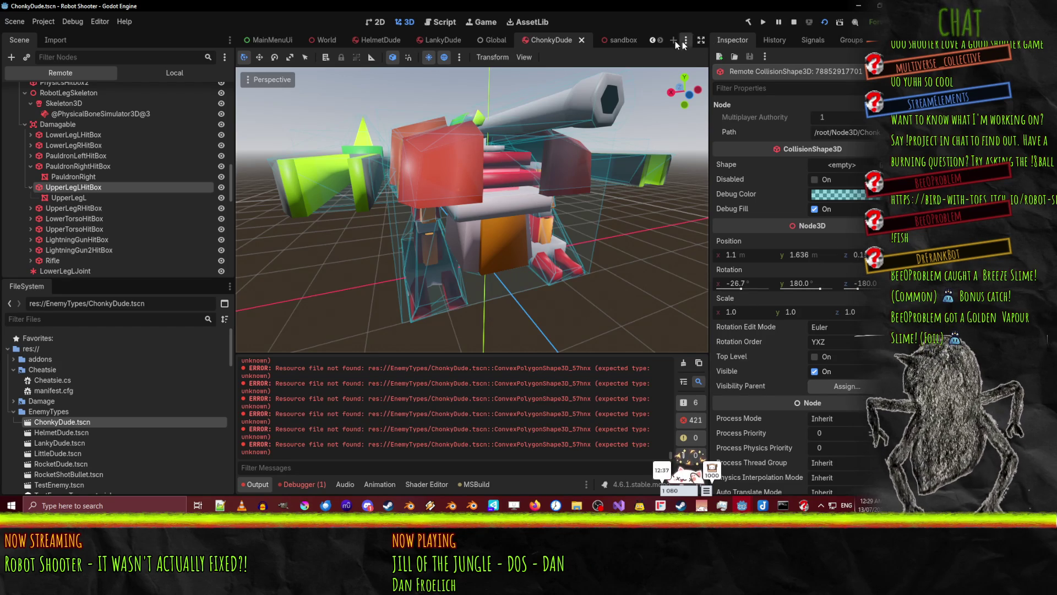
Recheck local versus remote UpperLegLHitBox, also inspecting the remote UpperLegL mesh node
click(162, 74)
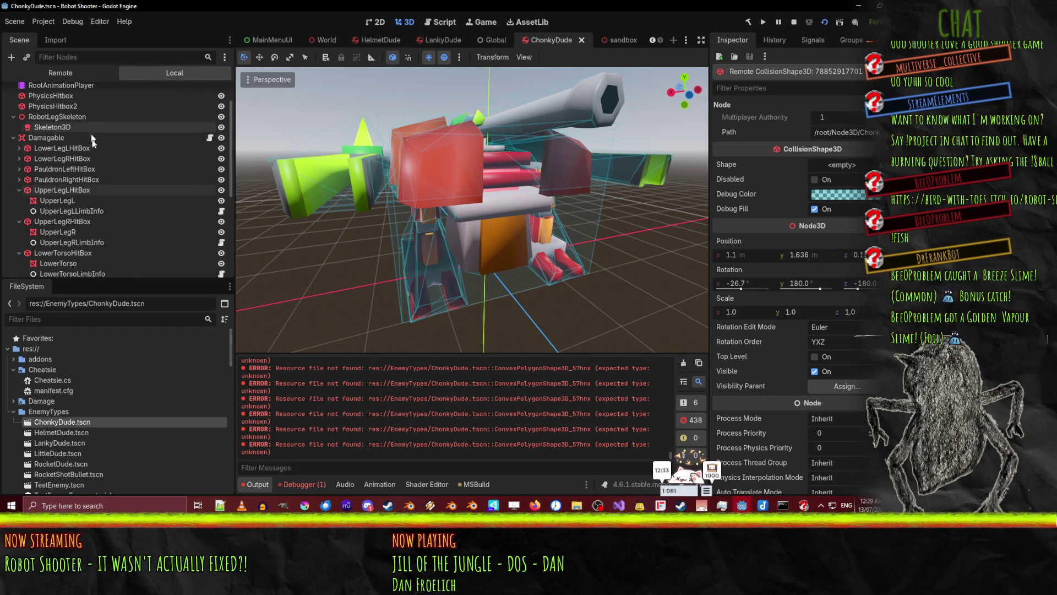
click(58, 193)
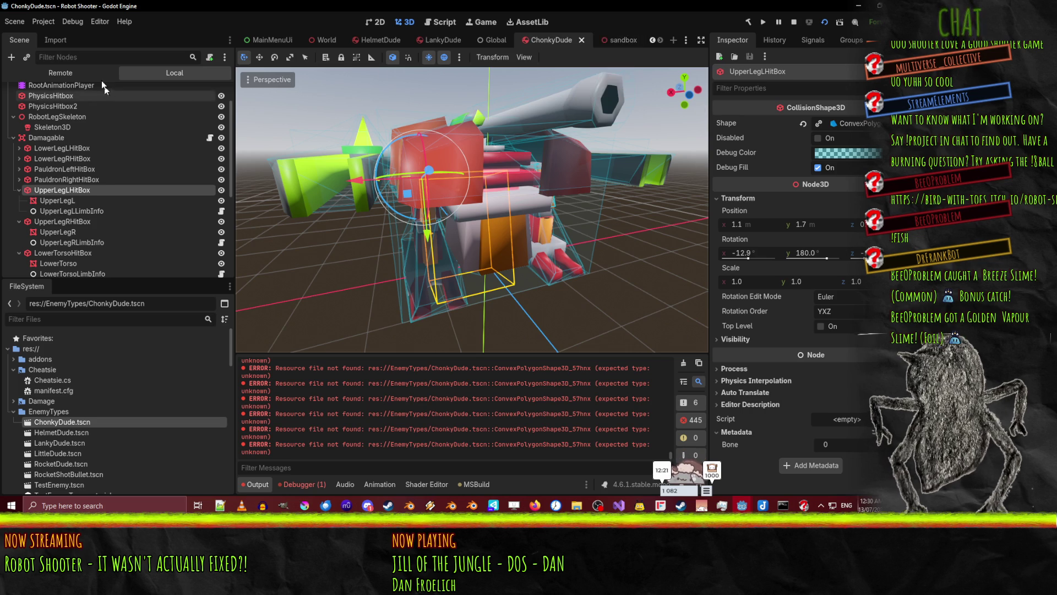
click(67, 69)
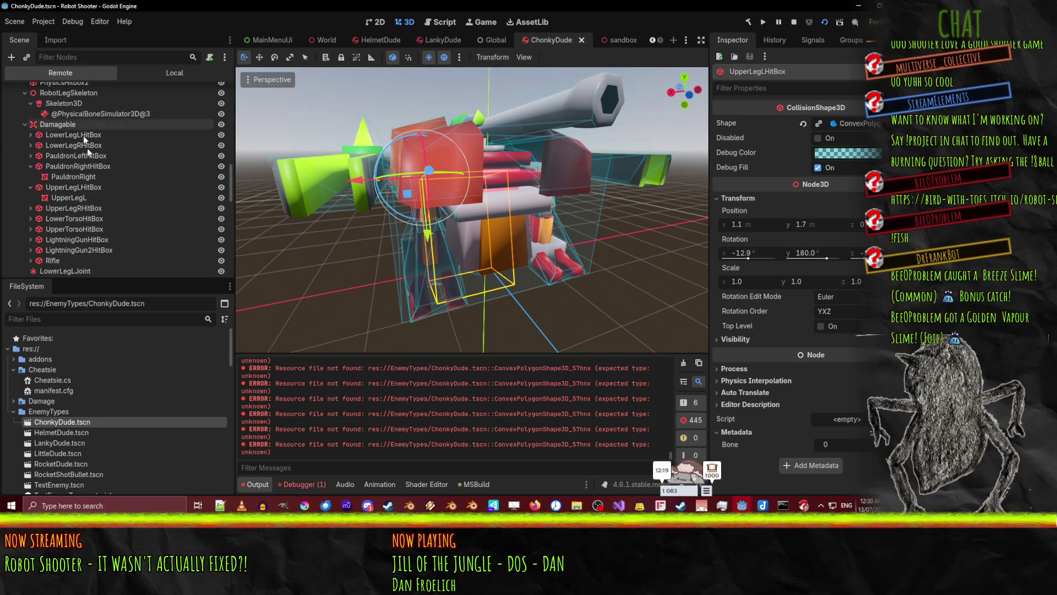
click(84, 188)
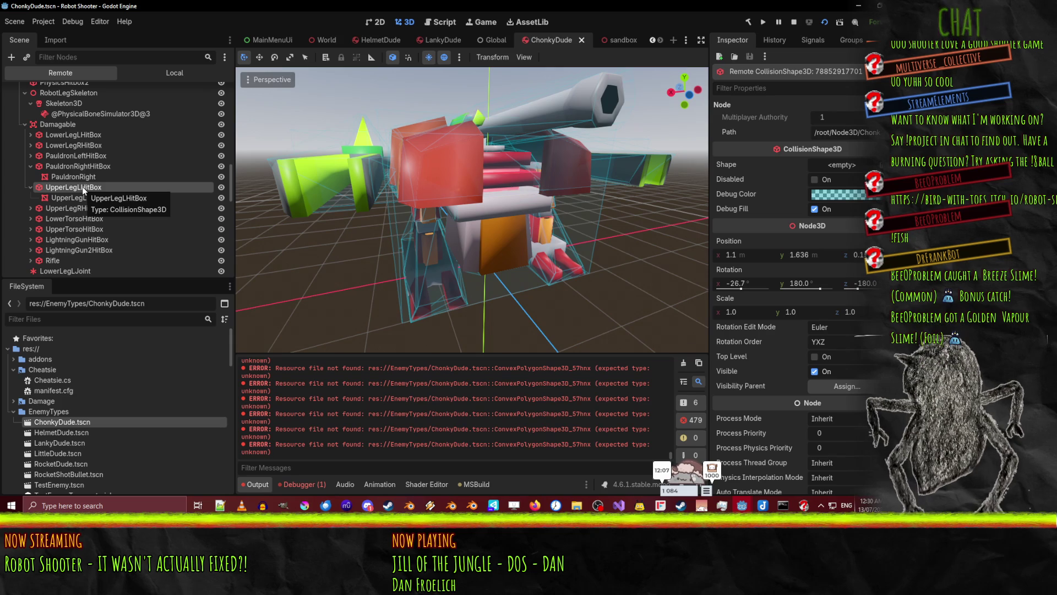
mouse_move(401, 213)
mouse_down()
mouse_move(467, 174)
mouse_move(429, 150)
mouse_move(356, 184)
mouse_up()
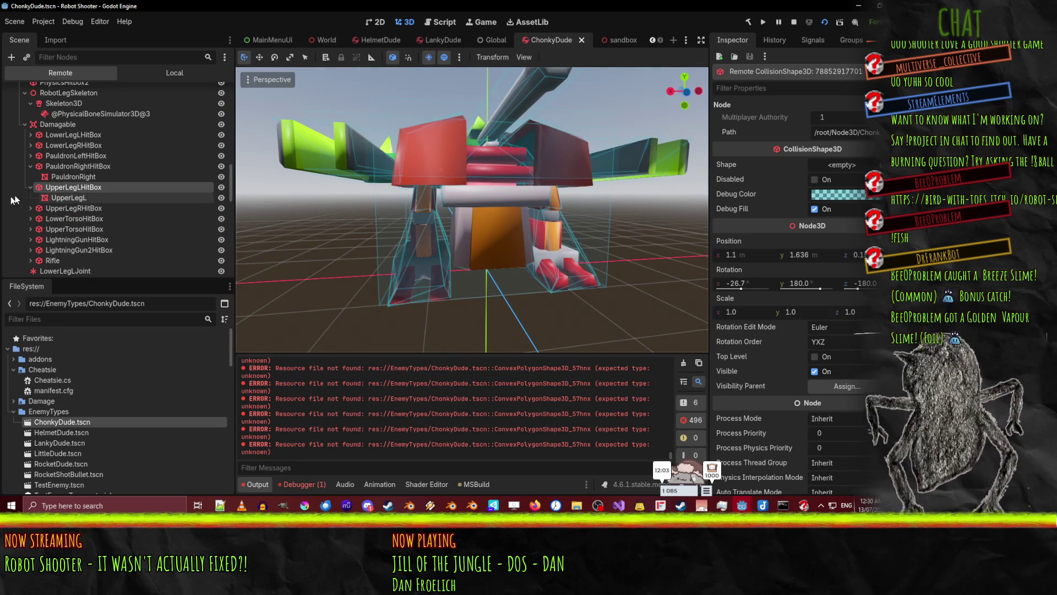
click(73, 200)
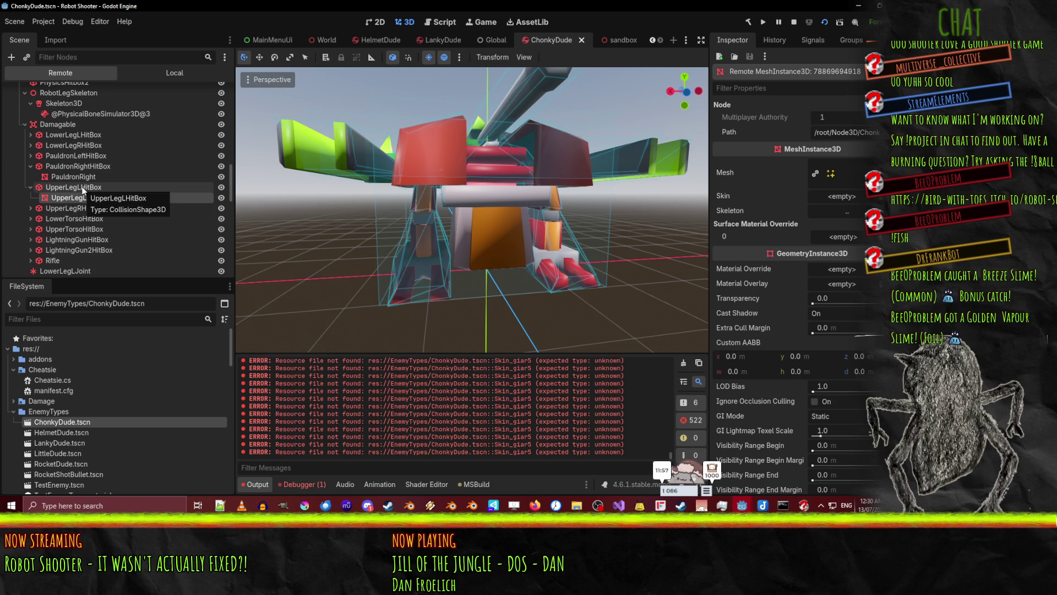
click(84, 190)
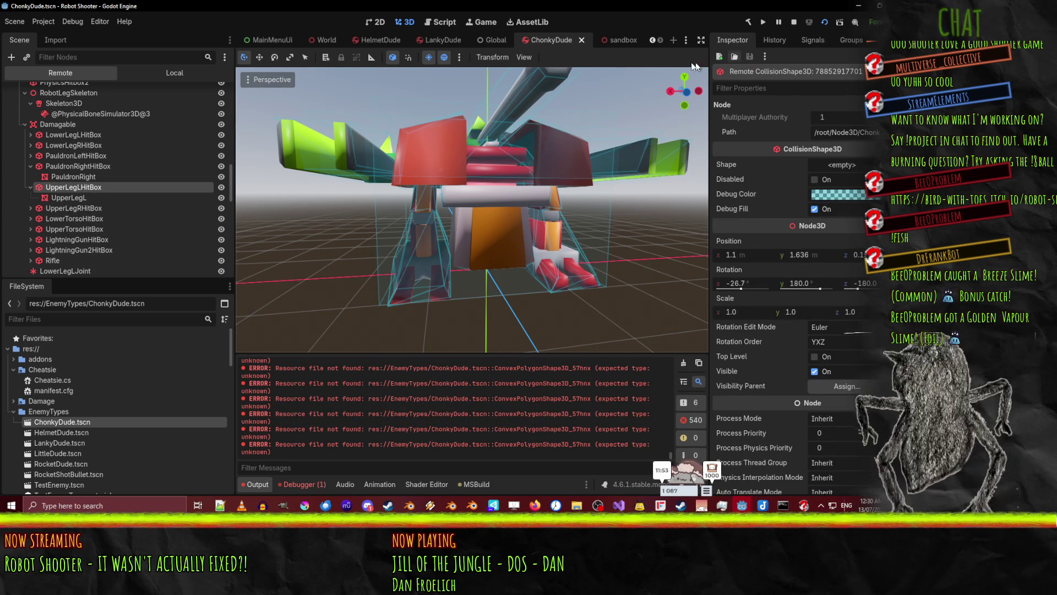
Stop the debug run and switch to the sandbox scene tab
click(796, 26)
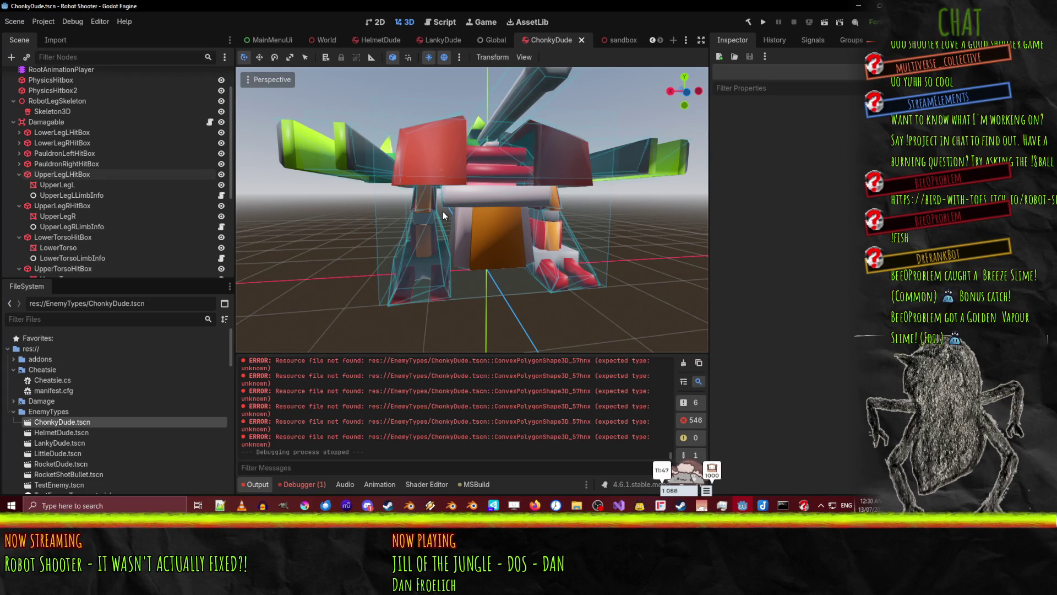
mouse_move(443, 215)
mouse_down()
mouse_move(369, 224)
mouse_move(332, 206)
mouse_move(442, 266)
mouse_move(540, 341)
mouse_up()
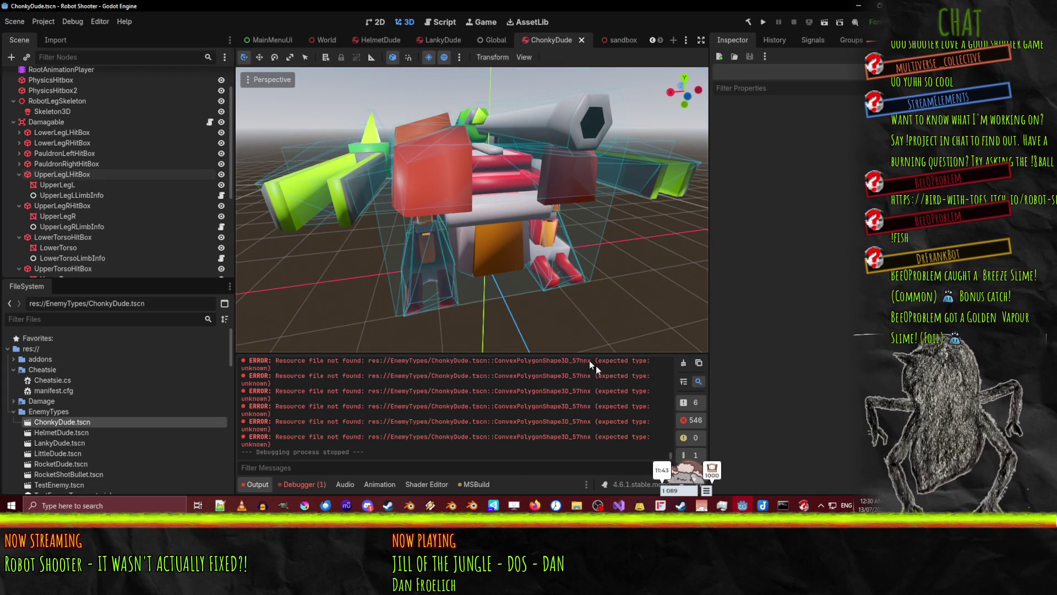
mouse_move(740, 507)
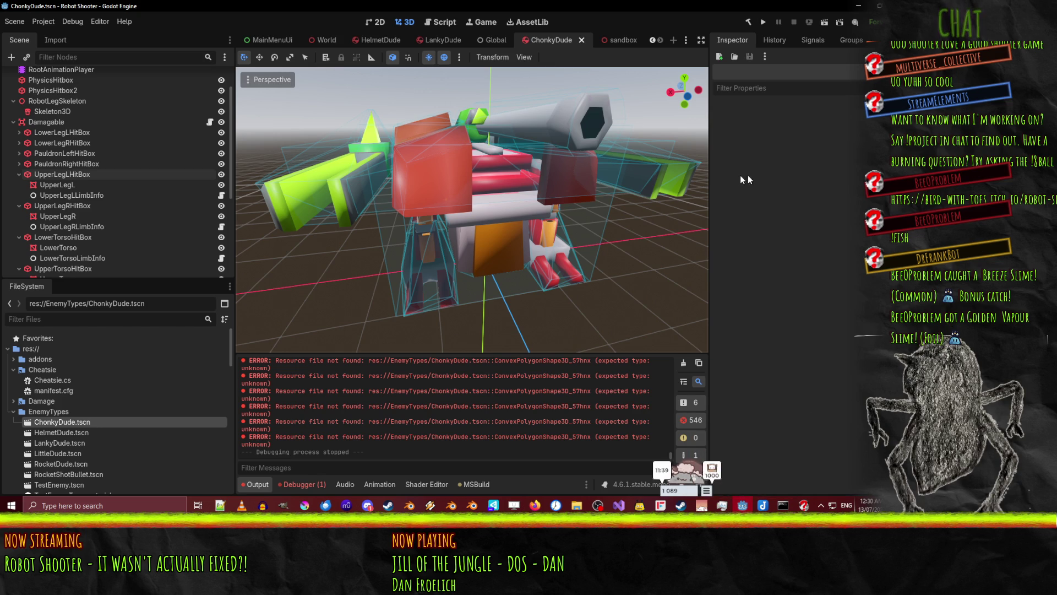
click(619, 46)
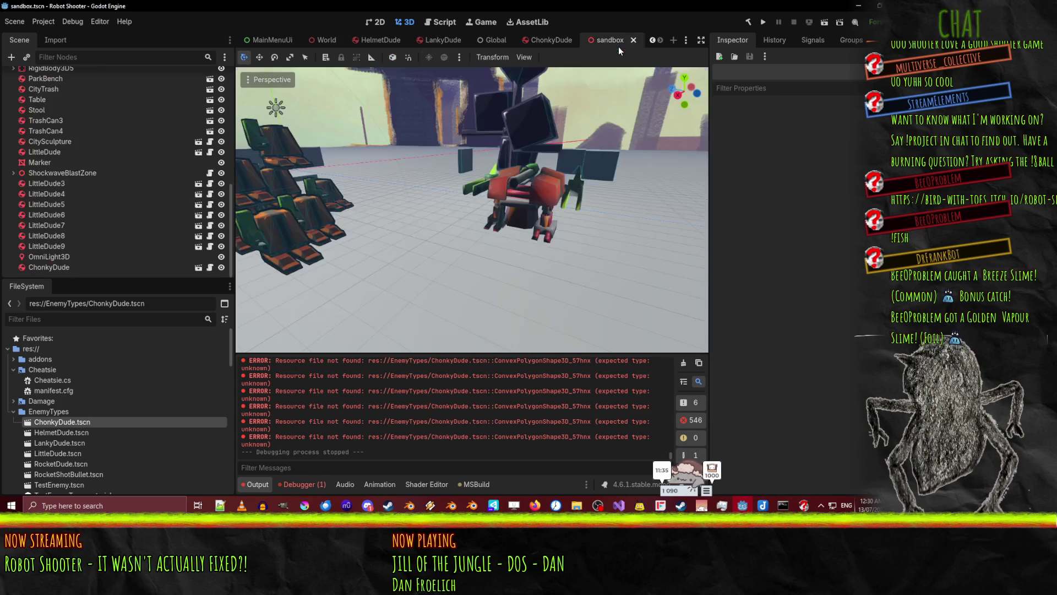
Turn on Editable Children for the ChonkyDude instance in the sandbox scene
scroll(454, 273, up, 3)
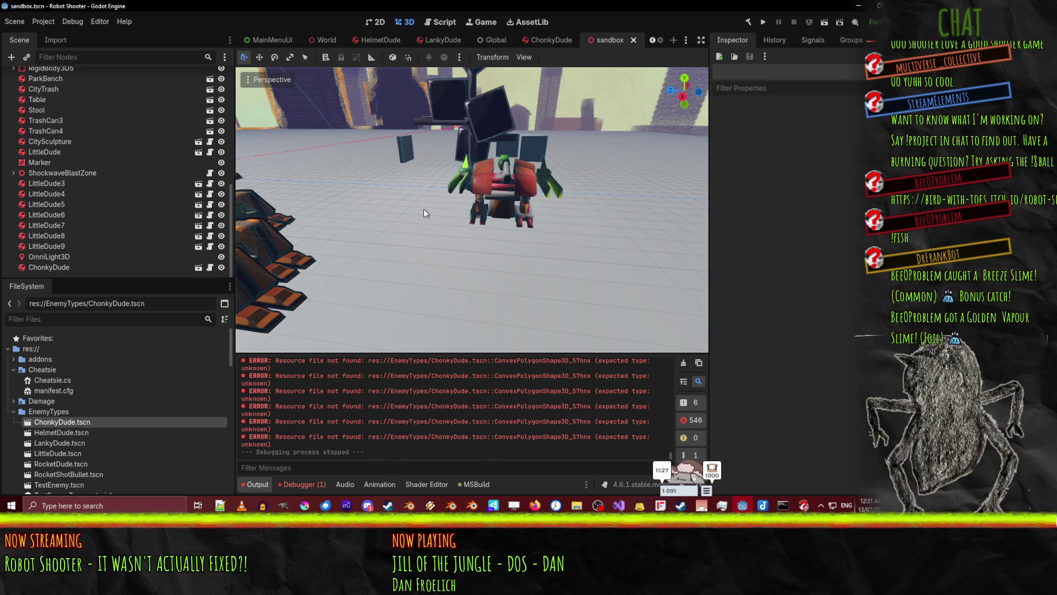
mouse_move(494, 205)
mouse_down()
mouse_move(629, 188)
mouse_move(647, 171)
mouse_move(481, 196)
mouse_up()
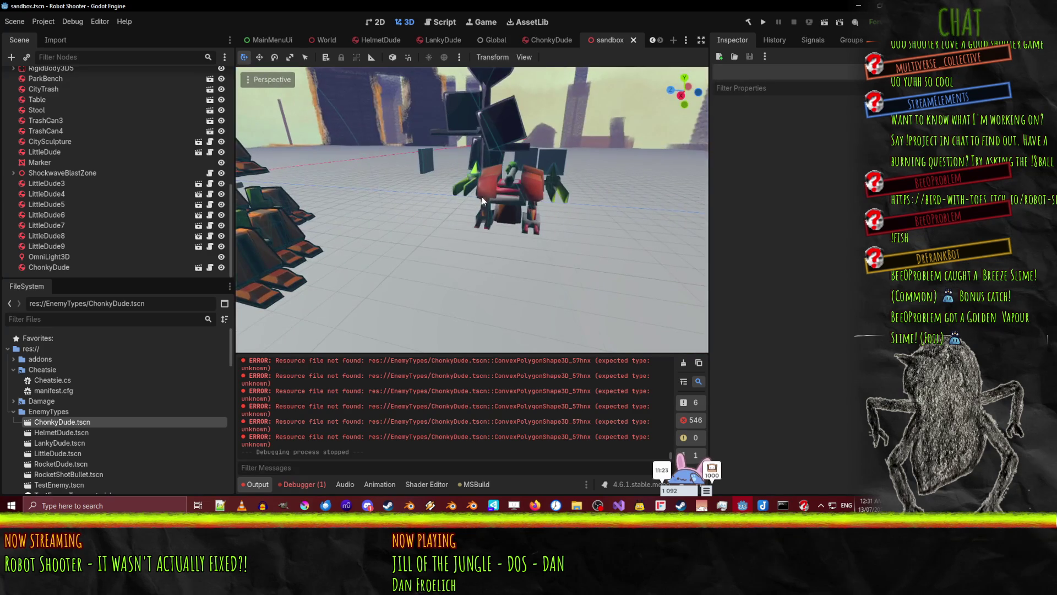
mouse_move(649, 159)
mouse_down()
mouse_move(583, 204)
mouse_move(463, 189)
mouse_up()
click(464, 188)
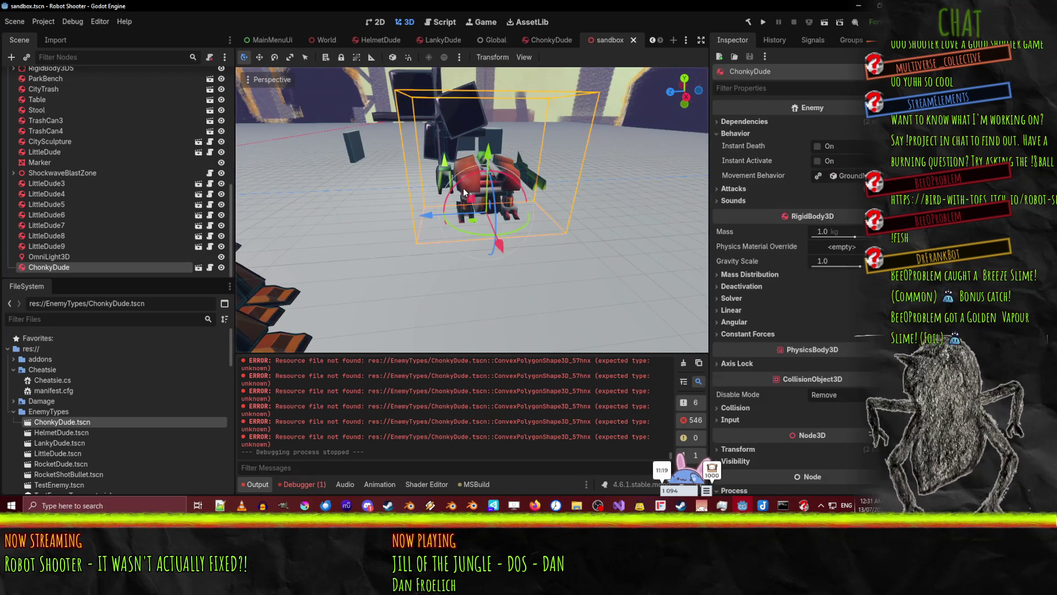
right_click(28, 267)
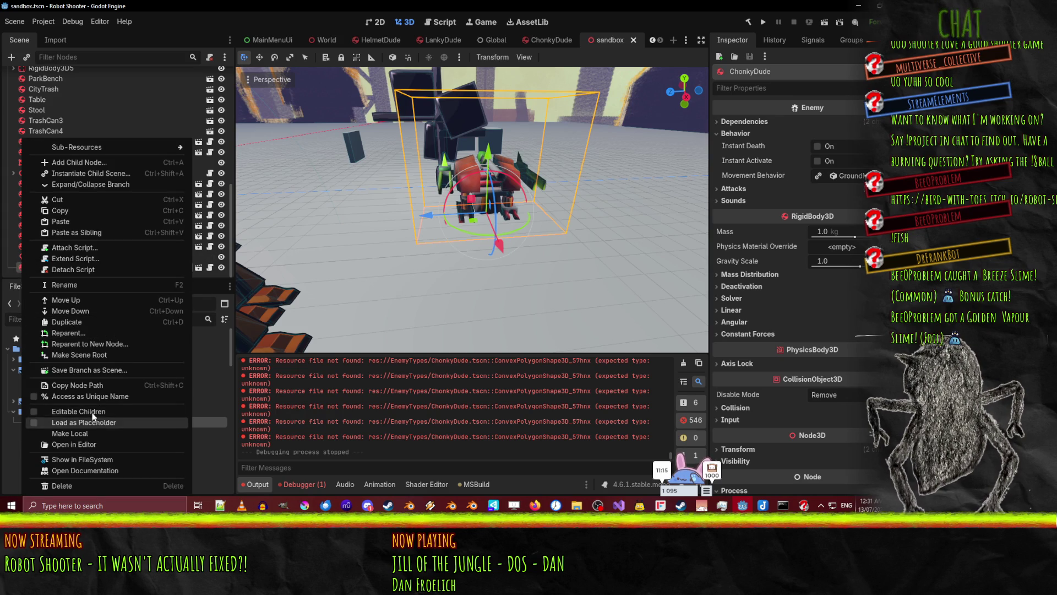
click(94, 413)
Inspect the exposed LowerLegL and UpperLegL nodes, expanding UpperLegL's mesh property
scroll(113, 236, down, 5)
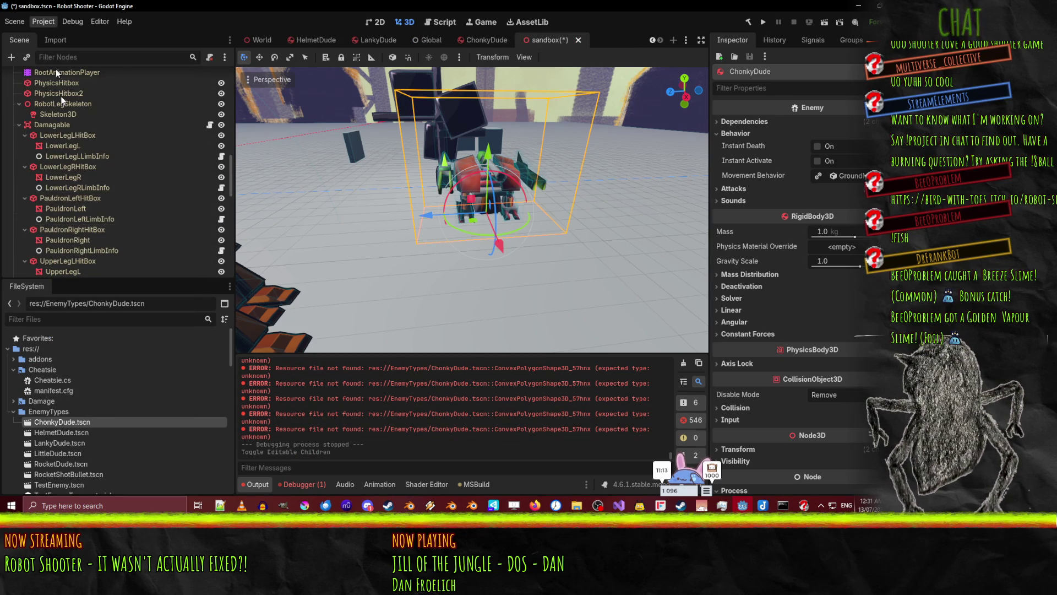
click(77, 145)
scroll(78, 165, down, 2)
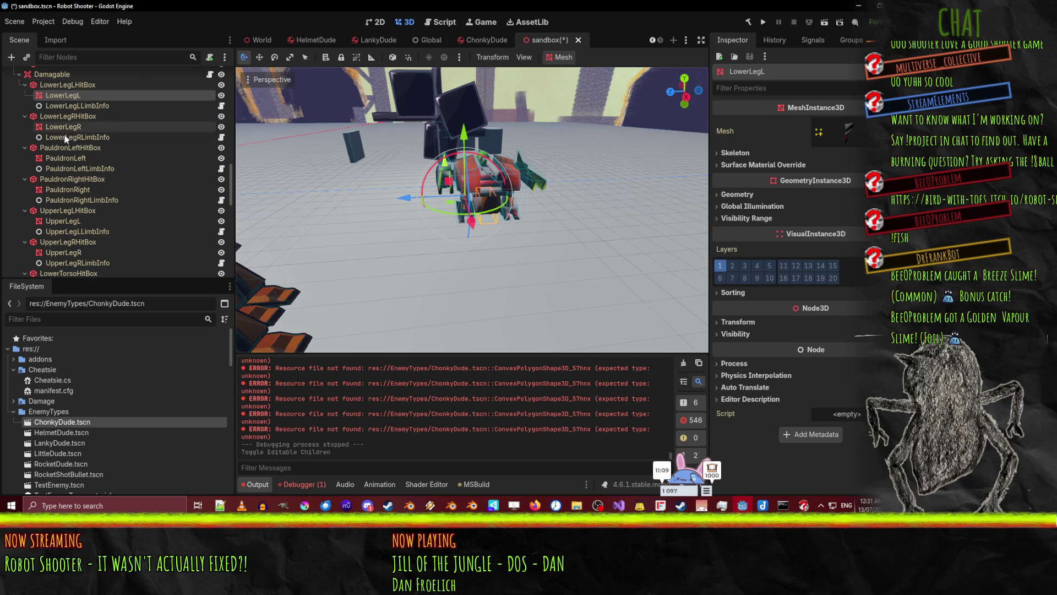
click(64, 222)
scroll(488, 191, up, 3)
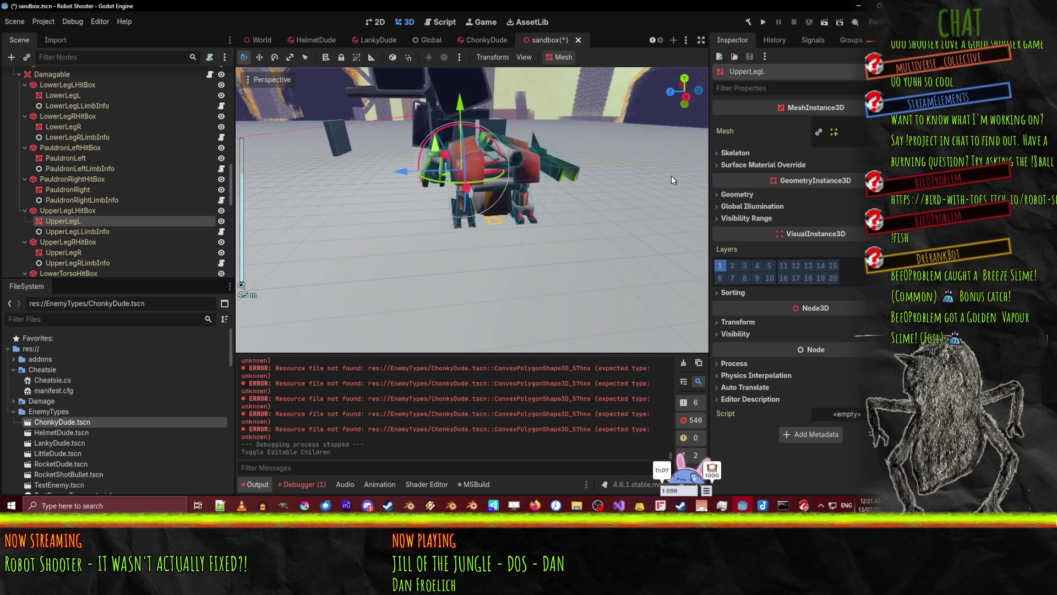
click(842, 132)
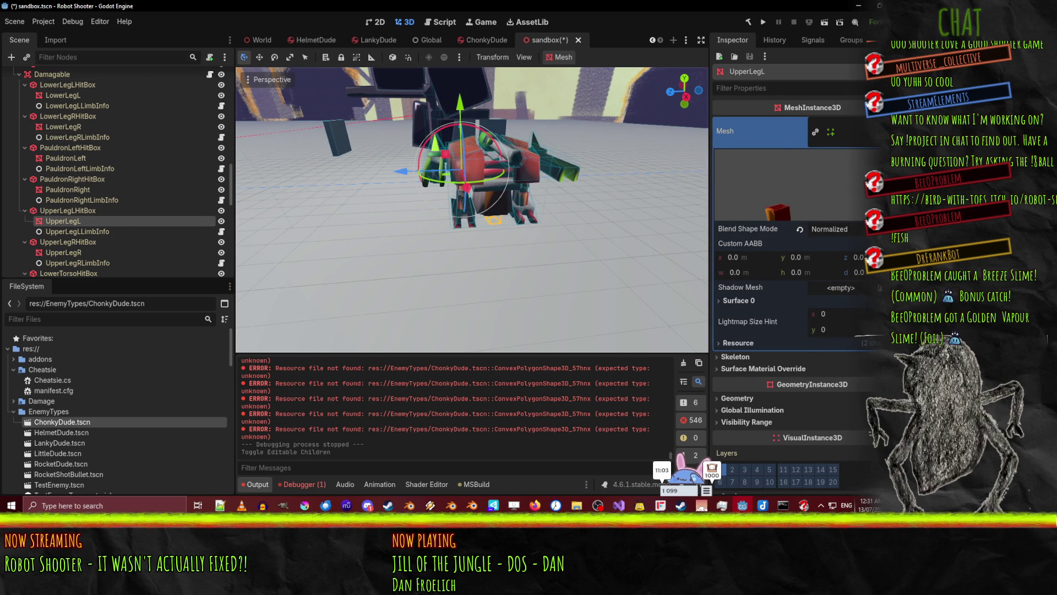
click(874, 132)
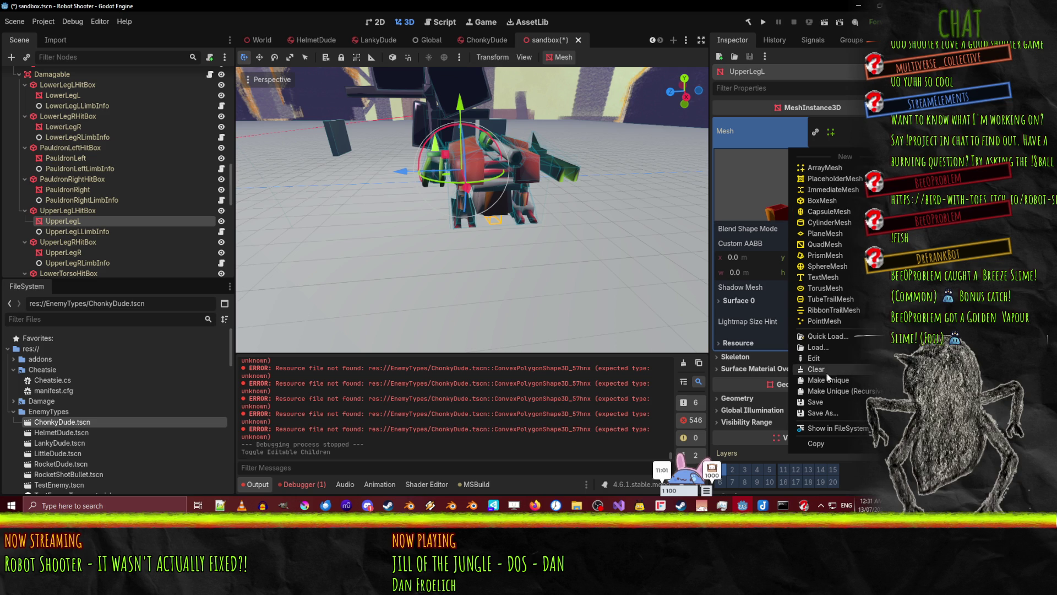
click(842, 337)
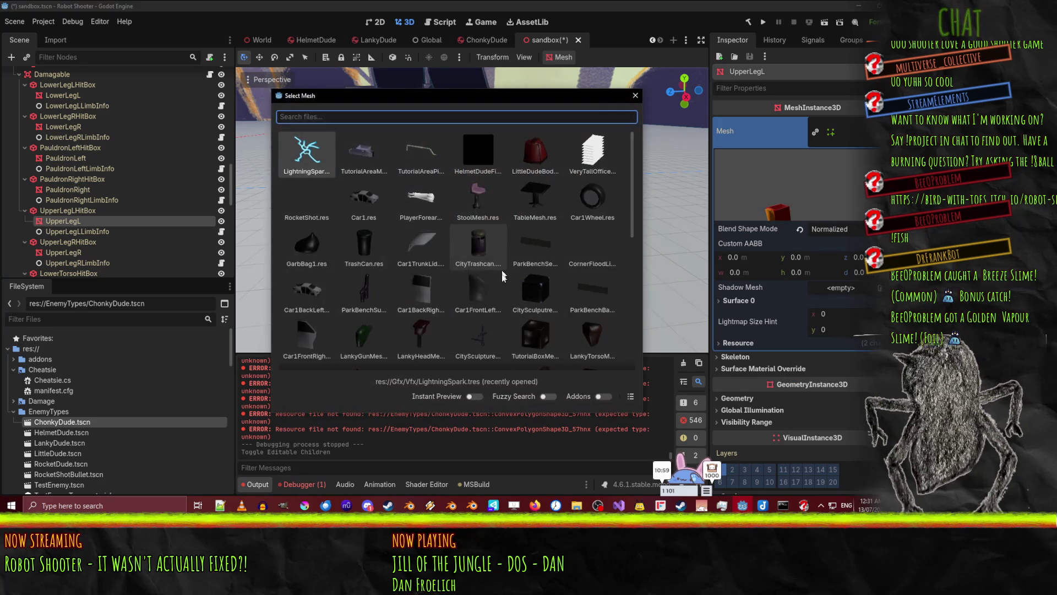
scroll(365, 182, down, 10)
scroll(383, 207, up, 2)
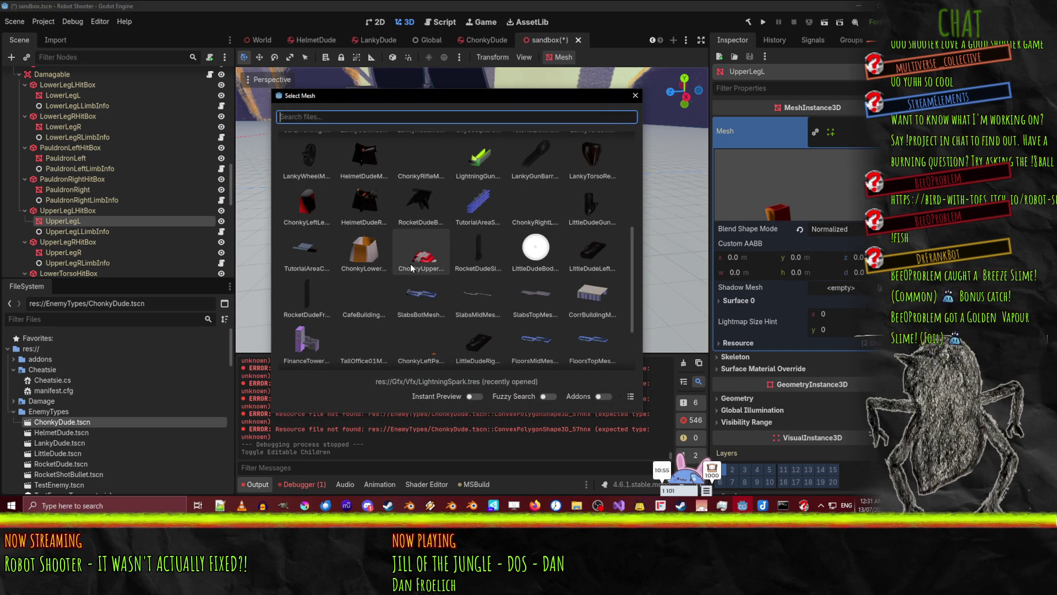
click(308, 213)
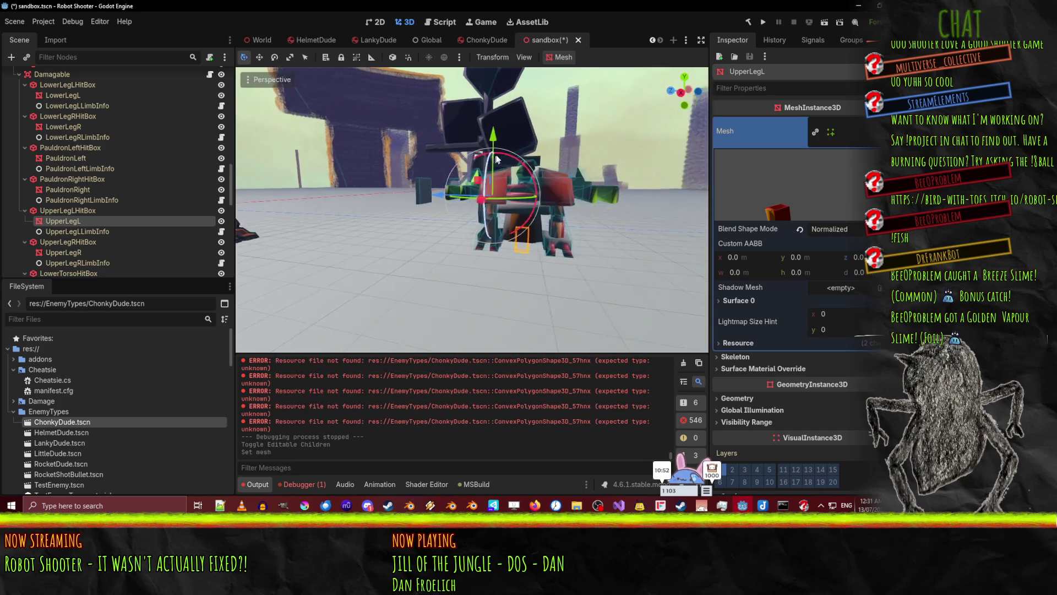
scroll(495, 159, up, 5)
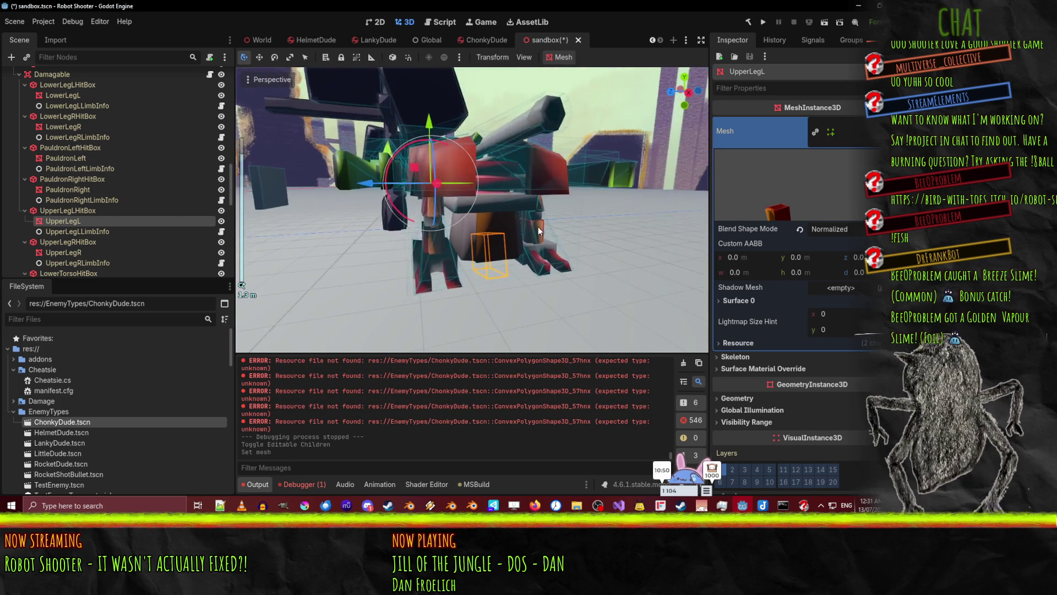
scroll(524, 223, down, 5)
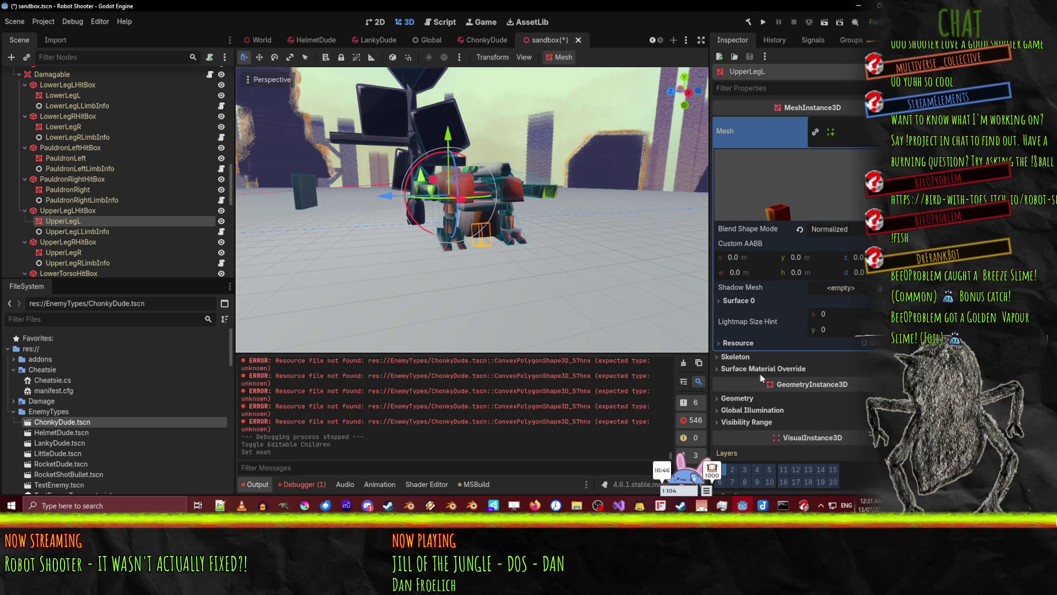
scroll(756, 372, down, 3)
scroll(762, 370, up, 3)
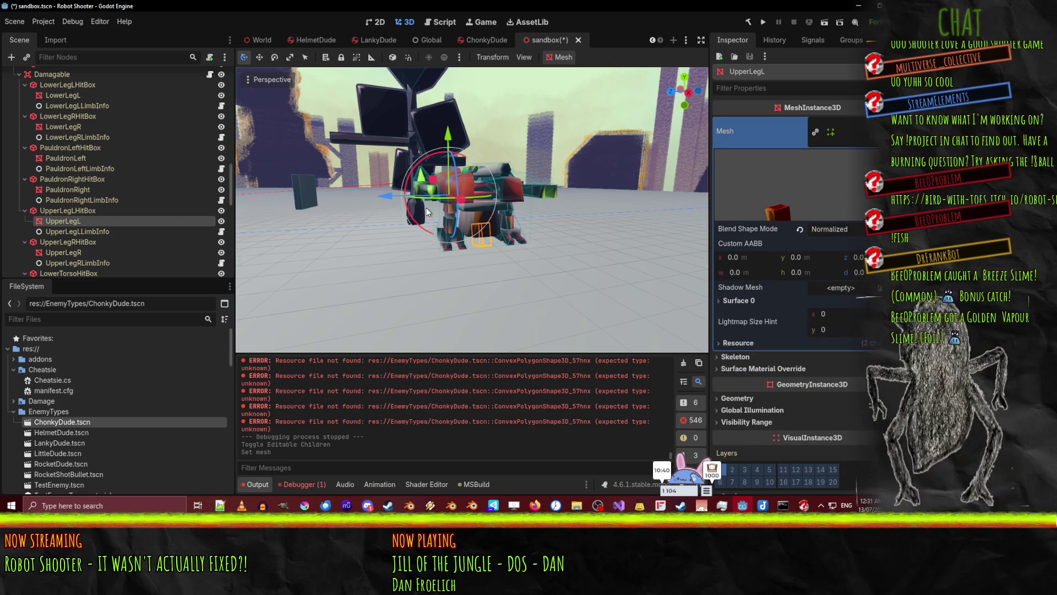
key(ctrl+z)
drag(455, 265, 401, 269)
Scroll the FileSystem dock past Scripts and expand Gfx/Enemies to reach ChonkyDude.blend
scroll(62, 404, down, 5)
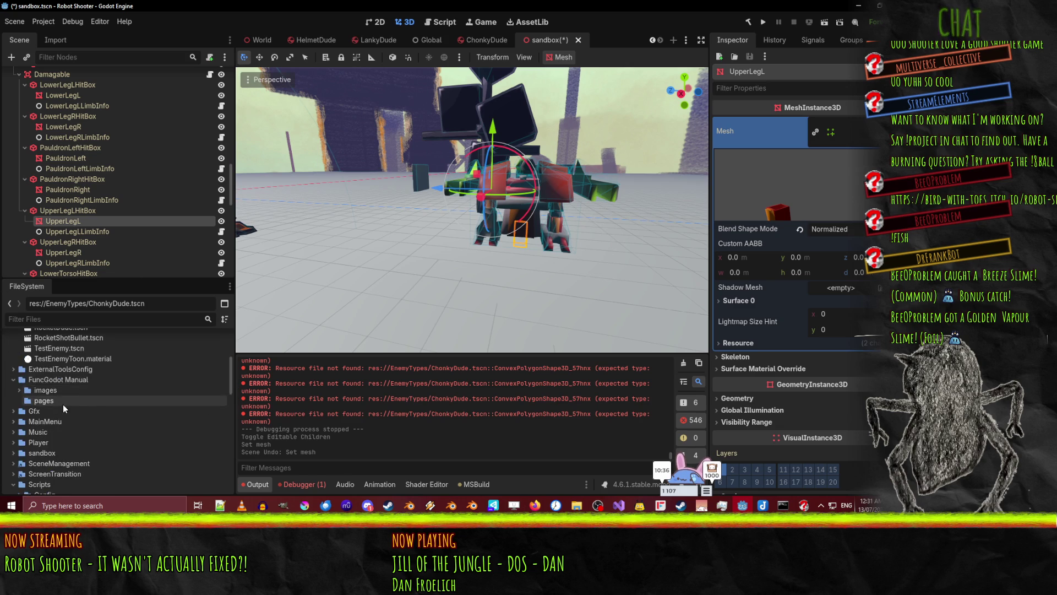
double_click(80, 406)
scroll(80, 404, down, 5)
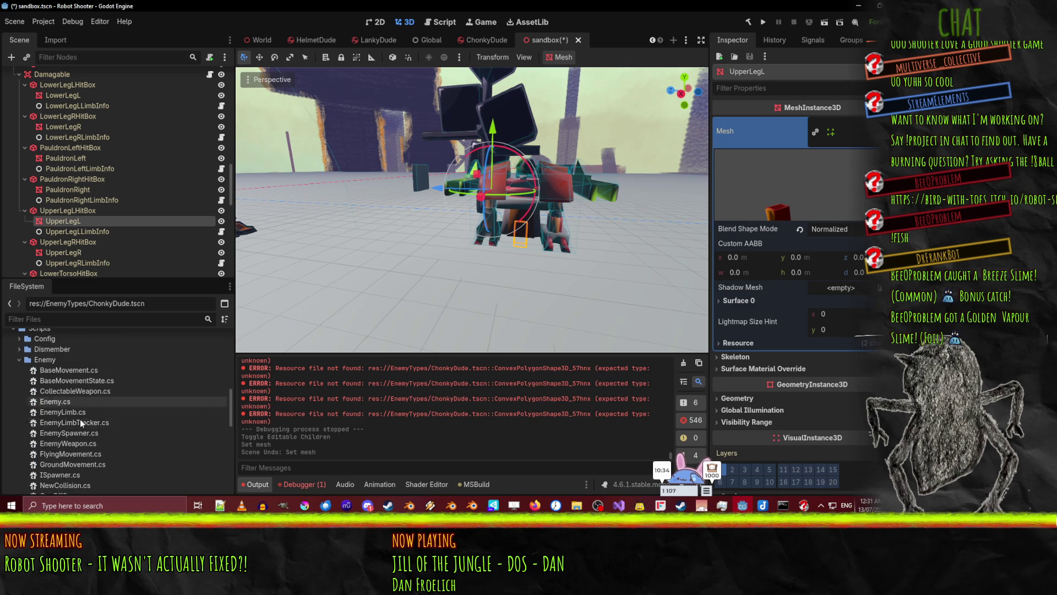
scroll(107, 368, down, 2)
scroll(102, 372, down, 3)
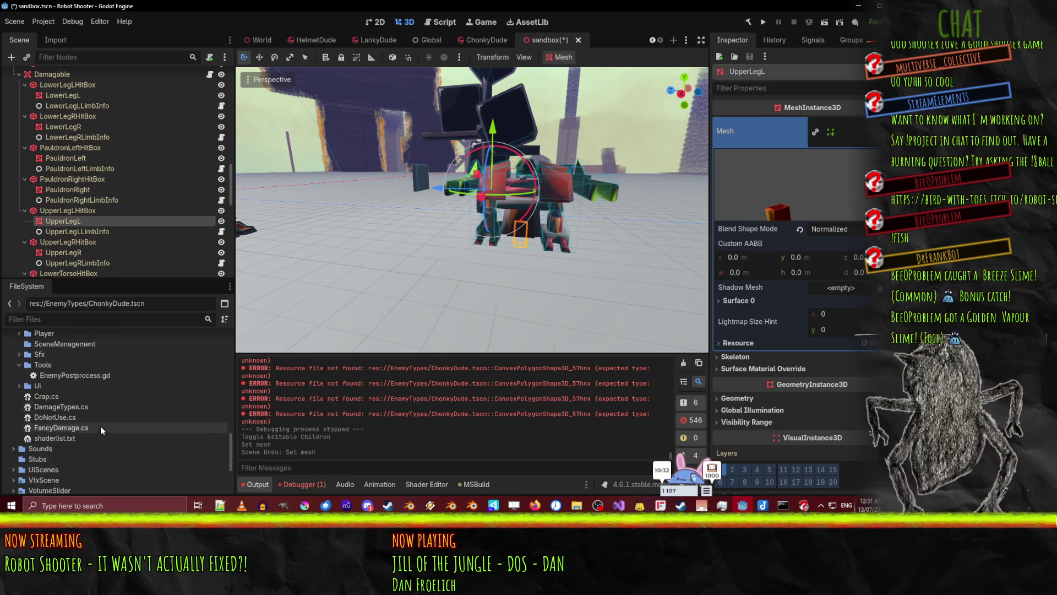
scroll(91, 445, down, 2)
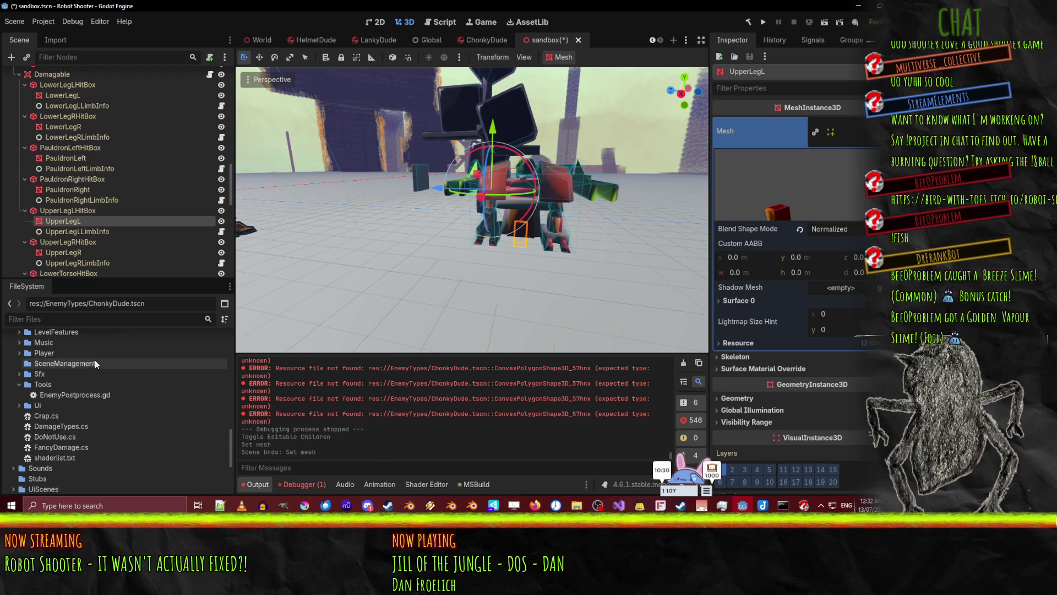
scroll(83, 411, down, 5)
scroll(68, 432, up, 8)
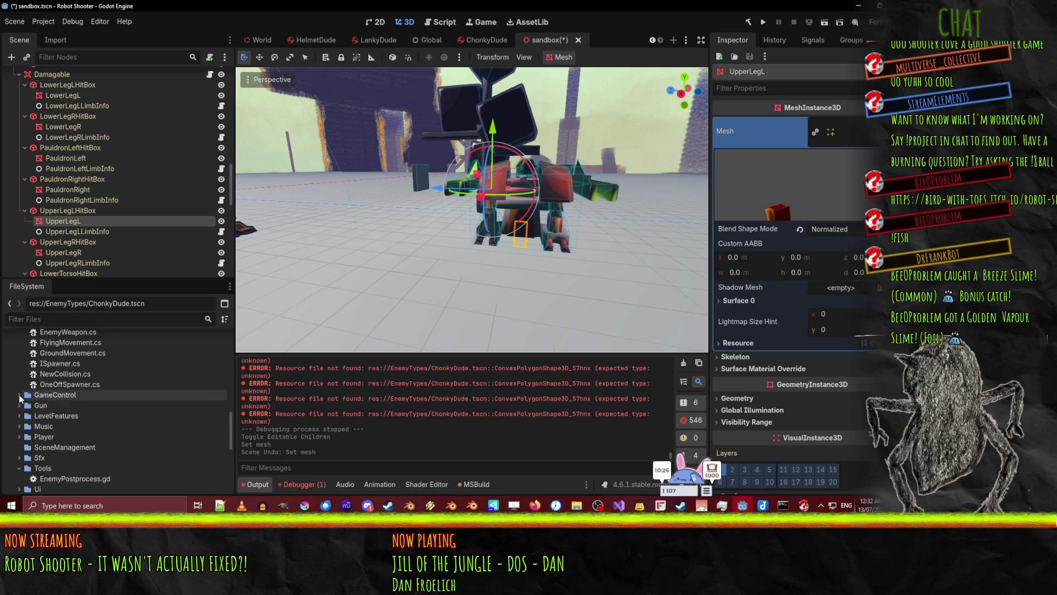
scroll(24, 383, down, 5)
scroll(33, 386, up, 5)
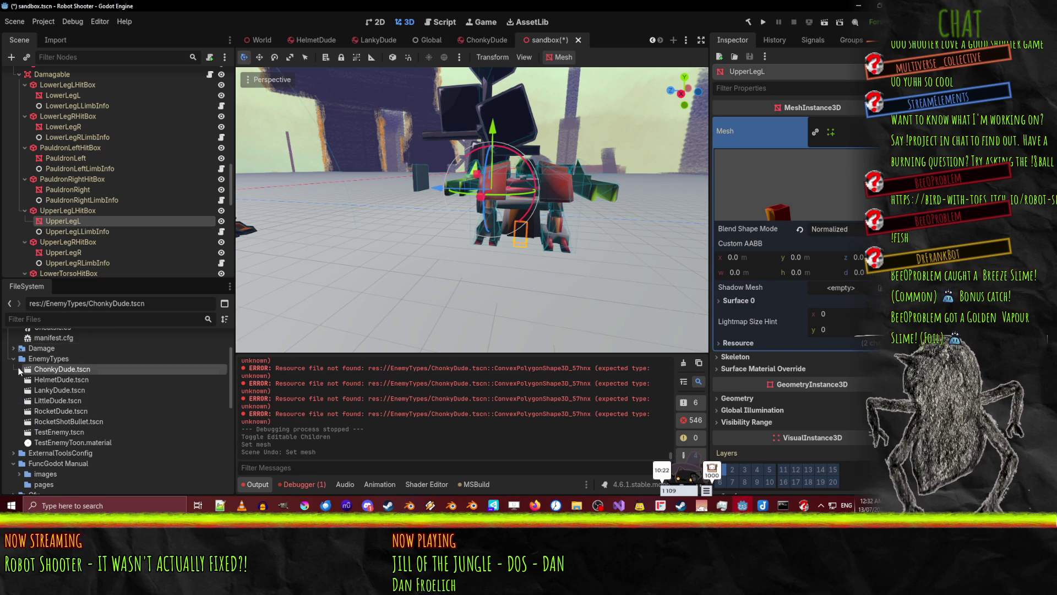
scroll(18, 372, down, 4)
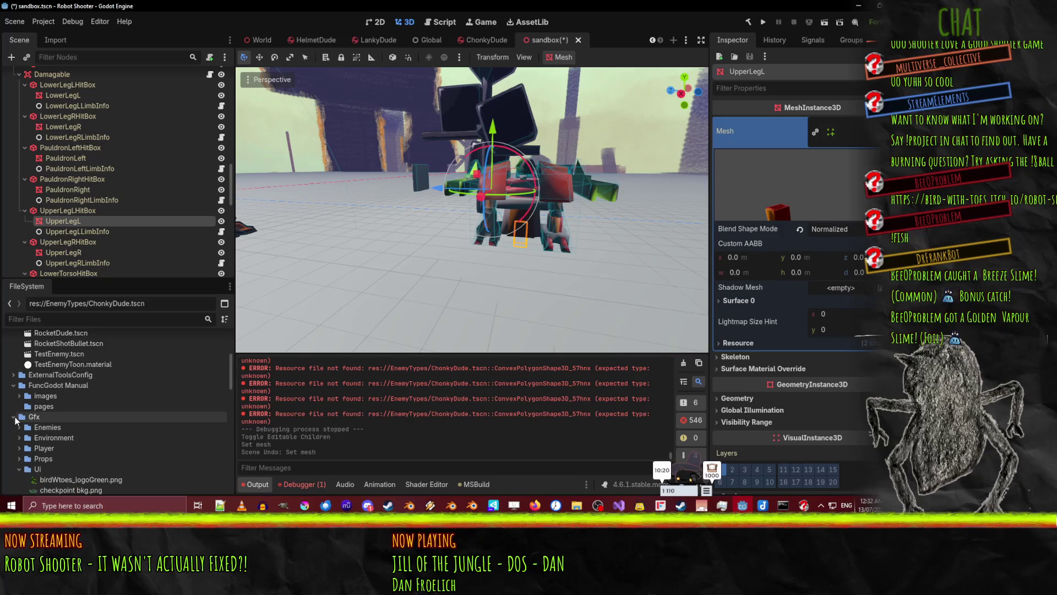
click(20, 427)
scroll(21, 432, down, 2)
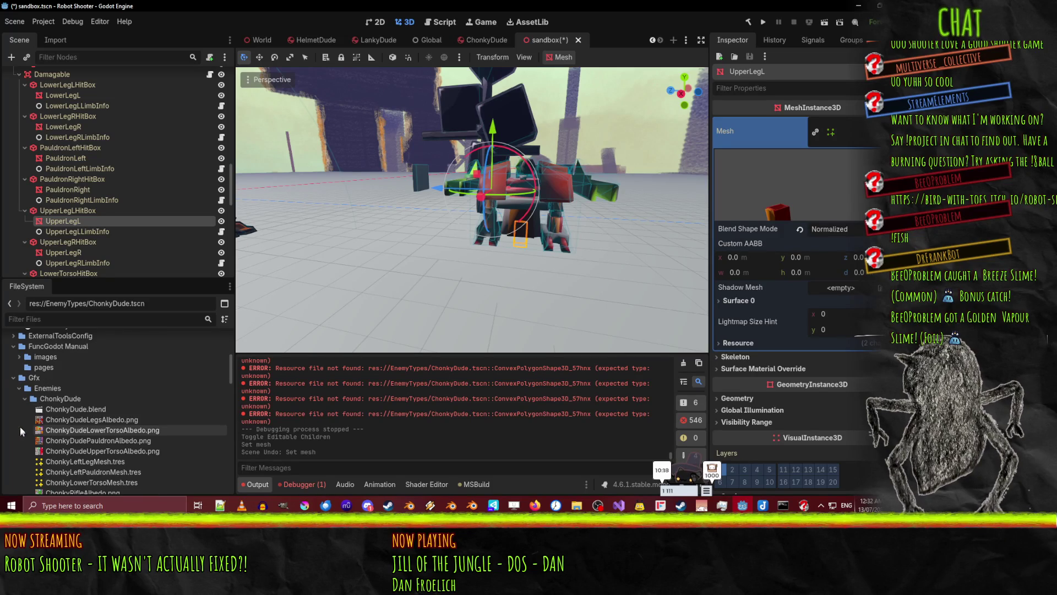
Open Advanced Import Settings for ChonkyDude.blend and check the LightningGun and LightningGun2 meshes
double_click(87, 409)
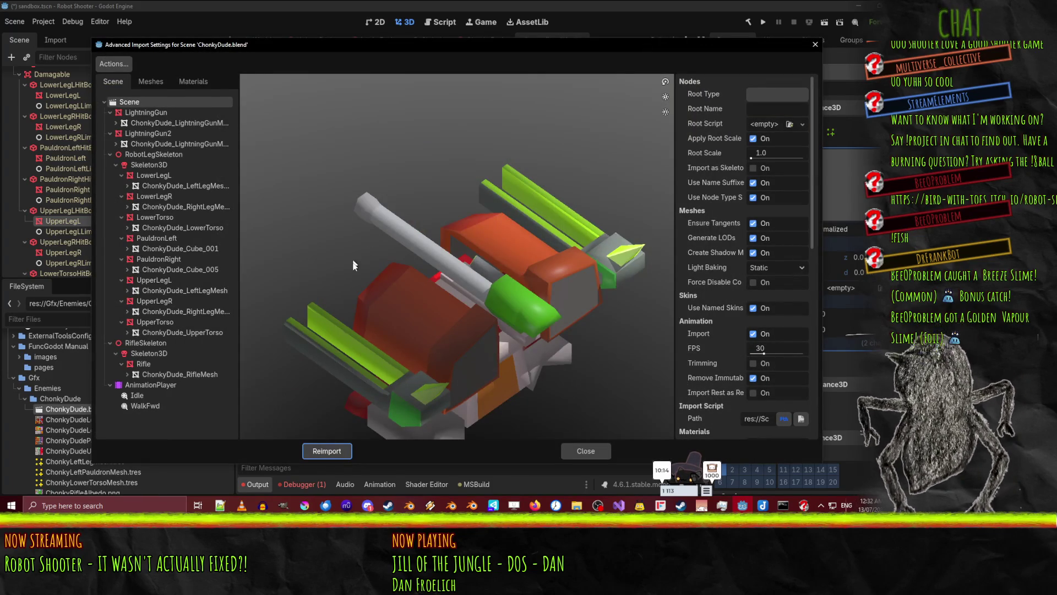
mouse_move(354, 265)
mouse_down()
mouse_move(454, 293)
mouse_move(488, 283)
mouse_up()
click(211, 123)
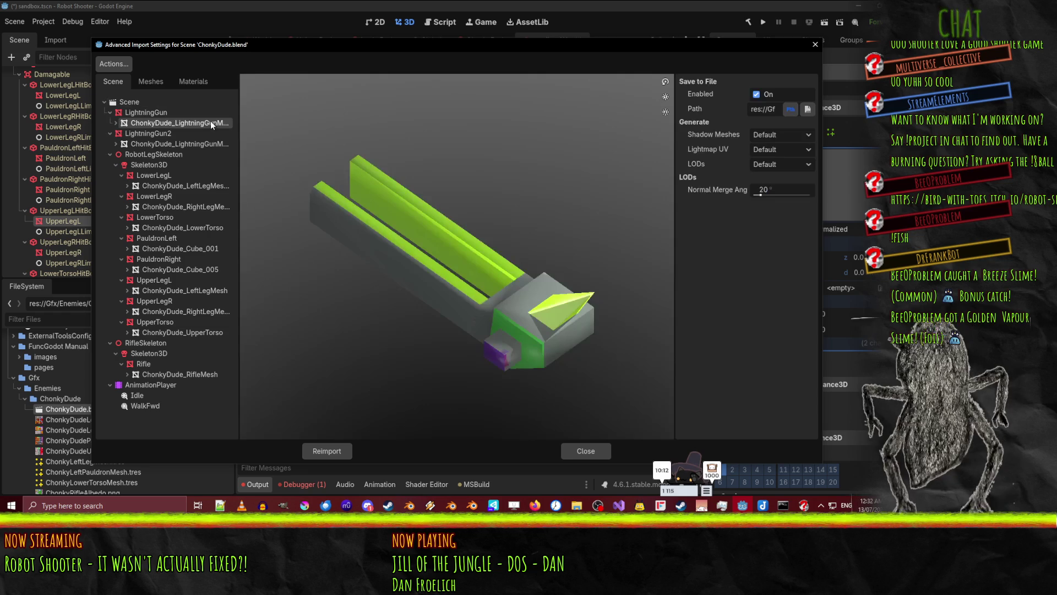
click(197, 144)
click(185, 123)
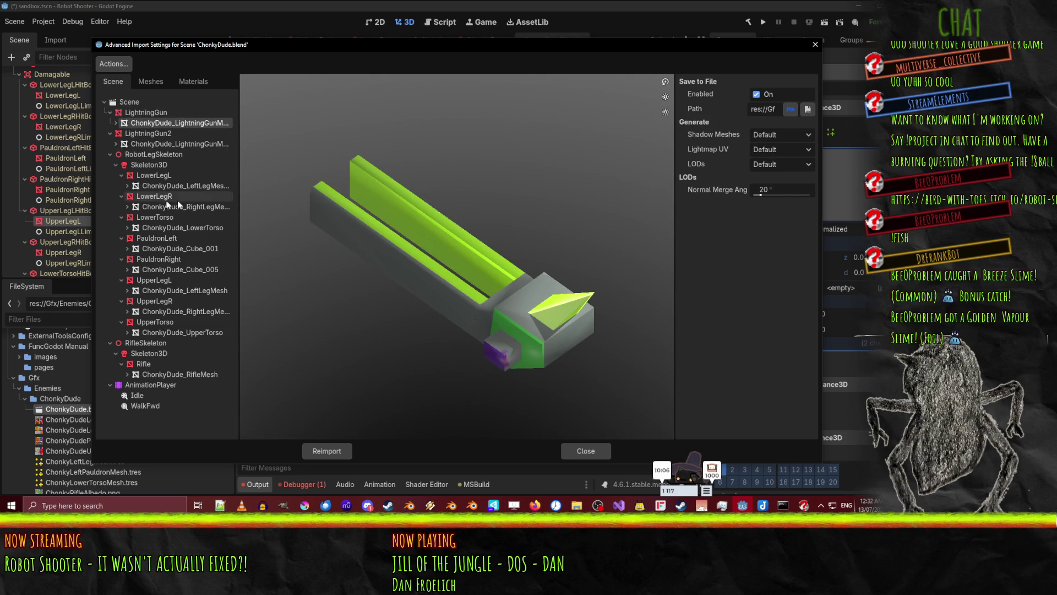
Preview the LowerLegL, LowerTorso, UpperTorso, left and right leg meshes, then Cube_005
click(164, 176)
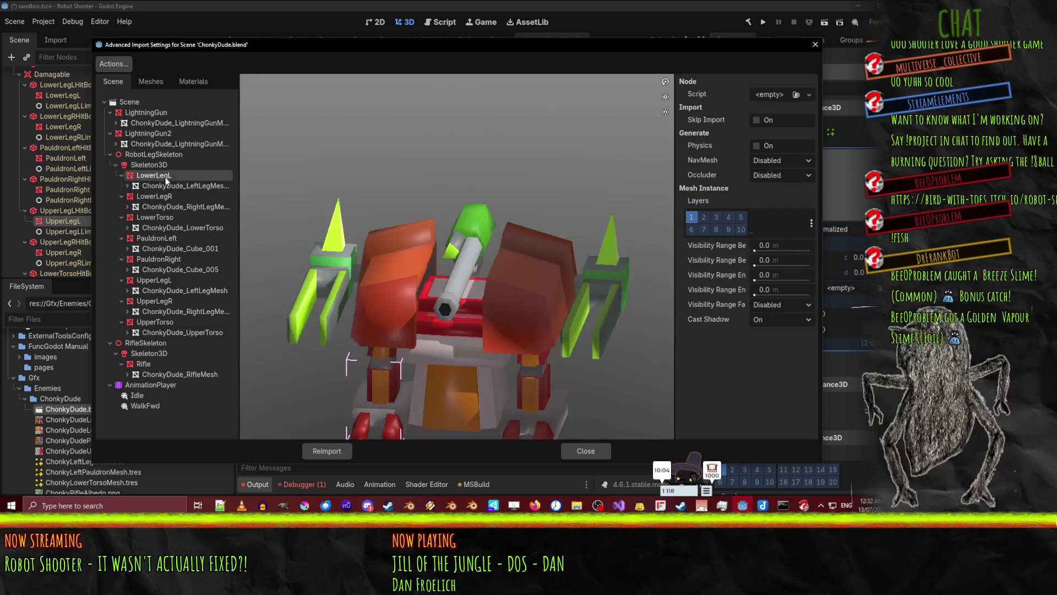
click(184, 187)
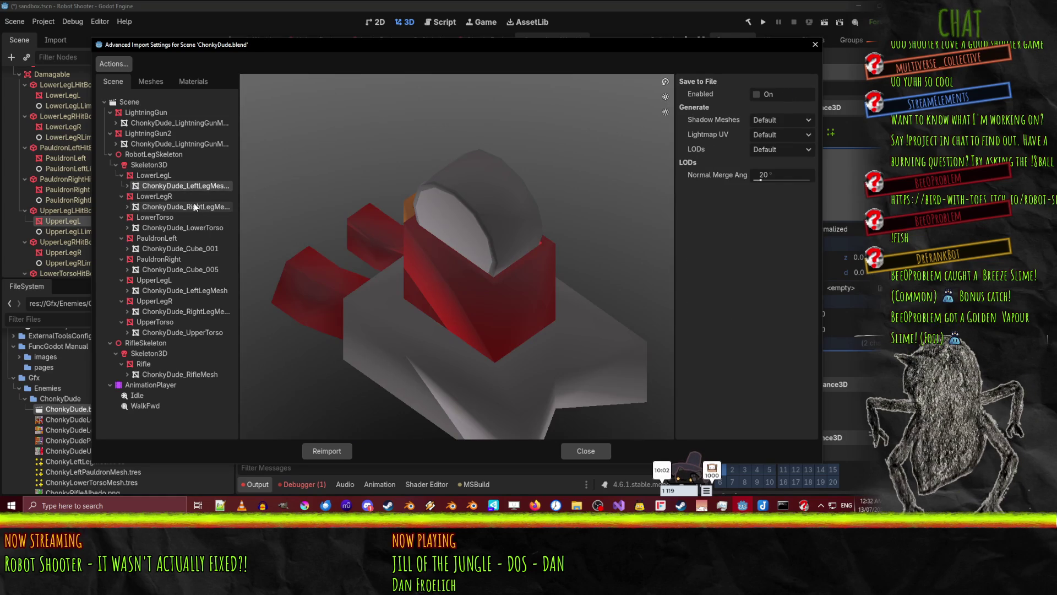
click(192, 230)
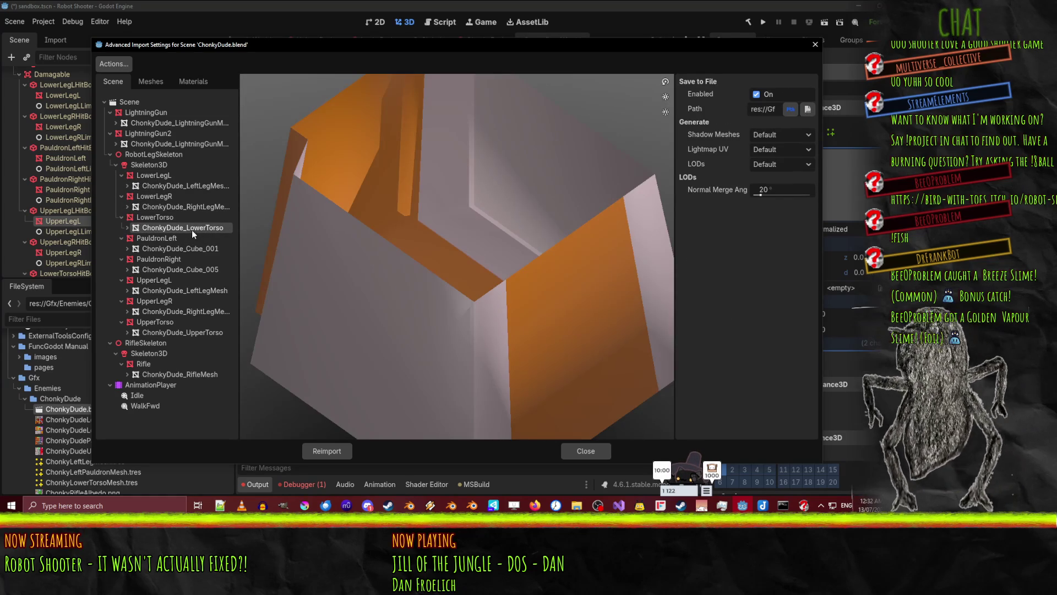
drag(380, 238, 508, 206)
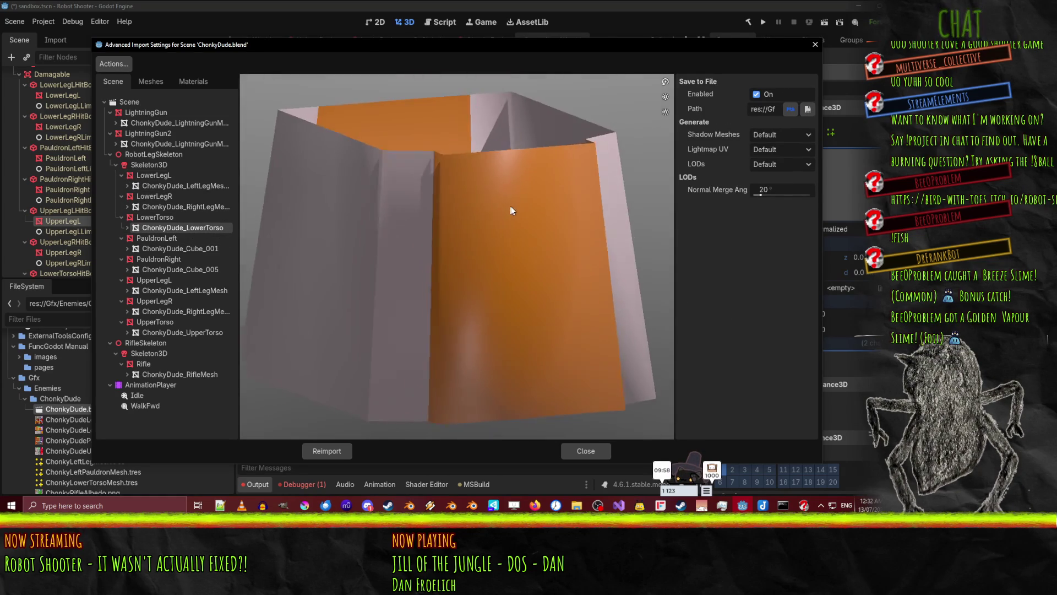
scroll(509, 208, down, 5)
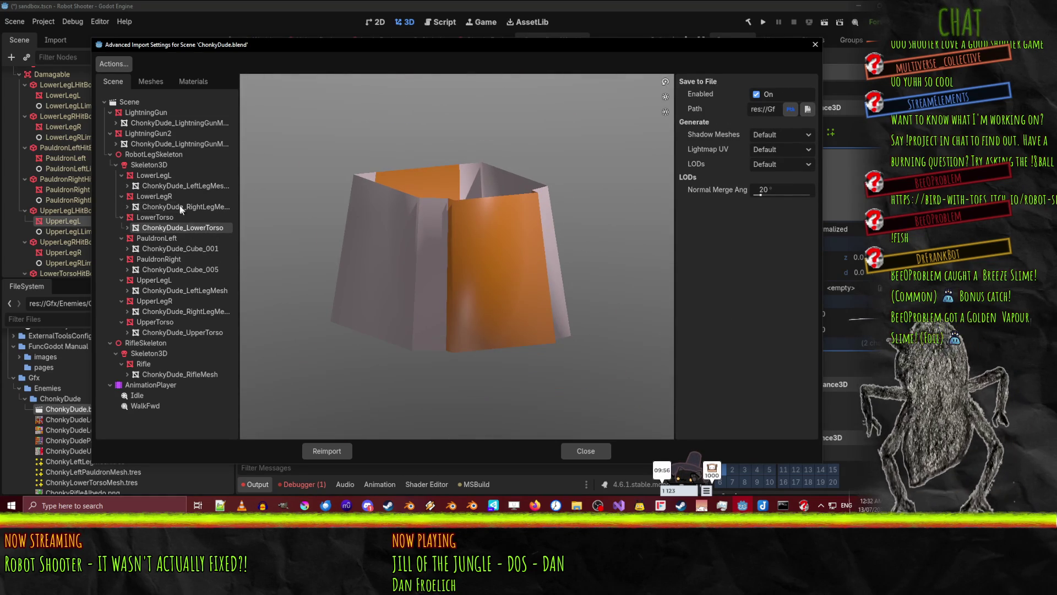
click(206, 335)
mouse_move(396, 315)
mouse_down()
mouse_move(479, 271)
mouse_move(518, 283)
mouse_move(508, 296)
mouse_up()
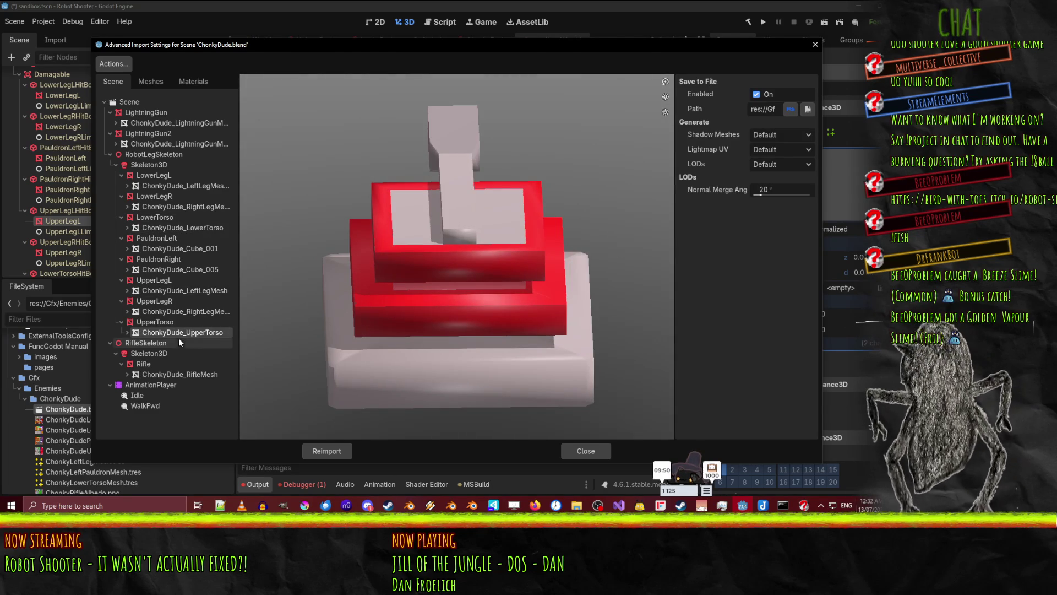
click(208, 311)
click(215, 290)
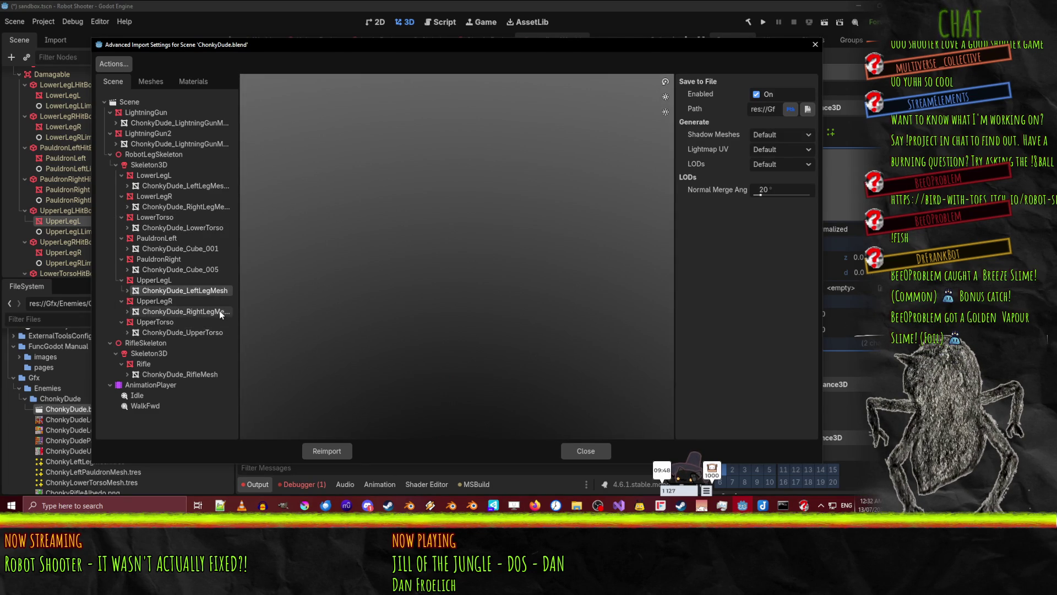
click(209, 270)
Flip between pauldron meshes ChonkyDude_Cube_001 and ChonkyDude_Cube_005, orbiting the preview
click(209, 249)
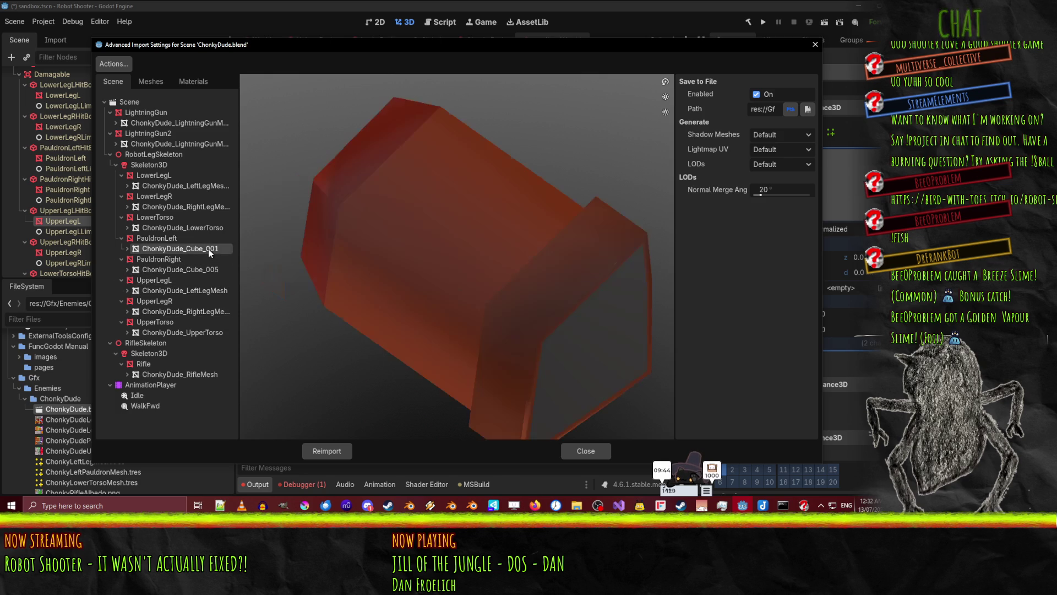
click(205, 271)
click(200, 249)
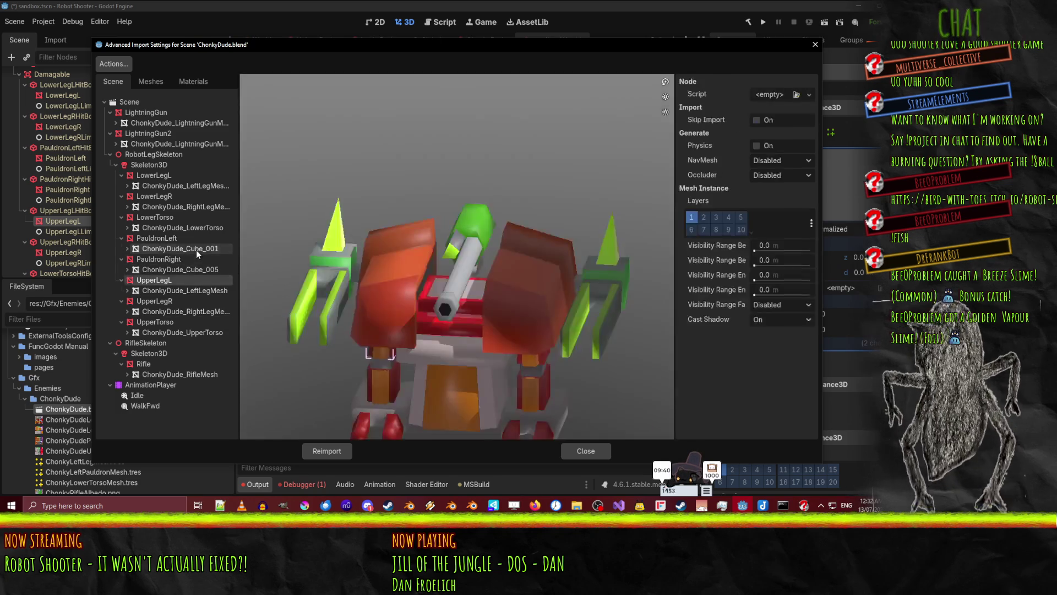
click(196, 250)
click(198, 270)
click(193, 250)
click(201, 270)
click(200, 249)
click(203, 269)
click(203, 250)
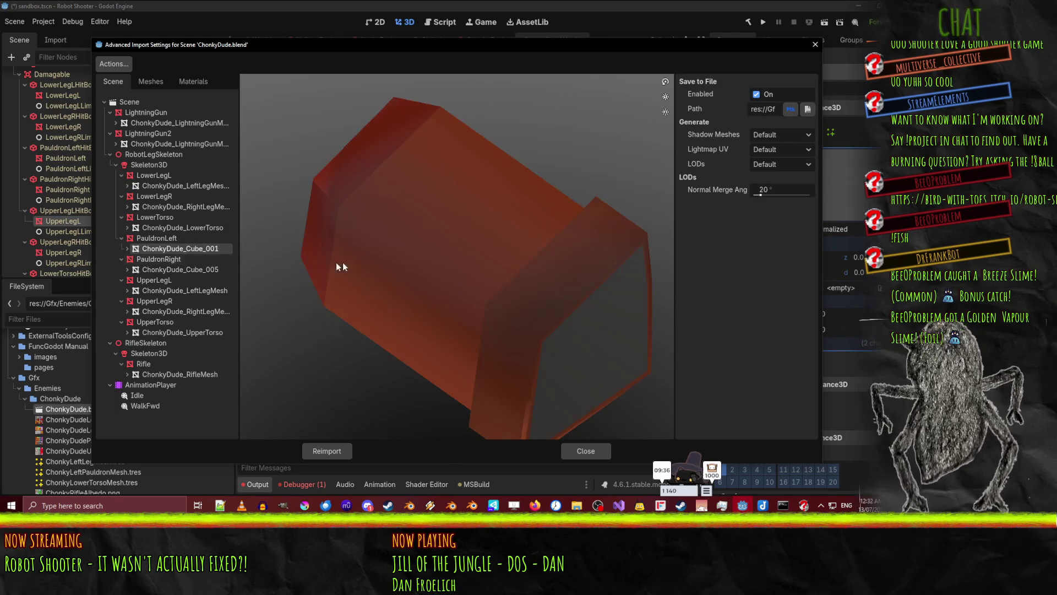
mouse_move(488, 229)
mouse_down()
mouse_move(474, 263)
mouse_move(424, 270)
mouse_move(519, 254)
mouse_move(448, 259)
mouse_move(435, 305)
mouse_move(407, 238)
mouse_move(472, 238)
mouse_move(458, 258)
mouse_move(473, 247)
mouse_move(493, 264)
mouse_move(536, 230)
mouse_move(389, 232)
mouse_move(398, 307)
mouse_move(429, 283)
mouse_up()
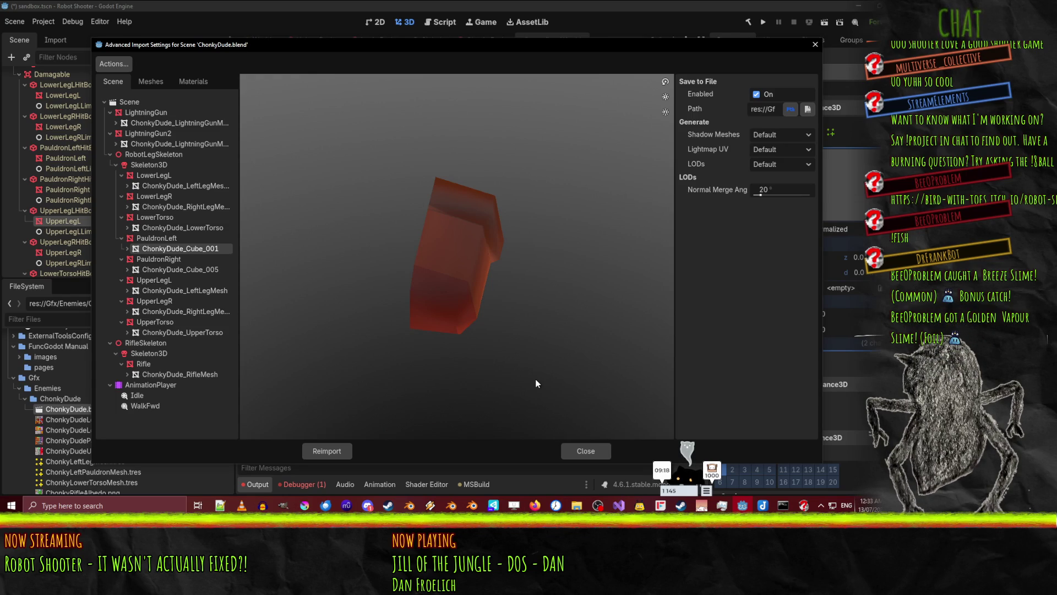
mouse_move(350, 366)
mouse_down()
mouse_move(480, 292)
mouse_move(380, 314)
mouse_up()
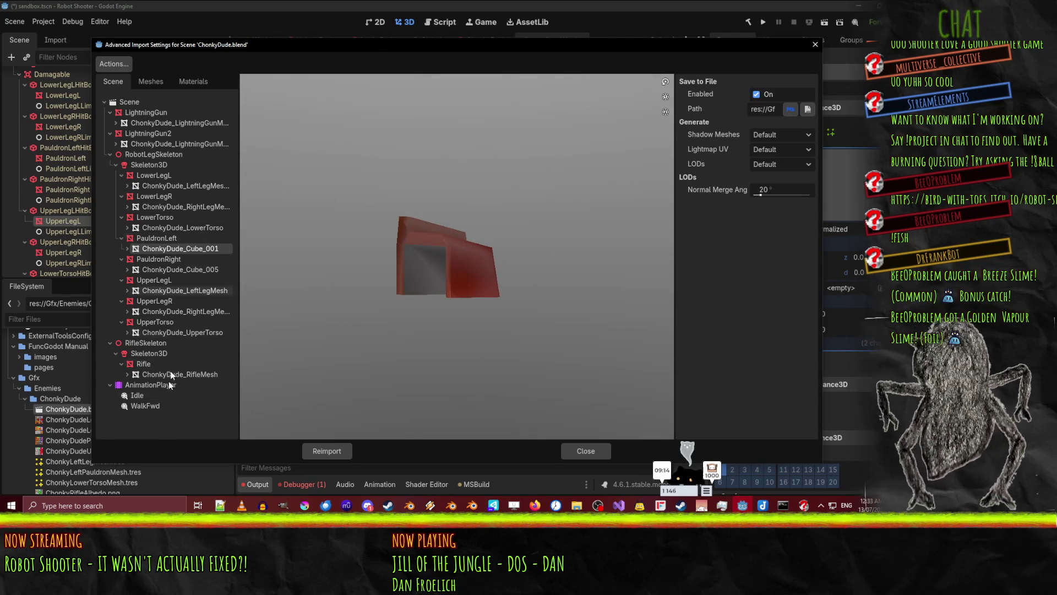
Preview the right leg and ChonkyDude_UpperTorso meshes, then close the import settings
click(196, 311)
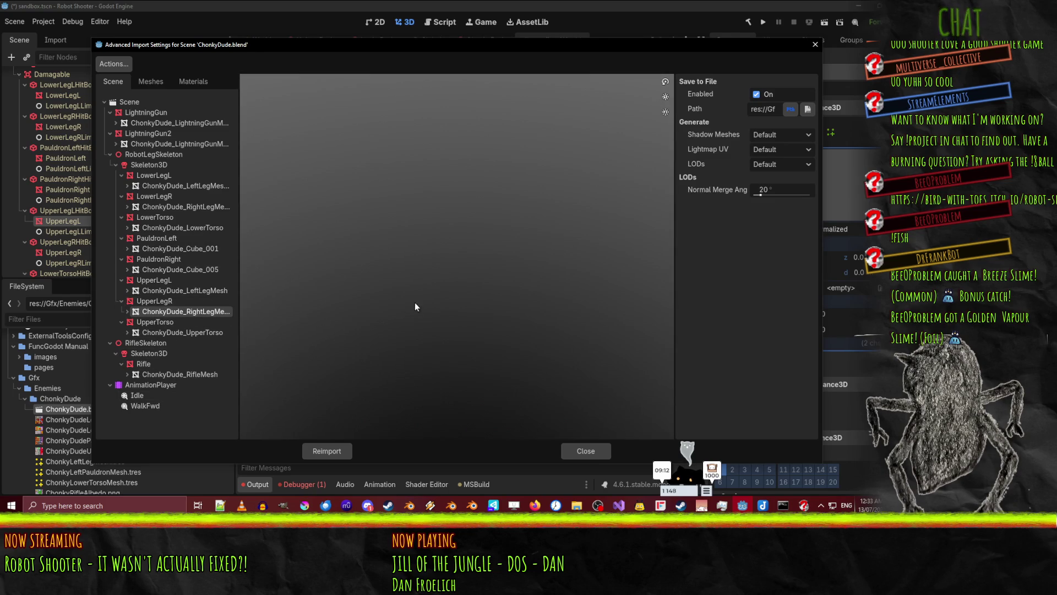
click(182, 332)
mouse_move(316, 276)
mouse_down()
mouse_move(523, 276)
mouse_move(451, 216)
mouse_move(364, 274)
mouse_move(534, 435)
mouse_up()
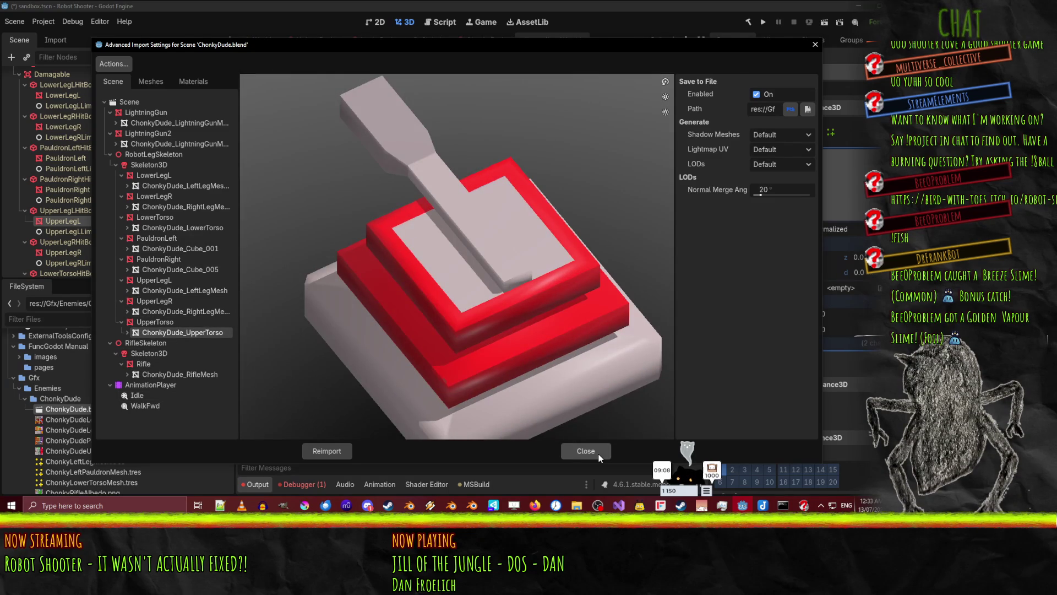
click(599, 454)
drag(383, 300, 530, 203)
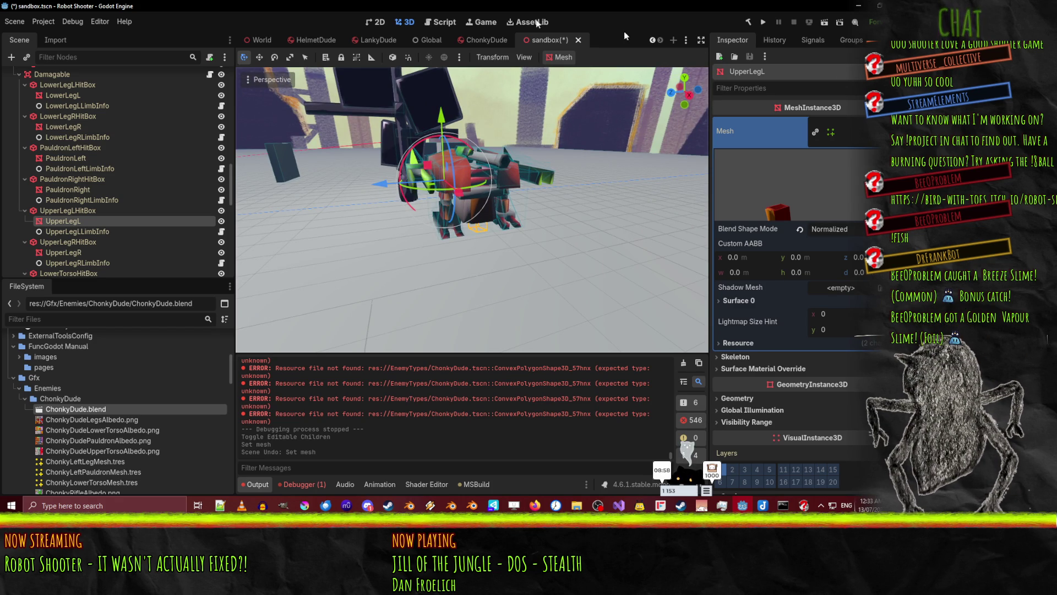
mouse_move(455, 167)
mouse_down()
mouse_move(347, 163)
mouse_move(410, 178)
mouse_up()
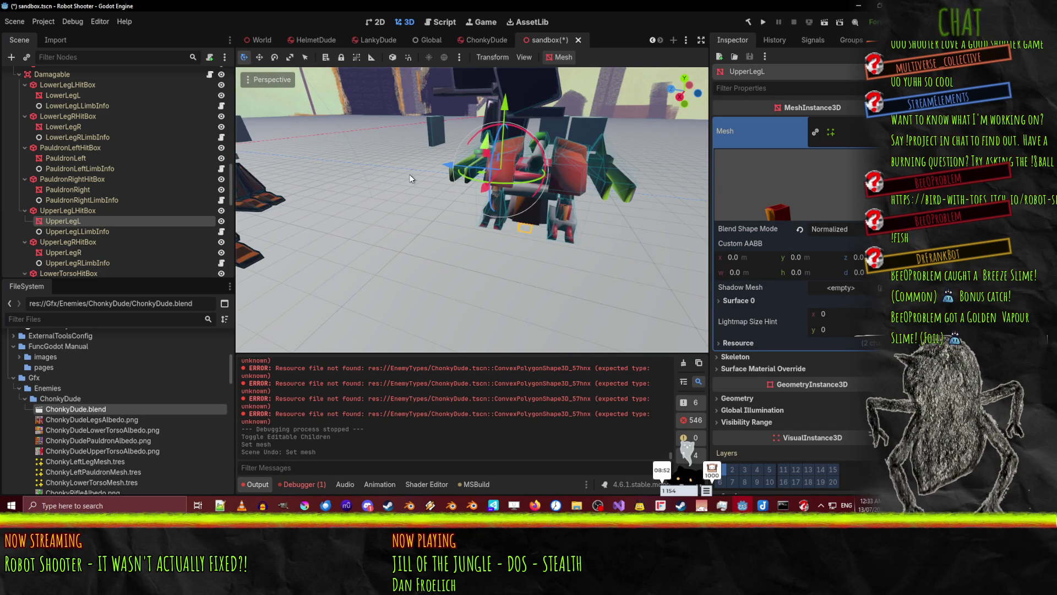
mouse_move(434, 183)
mouse_down()
mouse_move(462, 184)
mouse_move(415, 181)
mouse_move(530, 164)
mouse_move(501, 170)
mouse_up()
scroll(501, 171, up, 2)
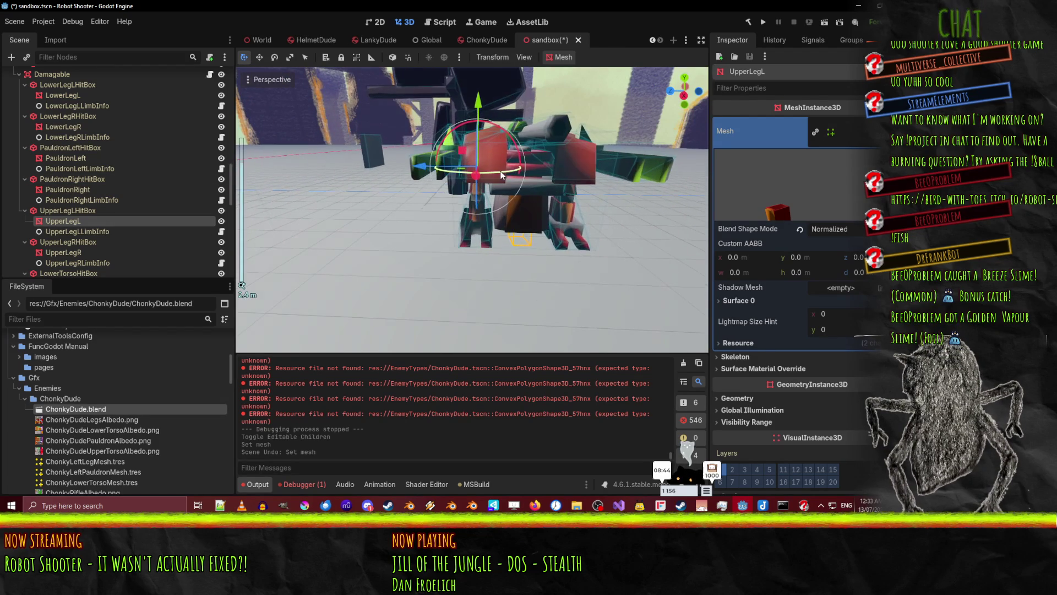
Run the sandbox scene, override the game camera, and select PauldronRight for remote inspection
click(824, 25)
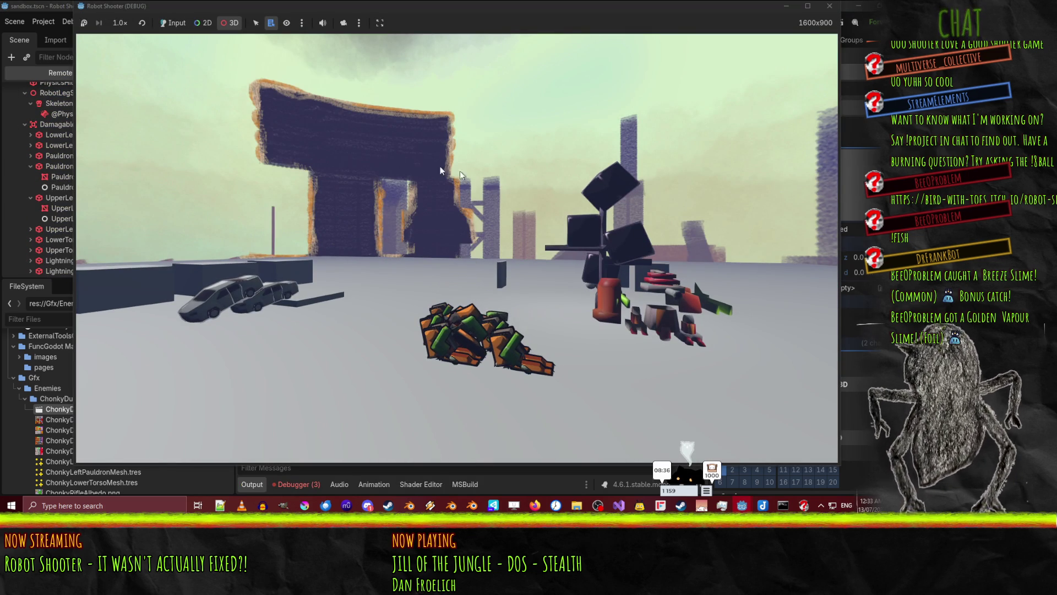
click(343, 23)
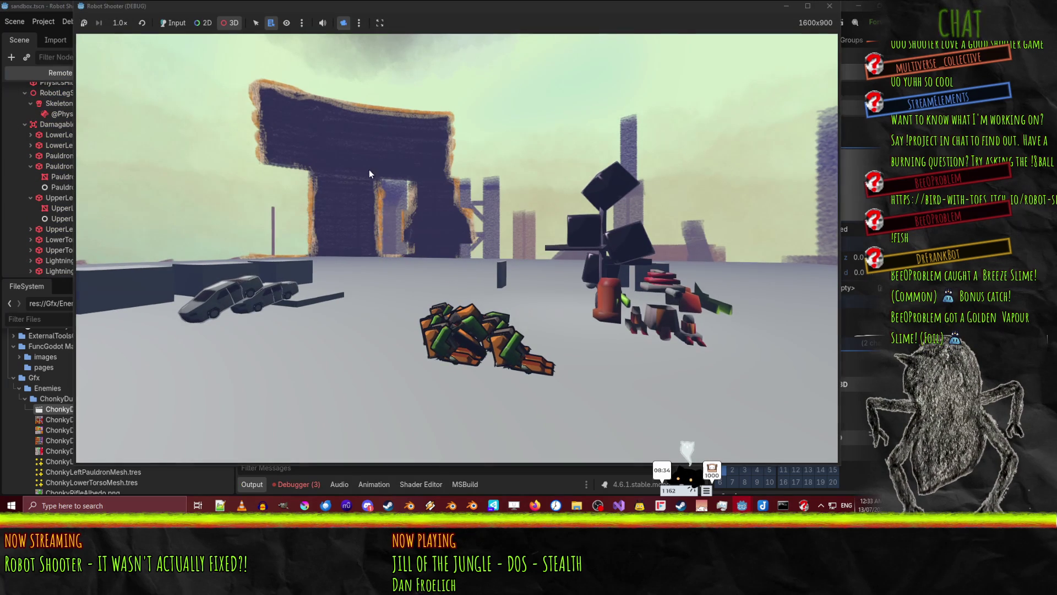
scroll(370, 174, up, 3)
click(428, 246)
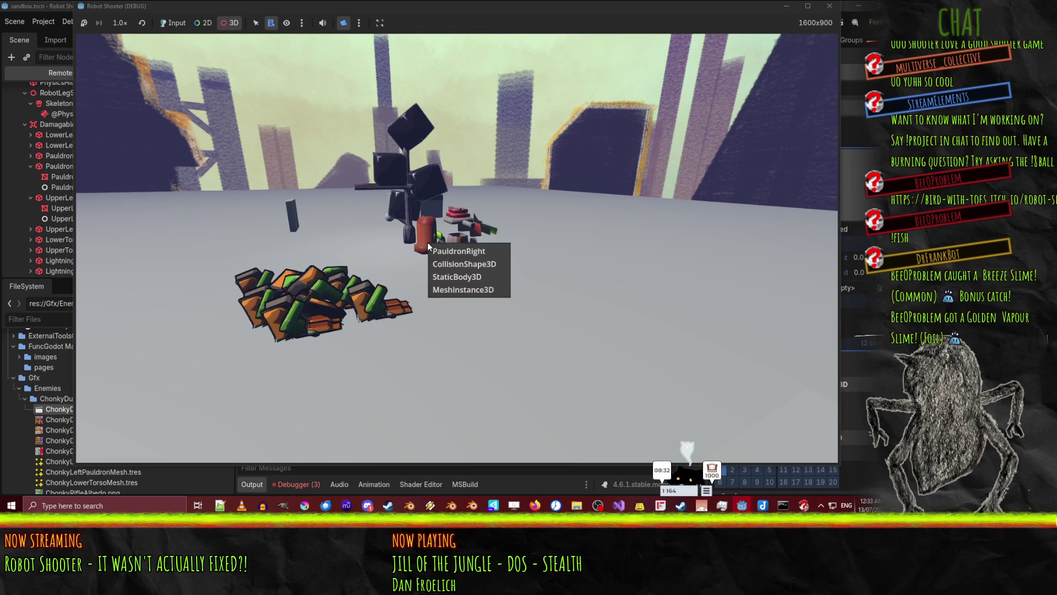
click(458, 251)
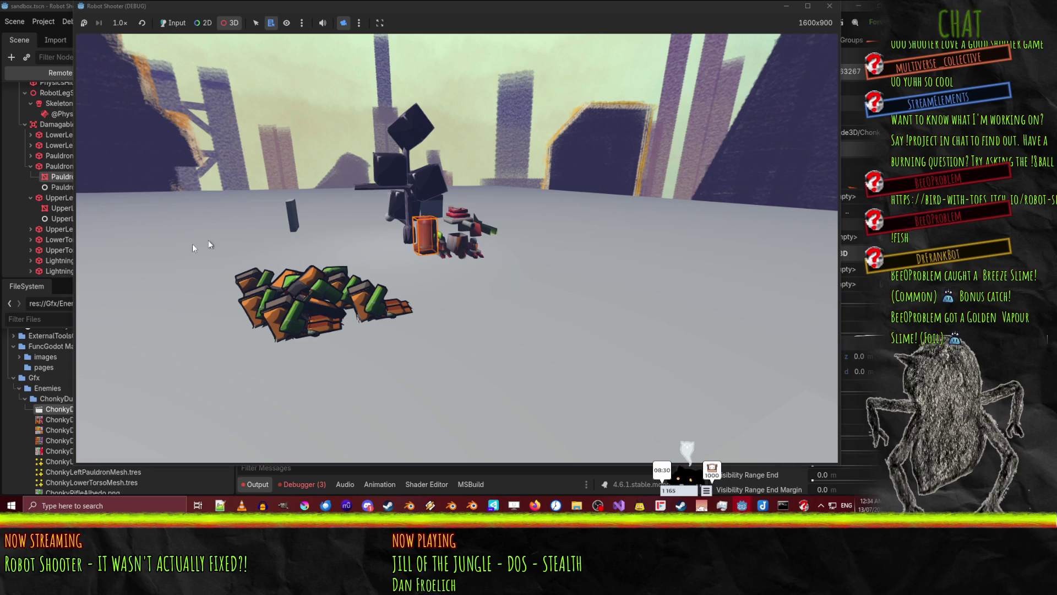
click(62, 176)
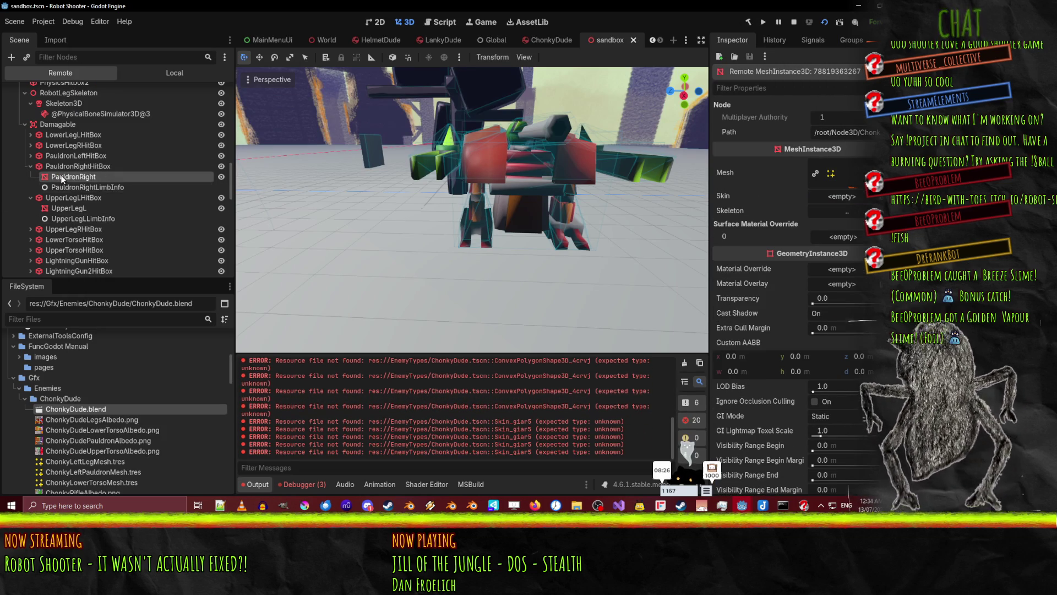
click(71, 167)
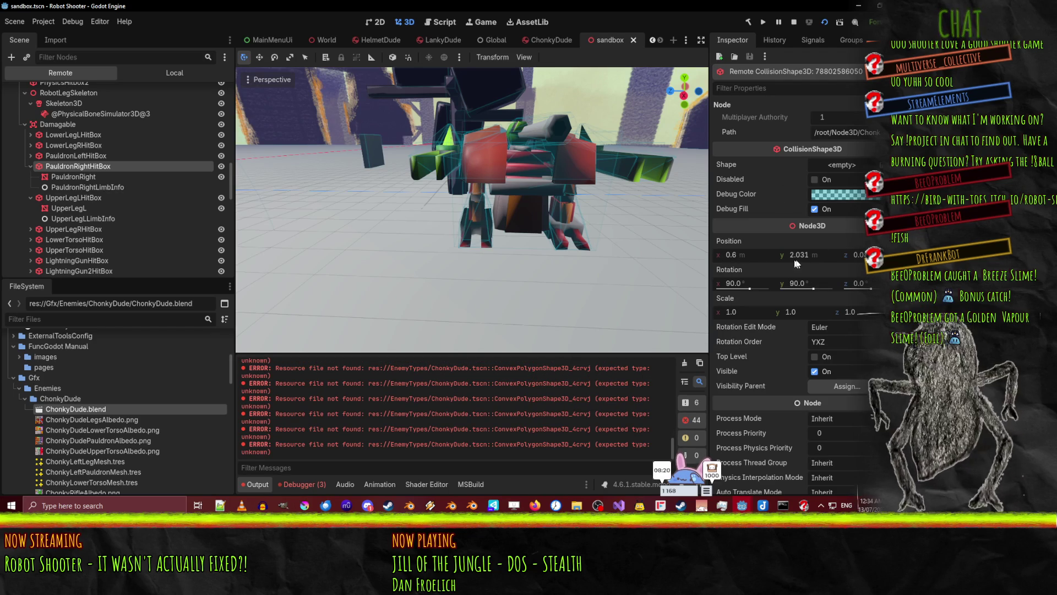
click(101, 176)
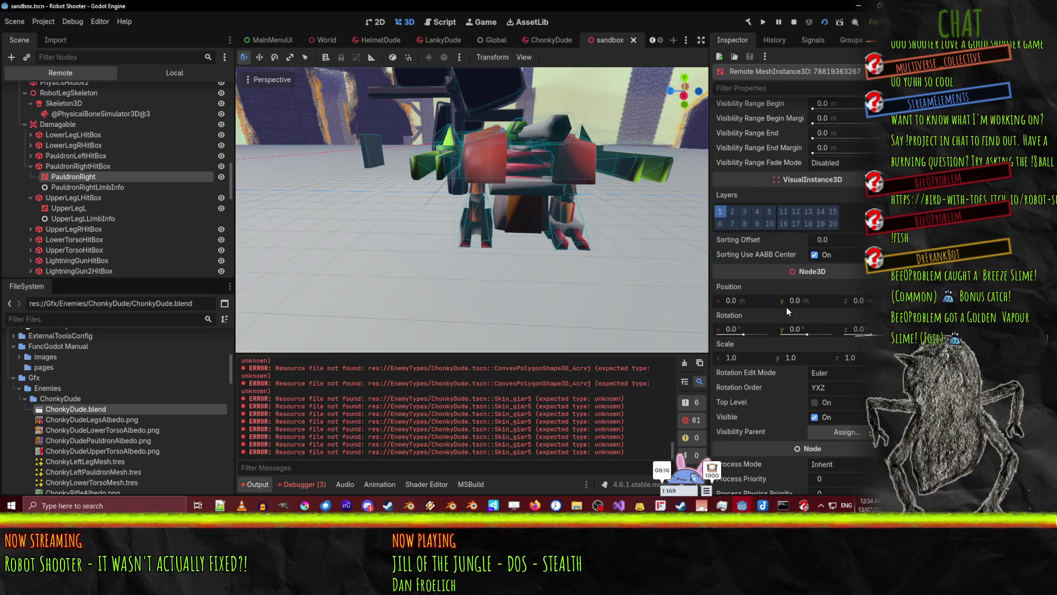
scroll(786, 306, down, 2)
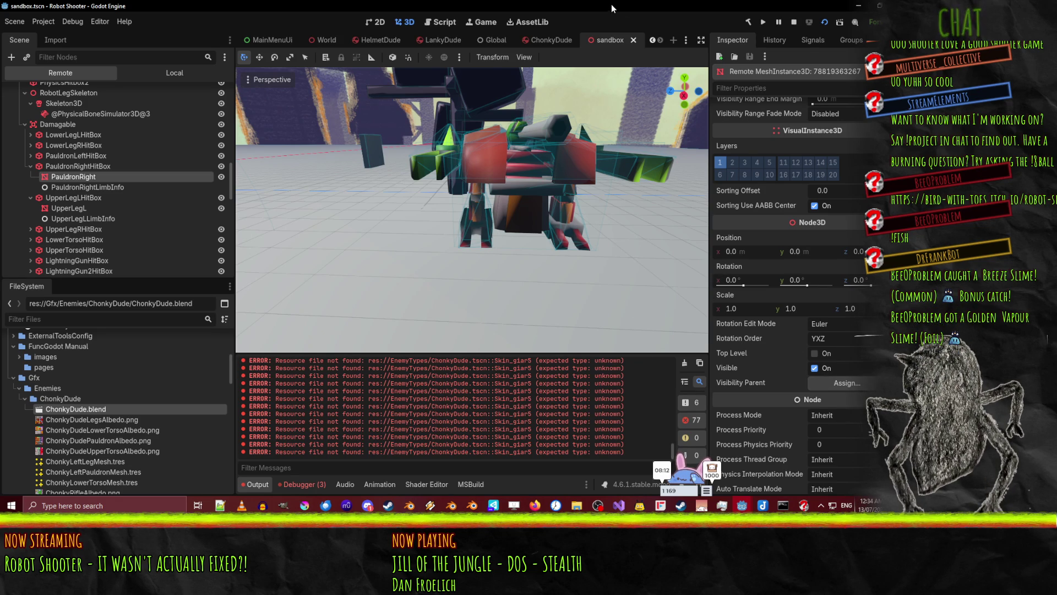
click(476, 29)
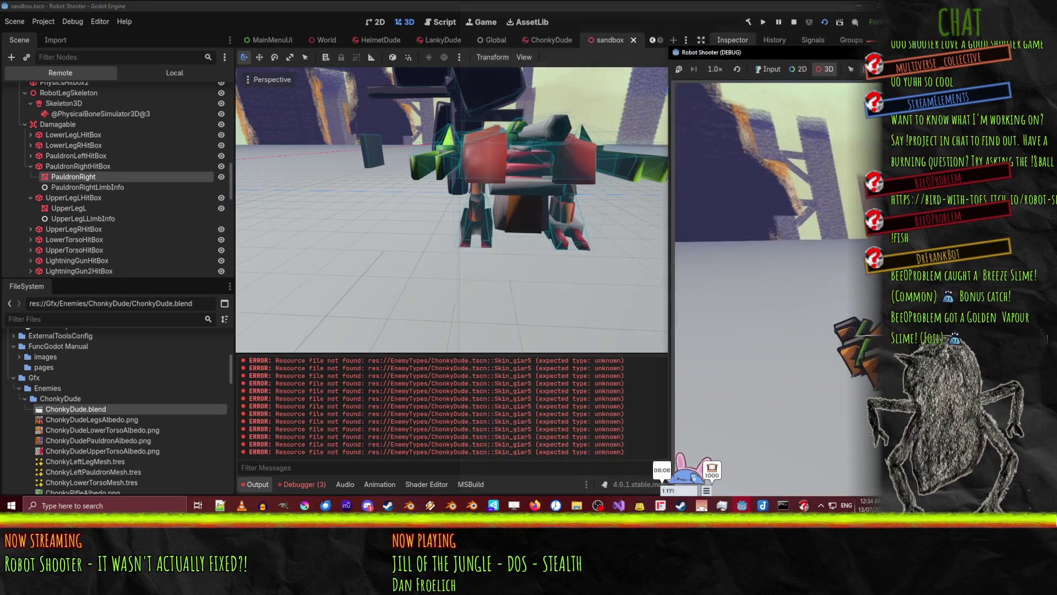
key(alt+Tab)
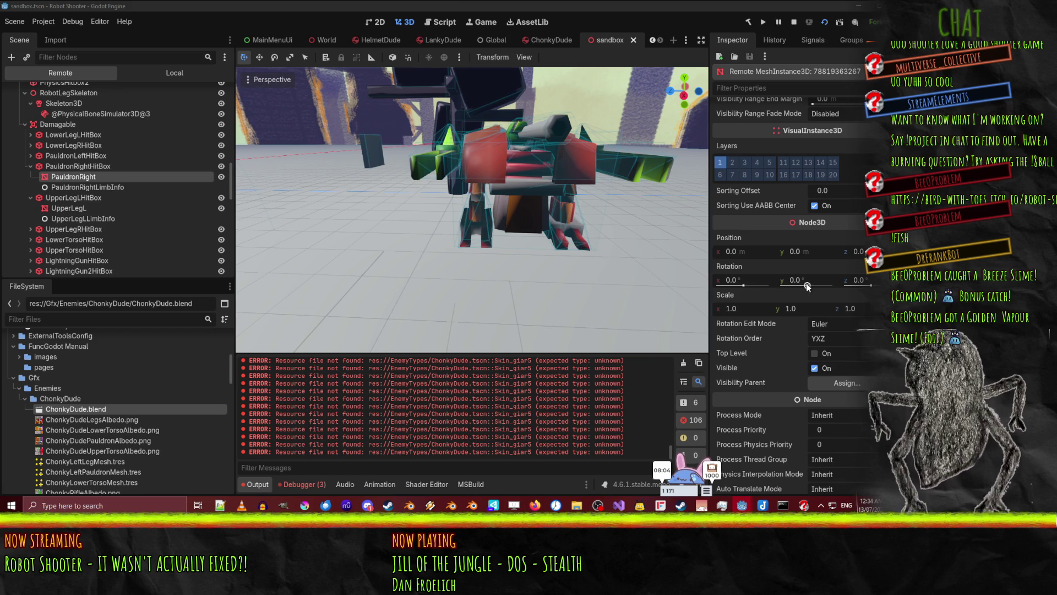
drag(743, 285, 751, 285)
key(ctrl+z)
drag(807, 284, 811, 285)
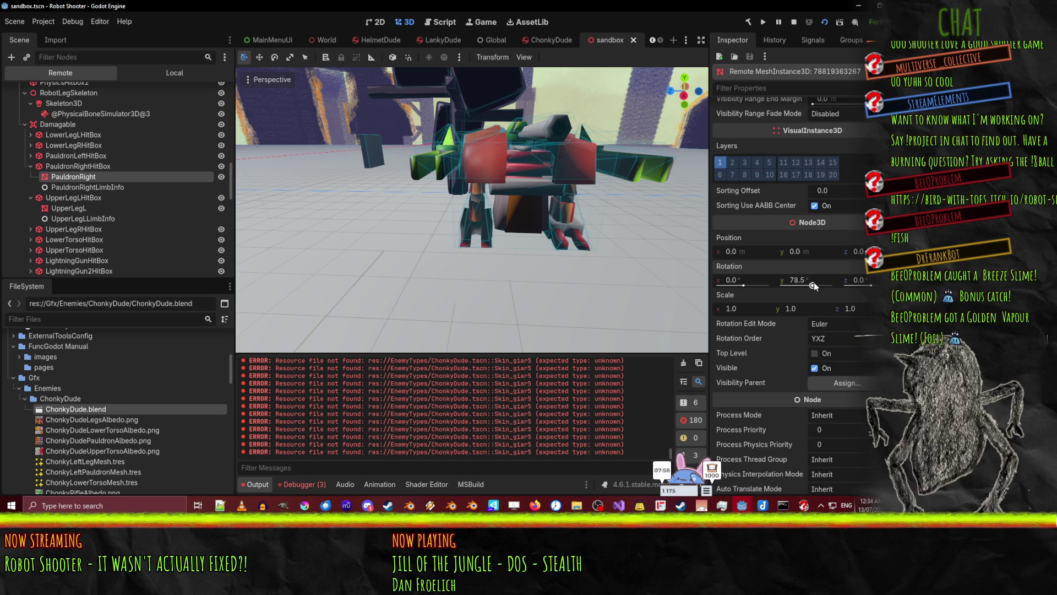
drag(814, 283, 793, 288)
key(ctrl+z)
drag(863, 286, 878, 286)
key(ctrl+z)
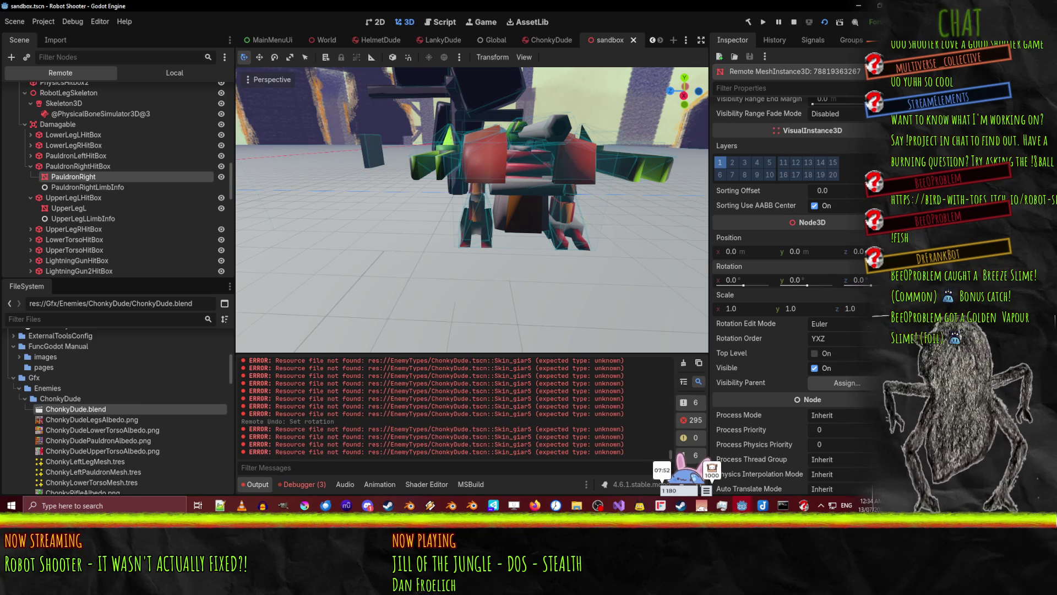
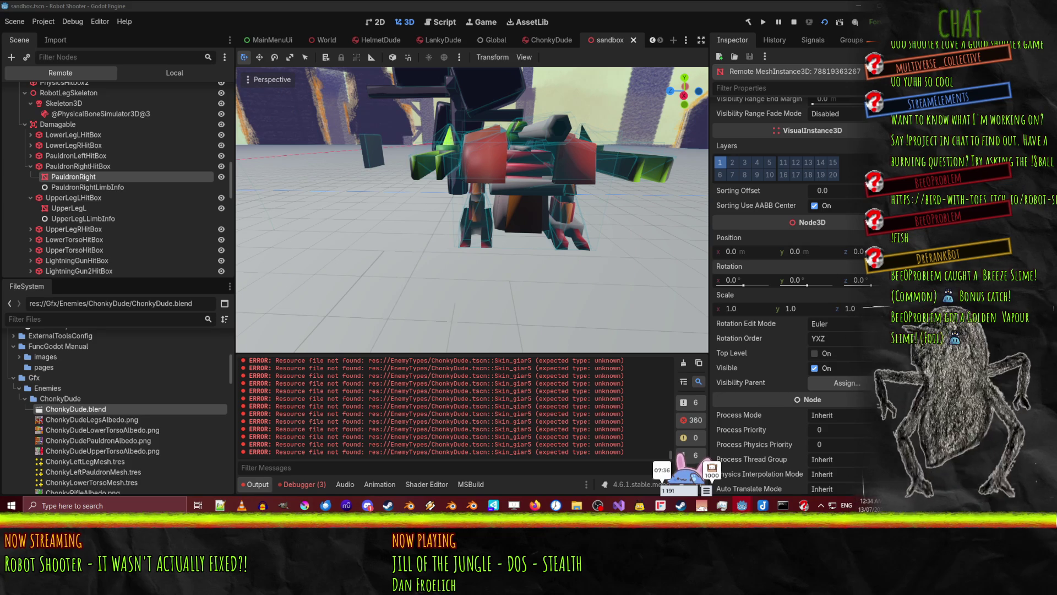
Rotate the UpperLegL mesh around Y, undo back to 0°, and stop the running game
key(Down)
key(Down)
key(Down)
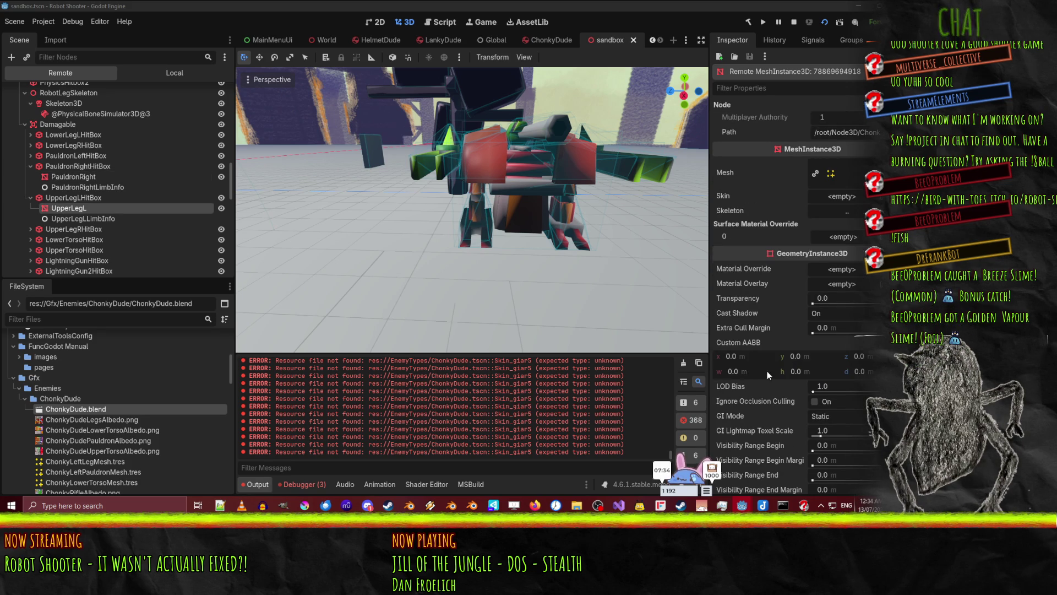
scroll(769, 374, down, 7)
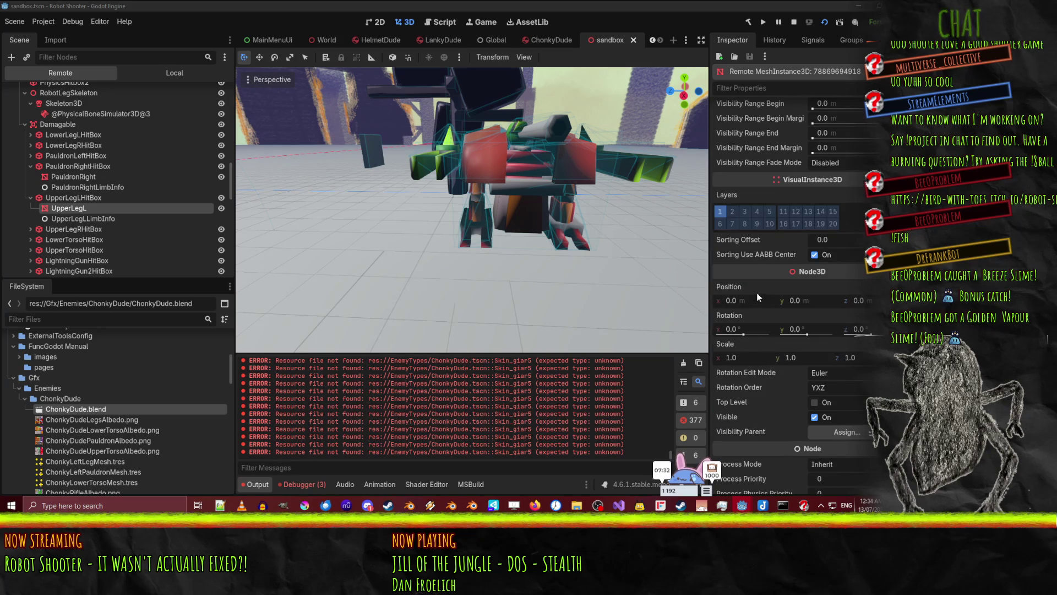
drag(795, 328, 834, 329)
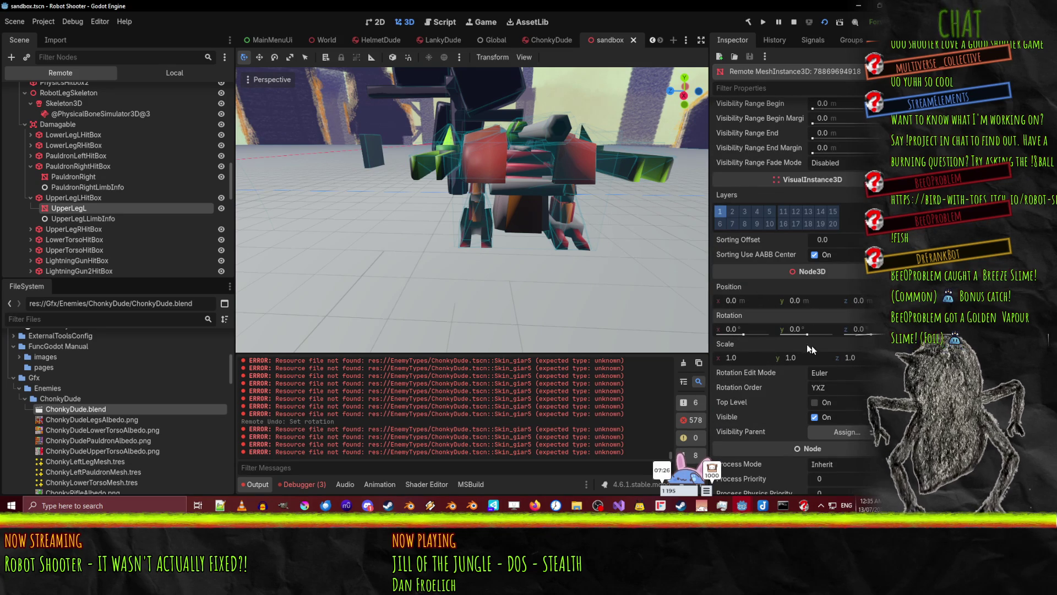
key(ctrl+z)
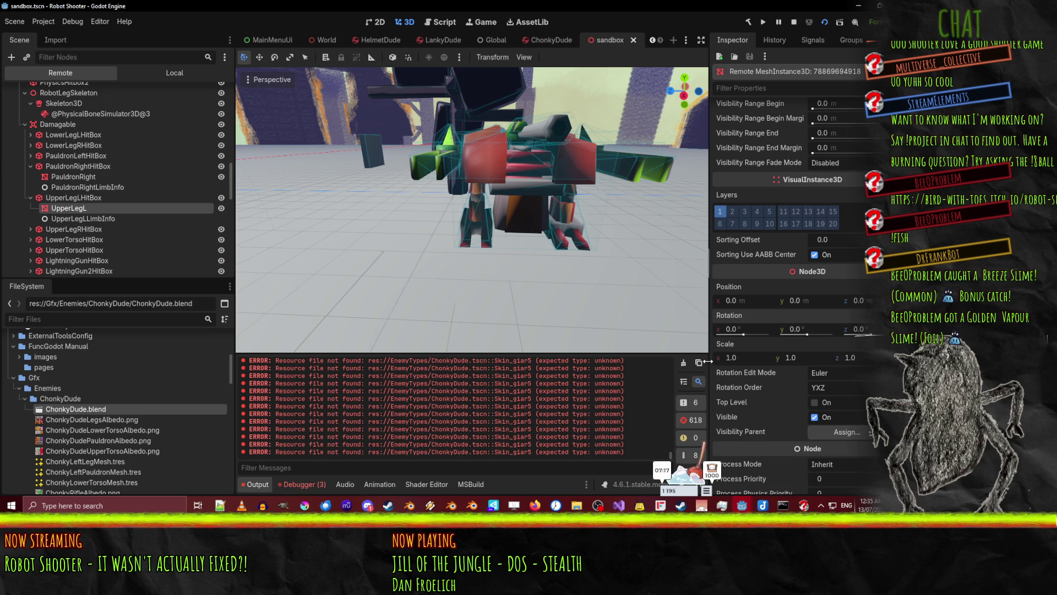
click(794, 23)
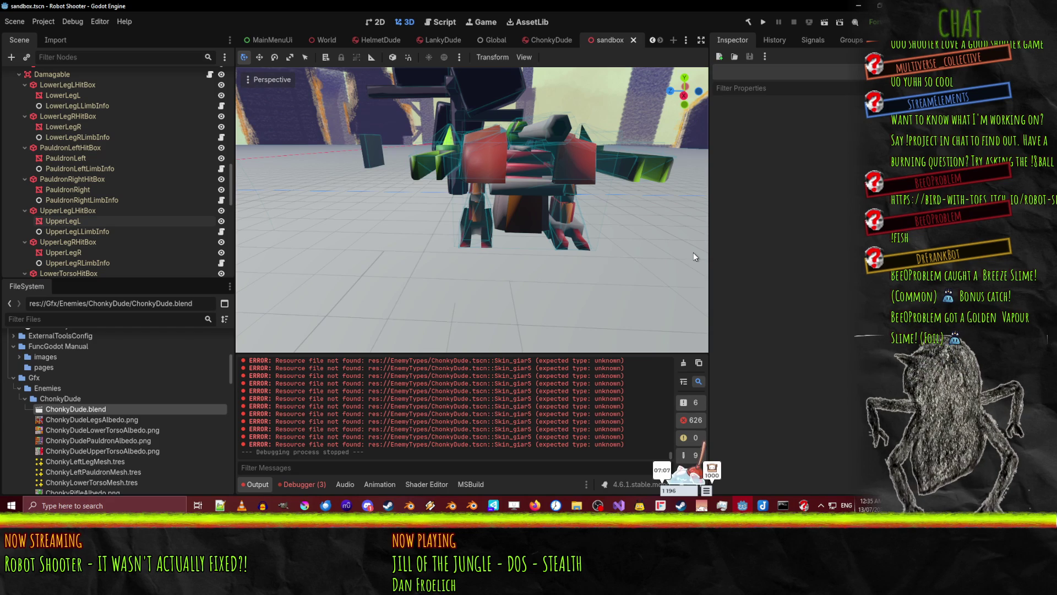
Select the UpperTorsoHitBox node in the scene
click(525, 245)
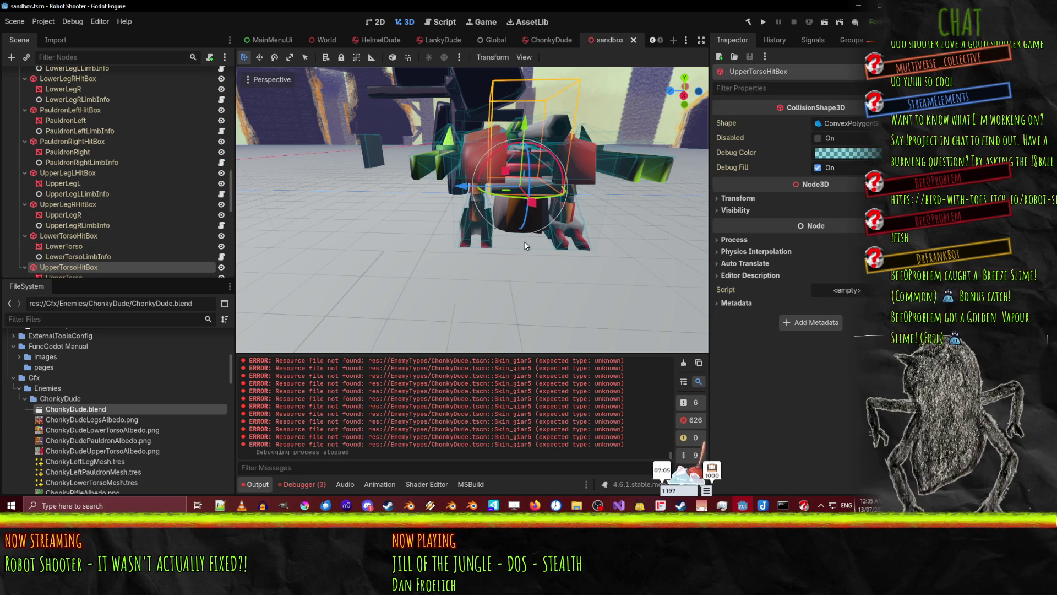
scroll(554, 234, up, 3)
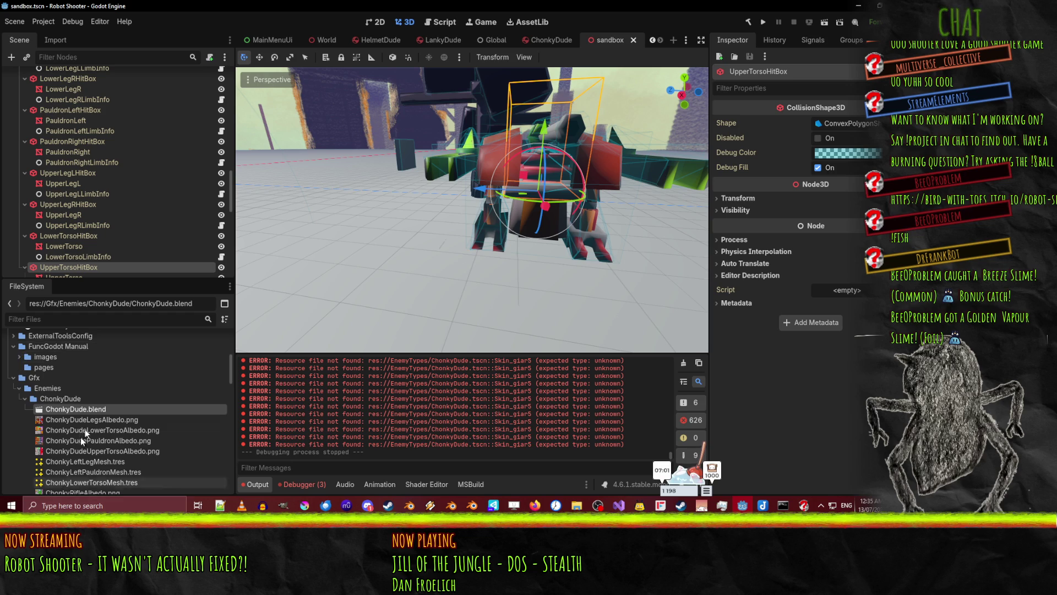
scroll(69, 457, down, 5)
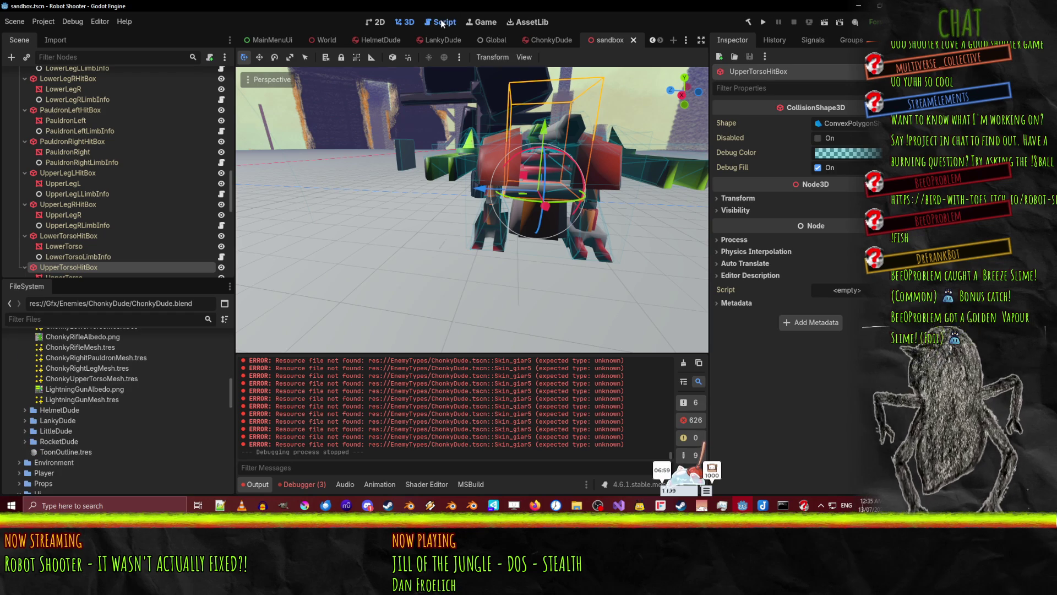
Comment out the surface loop on lines 59–64 of EnemyPostprocess.gd and save it
click(441, 23)
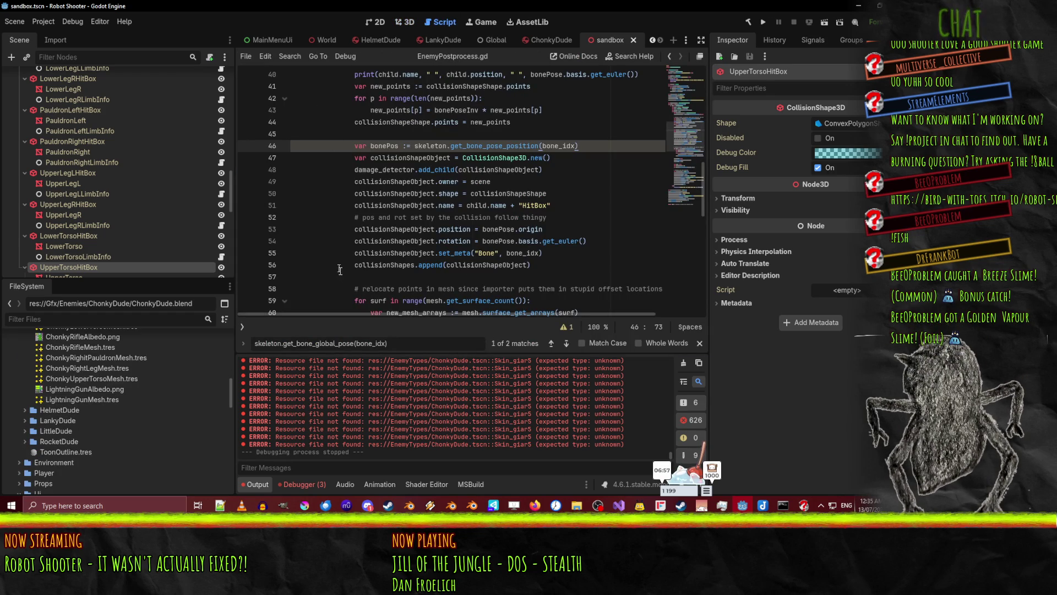
scroll(342, 212, down, 5)
scroll(344, 153, up, 1)
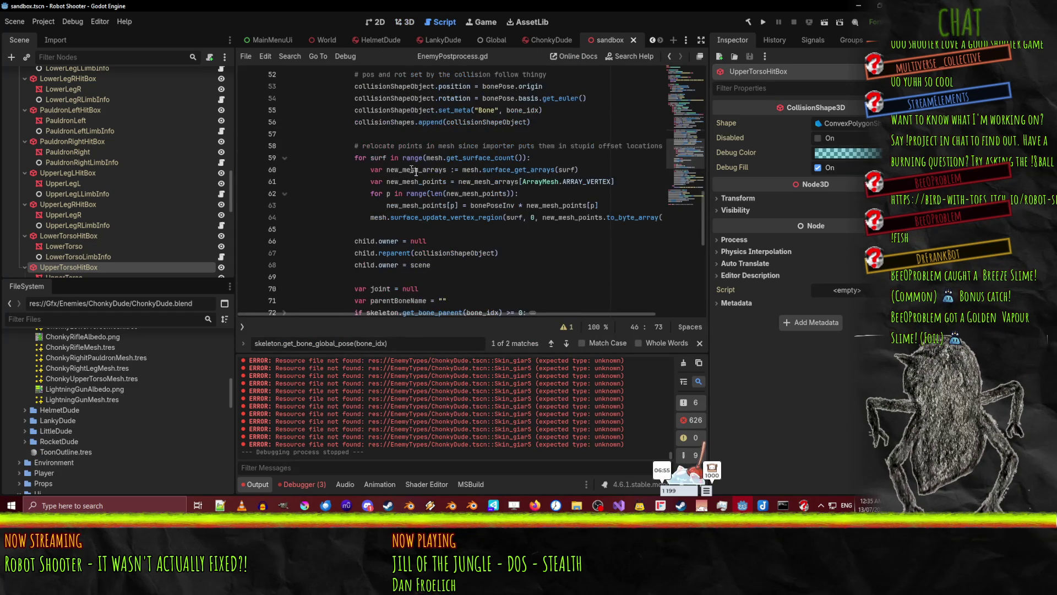
click(357, 159)
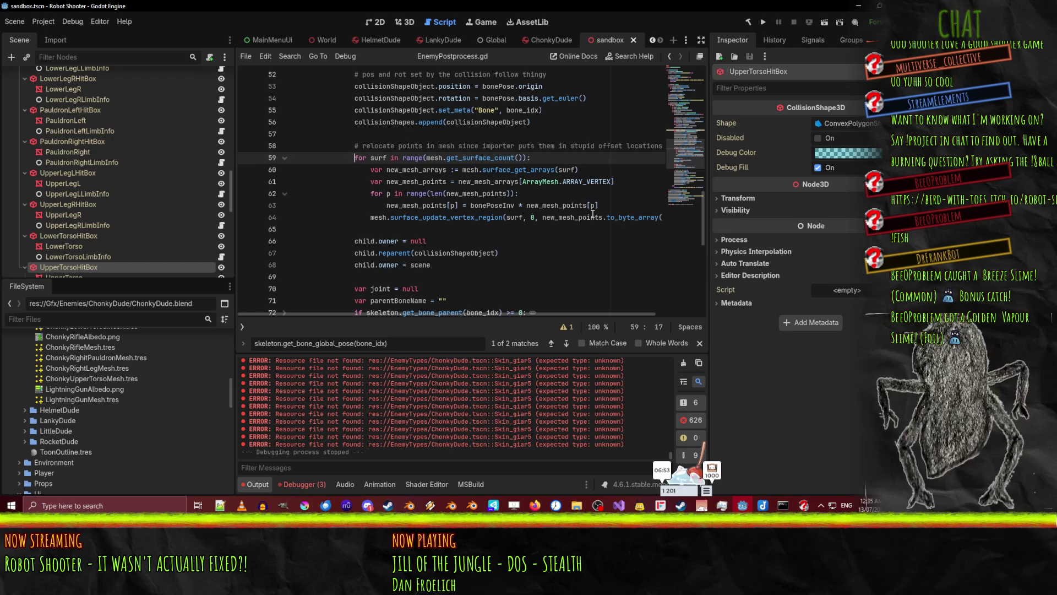
key(ctrl+k)
key(Down)
key(ctrl+k)
key(Down)
key(ctrl+k)
key(Down)
key(ctrl+k)
key(Down)
key(ctrl+k)
key(Down)
key(ctrl+k)
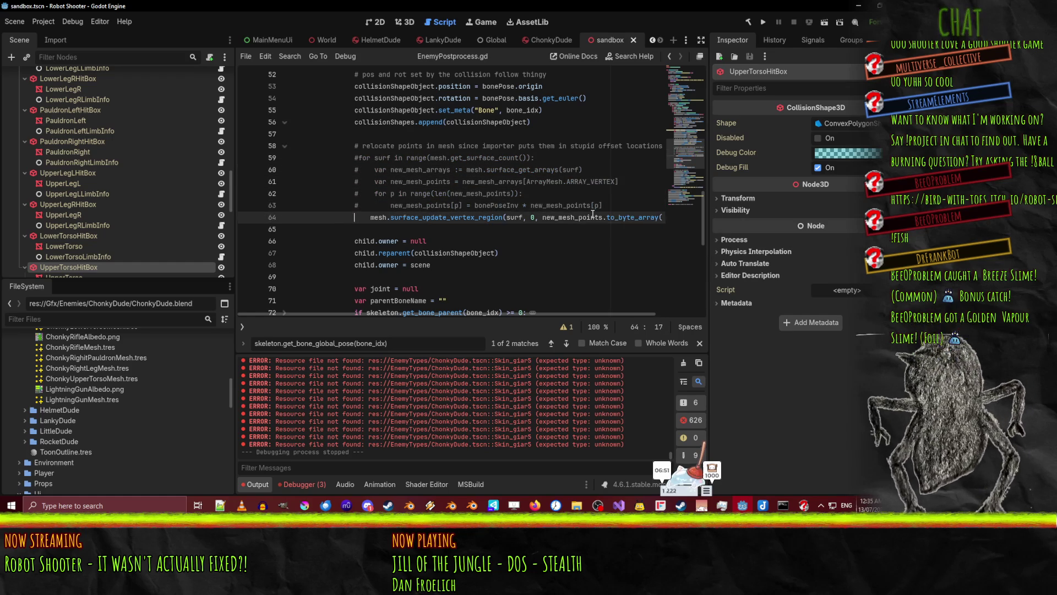
key(Down)
key(ctrl+s)
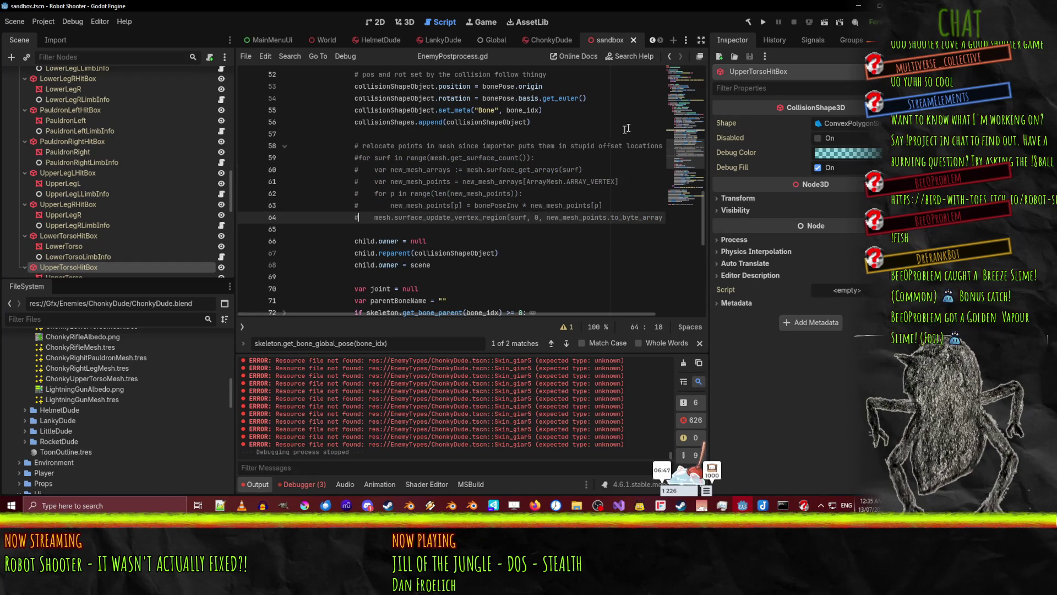
Return to the 3D view and open the ChonkyDude scene
click(408, 22)
scroll(41, 454, down, 10)
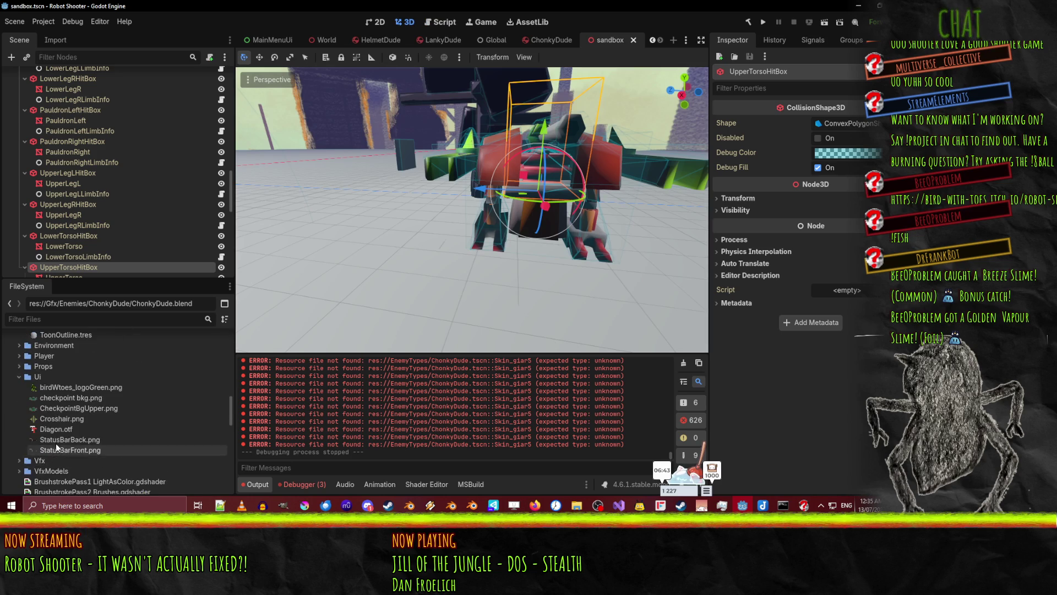
scroll(137, 428, up, 5)
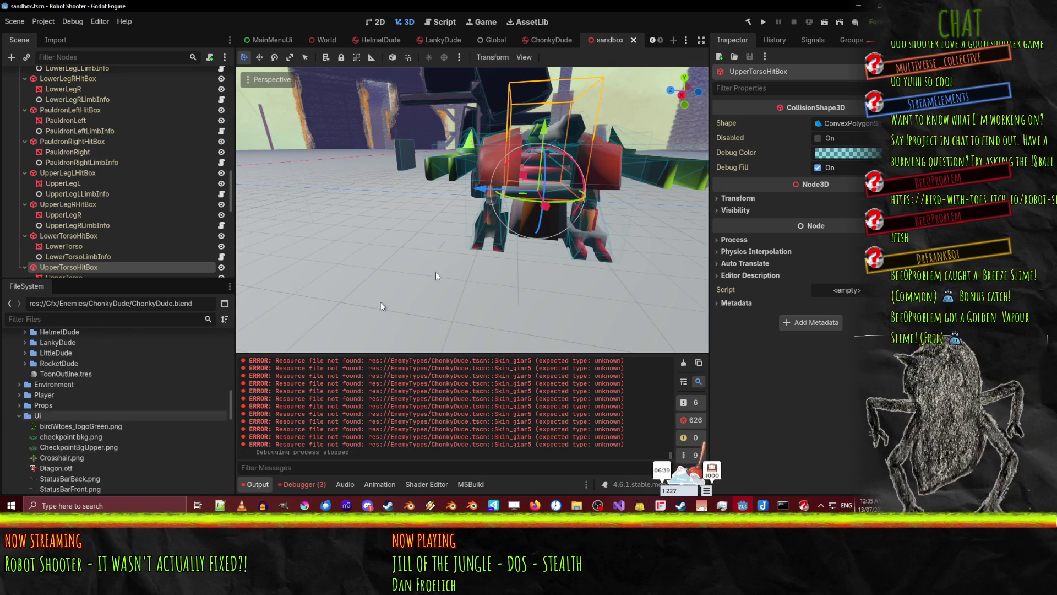
click(549, 40)
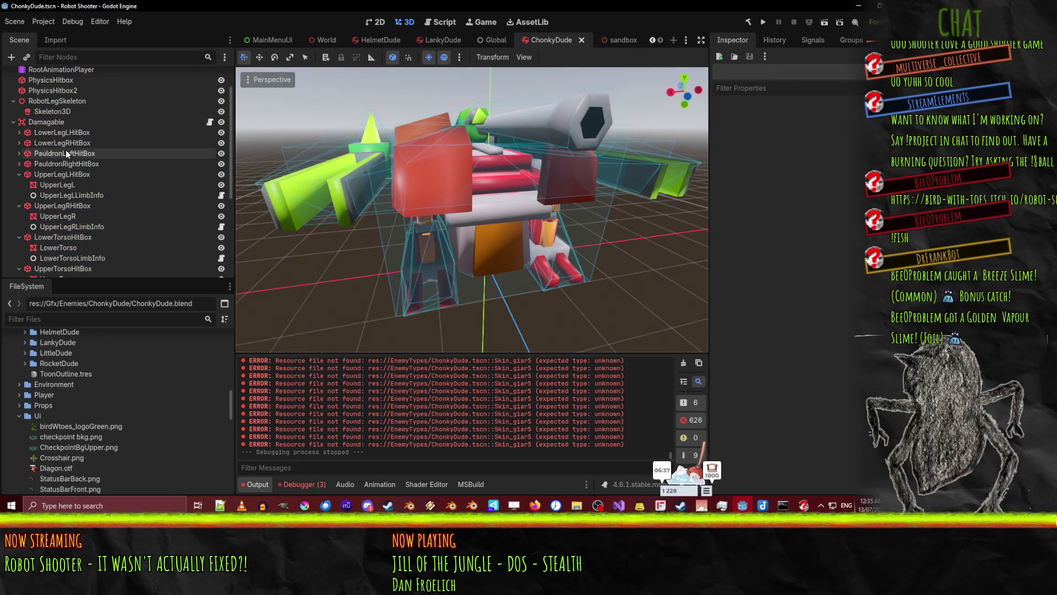
Collapse the Ui folder and bring up the context menu for ChonkyDude.blend in FileSystem
scroll(58, 124, up, 2)
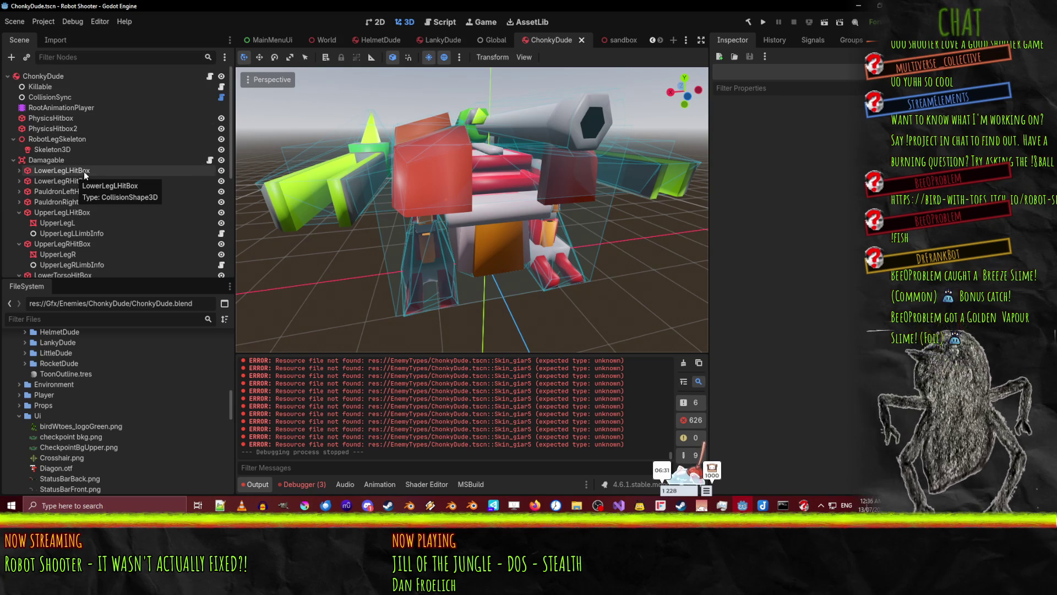
scroll(98, 180, down, 5)
scroll(72, 381, down, 8)
scroll(71, 380, up, 10)
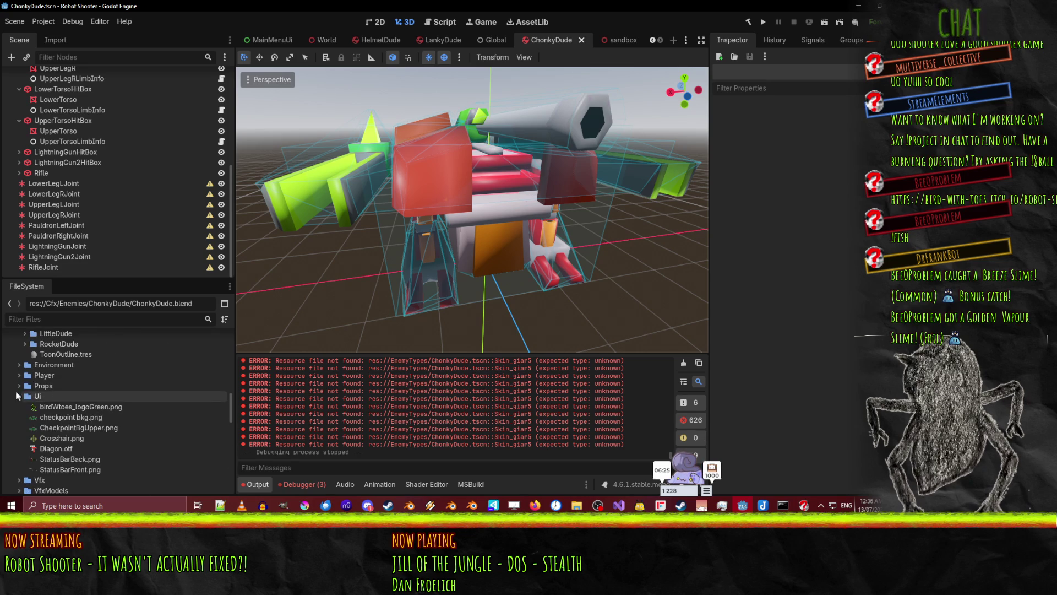
click(19, 396)
scroll(33, 393, up, 5)
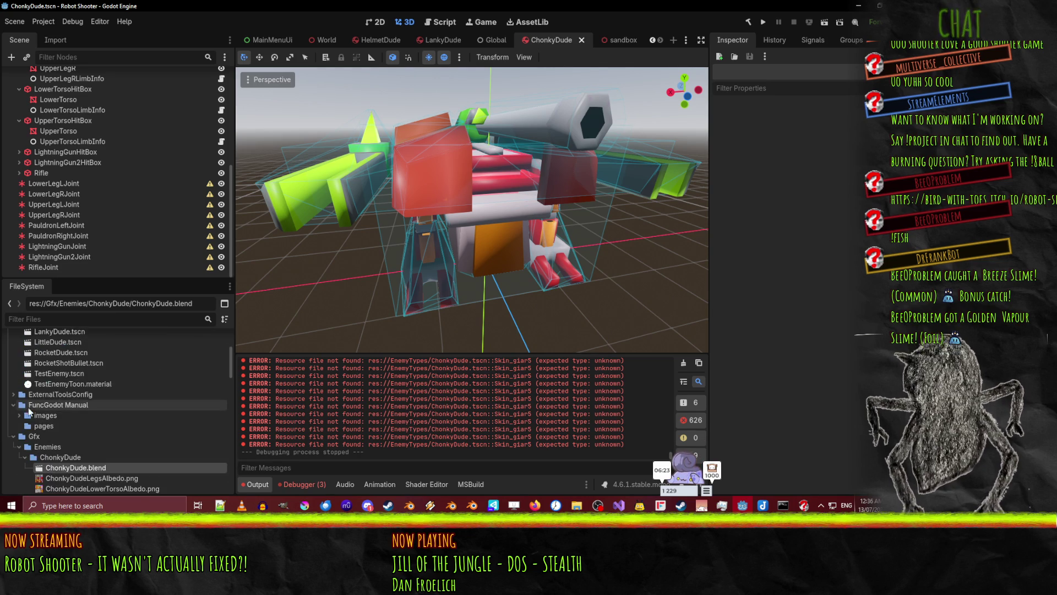
right_click(47, 469)
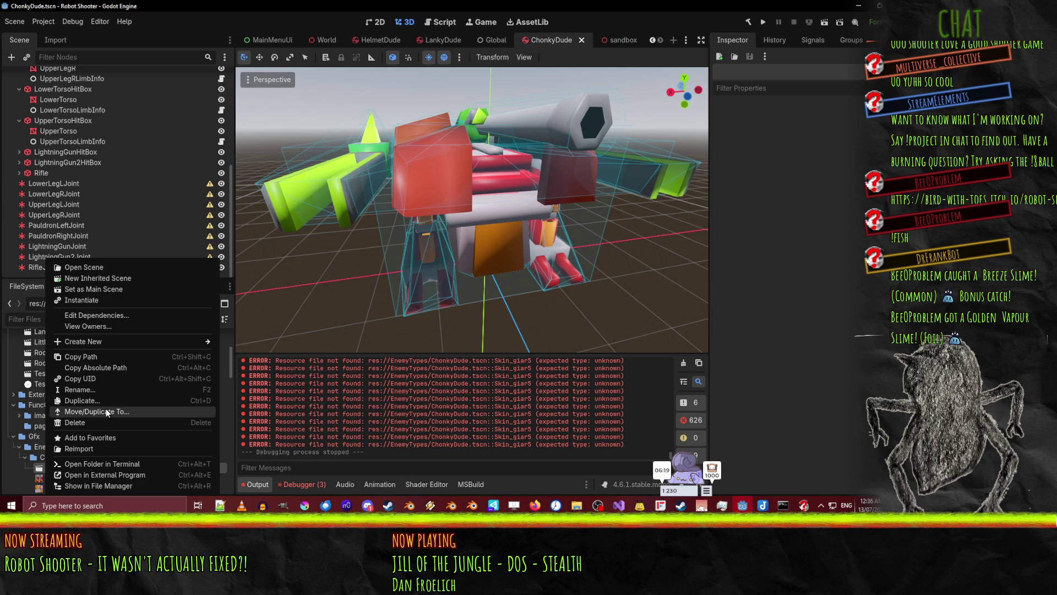
Reimport ChonkyDude.blend and orbit around the rebuilt robot model
click(110, 449)
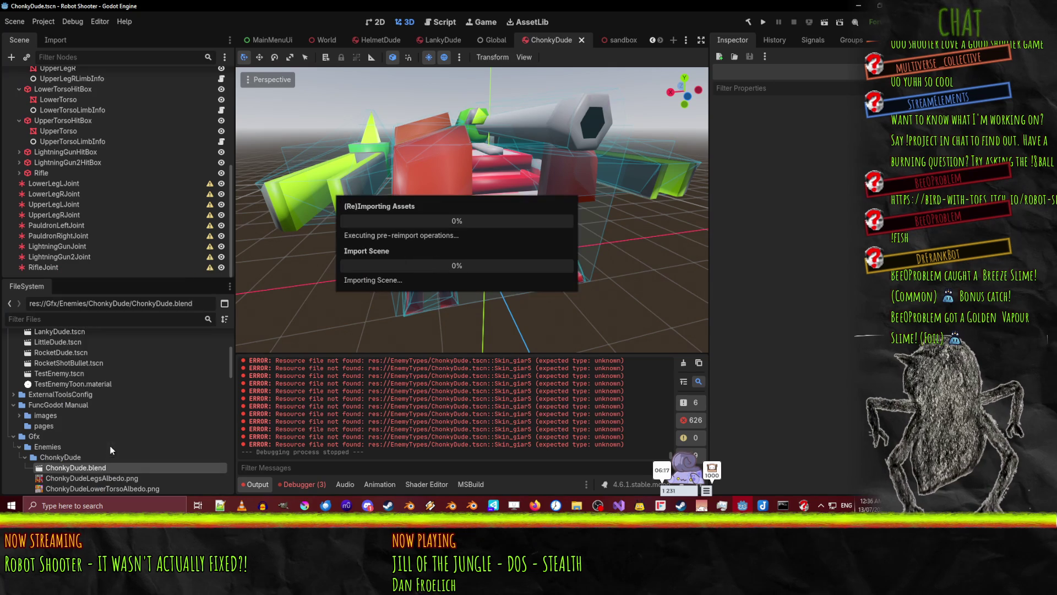
scroll(566, 246, down, 3)
mouse_move(556, 243)
mouse_down()
mouse_move(460, 197)
mouse_move(567, 220)
mouse_move(507, 233)
mouse_move(476, 234)
mouse_move(573, 200)
mouse_move(565, 184)
mouse_move(513, 174)
mouse_move(445, 201)
mouse_move(471, 216)
mouse_move(407, 169)
mouse_move(537, 205)
mouse_move(506, 197)
mouse_move(475, 214)
mouse_up()
scroll(471, 216, down, 2)
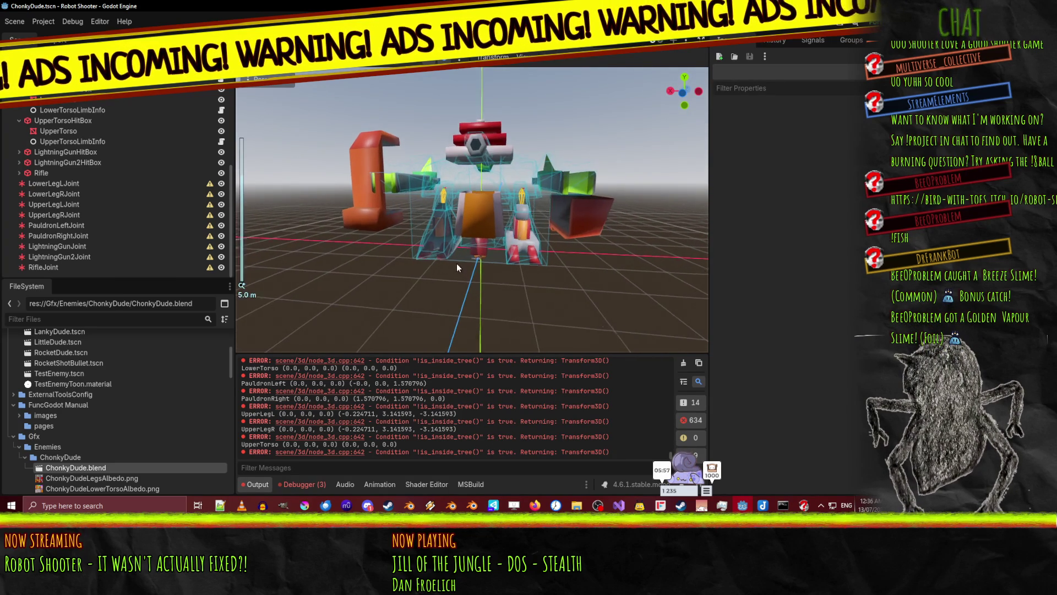
scroll(457, 264, up, 4)
Switch to Visual Studio and back, then bring the EnemyPostprocess.gd code into view
click(620, 505)
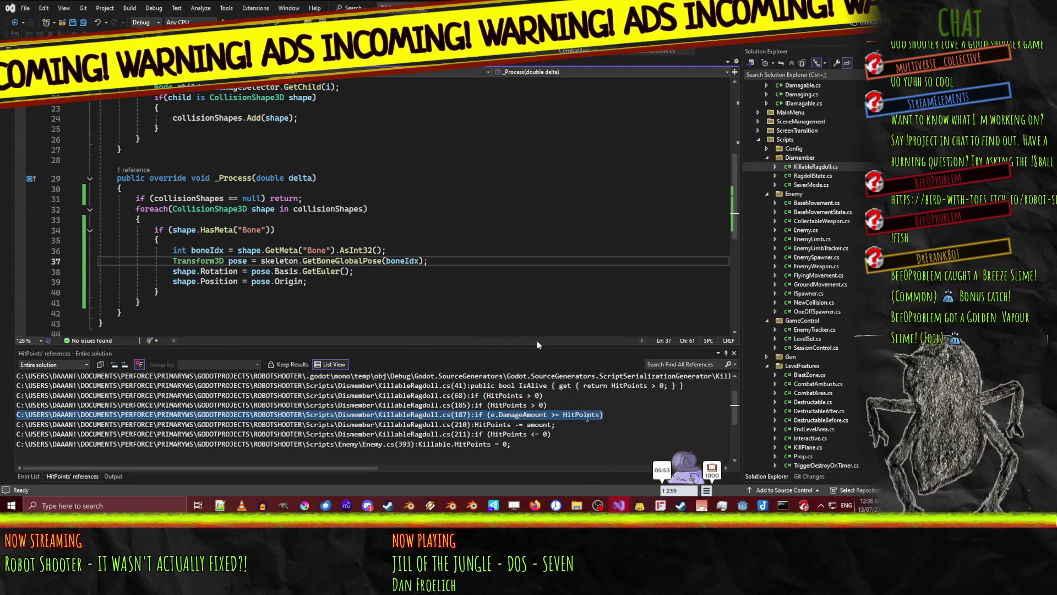
click(620, 505)
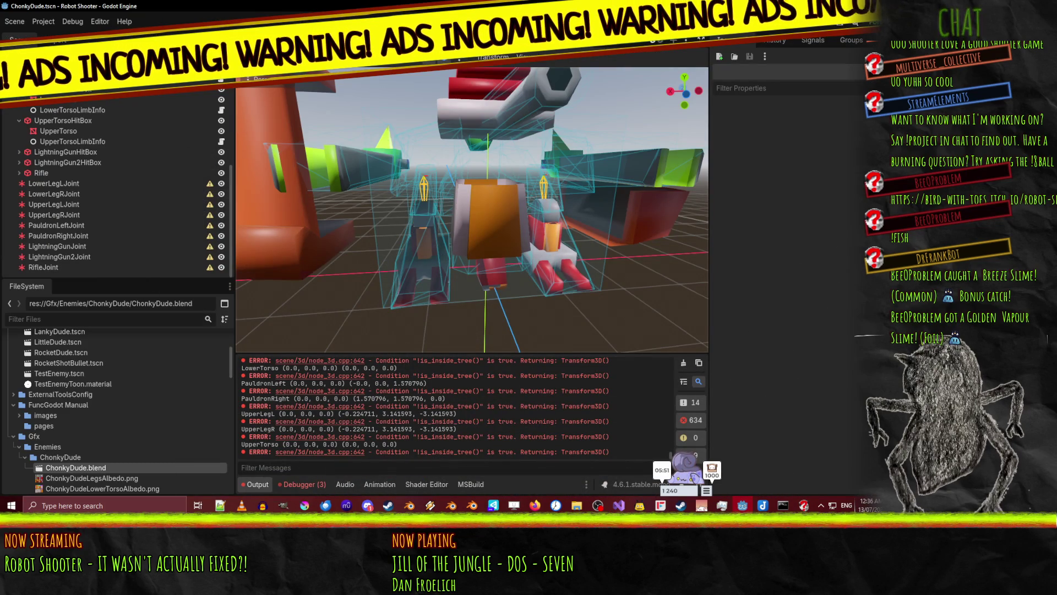
key(ctrl+F3)
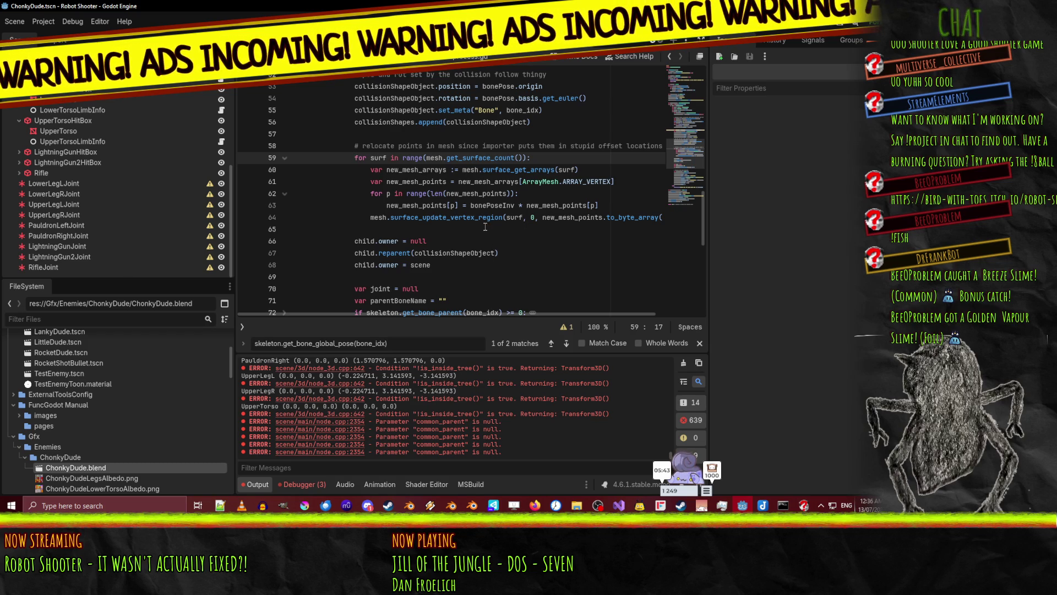
Add a new line 65 after the vertex update, trying and erasing mesh.save and mesh.set_di calls
double_click(381, 216)
scroll(405, 226, up, 1)
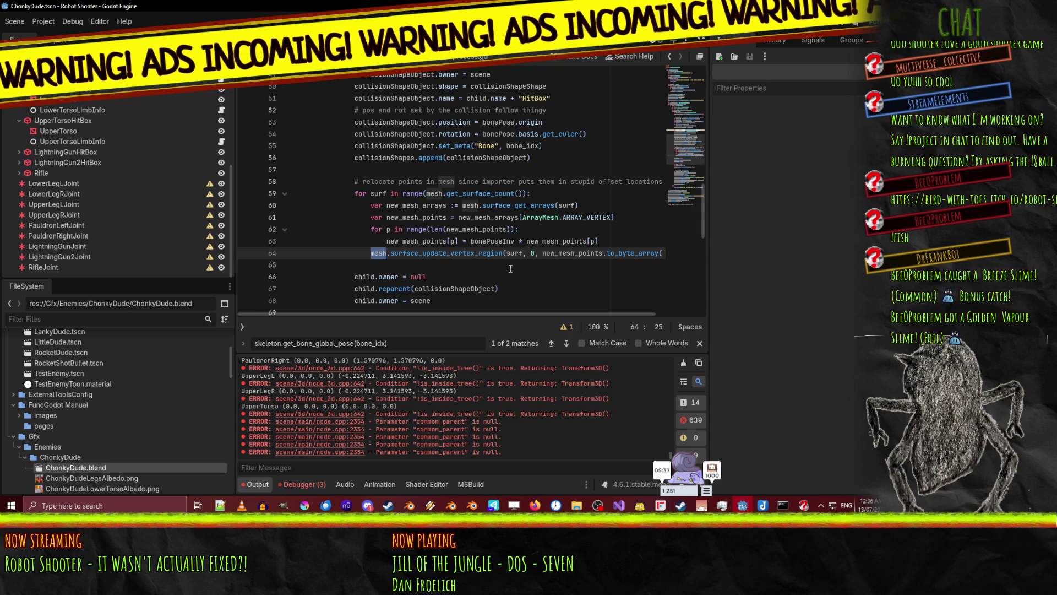
key(End)
key(Return)
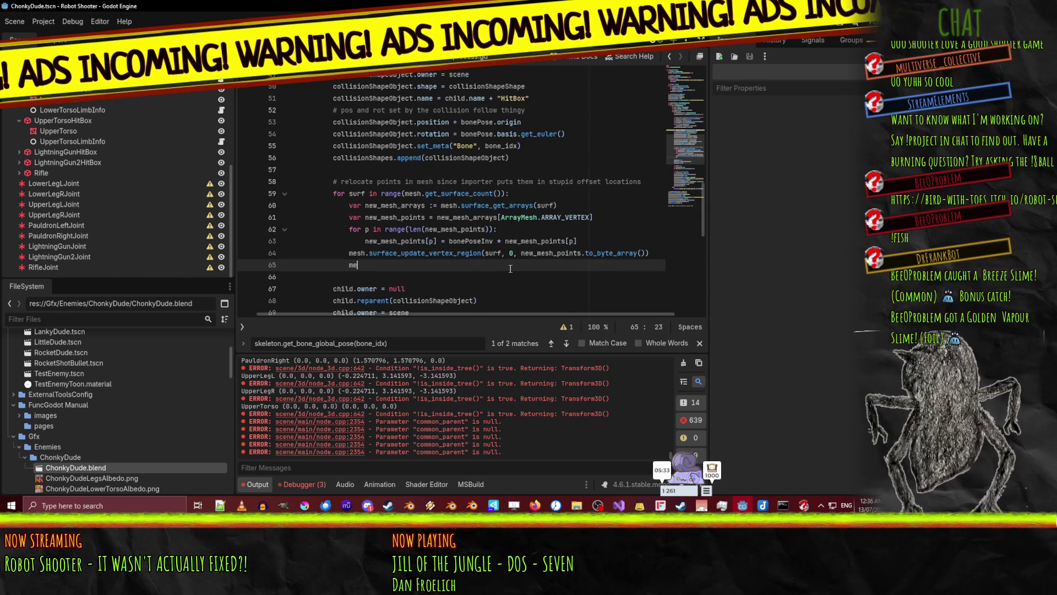
text(sh.save)
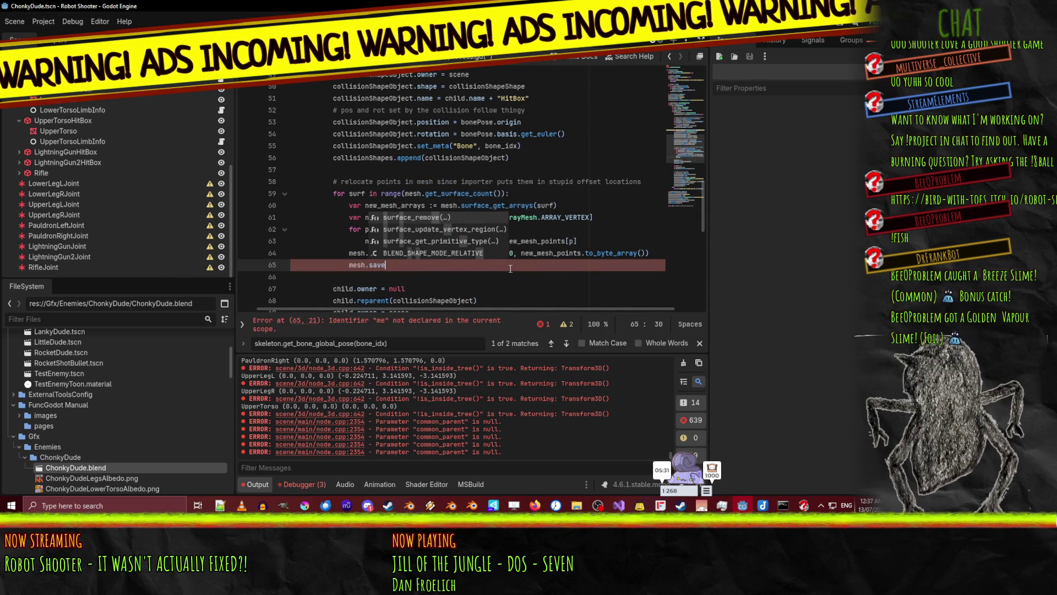
key(BackSpace)
key(BackSpace)
key(BackSpace)
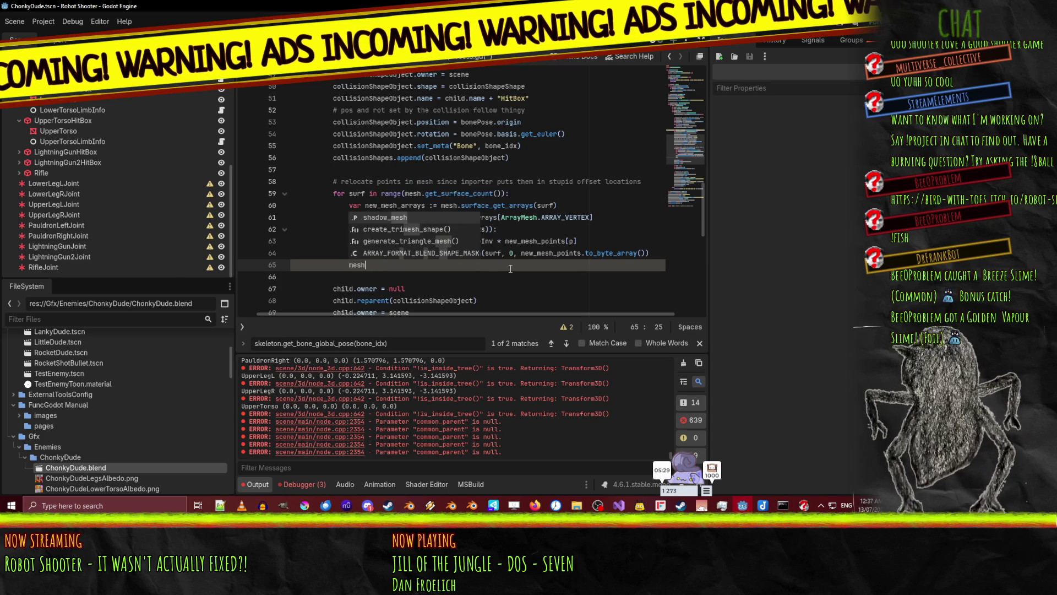
key(BackSpace)
key(BackSpace)
key(BackSpace)
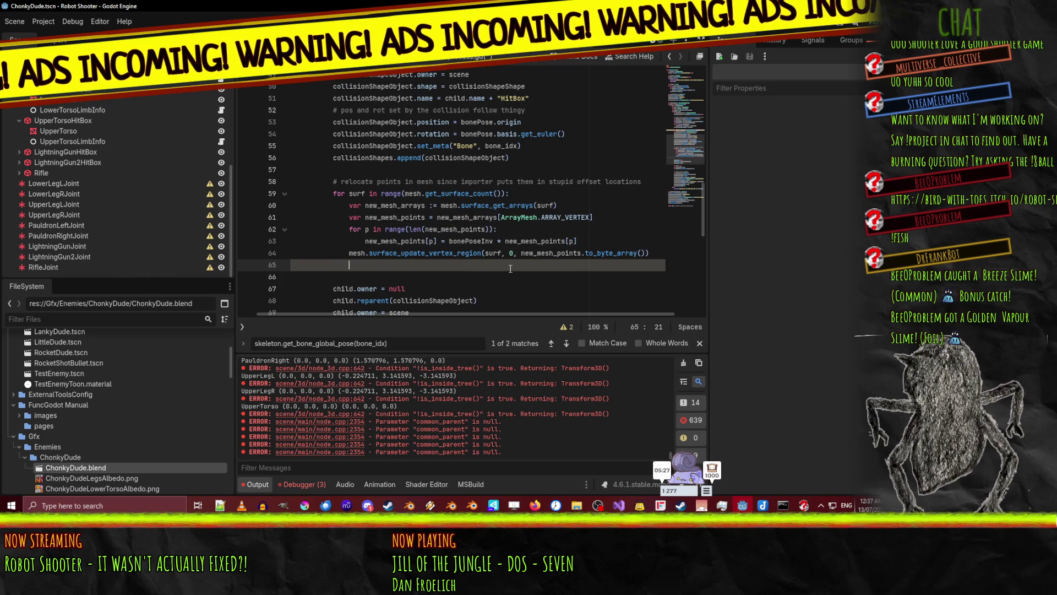
text(mesh.set_di)
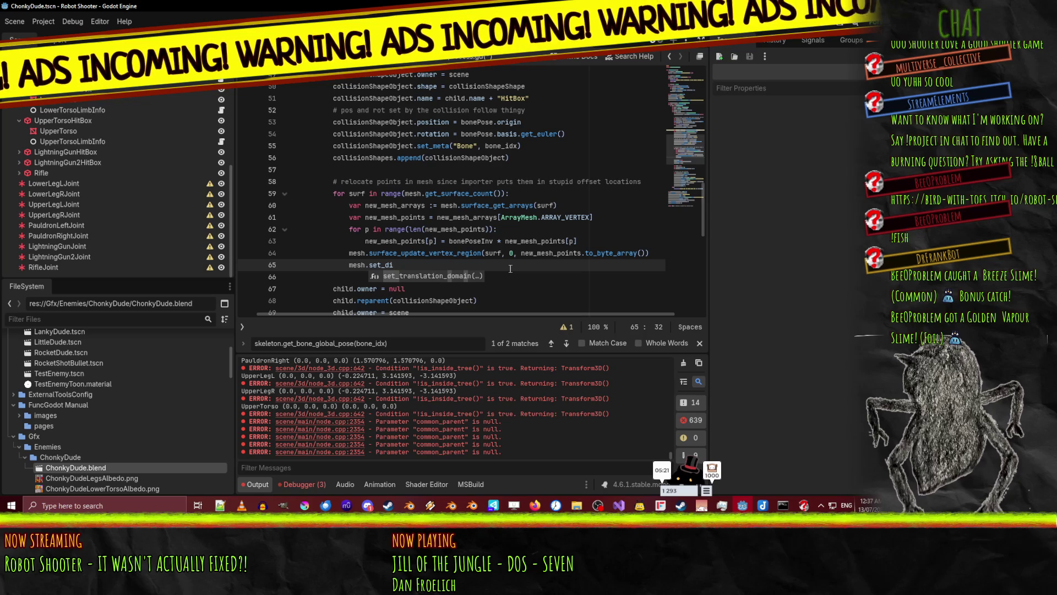
key(BackSpace)
key(BackSpace)
key(BackSpace)
key(BackSpace)
key(BackSpace)
key(BackSpace)
Write 'var aabb = mesh.get_aabb()' on line 65 and remove one indent level
text(a)
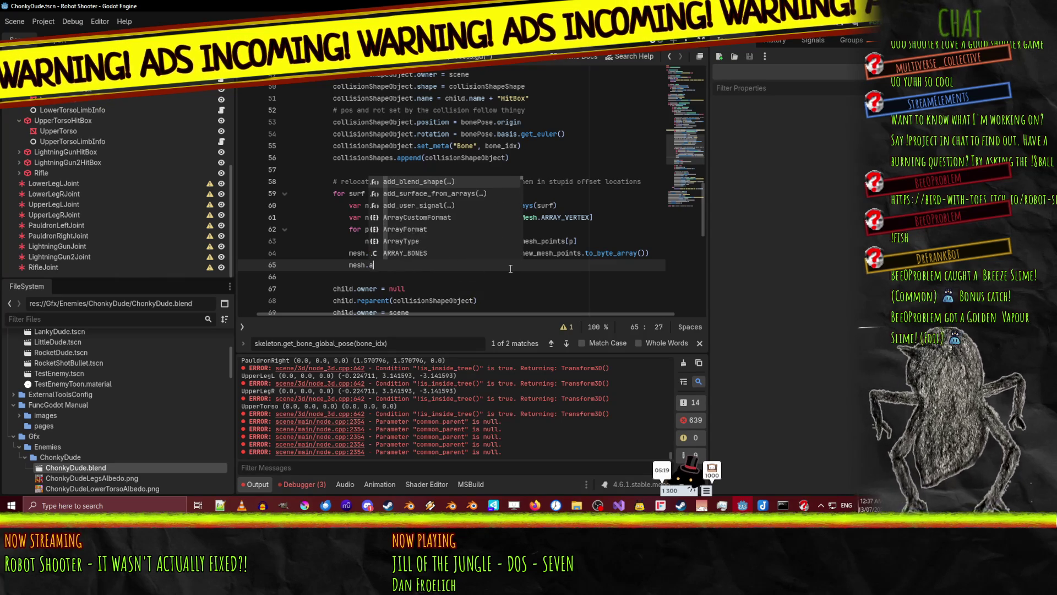
text(a)
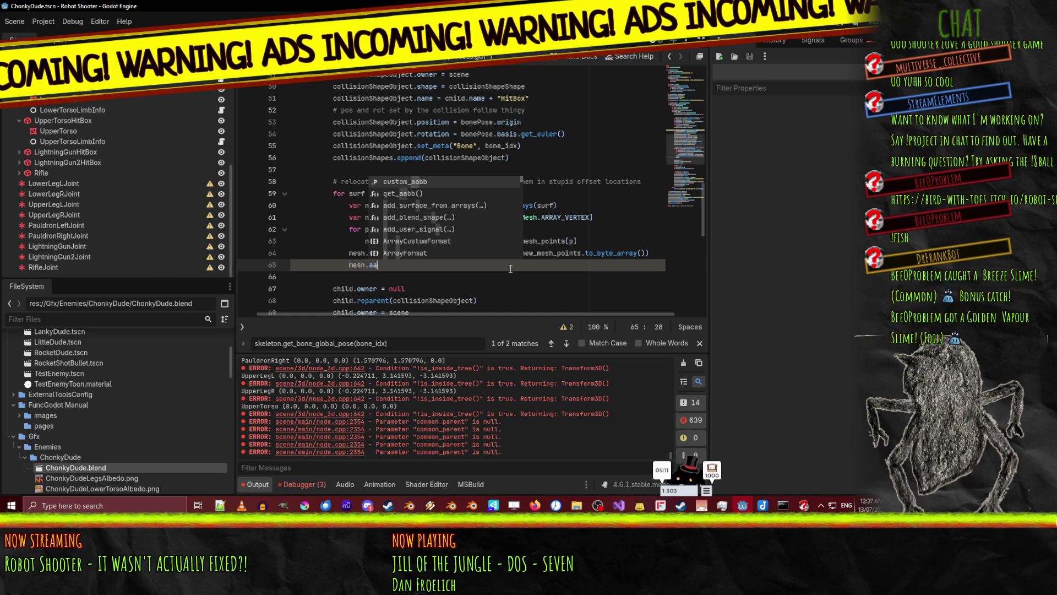
key(Down)
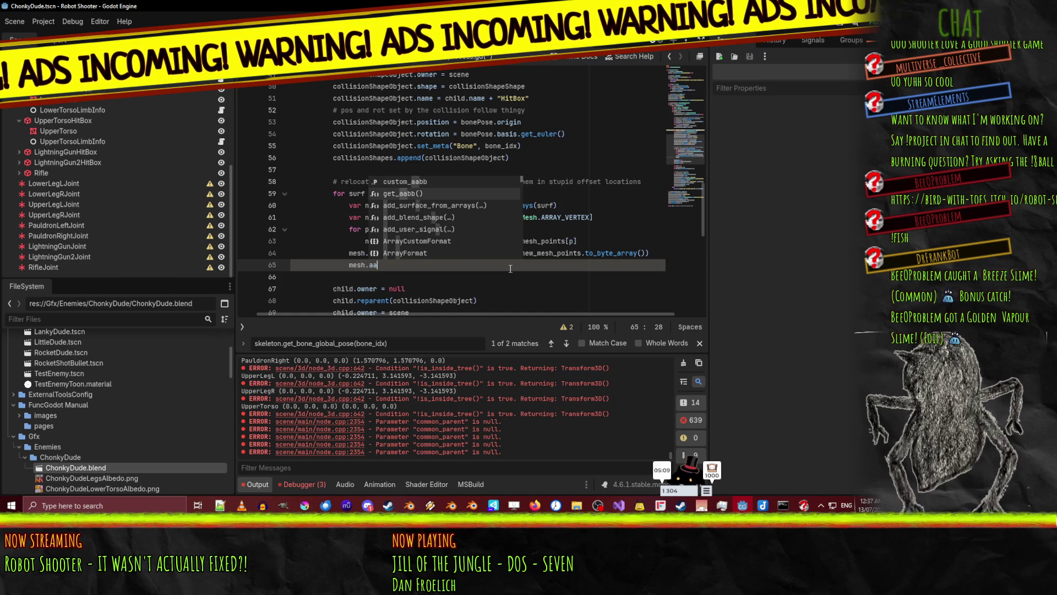
key(Return)
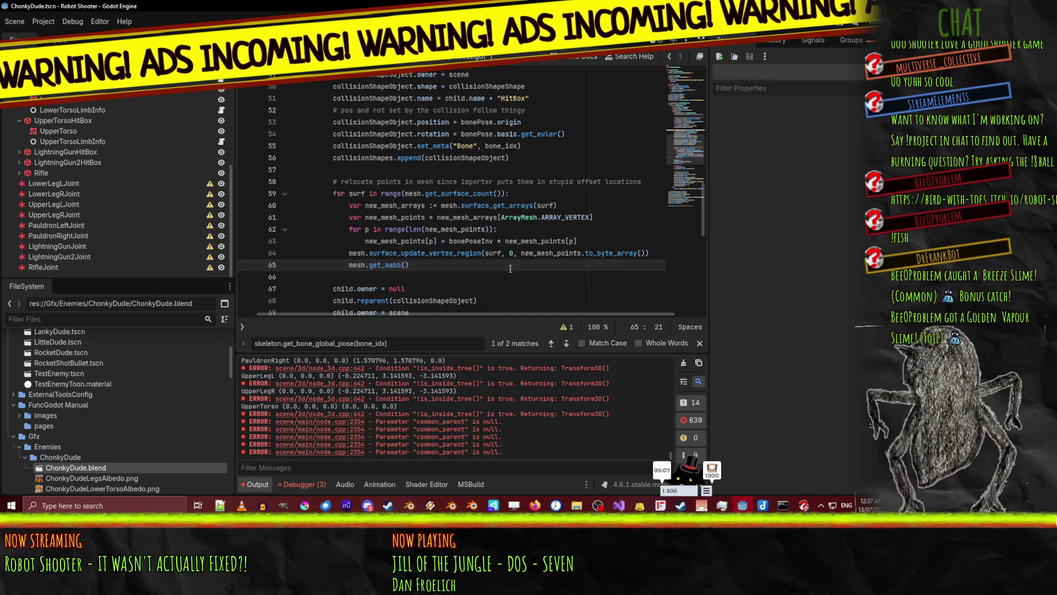
text(var aabb)
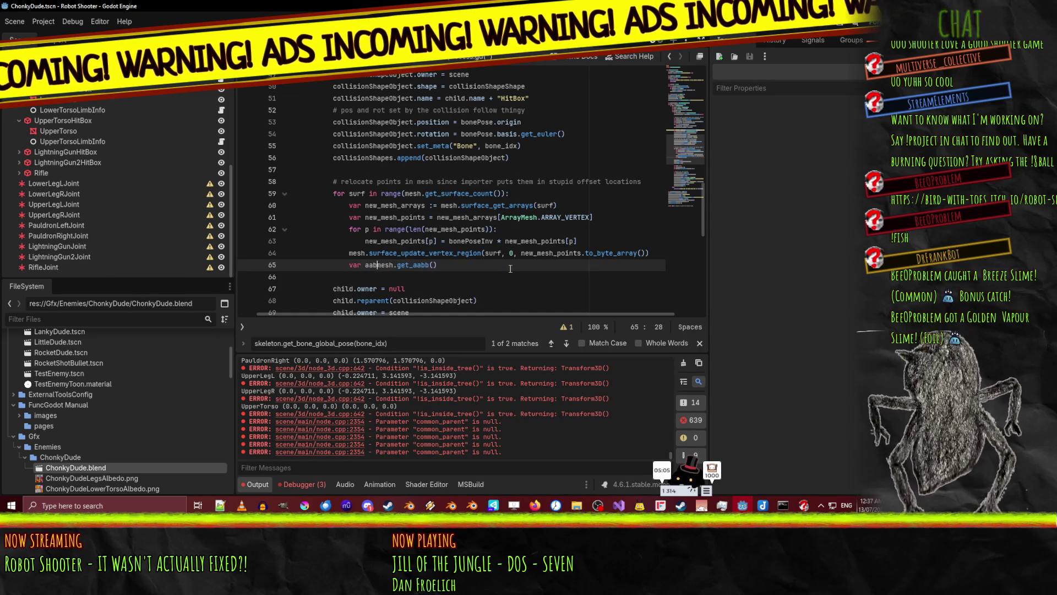
key(Home)
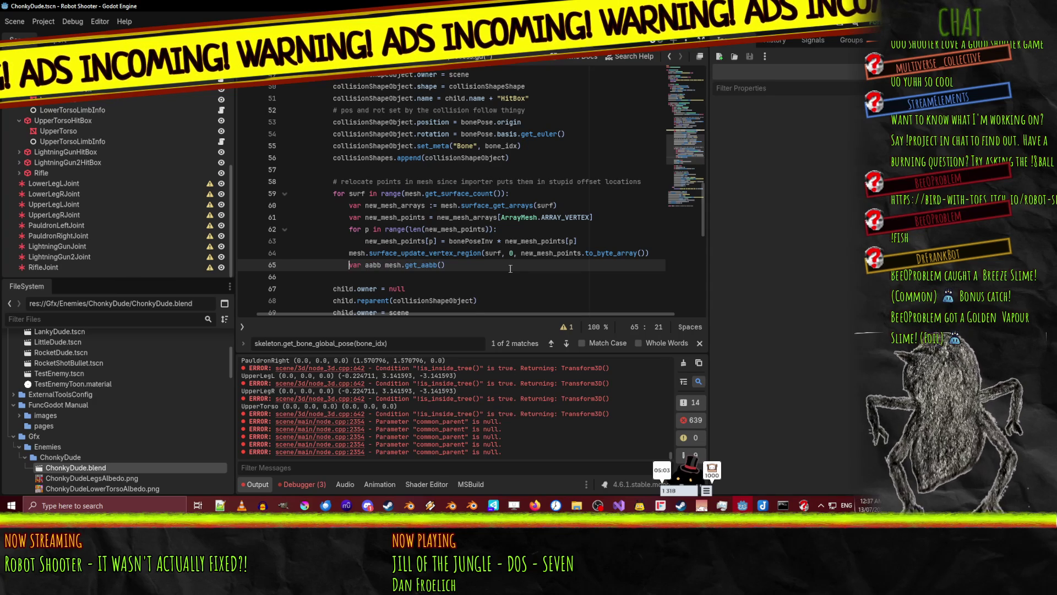
key(BackSpace)
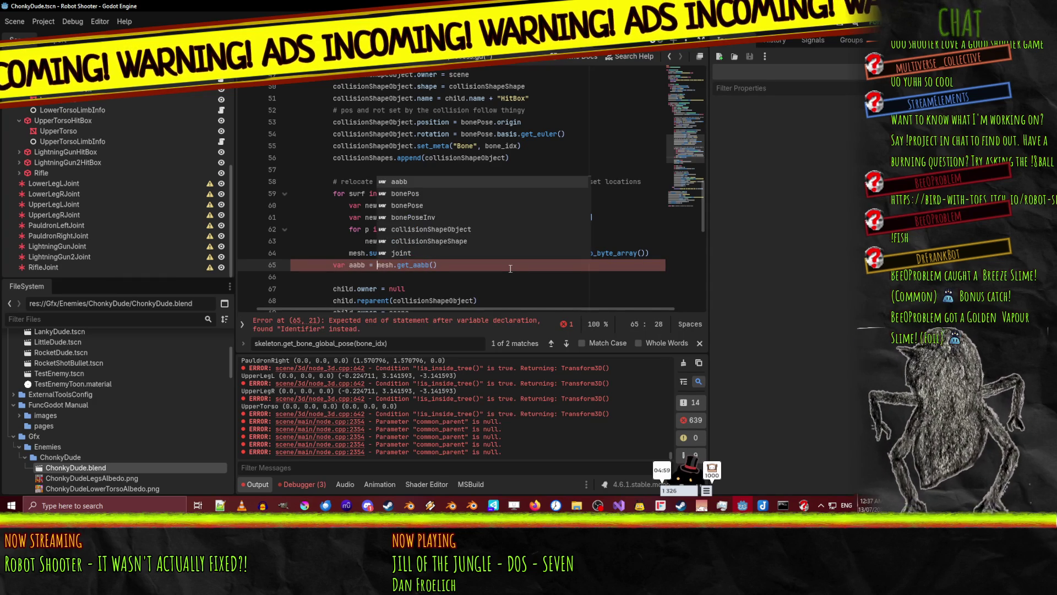
click(510, 269)
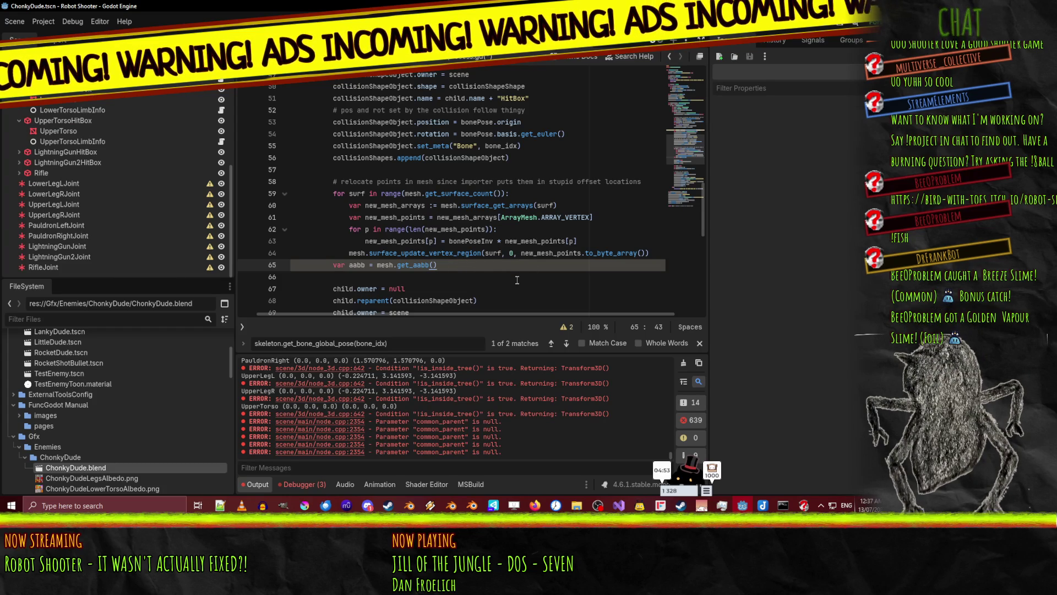
Delete the var aabb line and the leftover empty line, leaving the loop unchanged
key(Return)
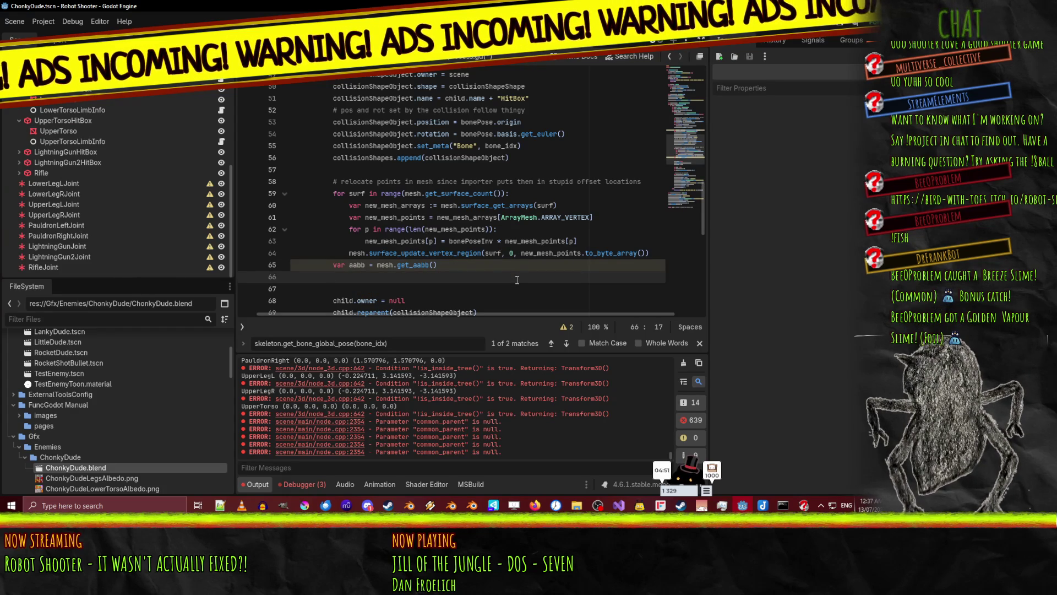
text(aabb)
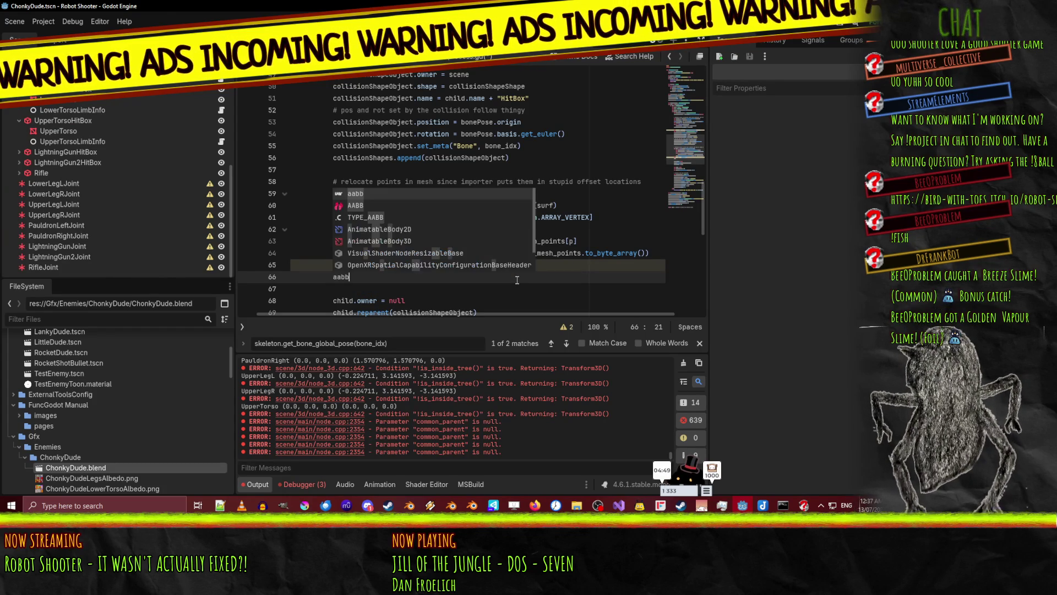
key(BackSpace)
key(BackSpace)
key(BackSpace)
key(Up)
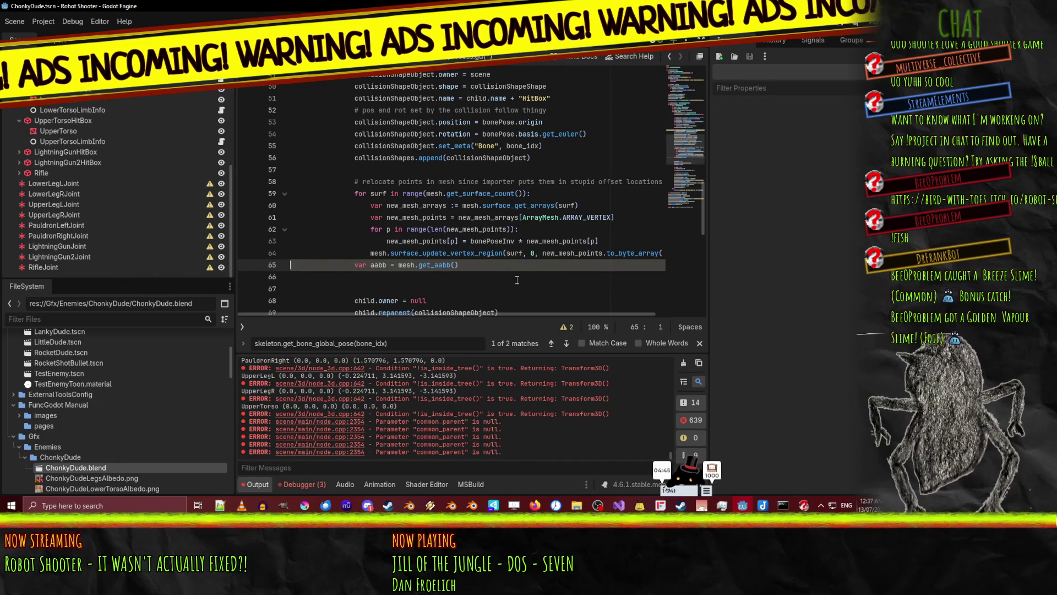
key(ctrl+shift+k)
key(BackSpace)
key(Up)
key(Up)
key(Up)
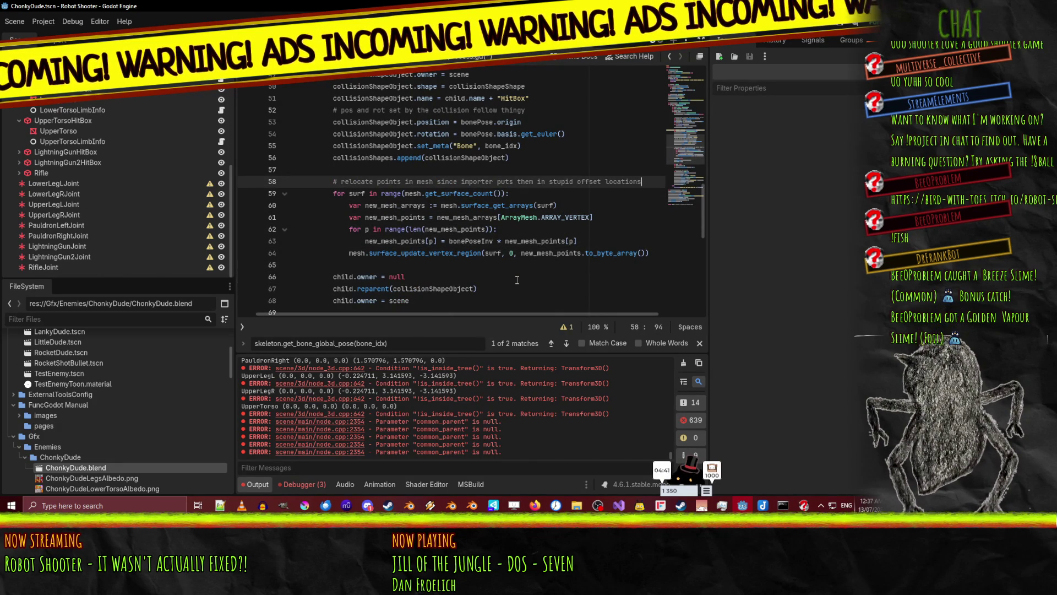
Declare 'var aabb : BoxShape3D' on a new line below the comment above the loop
key(Return)
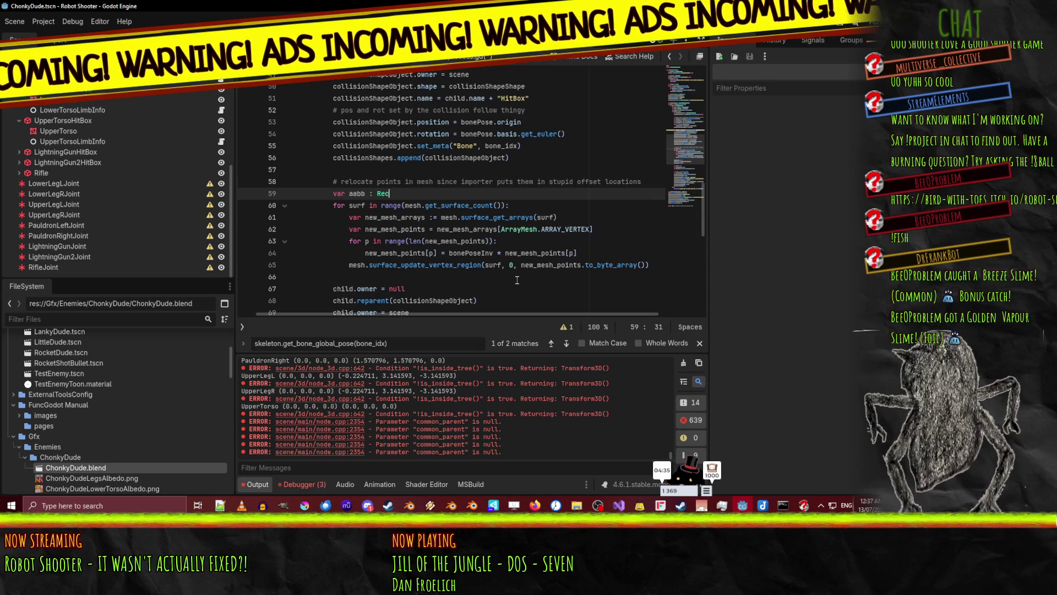
text(t3)
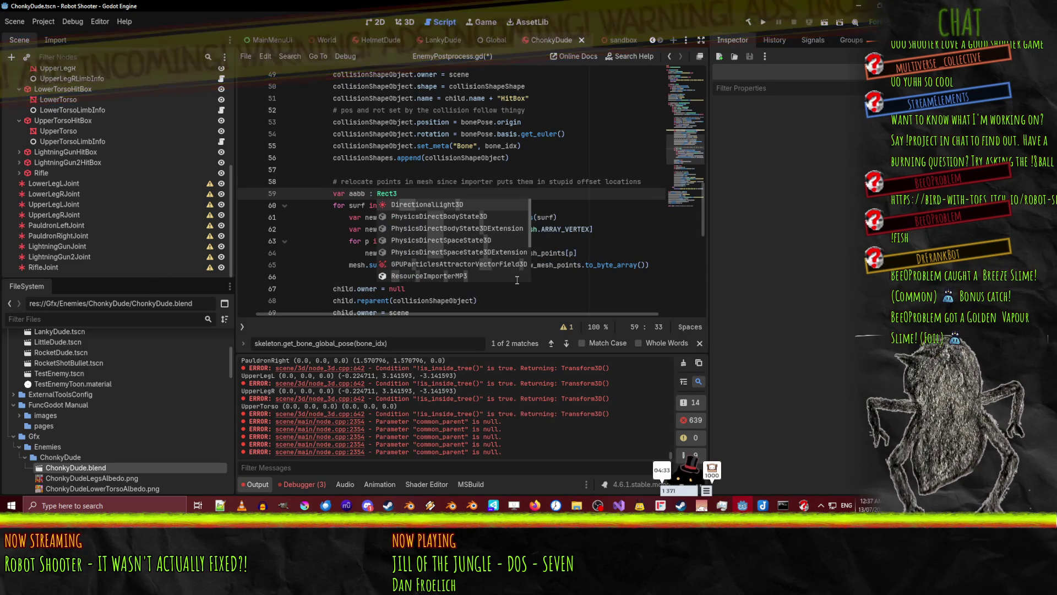
key(BackSpace)
key(BackSpace)
key(BackSpace)
key(BackSpace)
key(BackSpace)
text(BoxS)
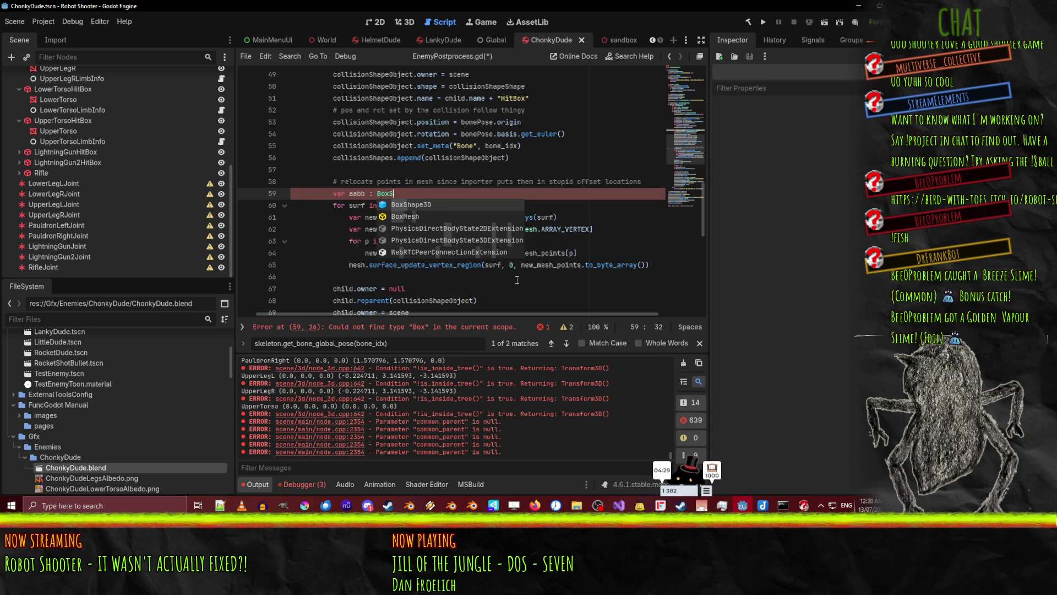
text(H)
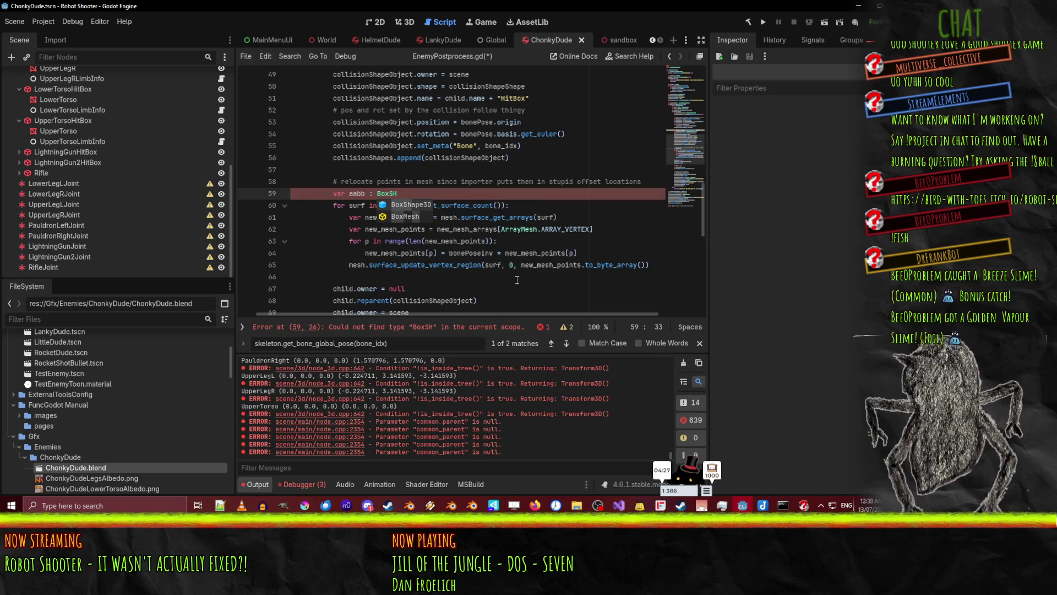
key(Return)
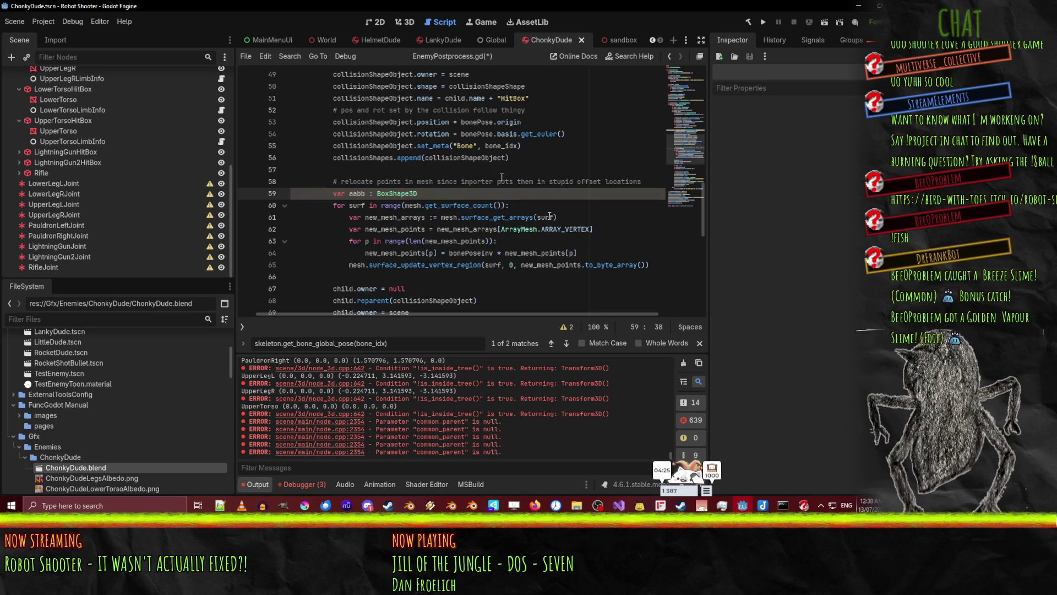
Minimize and restore Godot, then switch to the Robot Shooter itch.io page in the browser
click(858, 5)
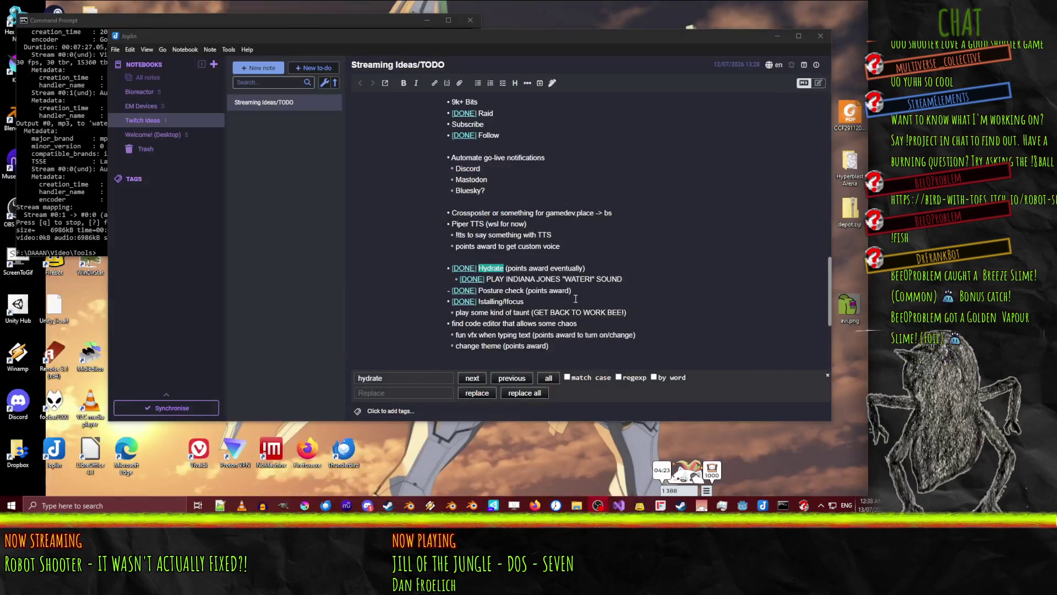
click(742, 505)
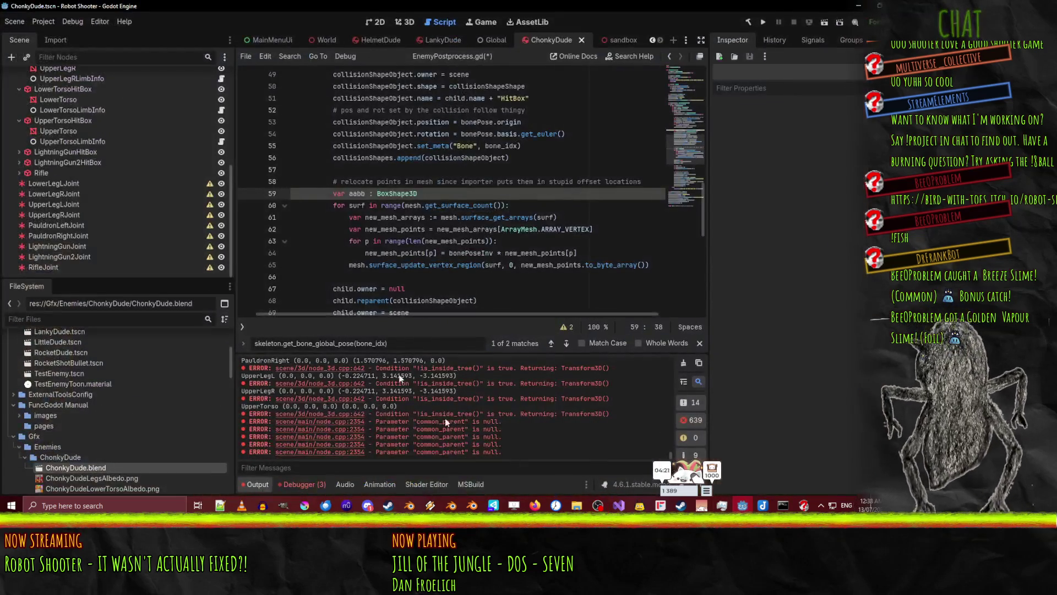
mouse_move(535, 505)
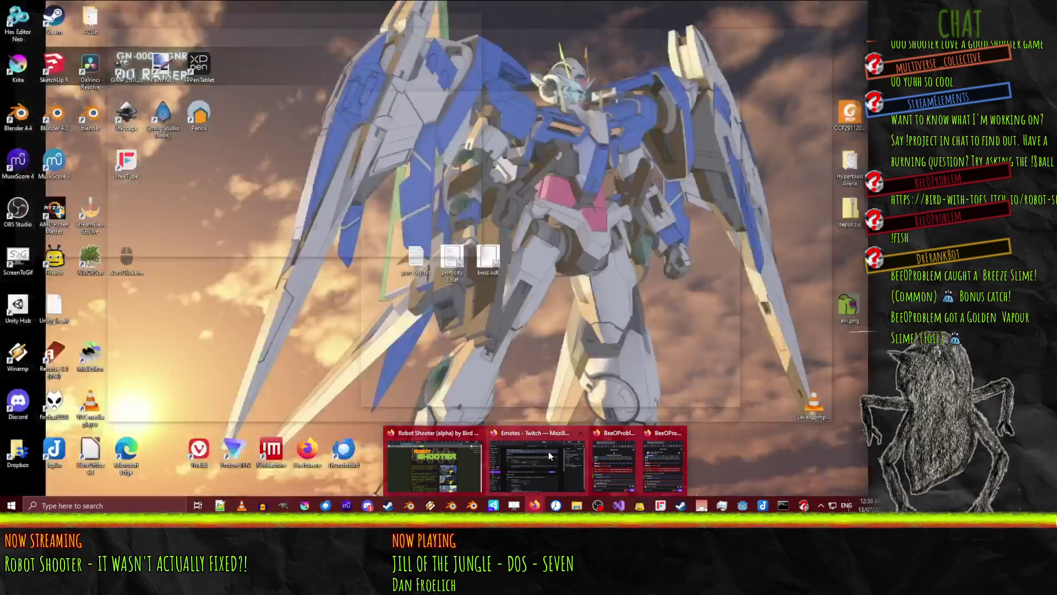
click(440, 465)
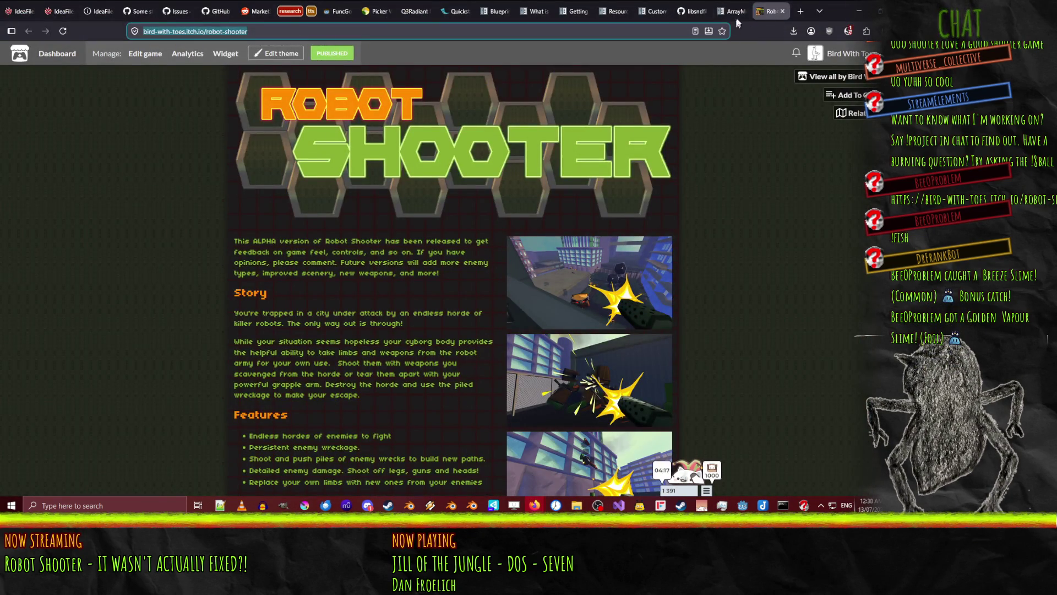
click(729, 11)
scroll(615, 72, up, 6)
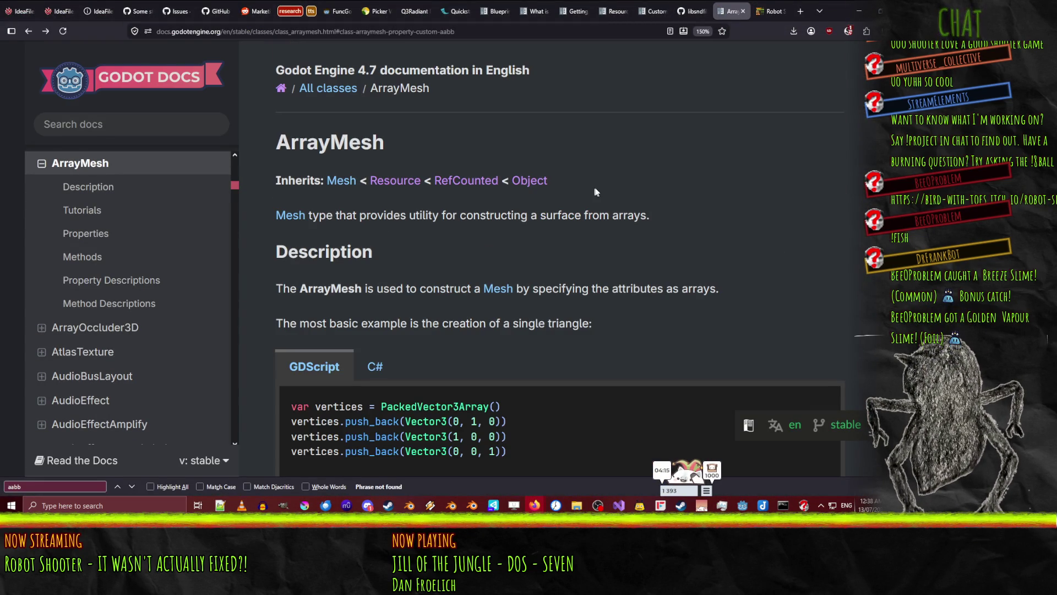
scroll(585, 189, down, 5)
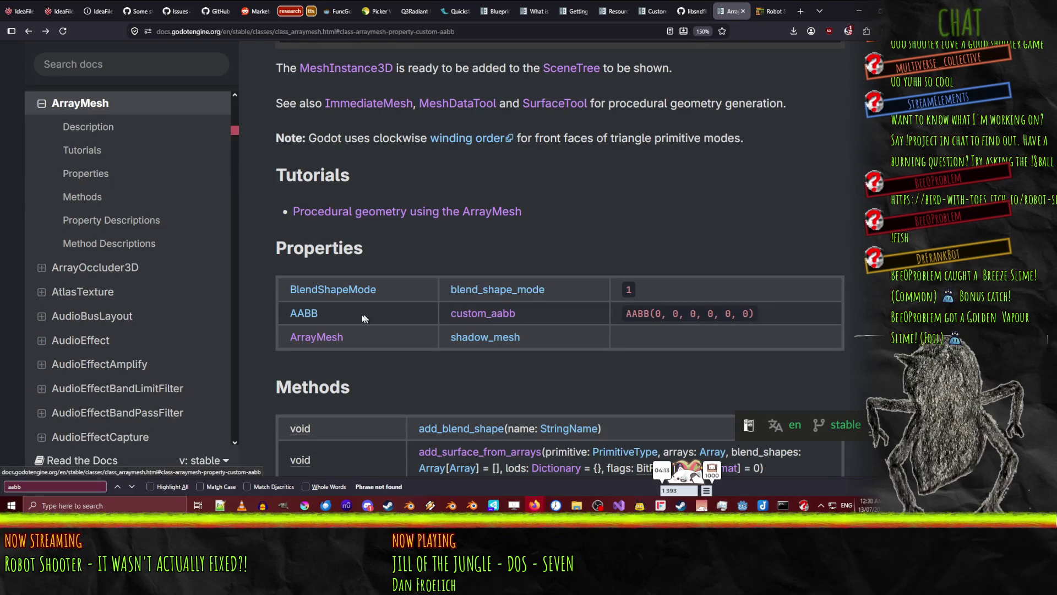
key(alt+Tab)
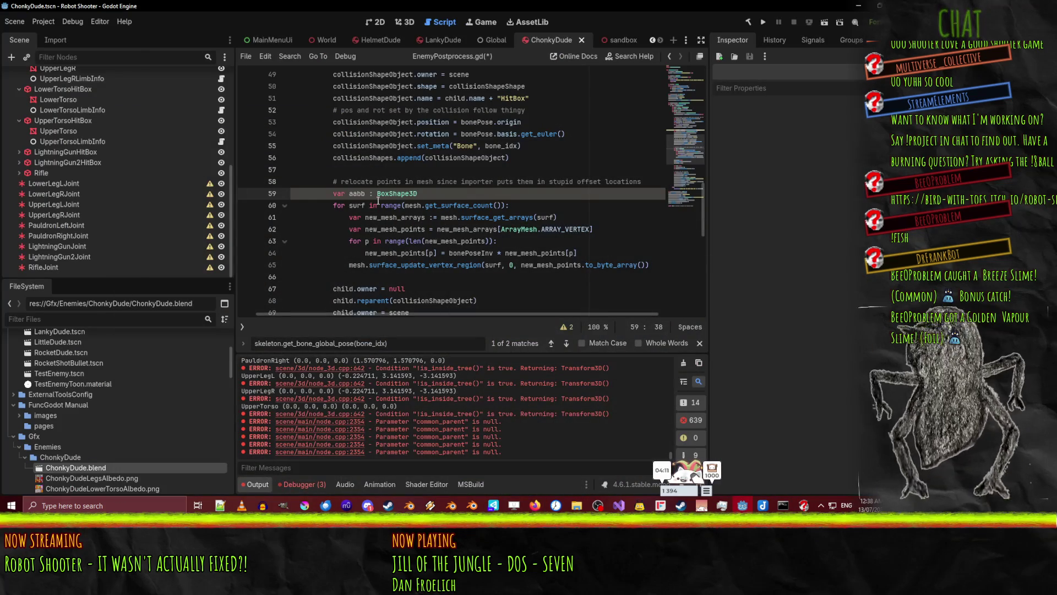
Change the aabb variable's type from BoxShape3D to AABB
double_click(397, 194)
text(AABB)
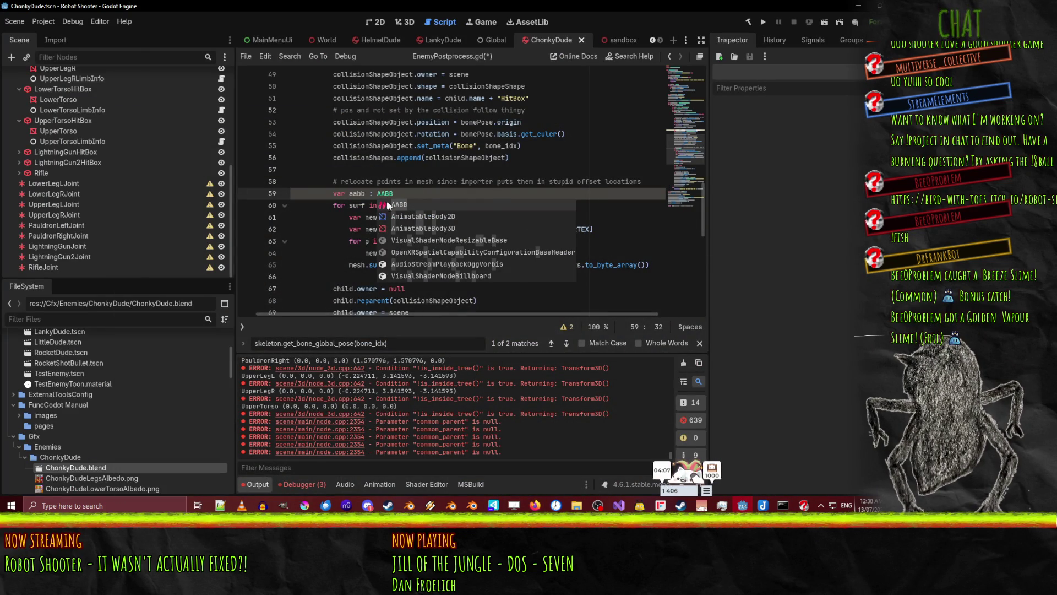
key(Escape)
click(493, 181)
scroll(430, 170, down, 1)
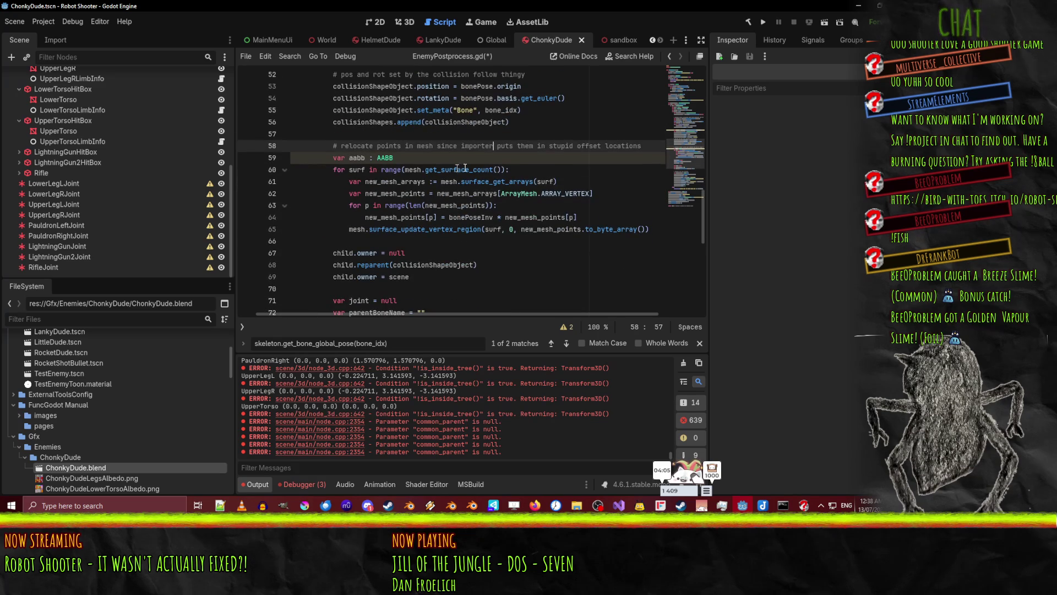
click(523, 174)
Add an aabb.expand() call and move it inside the vertex loop
key(Return)
text(aabb.)
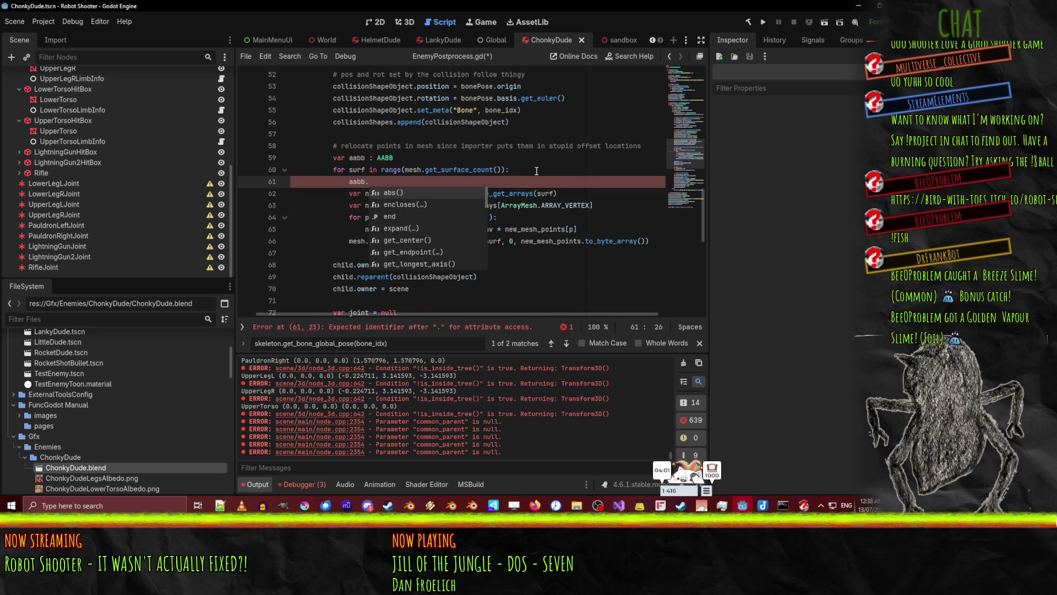
text(e)
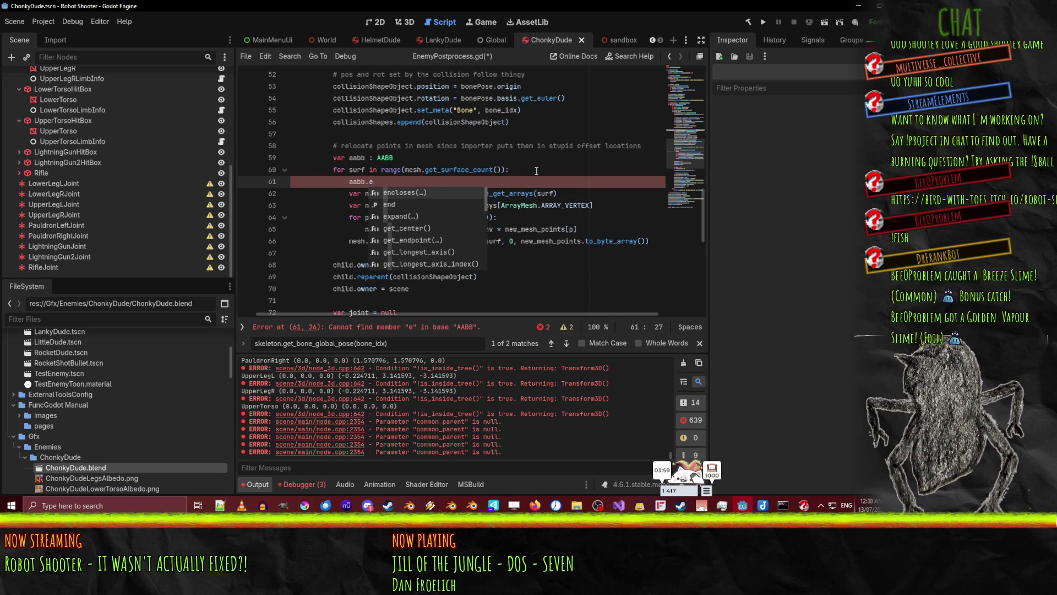
key(Down)
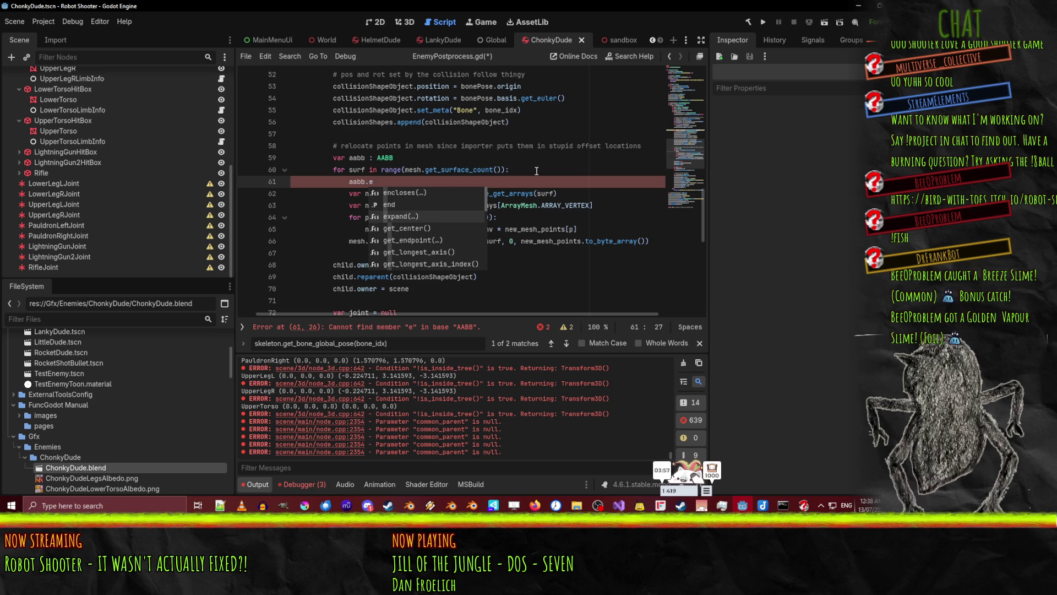
key(BackSpace)
text(exp)
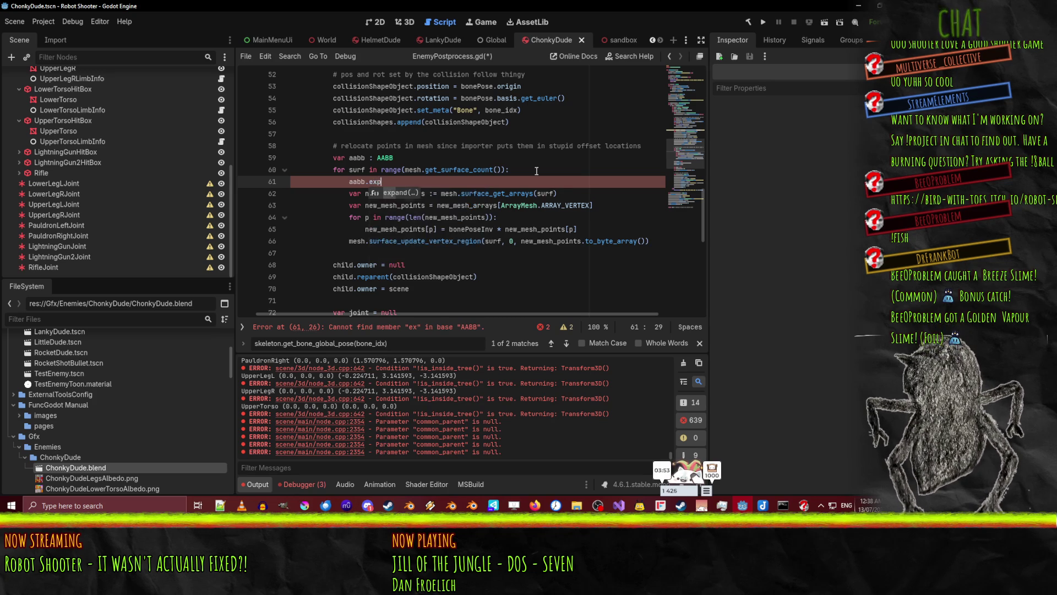
key(Return)
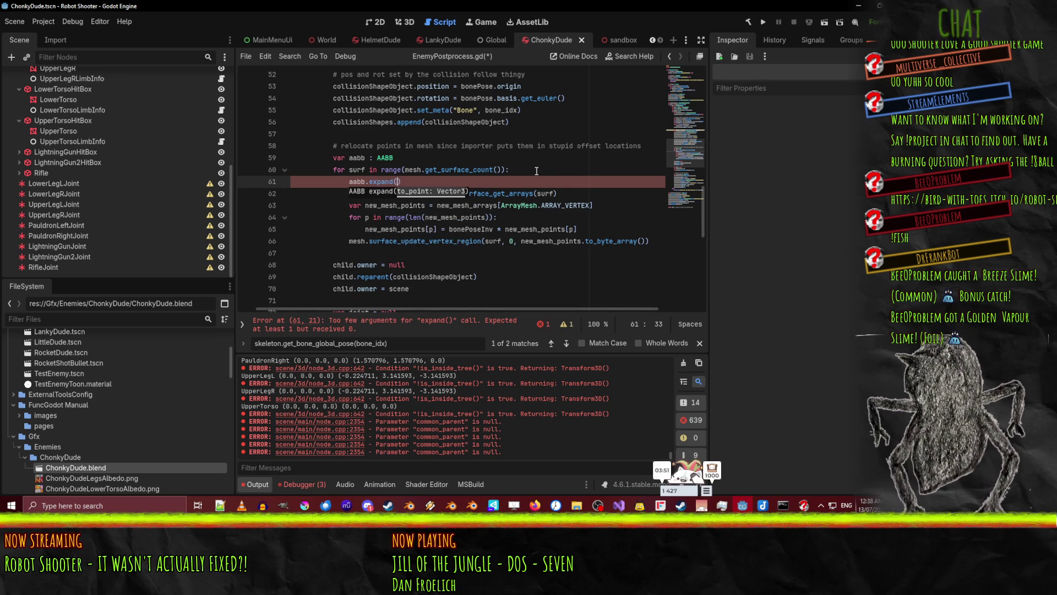
key(Home)
key(Home)
key(ctrl+x)
key(Down)
key(Down)
key(Down)
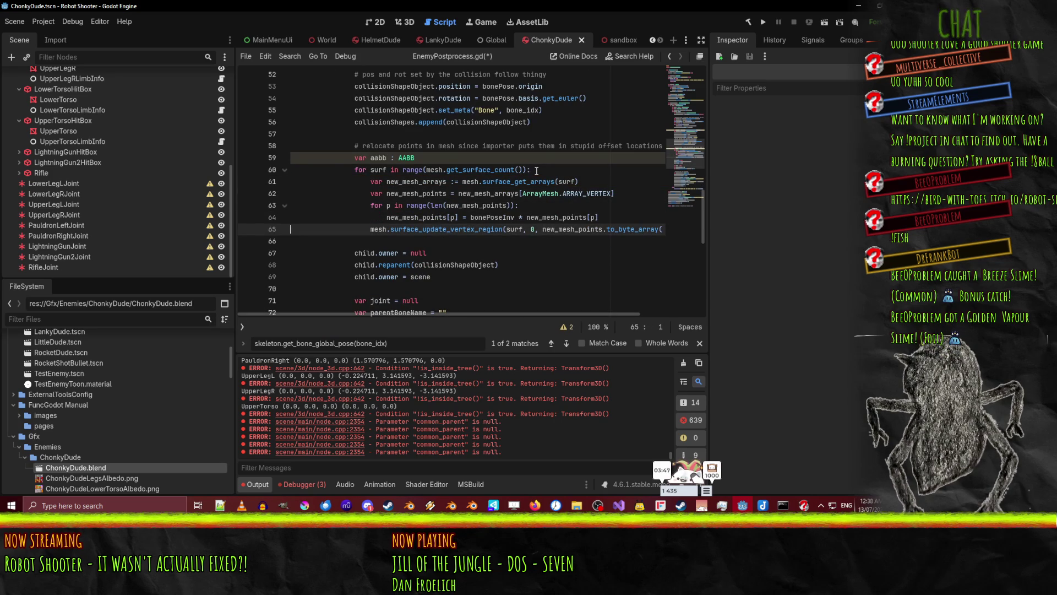
key(ctrl+v)
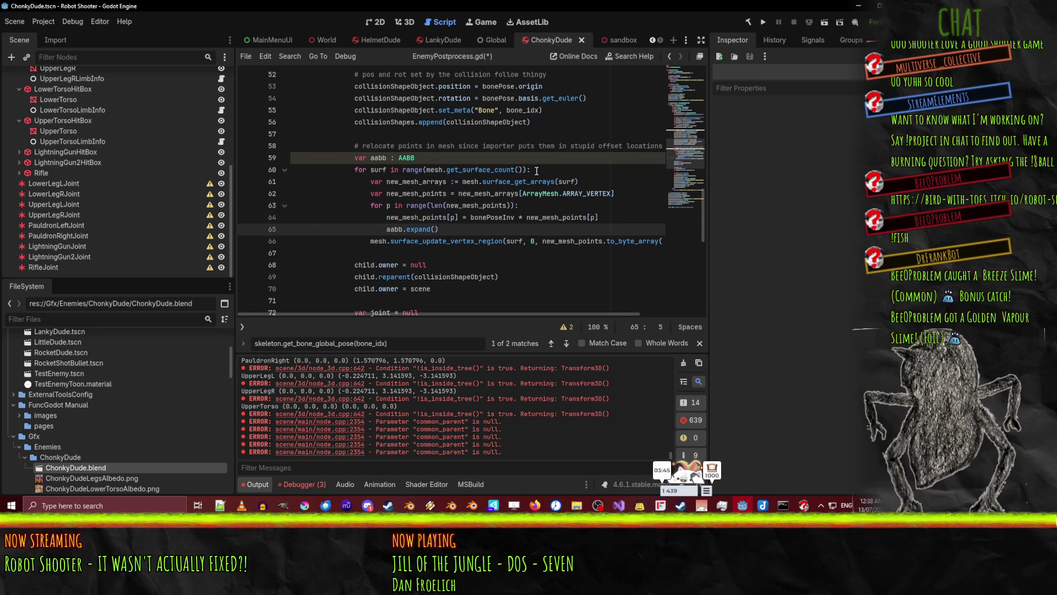
Pass the relocated vertex new_mesh_points[p] to aabb.expand and save the script
drag(386, 217, 456, 217)
key(ctrl+c)
click(434, 229)
key(ctrl+v)
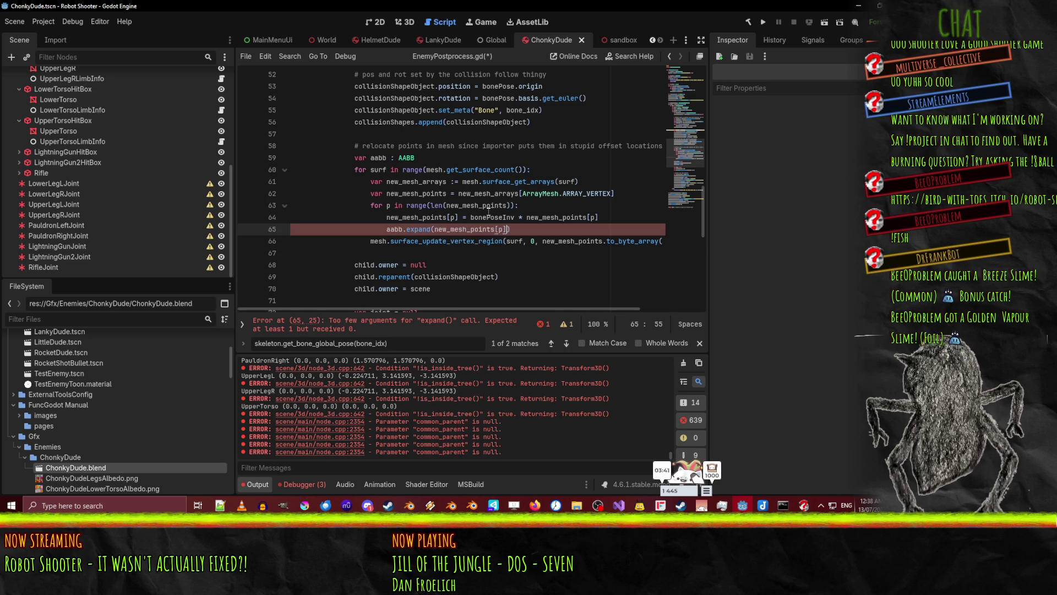
key(Up)
key(Up)
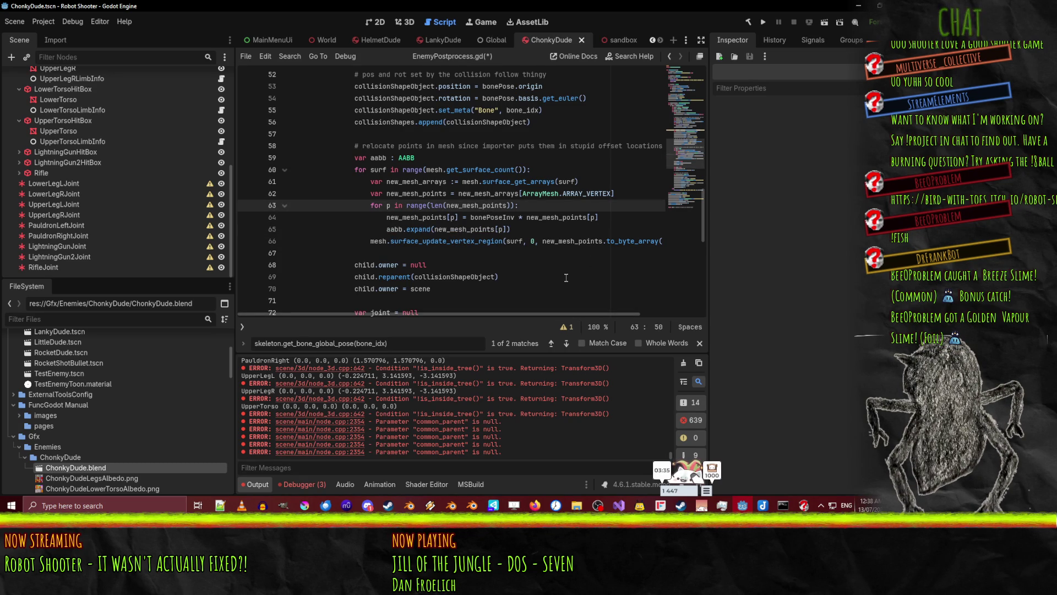
key(ctrl+s)
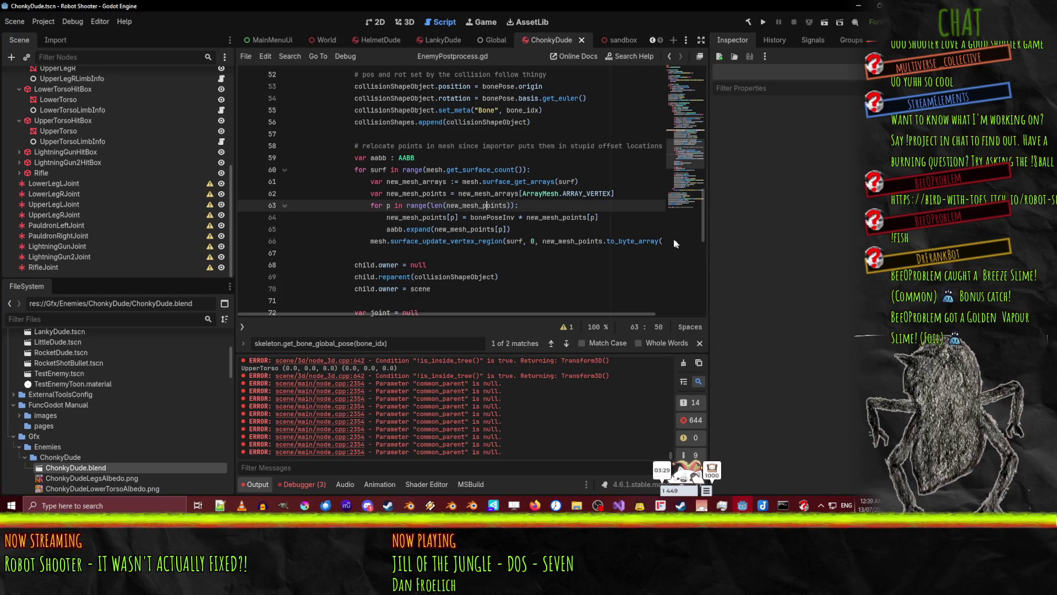
Add 'mesh.custom_aabb = aabb' below the surface update line
click(608, 241)
key(End)
key(Return)
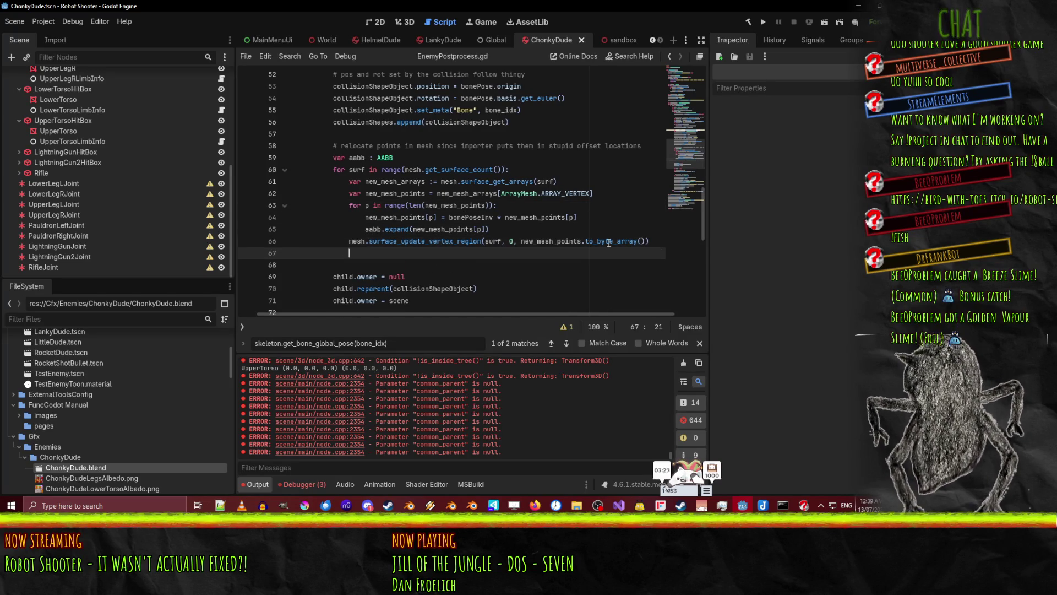
text(mesh.)
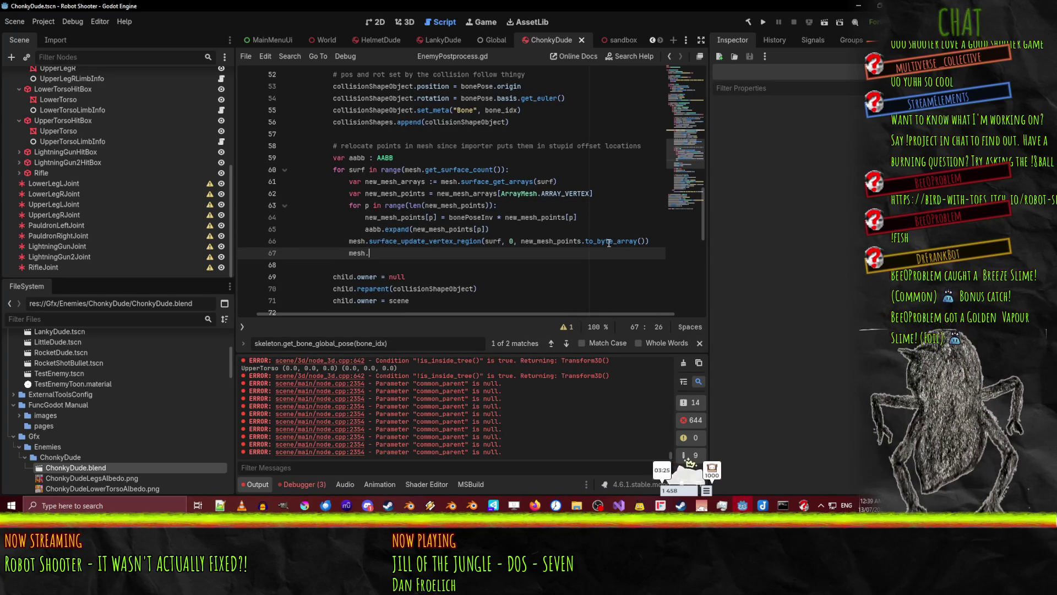
text(cus)
key(Return)
text(= aabb)
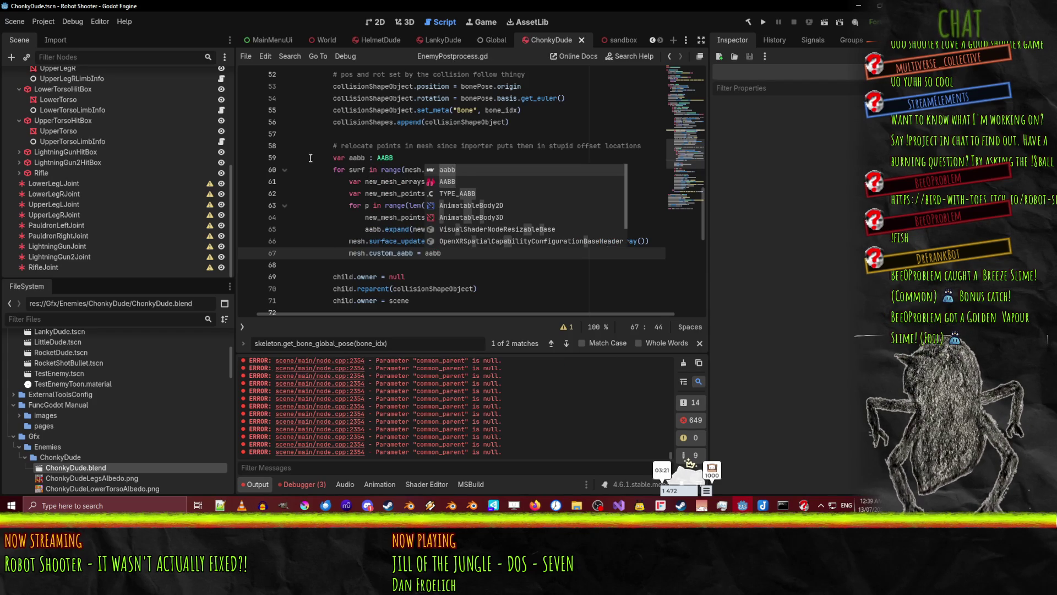
click(395, 186)
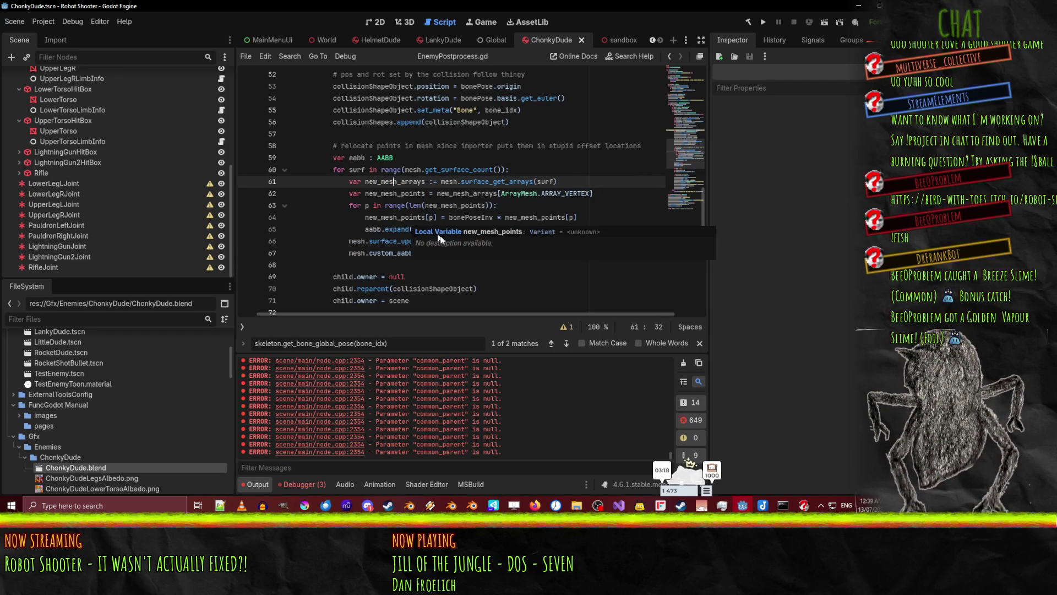
click(430, 229)
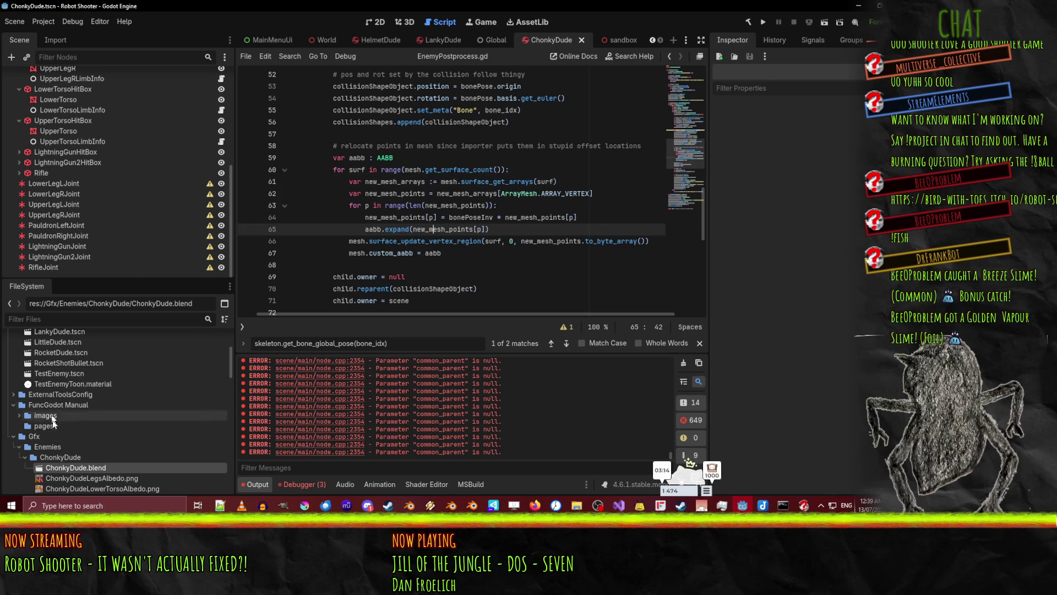
Reimport ChonkyDude.blend and view the updated model in 3D
right_click(77, 469)
click(126, 447)
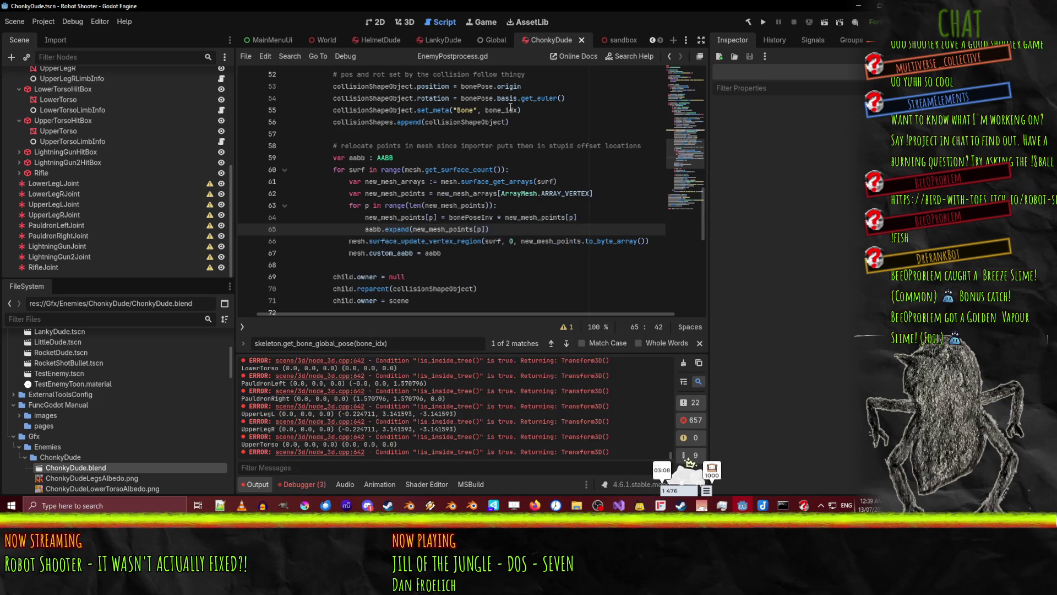
click(403, 23)
Inspect the Pauldron hitboxes, LowerLegR, PhysicsHitbox and UpperLegL while orbiting the robot
scroll(547, 218, down, 3)
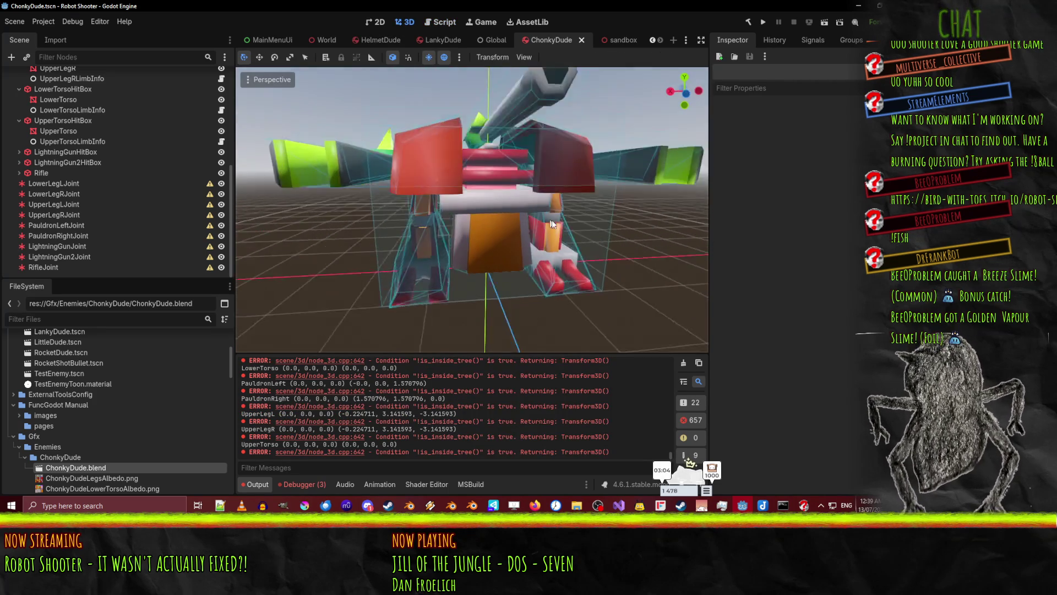
click(495, 193)
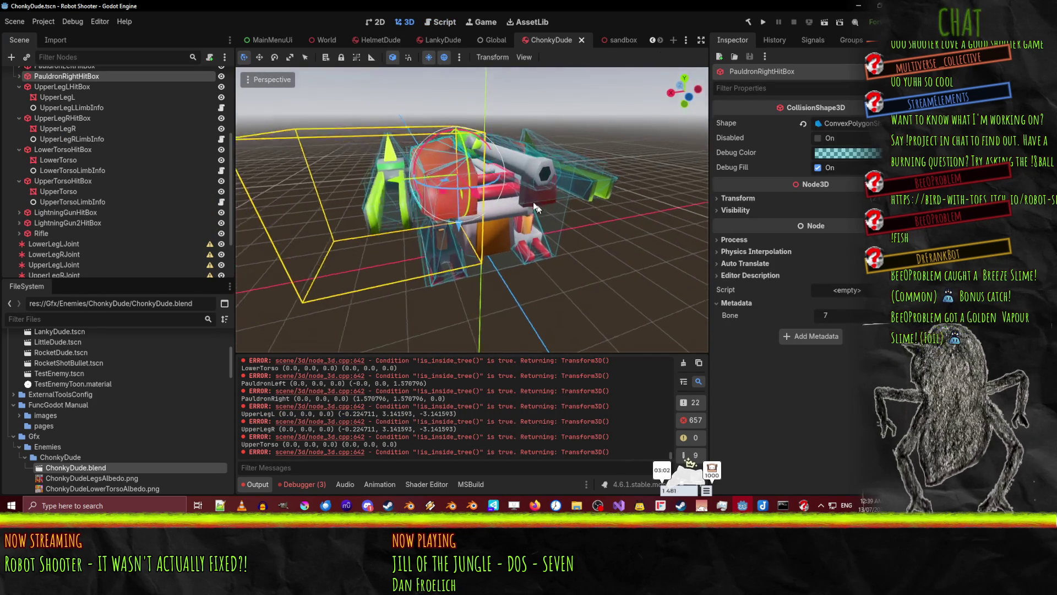
click(533, 172)
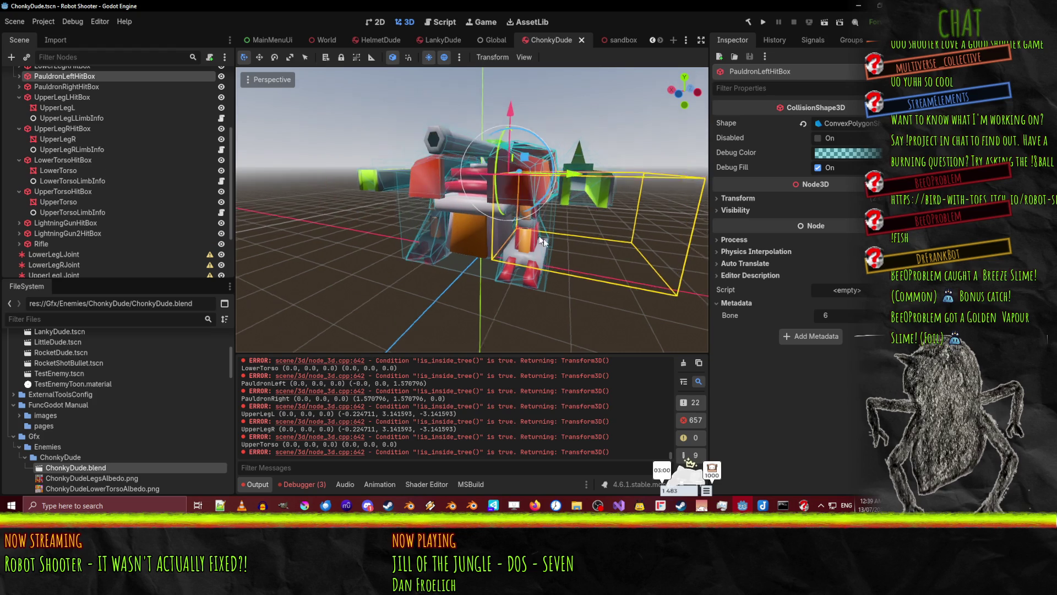
click(437, 245)
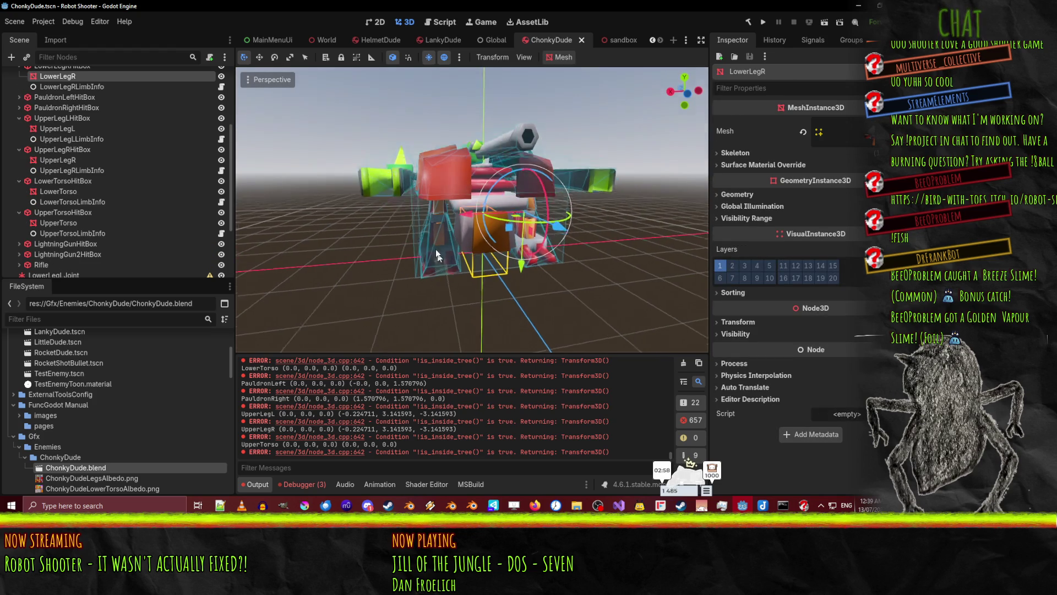
mouse_move(389, 234)
mouse_down()
mouse_move(402, 253)
mouse_move(433, 249)
mouse_up()
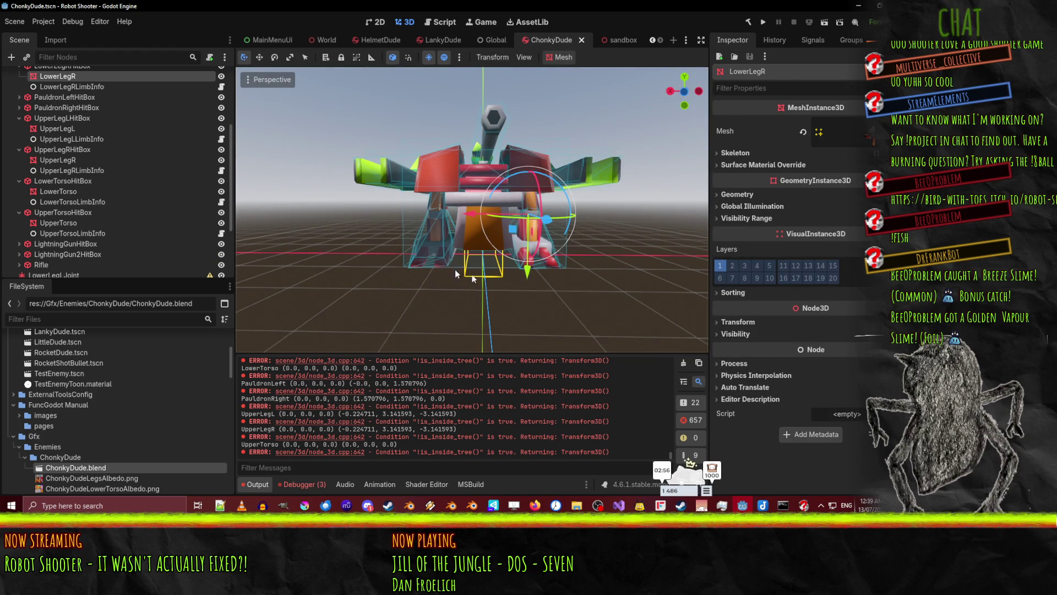
click(431, 257)
drag(565, 263, 303, 269)
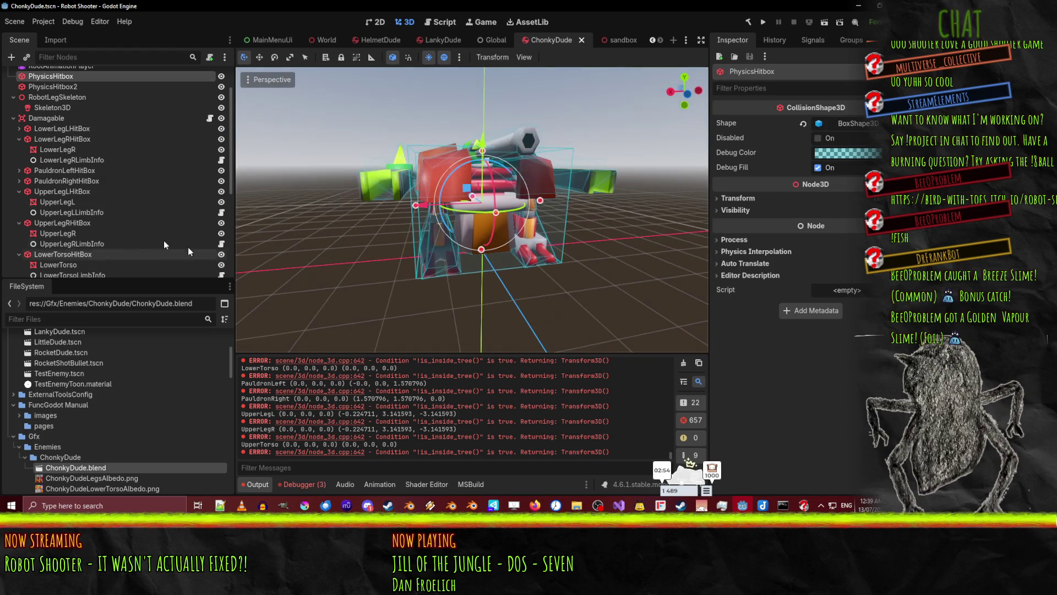
click(71, 148)
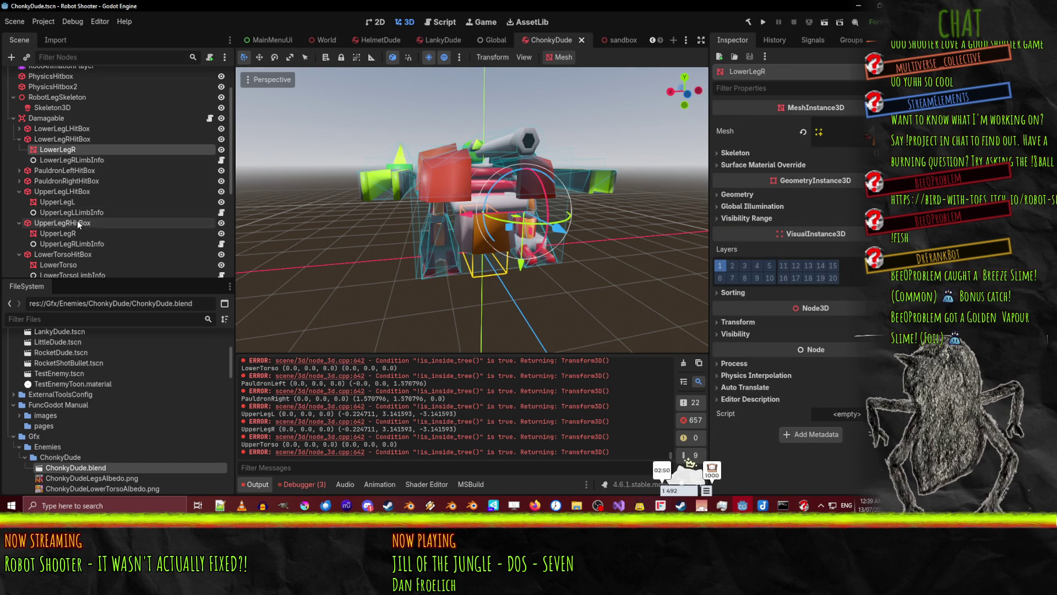
click(86, 203)
mouse_move(294, 251)
mouse_down()
mouse_move(409, 190)
mouse_move(249, 208)
mouse_move(292, 273)
mouse_move(378, 269)
mouse_move(242, 234)
mouse_up()
Expand the pauldron hitboxes and open the PauldronRight mesh resource in the Inspector
click(76, 181)
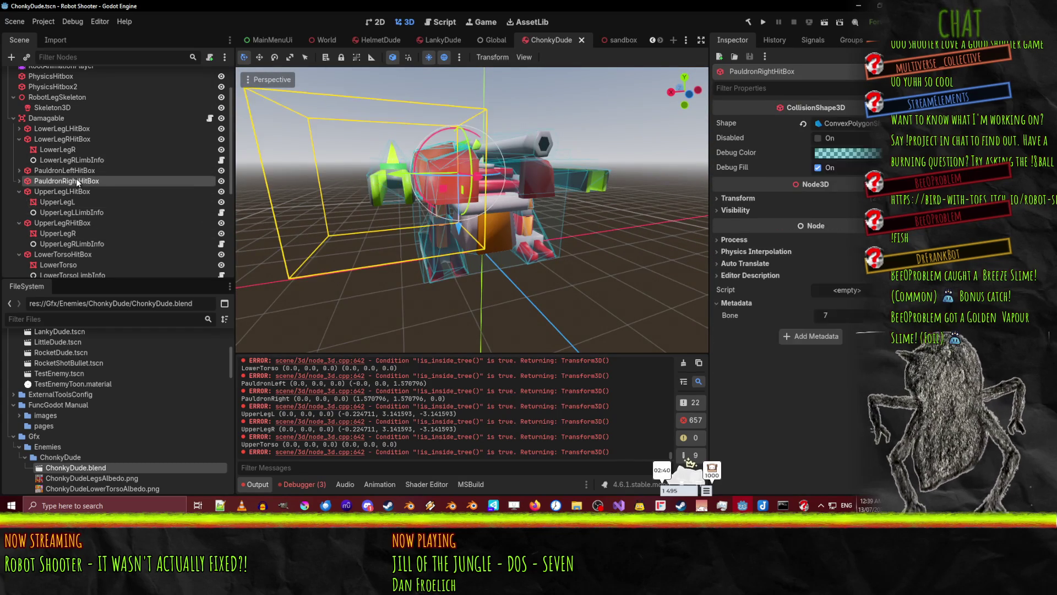
drag(396, 233, 333, 270)
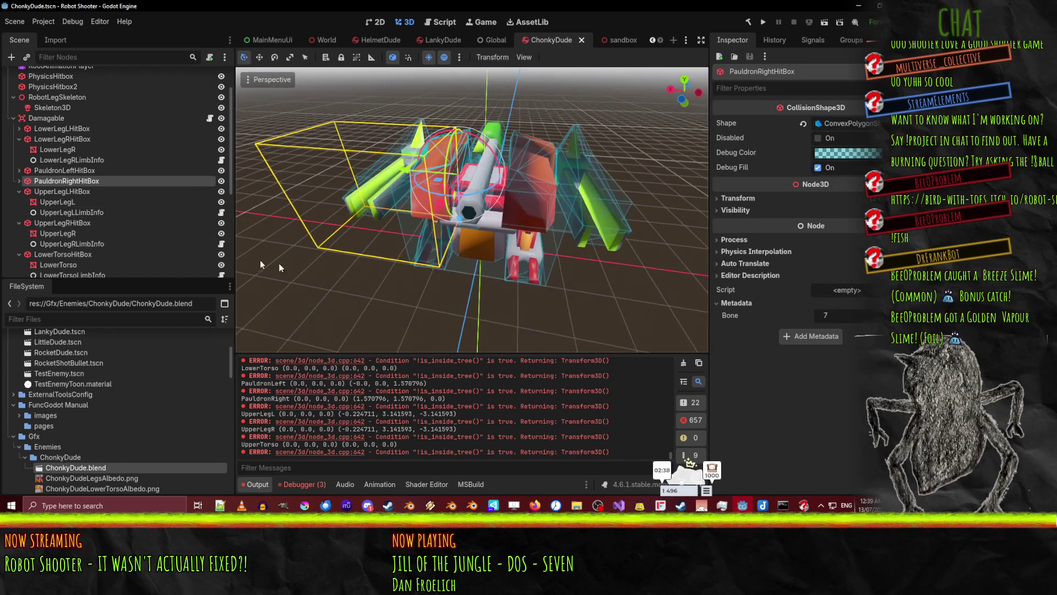
click(85, 171)
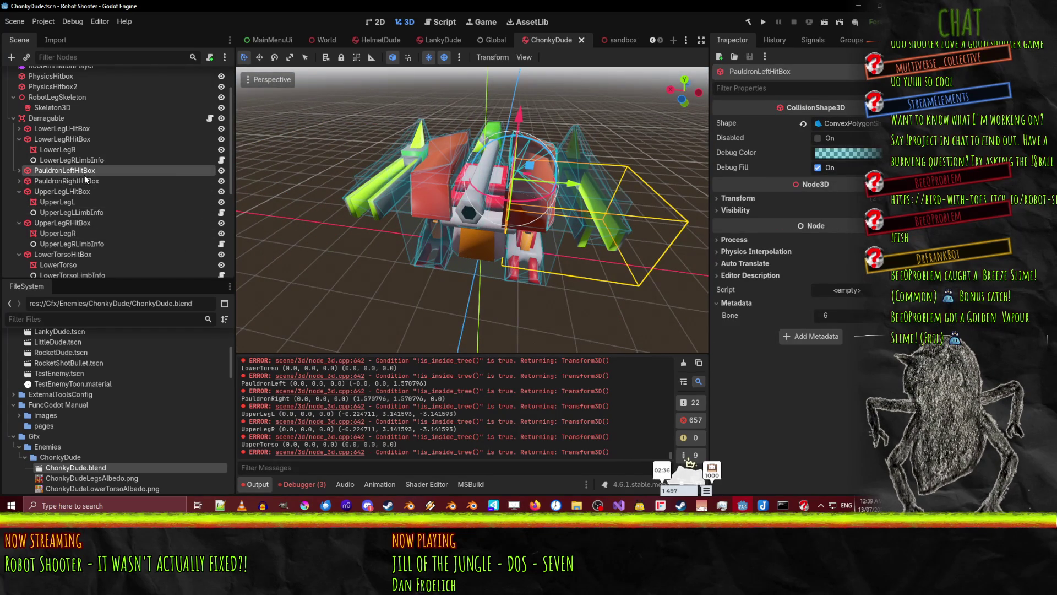
click(19, 180)
click(15, 172)
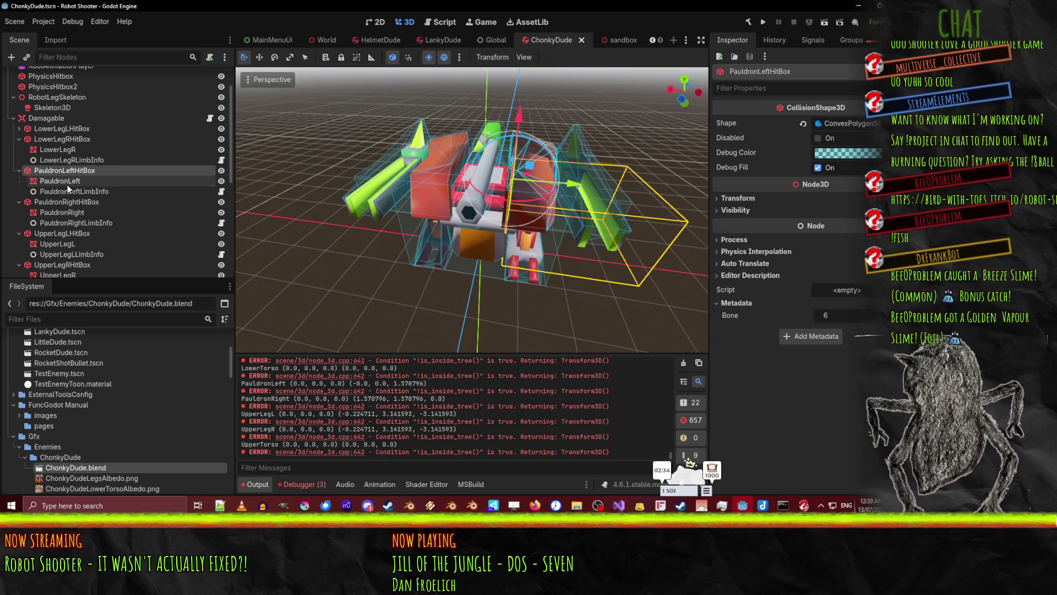
click(67, 183)
mouse_move(297, 212)
mouse_down()
mouse_move(362, 215)
mouse_move(386, 190)
mouse_move(362, 210)
mouse_move(238, 214)
mouse_up()
click(69, 212)
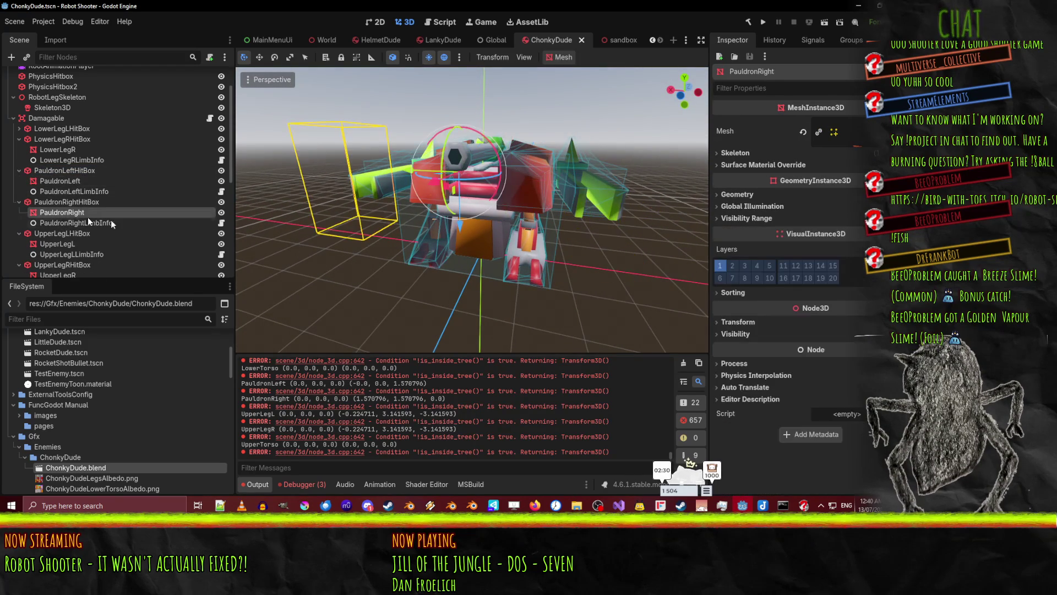
click(855, 137)
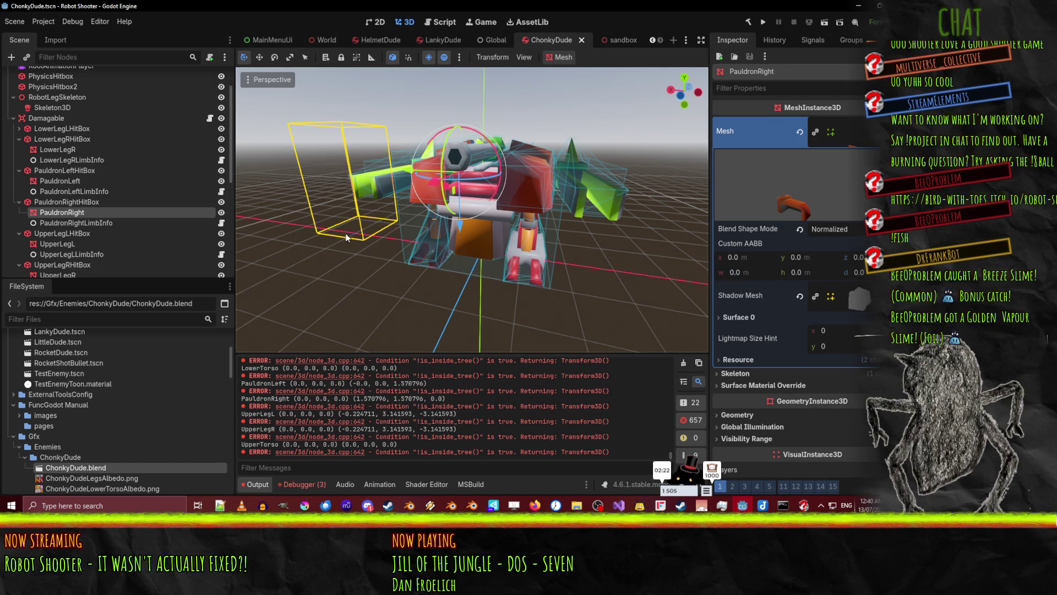
mouse_move(742, 506)
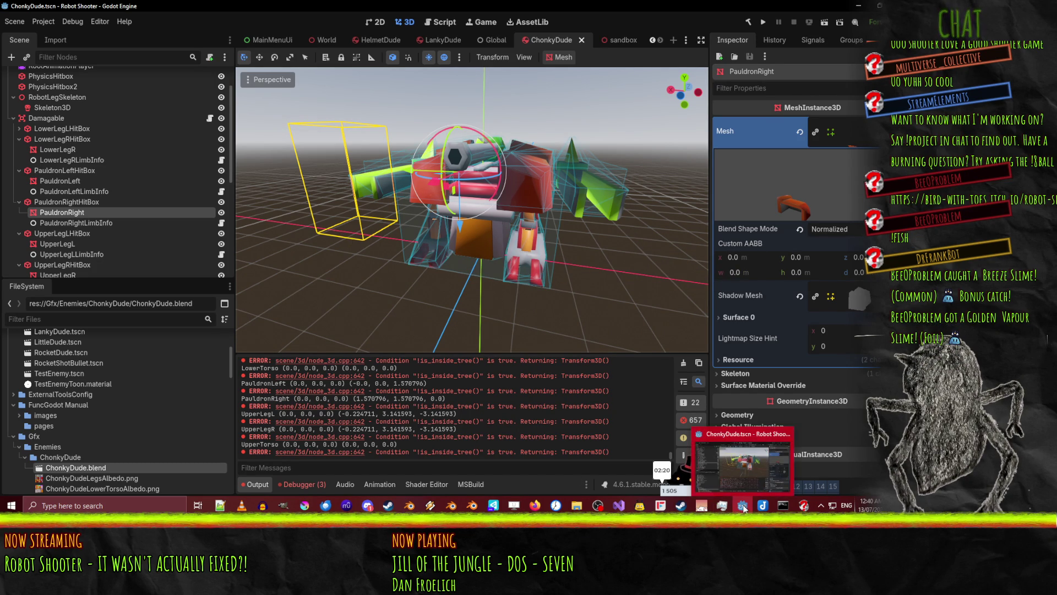
mouse_move(411, 261)
mouse_down()
mouse_move(511, 255)
mouse_move(536, 262)
mouse_move(547, 282)
mouse_up()
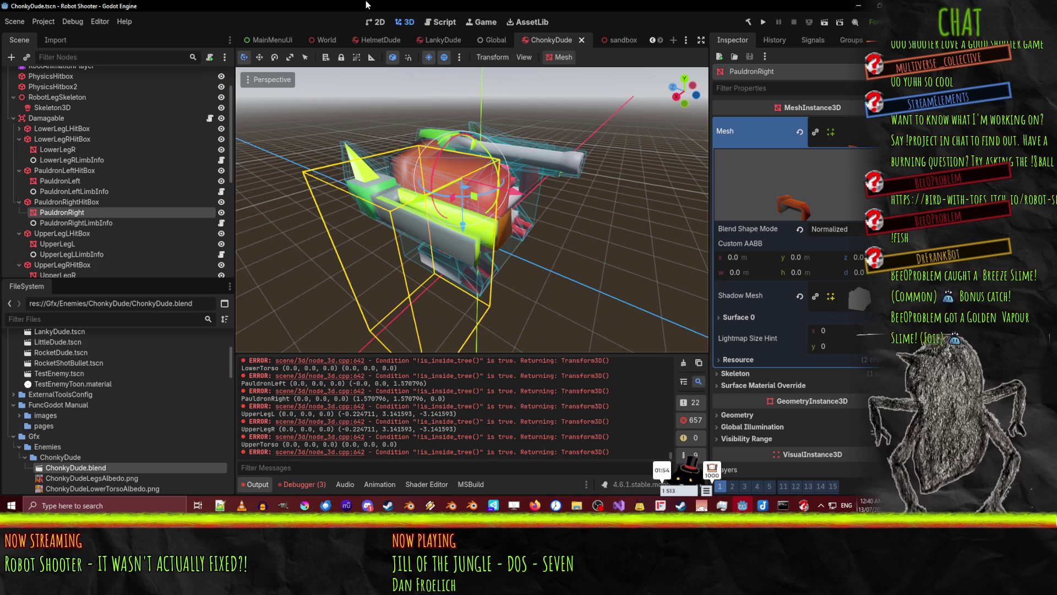
mouse_move(457, 245)
mouse_down()
mouse_move(412, 237)
mouse_move(457, 236)
mouse_move(356, 224)
mouse_move(433, 229)
mouse_up()
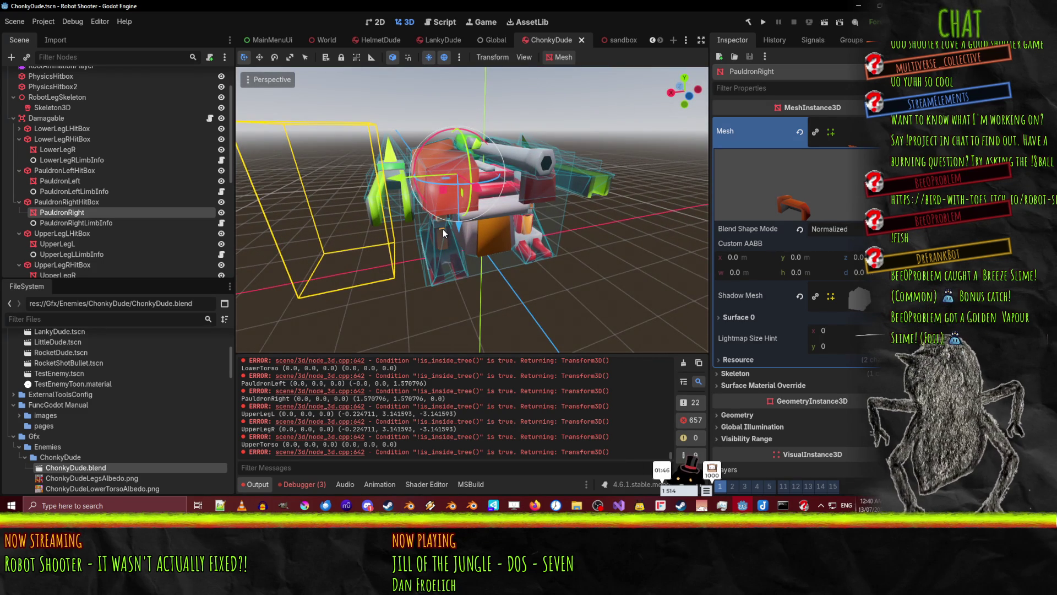
mouse_move(442, 229)
mouse_down()
mouse_move(480, 255)
mouse_move(424, 271)
mouse_move(388, 260)
mouse_move(502, 267)
mouse_move(478, 297)
mouse_up()
click(315, 484)
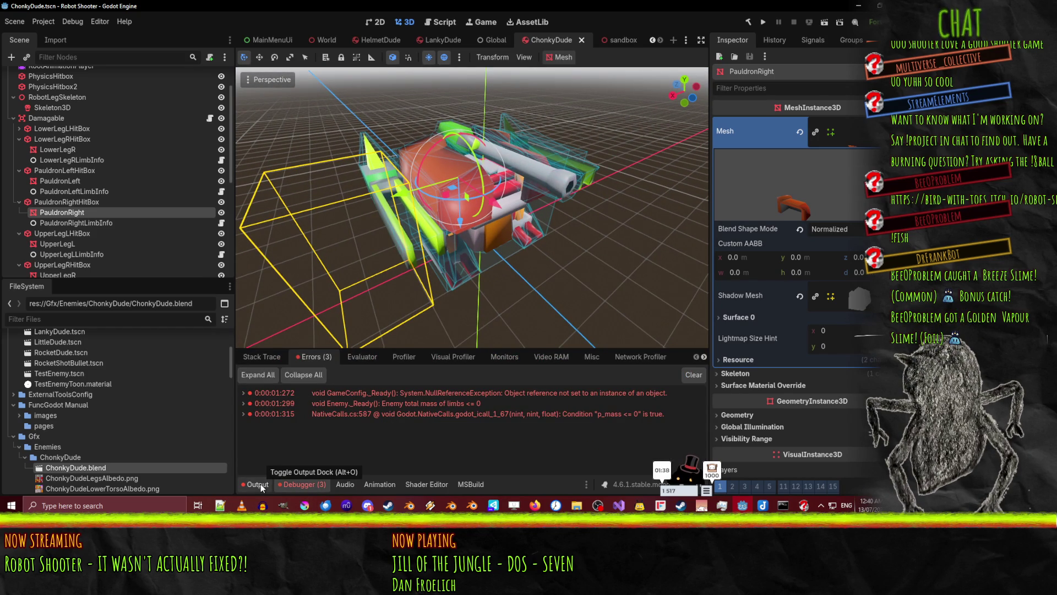
click(256, 484)
click(601, 40)
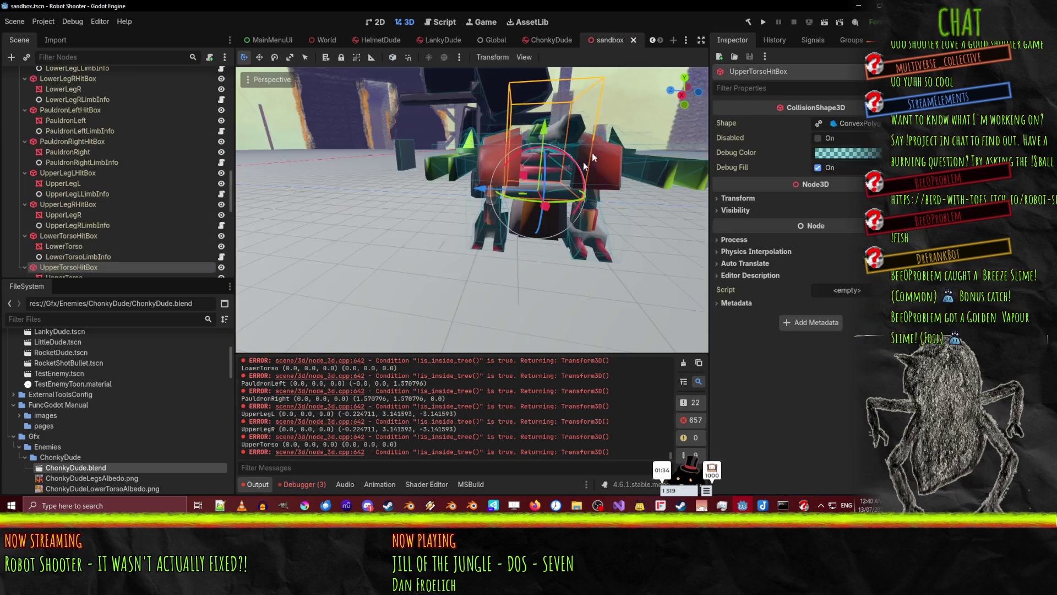
mouse_move(507, 199)
mouse_down()
mouse_move(469, 219)
mouse_move(605, 334)
mouse_up()
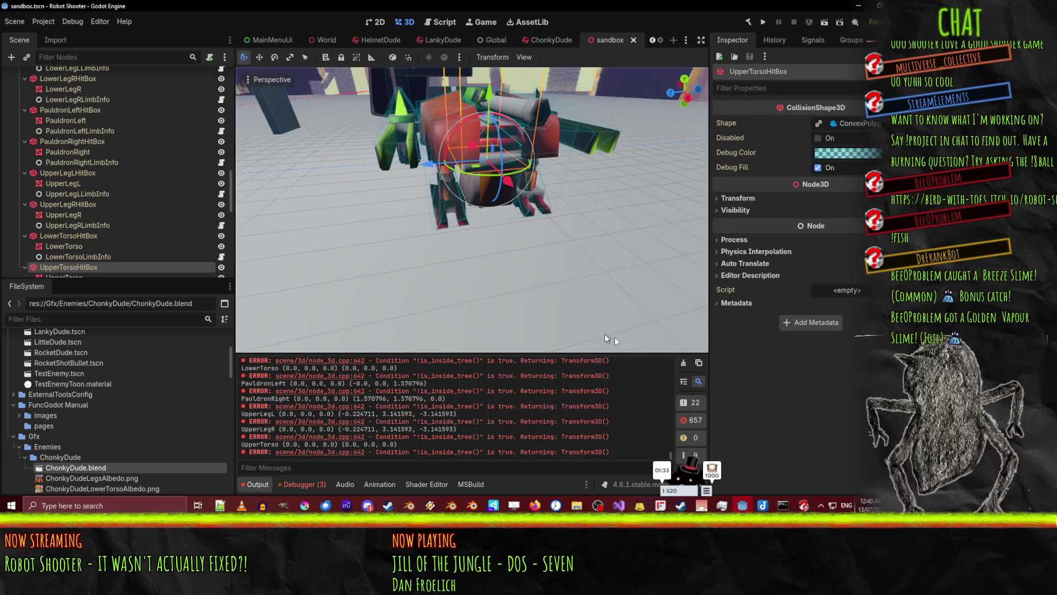
click(684, 363)
drag(652, 299, 688, 182)
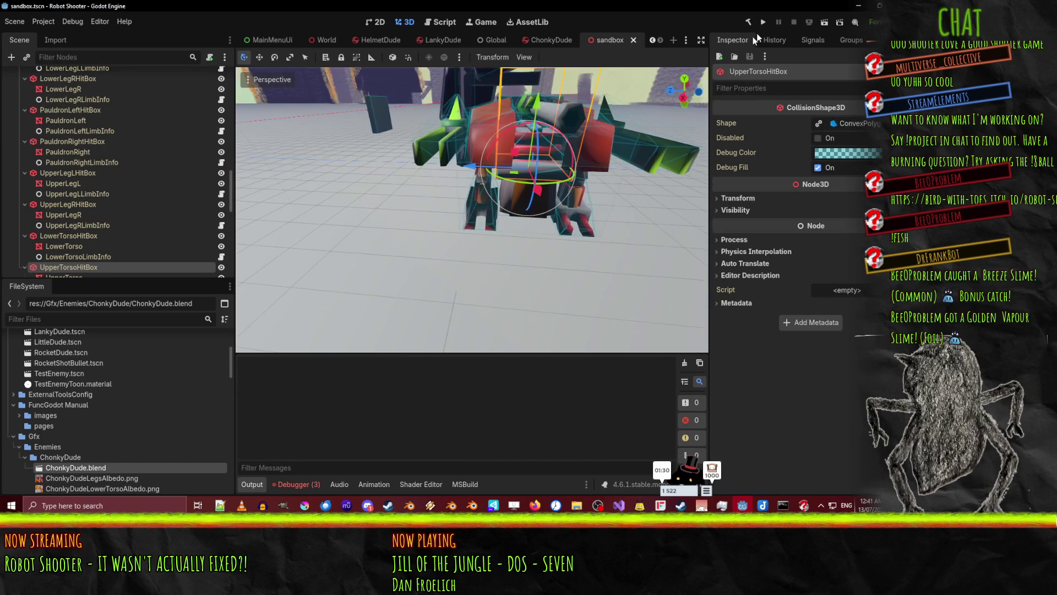
click(826, 23)
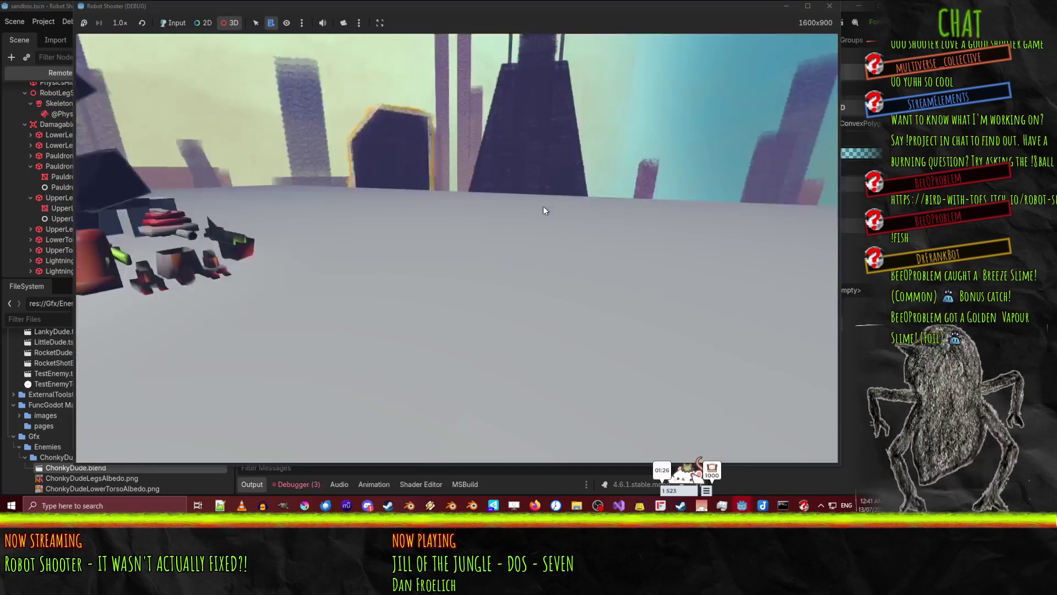
click(420, 183)
click(326, 164)
click(320, 159)
click(451, 17)
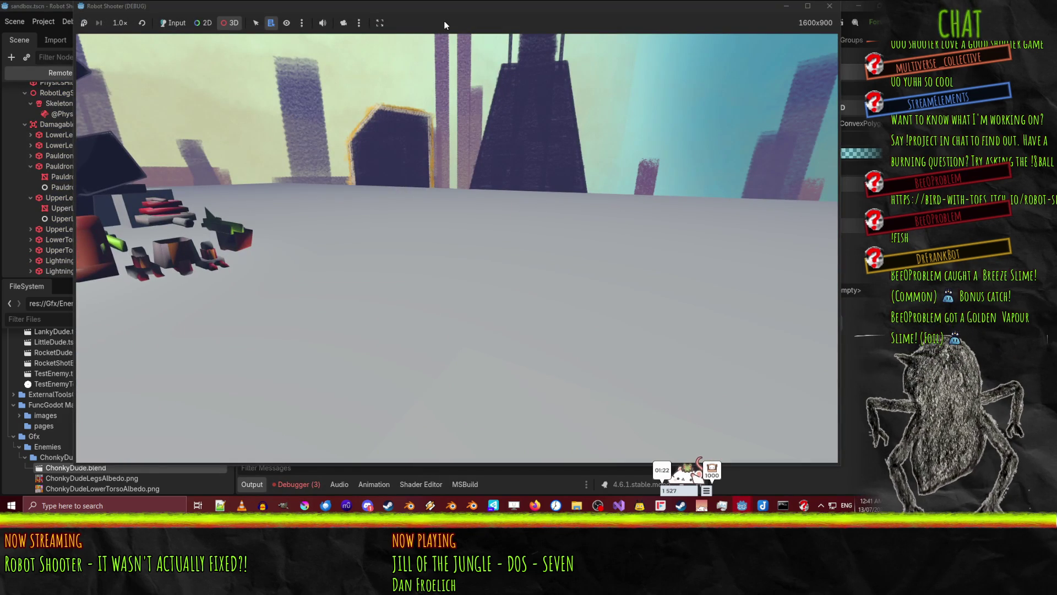
drag(419, 6, 419, 30)
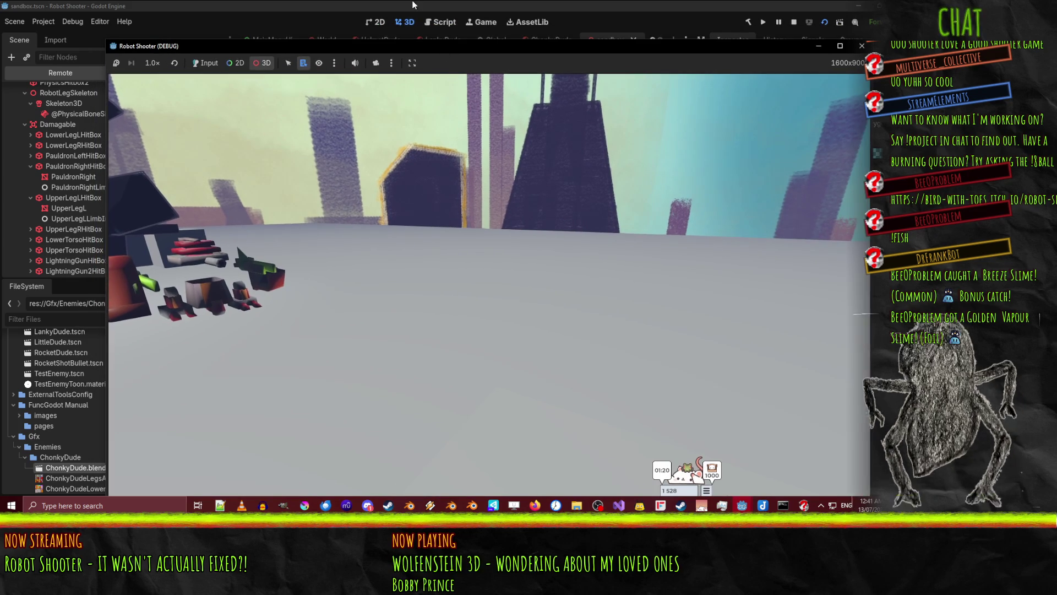
click(413, 5)
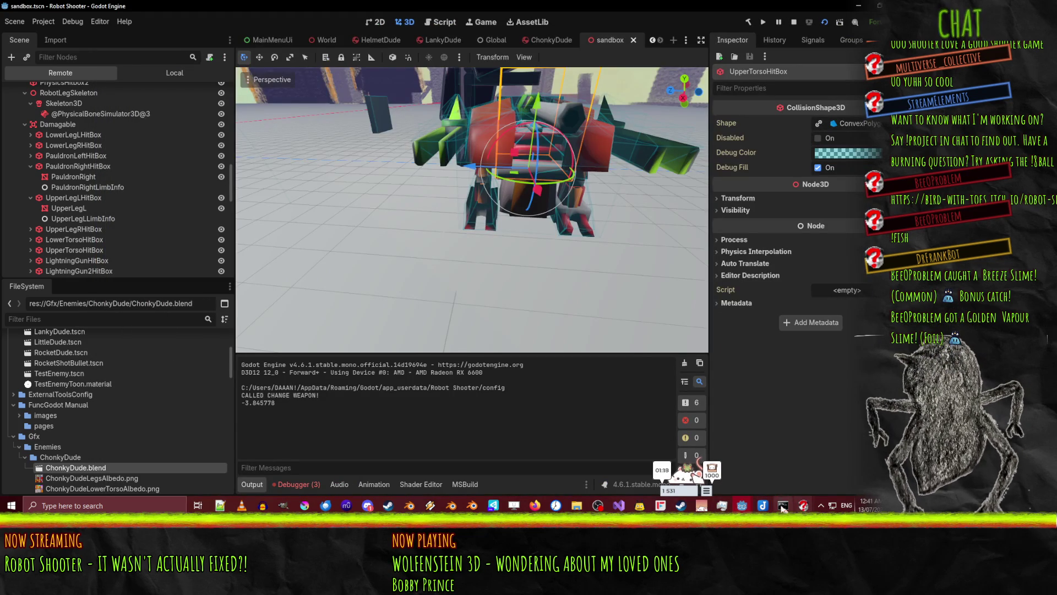
click(793, 23)
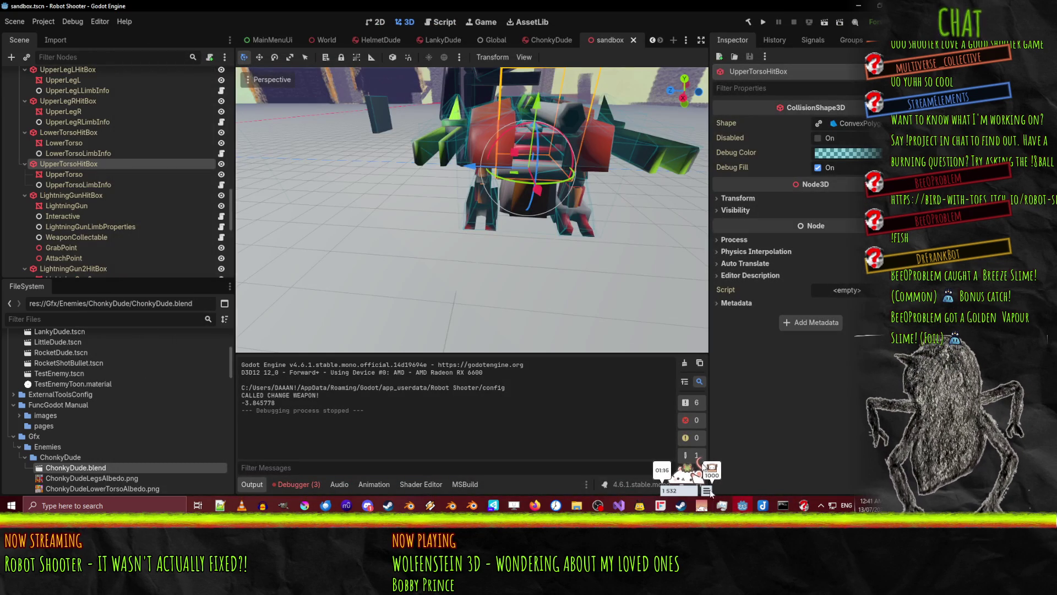
click(809, 21)
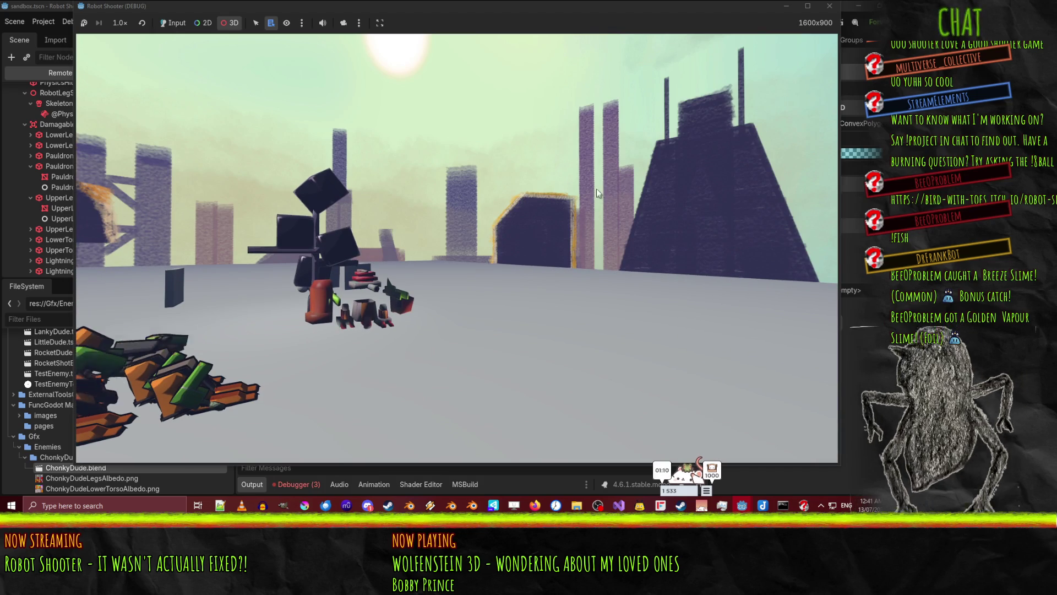
click(828, 7)
mouse_move(511, 240)
mouse_down()
mouse_move(445, 223)
mouse_move(436, 246)
mouse_move(518, 229)
mouse_up()
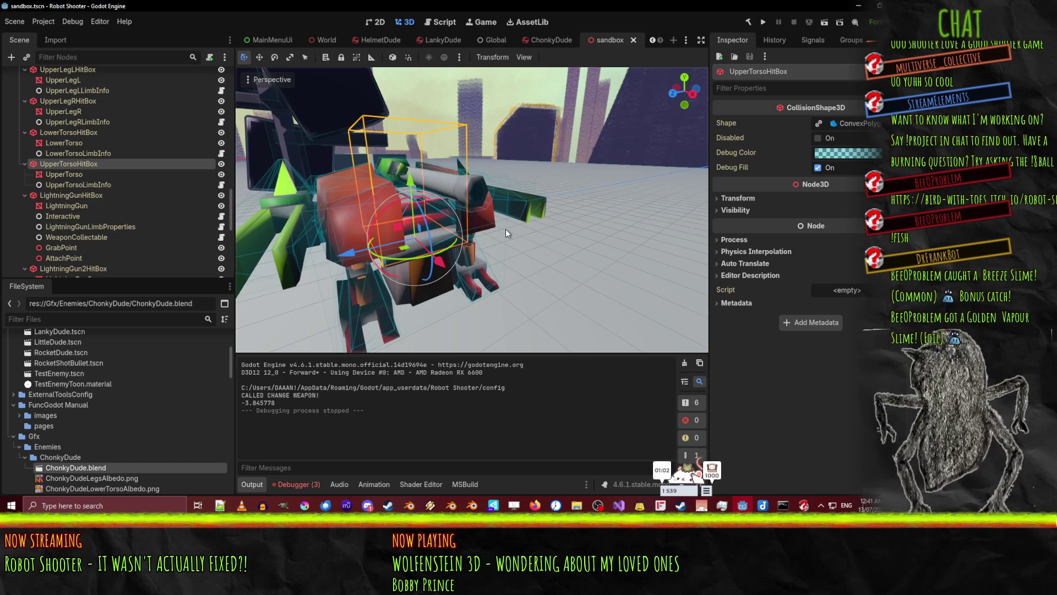
Switch from the sandbox scene to the ChonkyDude tab and orbit around the robot
scroll(506, 251, down, 2)
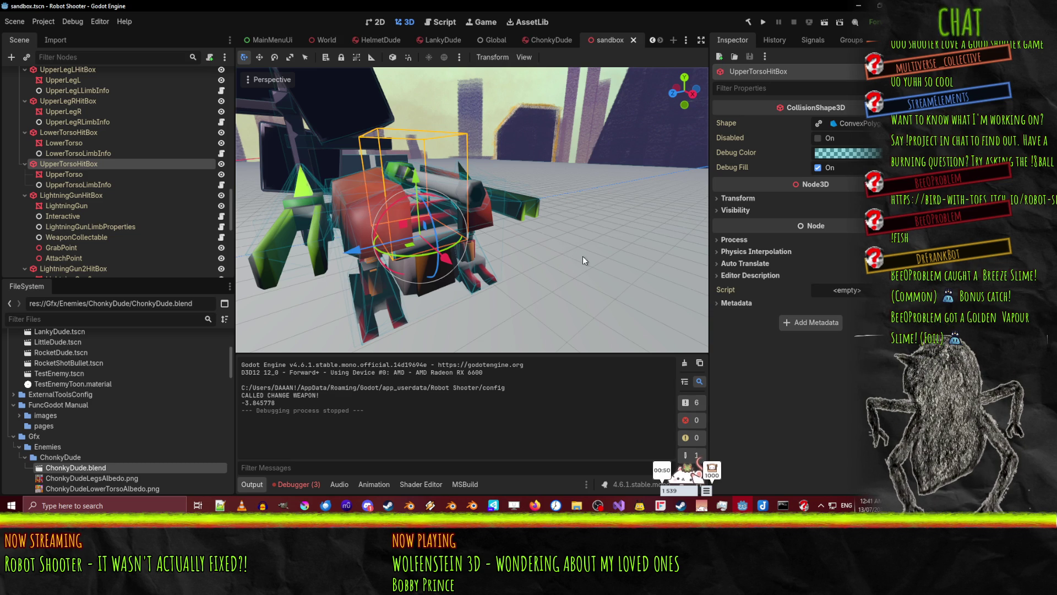
click(545, 39)
drag(583, 270, 485, 276)
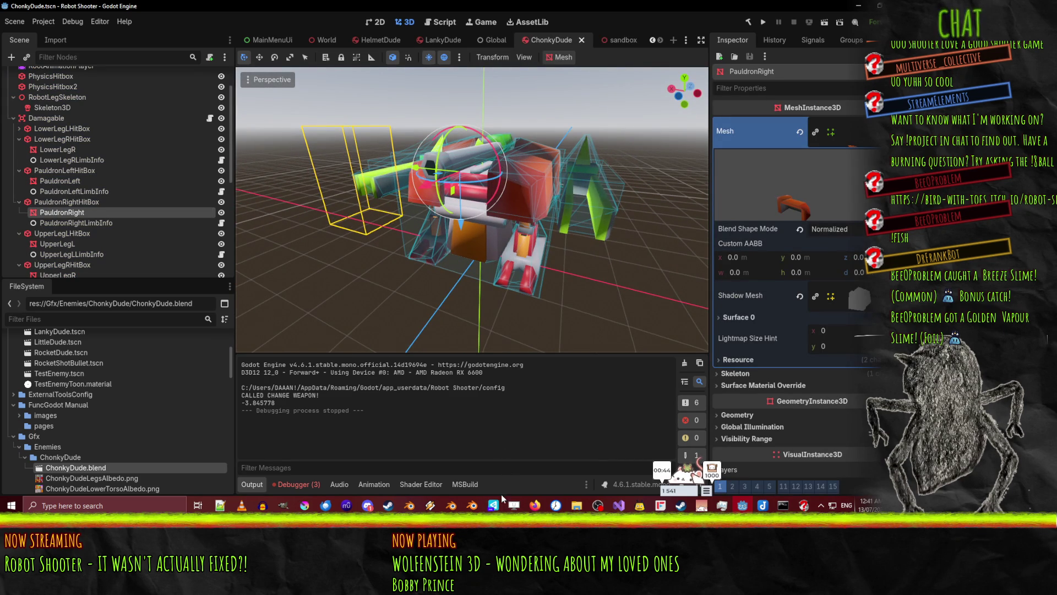
Add 'child.custom_aabb = aabb' on line 68, below the mesh's custom AABB assignment
click(441, 22)
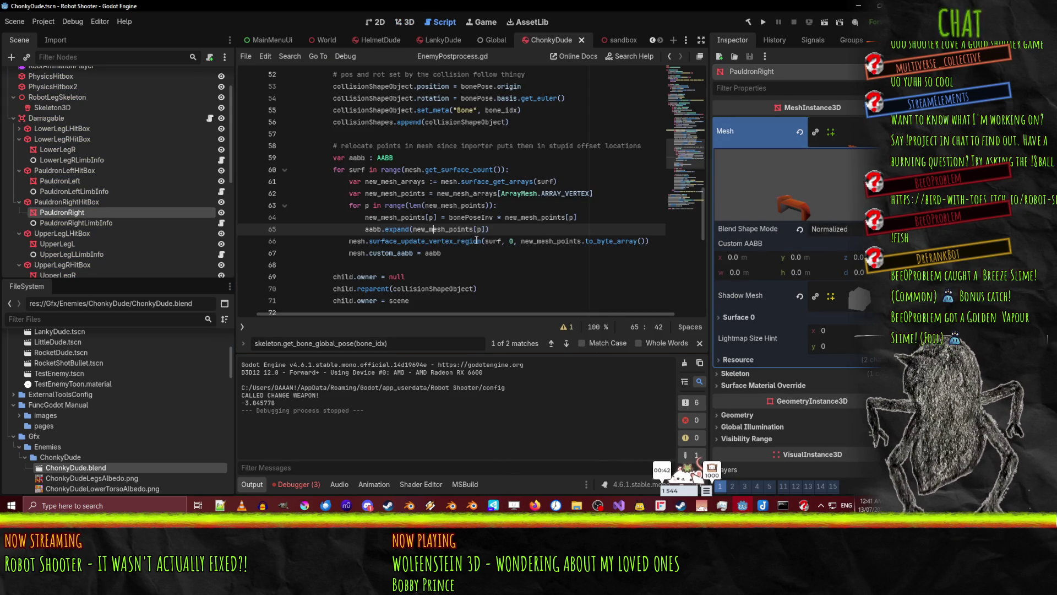
scroll(477, 240, up, 3)
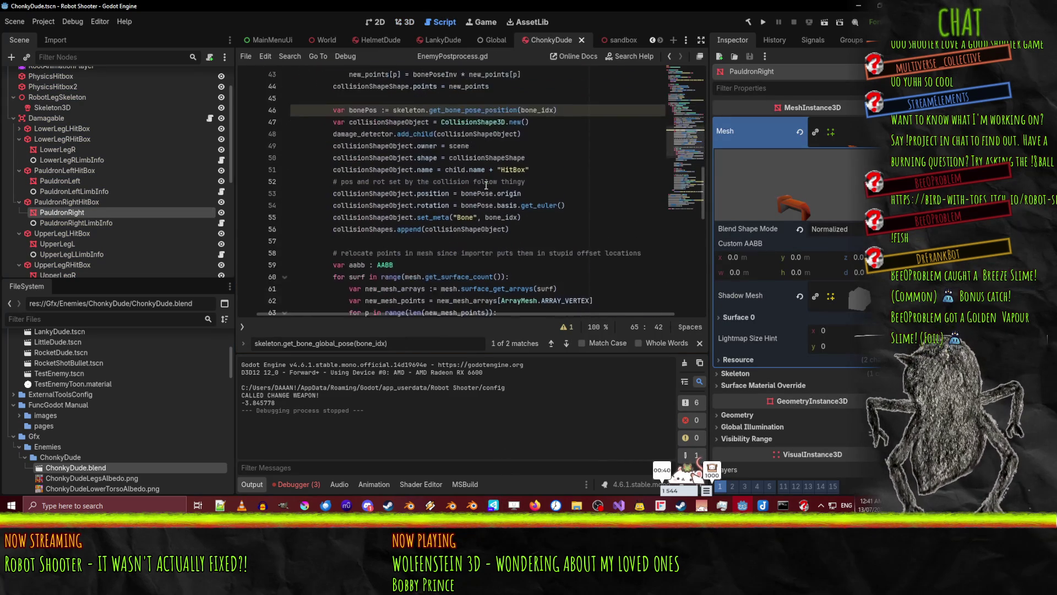
scroll(486, 185, down, 1)
scroll(361, 270, down, 2)
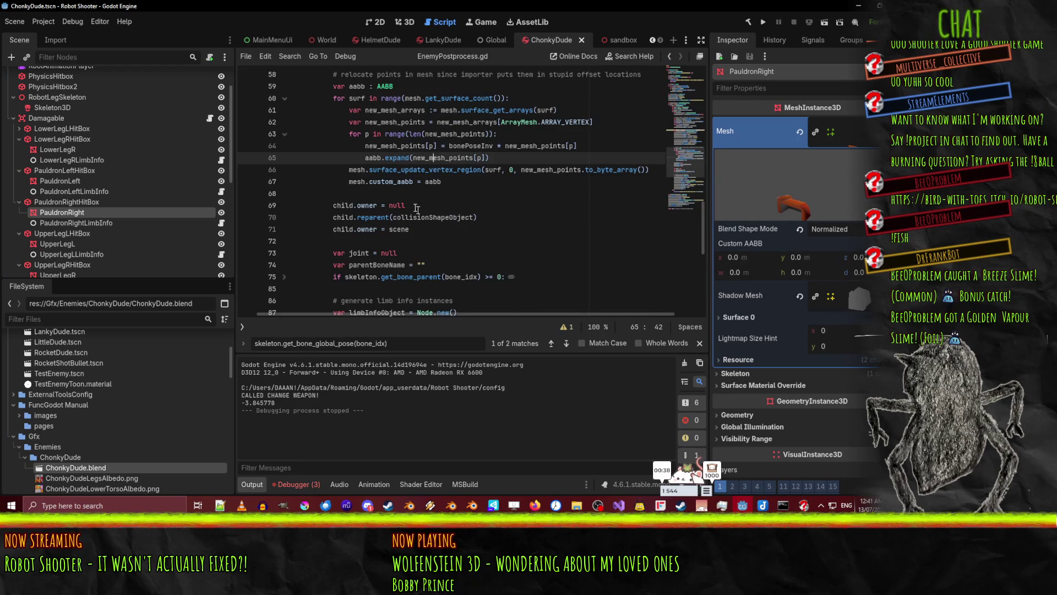
double_click(357, 182)
scroll(432, 189, up, 2)
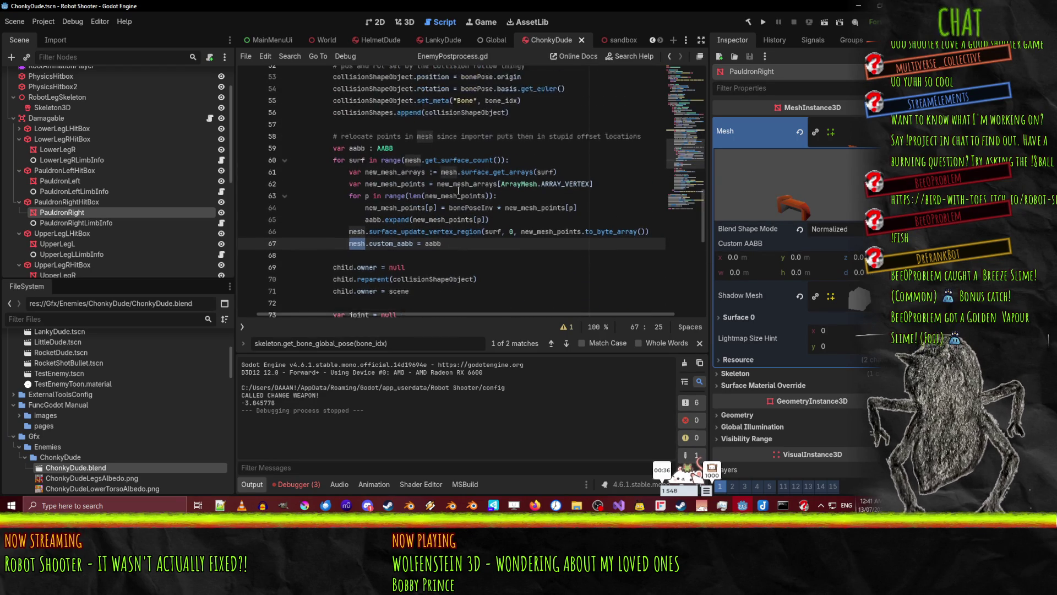
scroll(416, 248, down, 3)
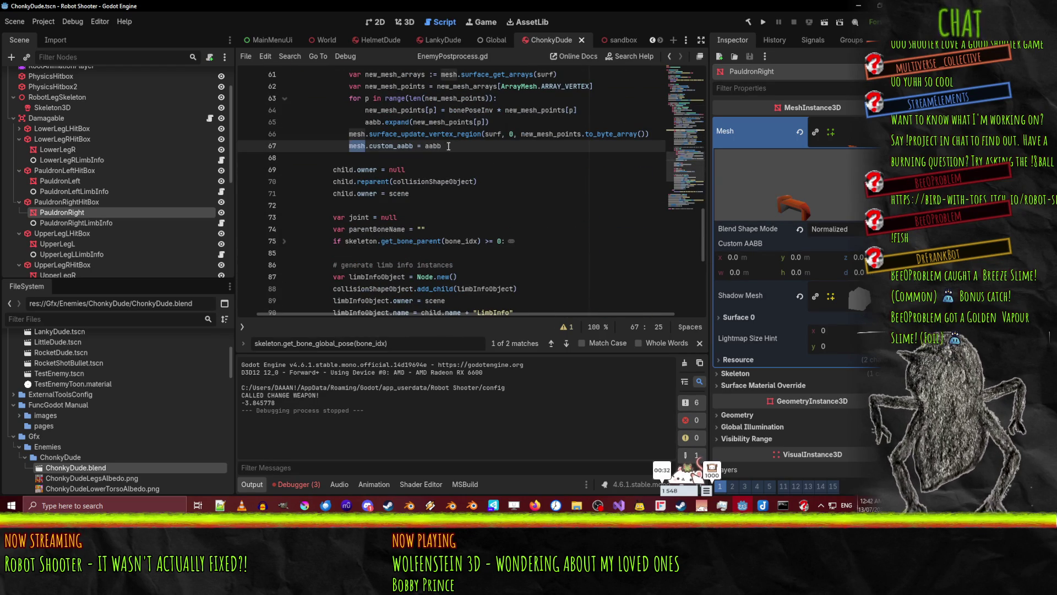
key(Return)
text(chil)
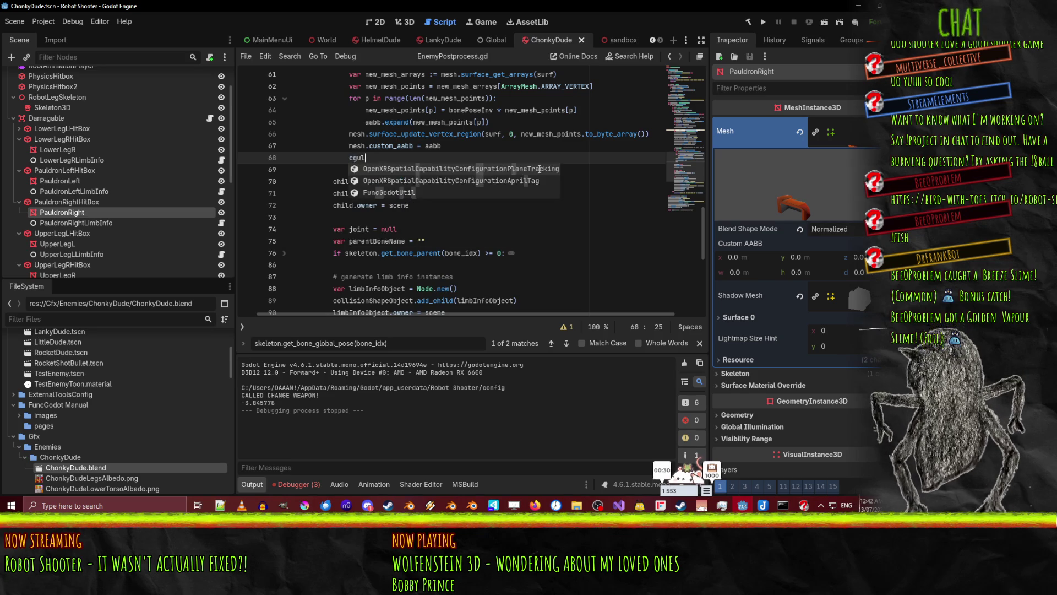
text(d.custom_aabb = aa)
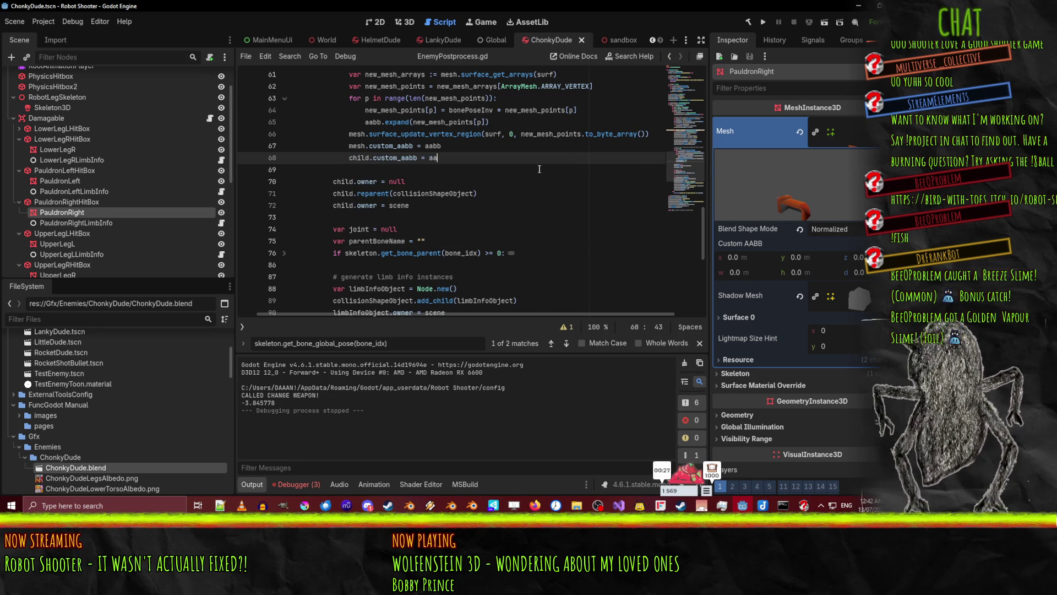
text(bb)
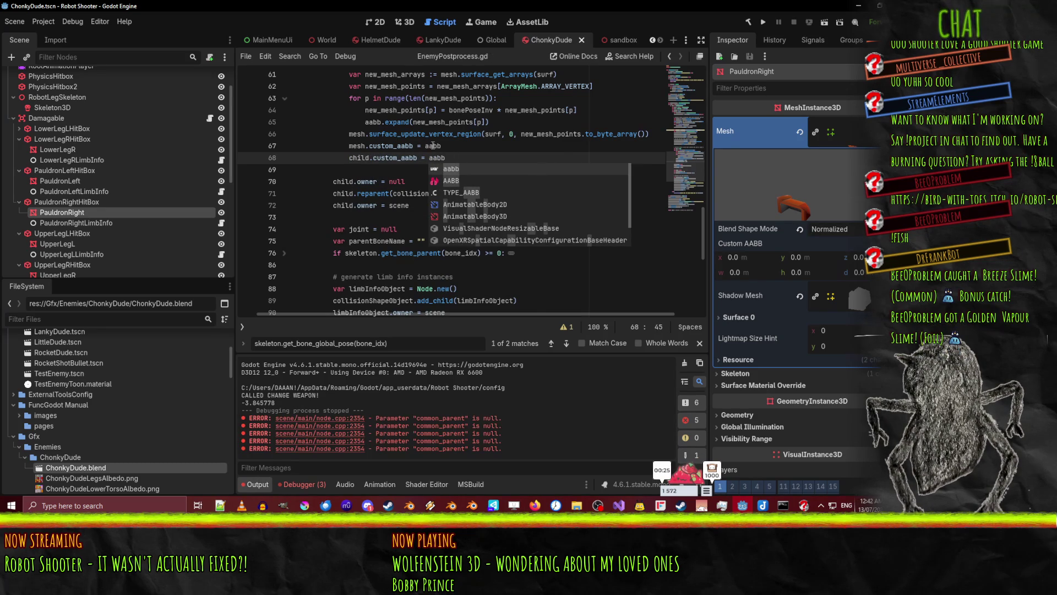
click(433, 145)
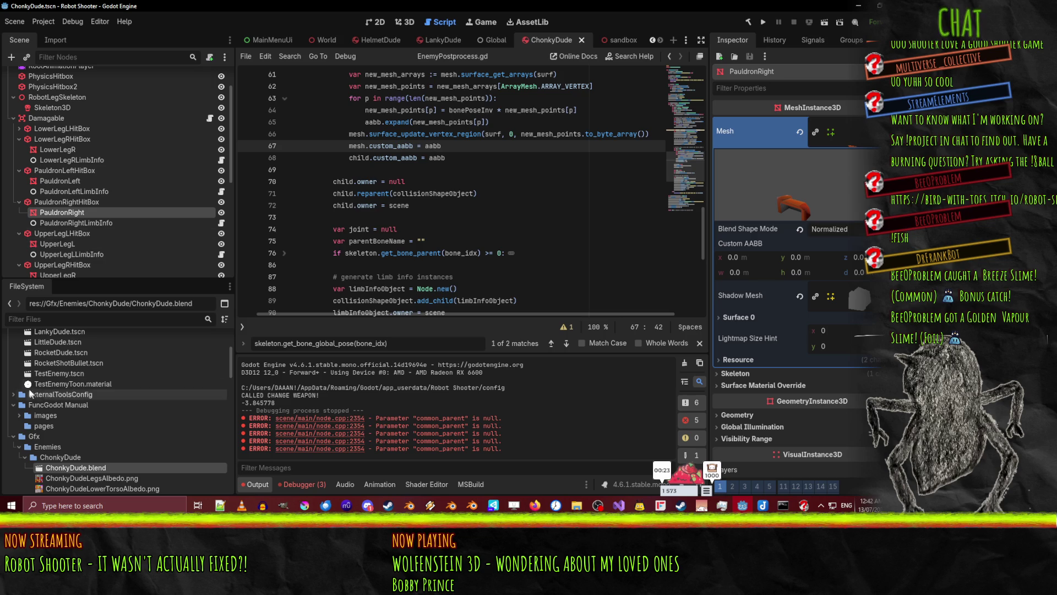
right_click(81, 467)
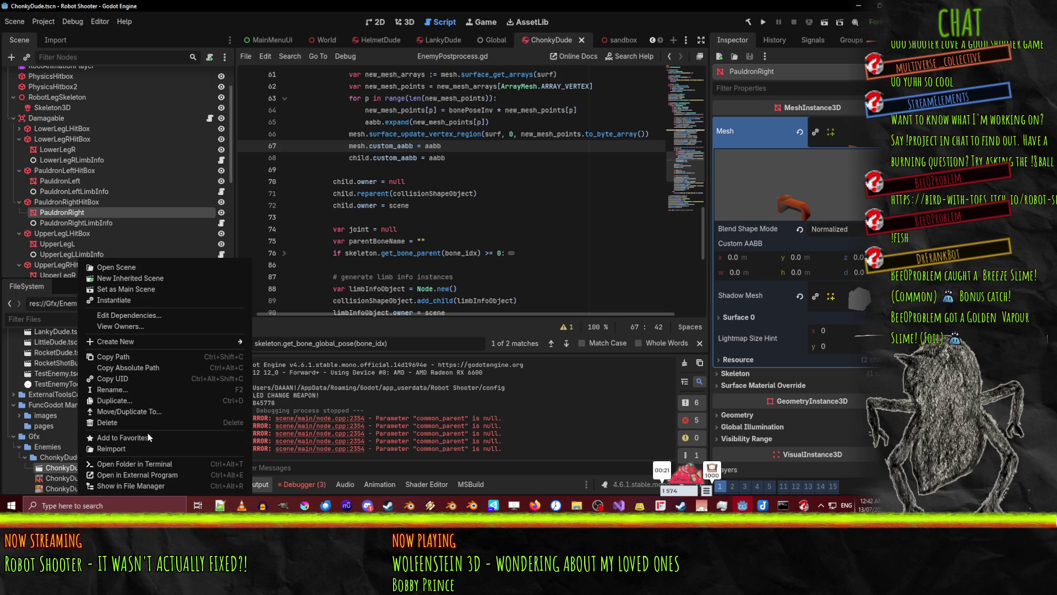
Reimport ChonkyDude.blend with the edited script, reselect PauldronRight, then return to the 3D view
click(138, 448)
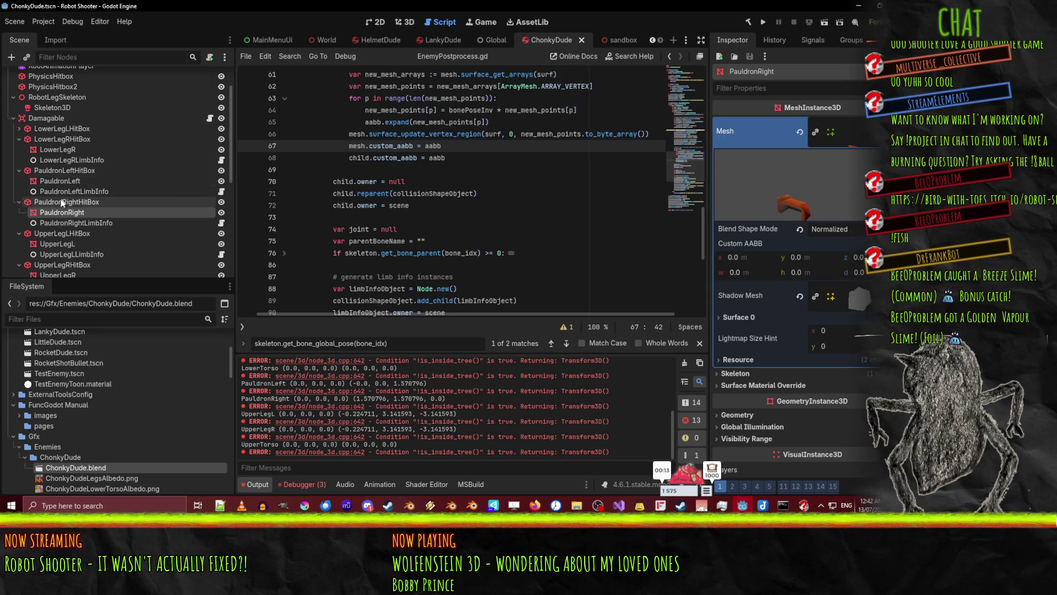
click(71, 211)
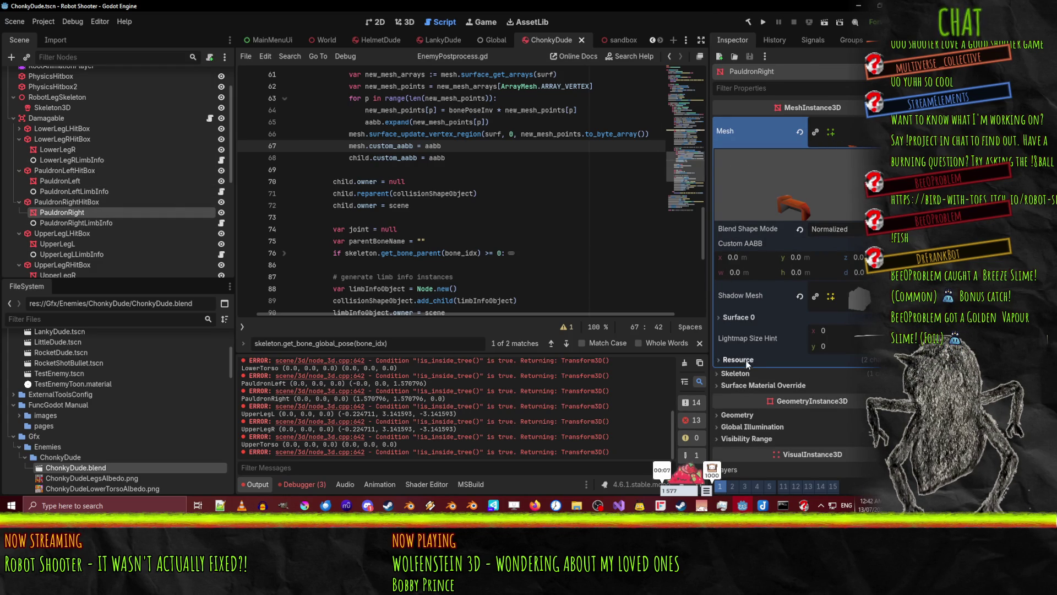
click(787, 165)
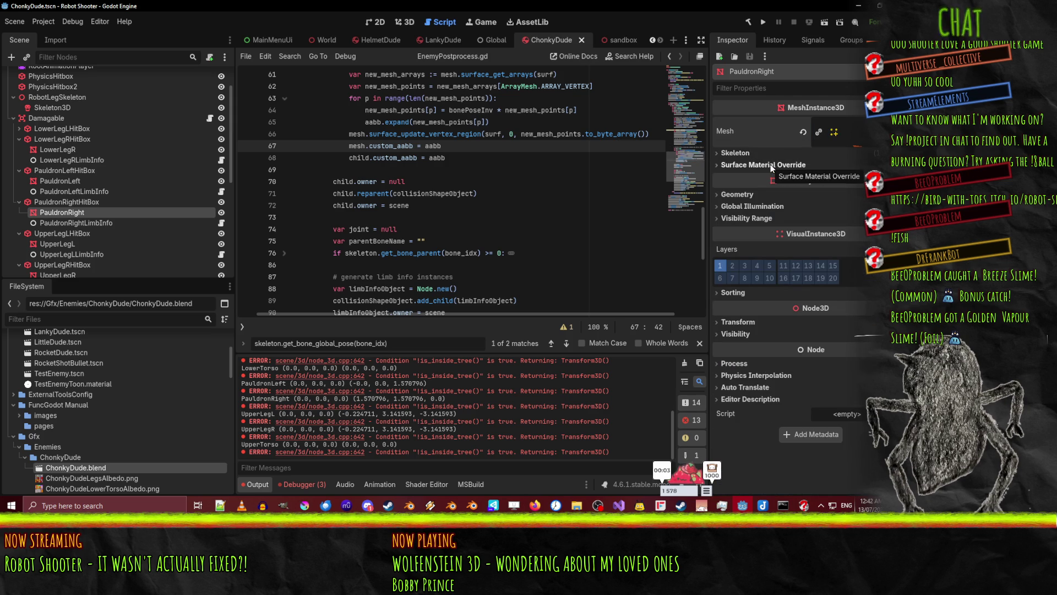
click(374, 159)
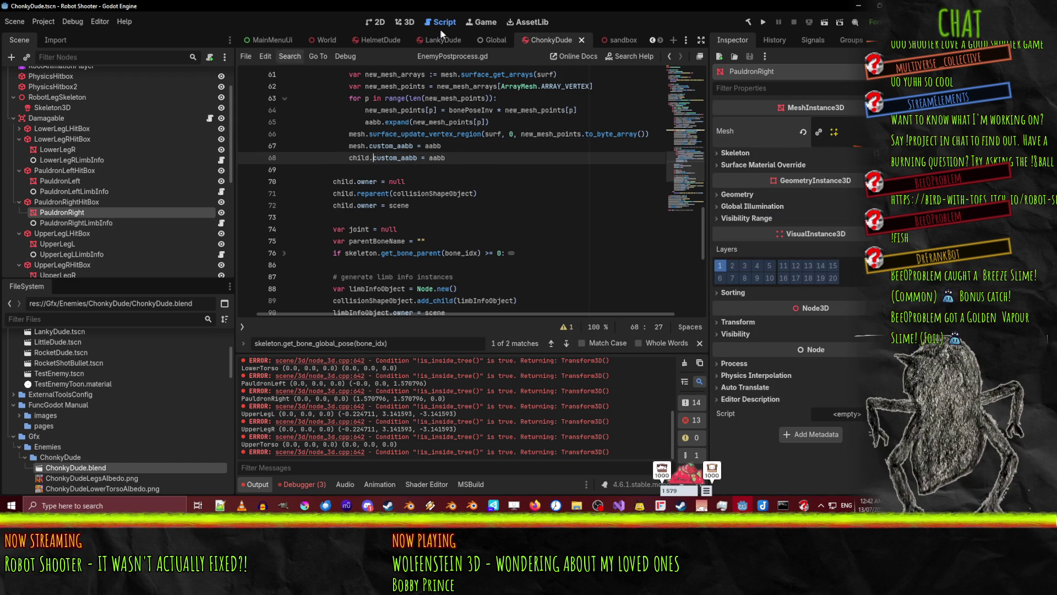
click(405, 26)
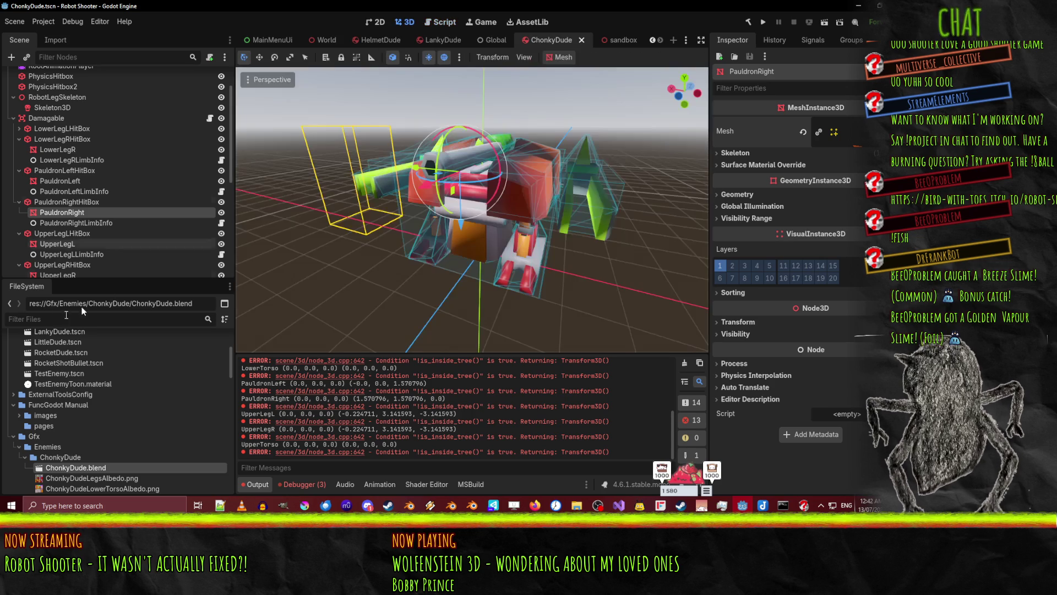
Instance ChonkyDude.blend into the scene, undo a stray move, and collapse the Damagable and RobotLegSkeleton branches
mouse_move(53, 472)
mouse_down()
mouse_move(173, 403)
mouse_move(352, 231)
mouse_move(323, 233)
mouse_move(544, 192)
mouse_move(562, 212)
mouse_move(383, 235)
mouse_move(495, 234)
mouse_move(266, 242)
mouse_move(689, 244)
mouse_move(558, 203)
mouse_move(521, 231)
mouse_move(429, 165)
mouse_up()
scroll(328, 237, up, 3)
key(ctrl+z)
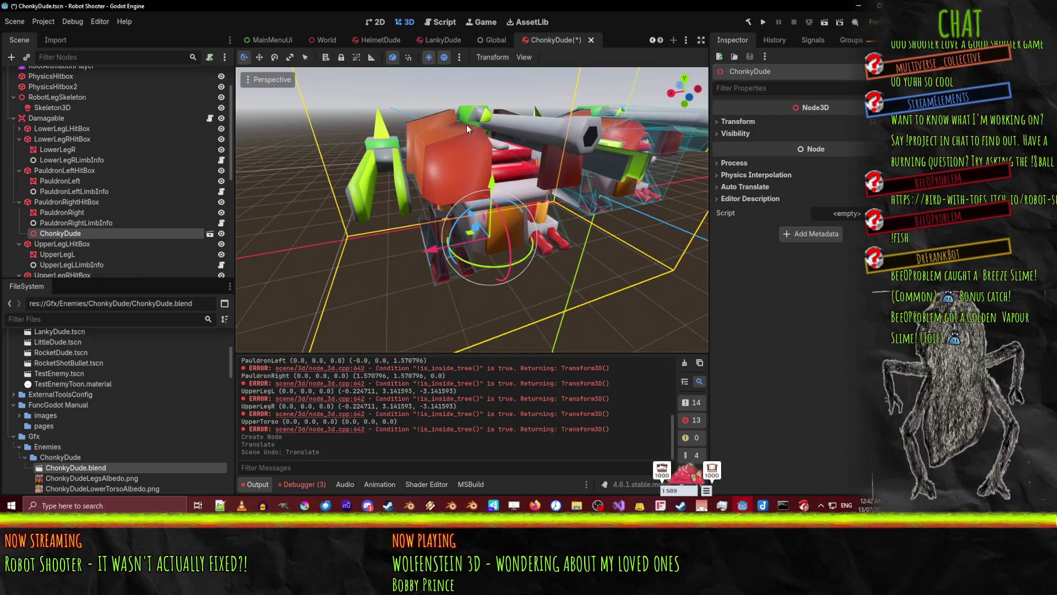
scroll(32, 266, up, 2)
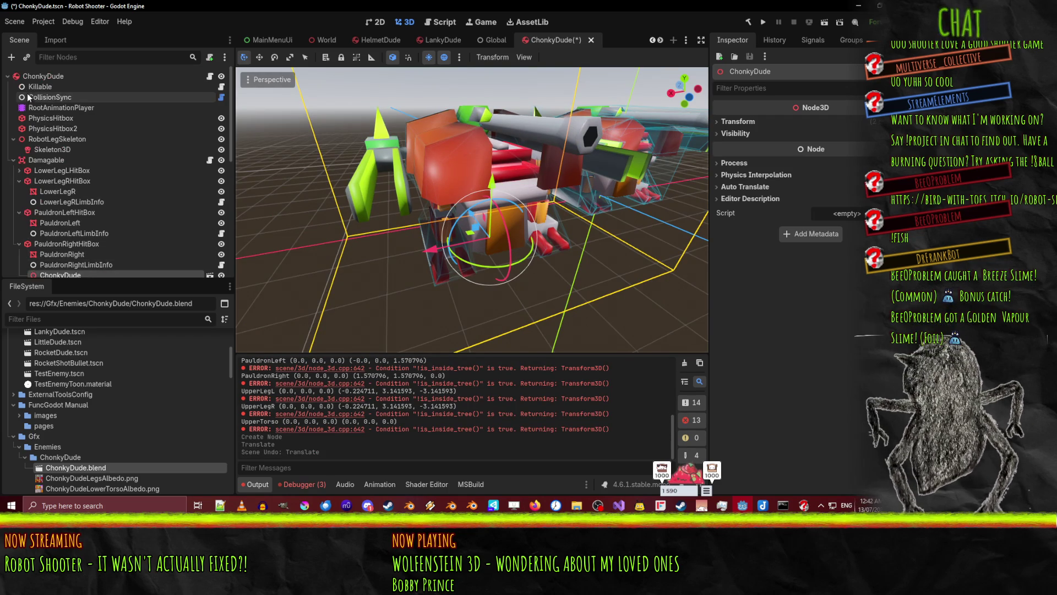
scroll(357, 264, down, 8)
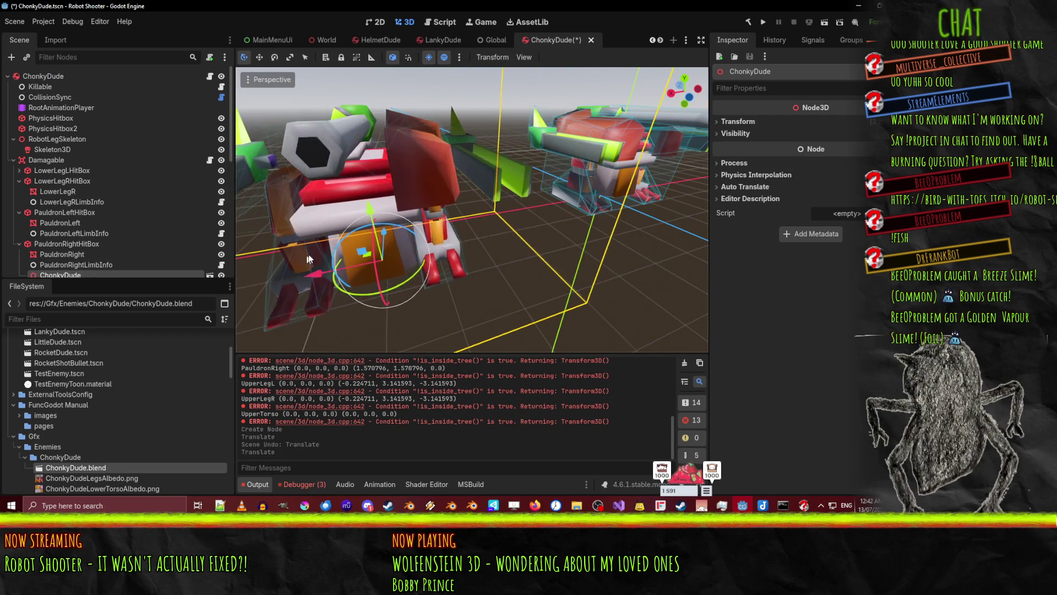
scroll(345, 241, up, 3)
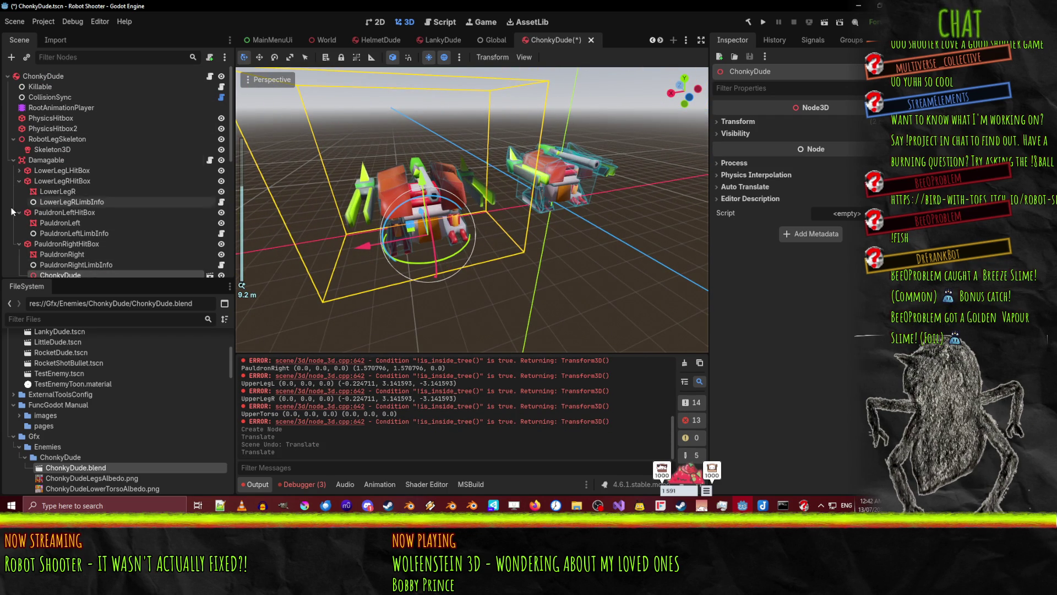
click(13, 160)
click(13, 139)
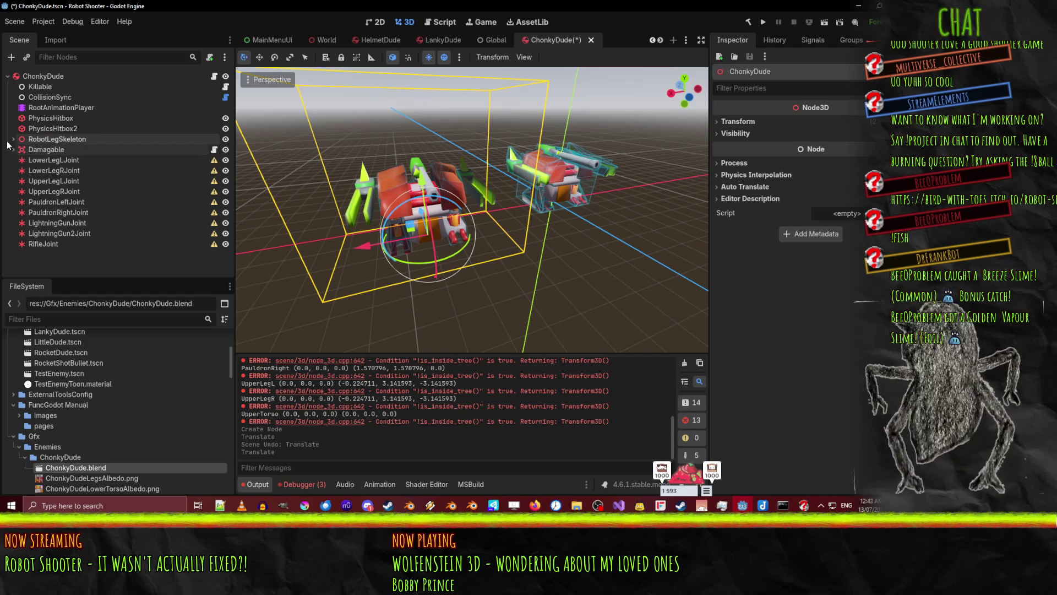
click(48, 243)
click(57, 138)
click(47, 149)
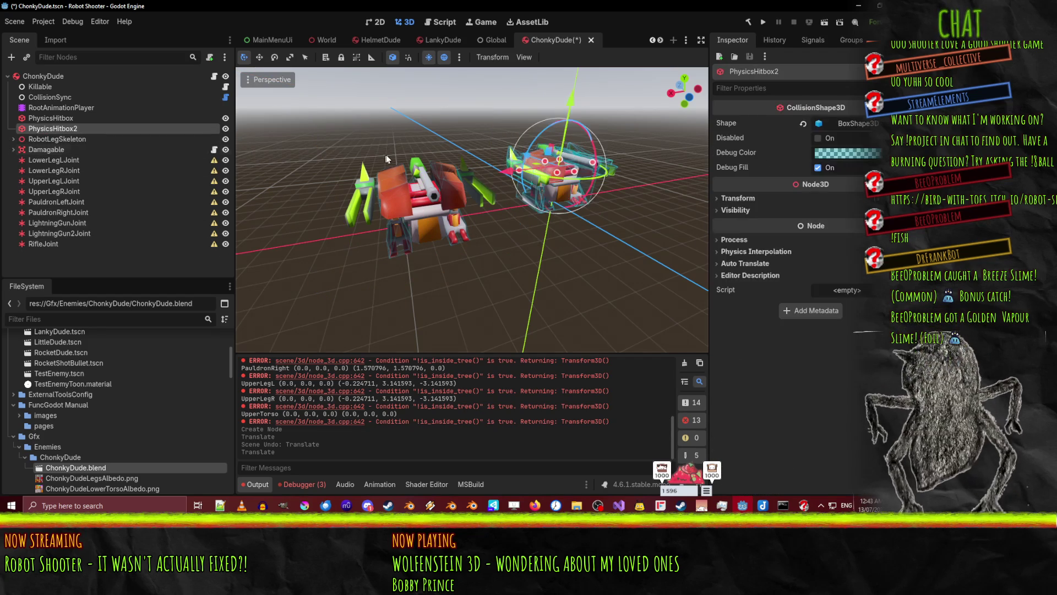
click(418, 208)
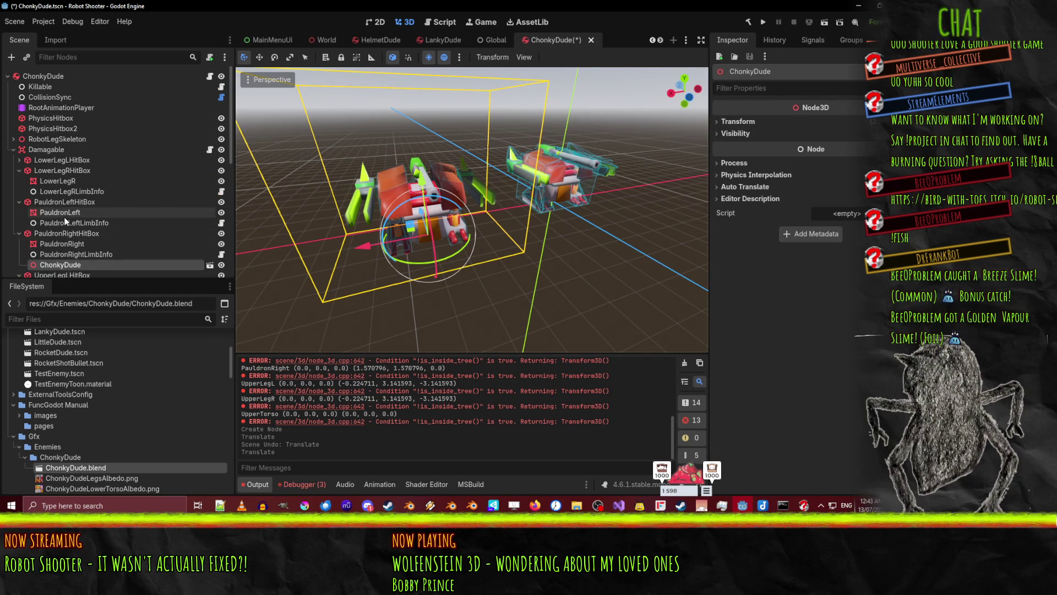
Move the ChonkyDude instance directly under the root and enable Editable Children on it
drag(57, 265, 44, 82)
right_click(55, 88)
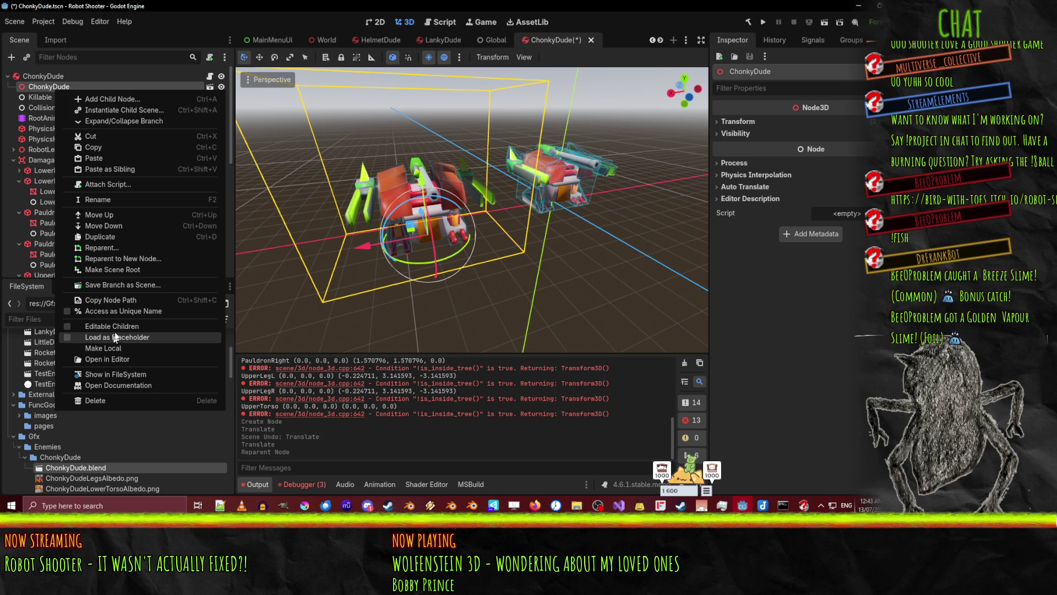
click(111, 326)
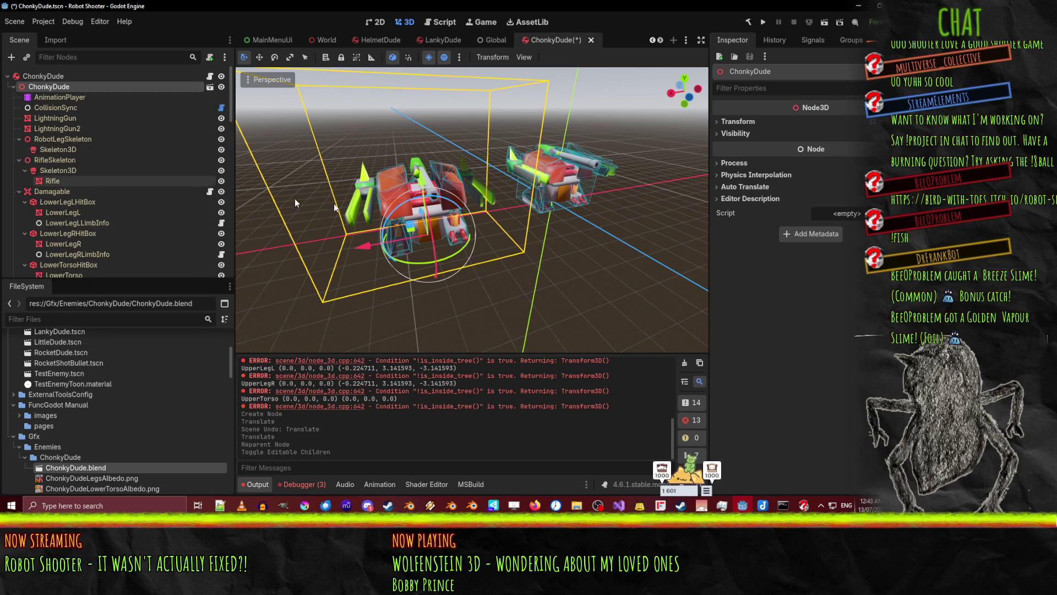
click(378, 198)
mouse_move(378, 200)
mouse_down()
mouse_move(507, 237)
mouse_move(708, 197)
mouse_move(242, 196)
mouse_move(494, 246)
mouse_up()
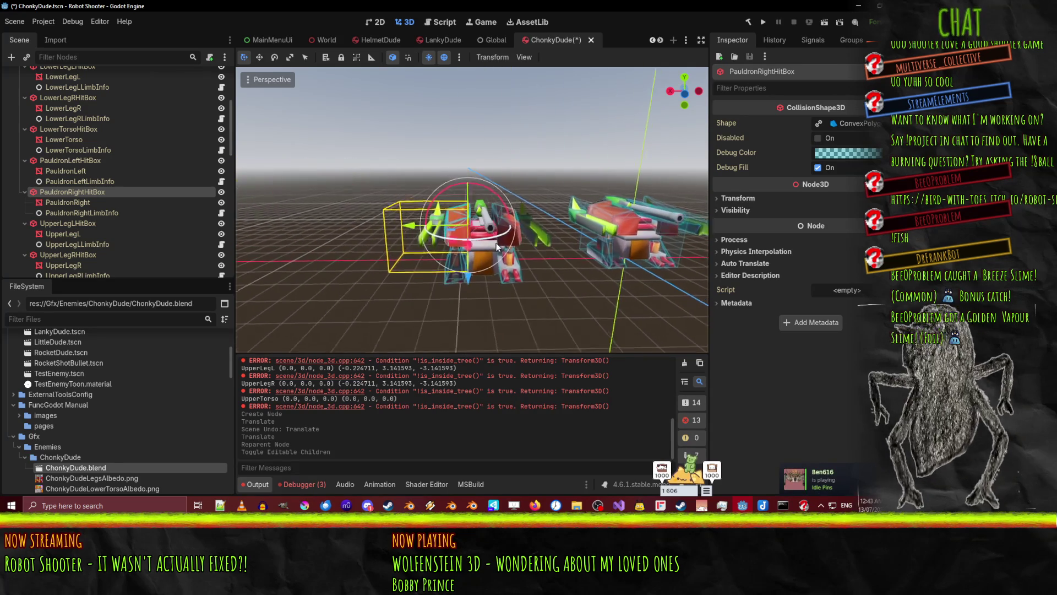
Inspect PauldronRight's Skeleton, Surface Material Override, Mesh, Visibility and Visibility Range properties
scroll(494, 246, up, 3)
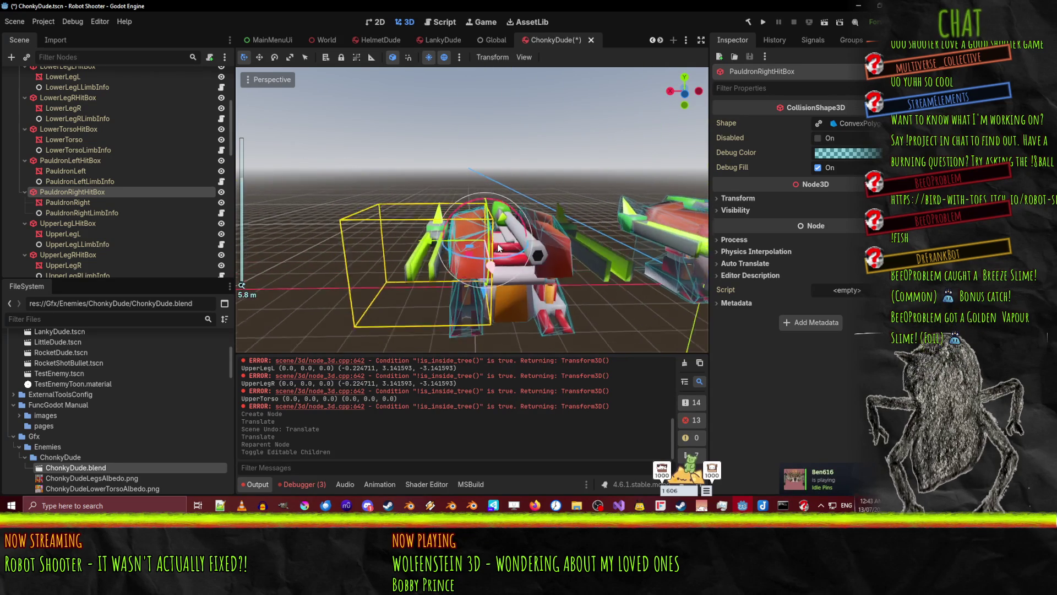
click(53, 203)
mouse_move(418, 209)
mouse_down()
mouse_move(470, 202)
mouse_move(334, 194)
mouse_move(560, 207)
mouse_move(650, 187)
mouse_up()
click(769, 164)
click(743, 153)
click(860, 132)
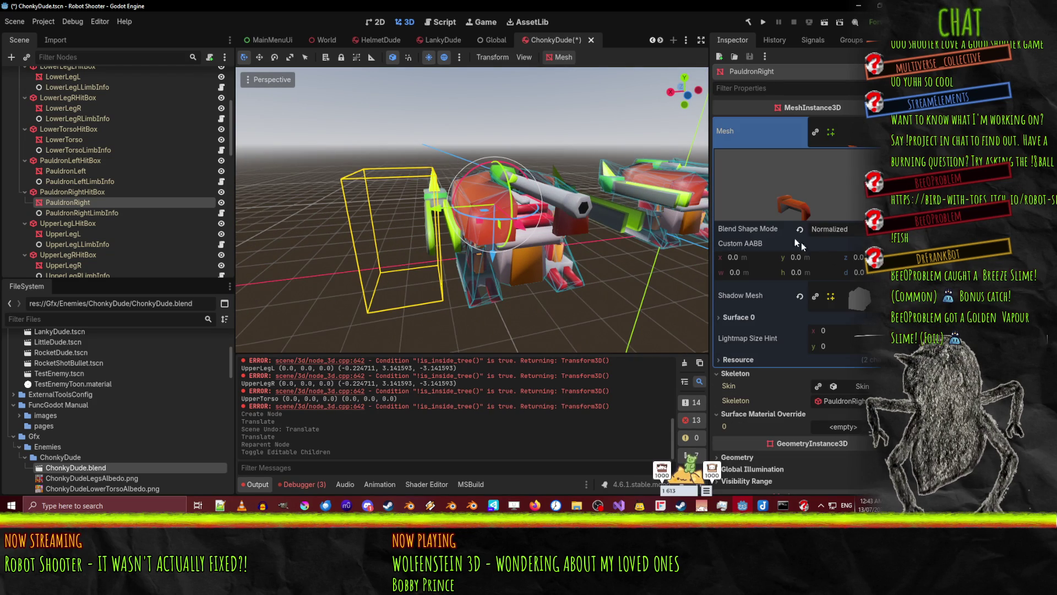
scroll(752, 280, down, 5)
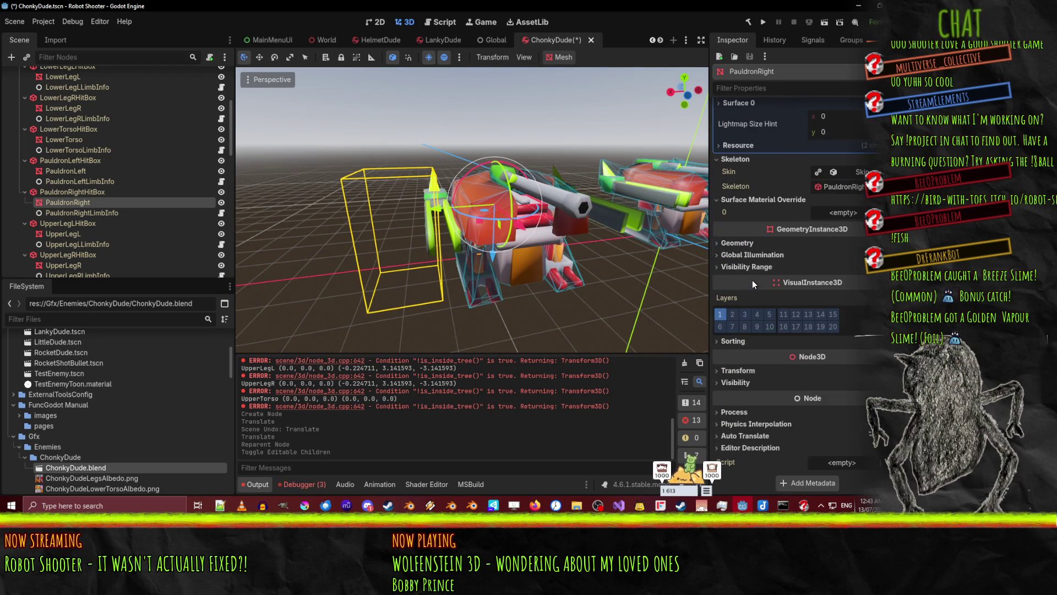
click(746, 386)
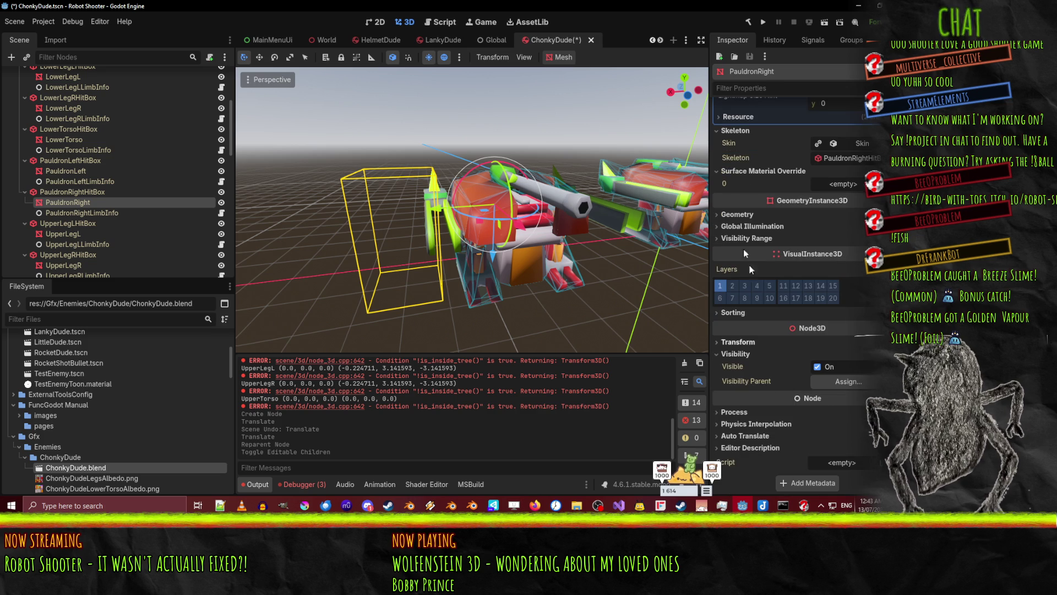
scroll(777, 404, up, 4)
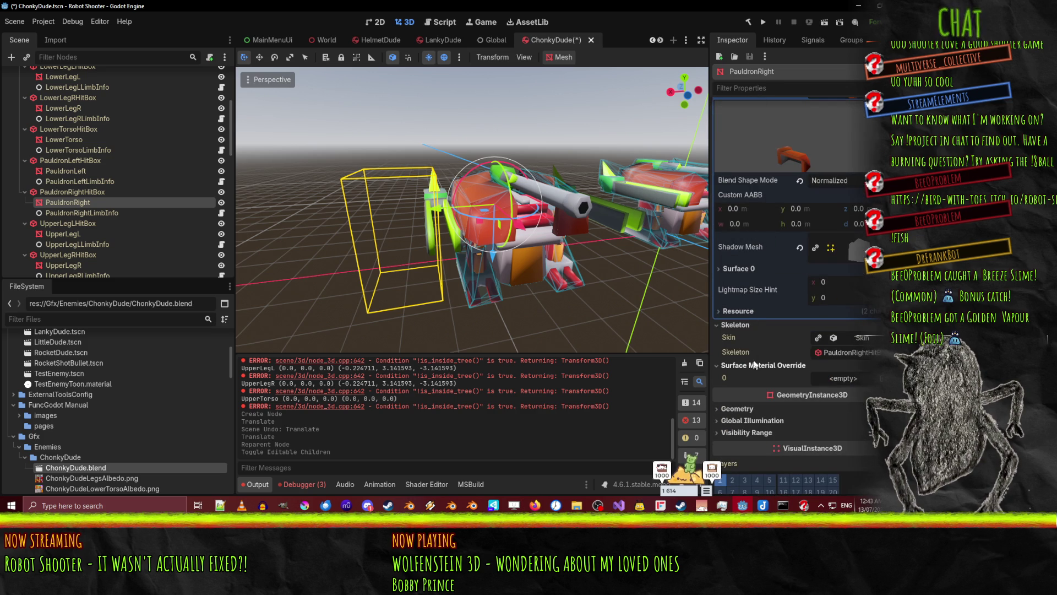
click(757, 433)
scroll(744, 352, down, 4)
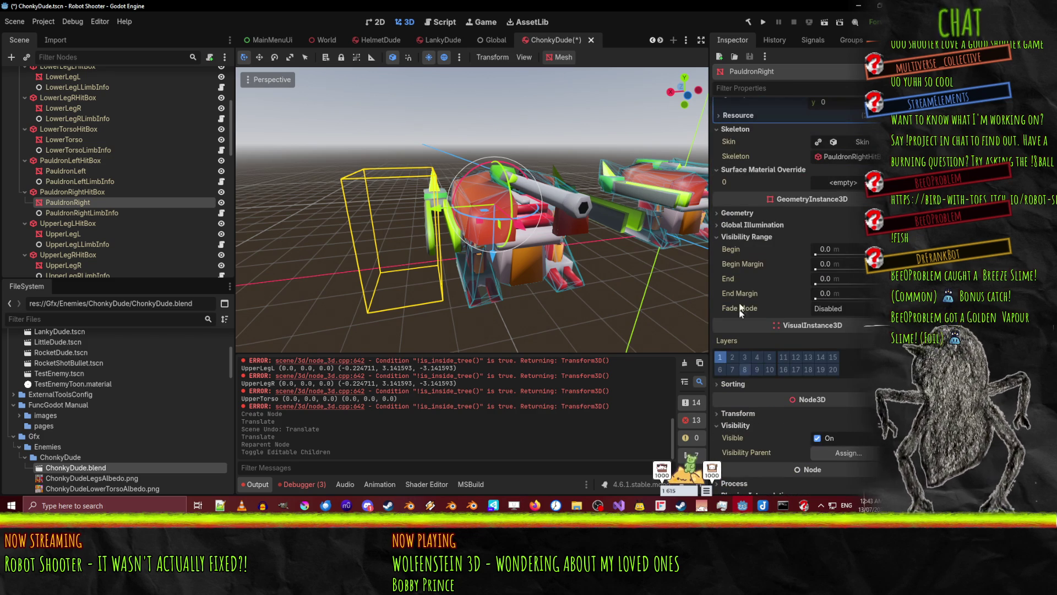
drag(555, 234, 677, 250)
scroll(817, 267, up, 5)
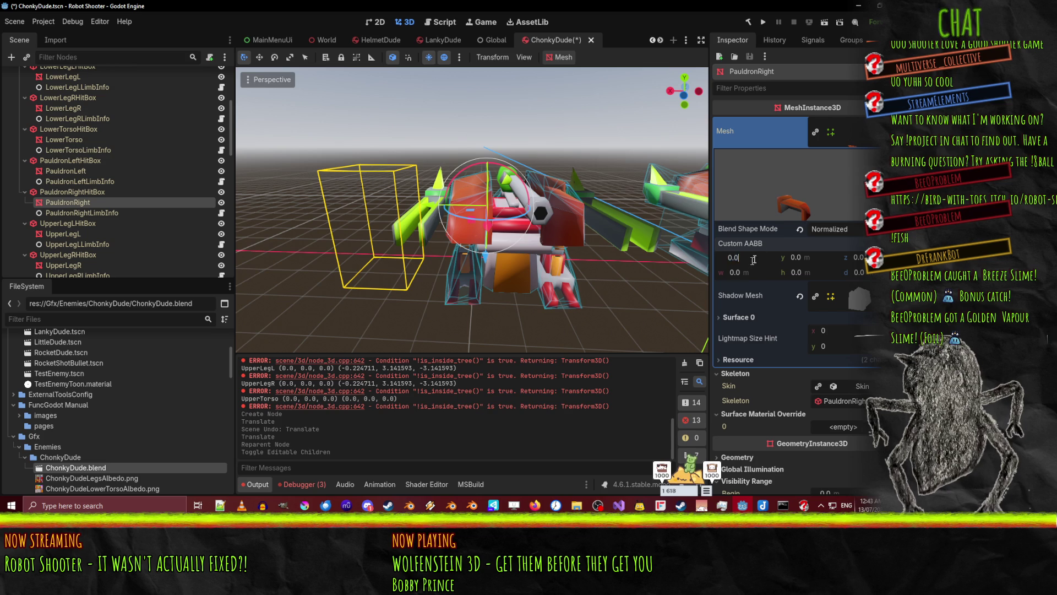
Select the PauldronLeft mesh and view it from around the robot
mouse_move(419, 236)
mouse_down()
mouse_move(345, 235)
mouse_move(497, 235)
mouse_up()
click(497, 235)
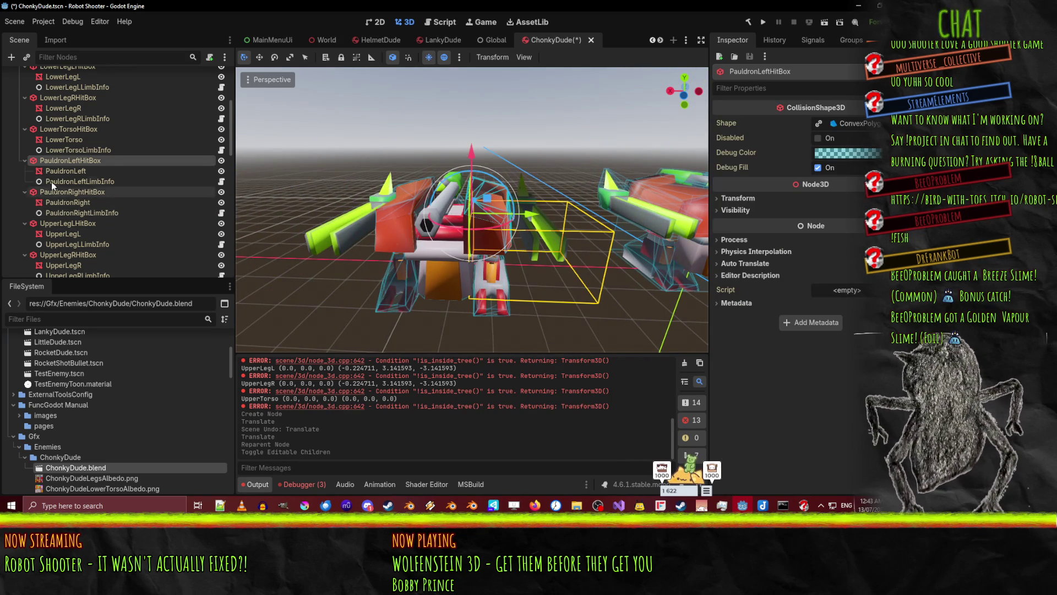
click(62, 172)
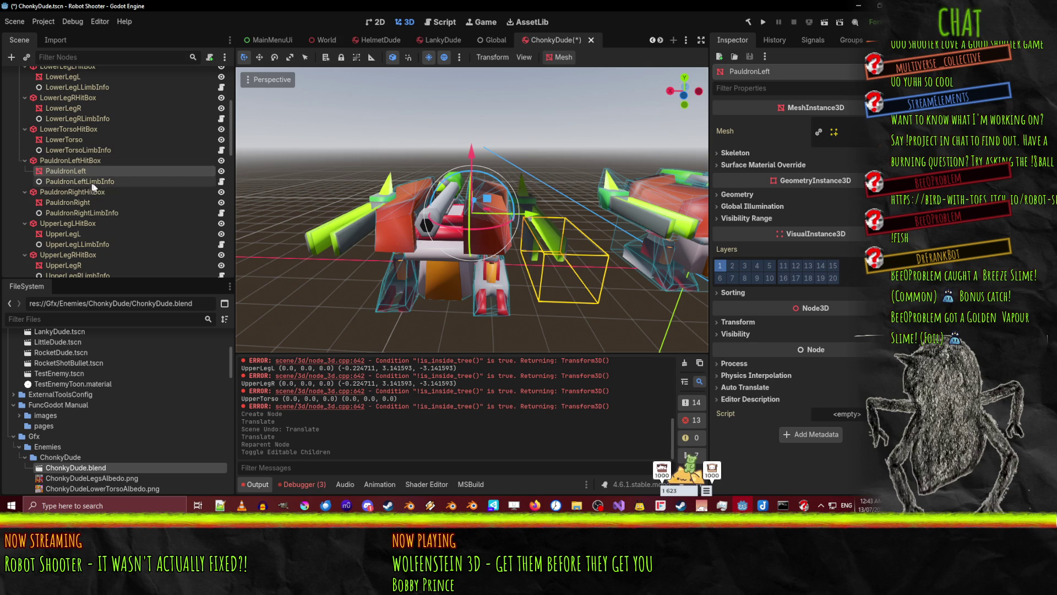
mouse_move(567, 222)
mouse_down()
mouse_move(292, 213)
mouse_move(278, 200)
mouse_move(361, 252)
mouse_move(319, 242)
mouse_move(269, 205)
mouse_move(298, 226)
mouse_move(286, 225)
mouse_move(440, 219)
mouse_move(243, 205)
mouse_up()
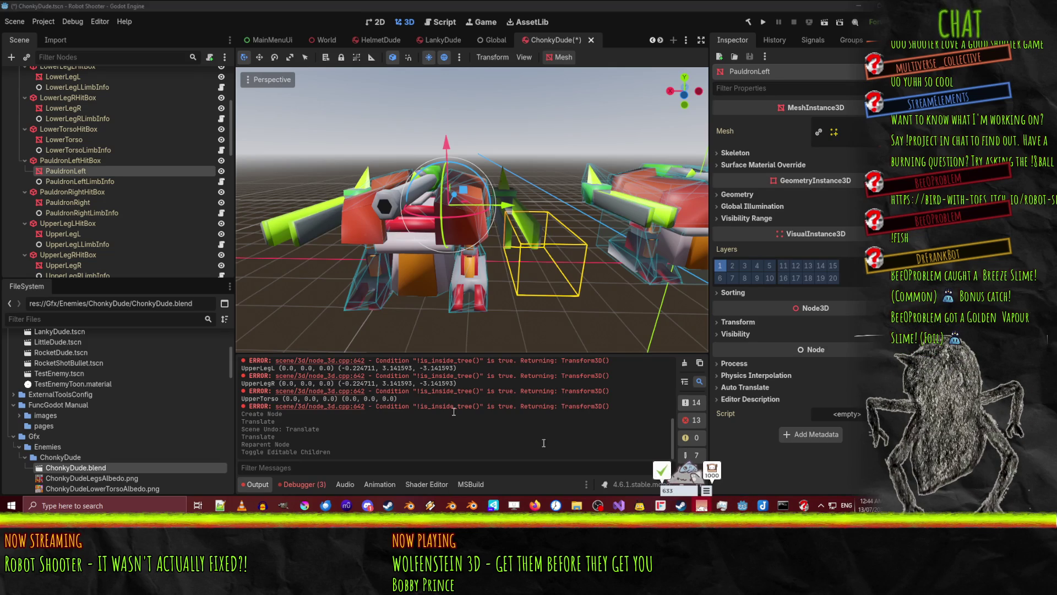
Delete the imported ChonkyDude instance from the scene and confirm the removal
scroll(84, 177, up, 5)
click(44, 85)
key(Delete)
key(Return)
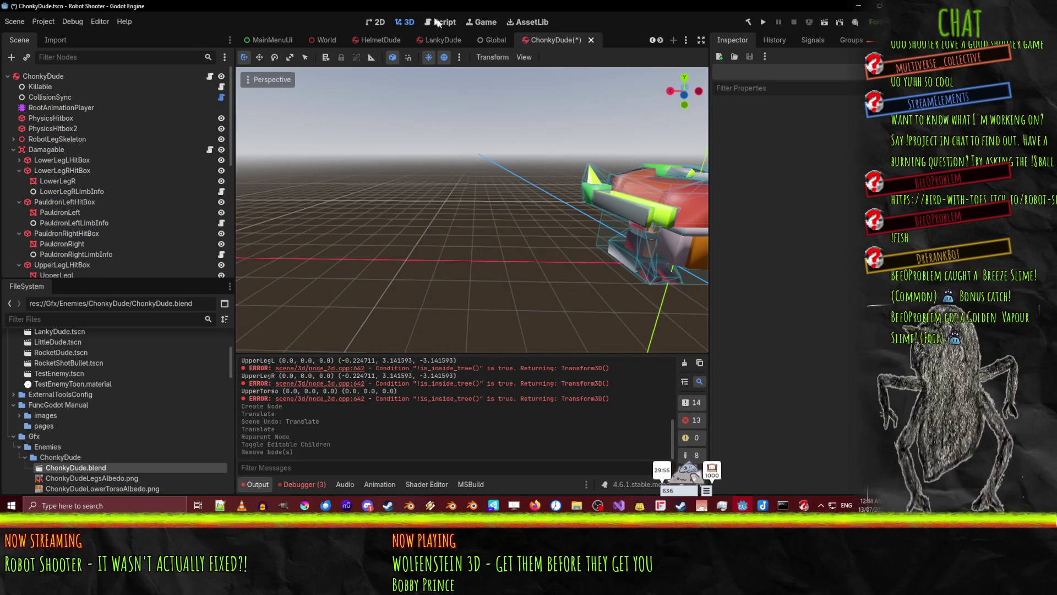
Delete the two custom_aabb assignment lines in EnemyPostprocess.gd and save
click(440, 23)
scroll(353, 229, up, 3)
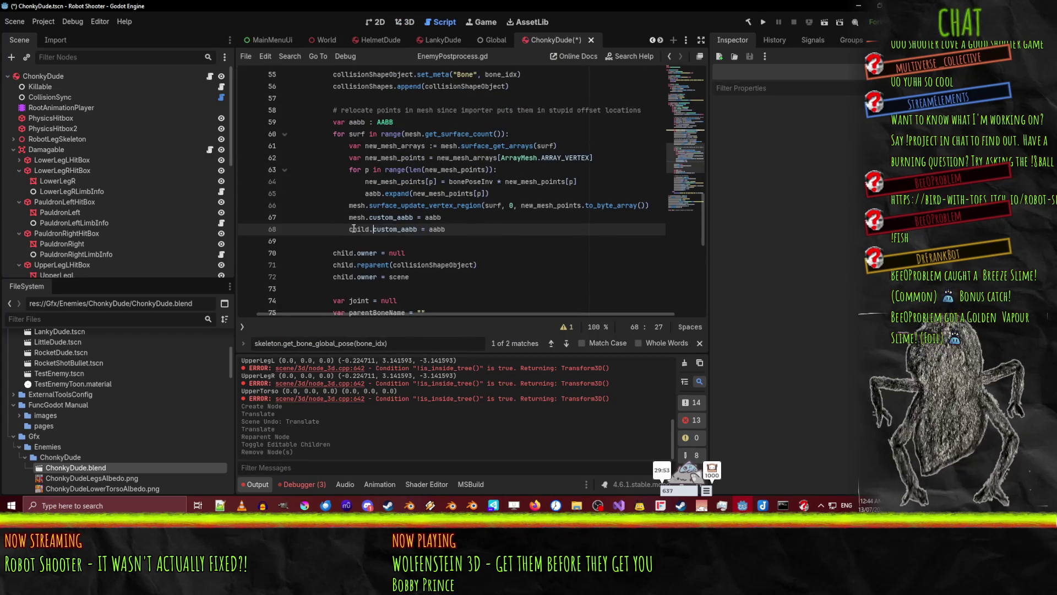
key(ctrl+shift+k)
key(ctrl+shift+k)
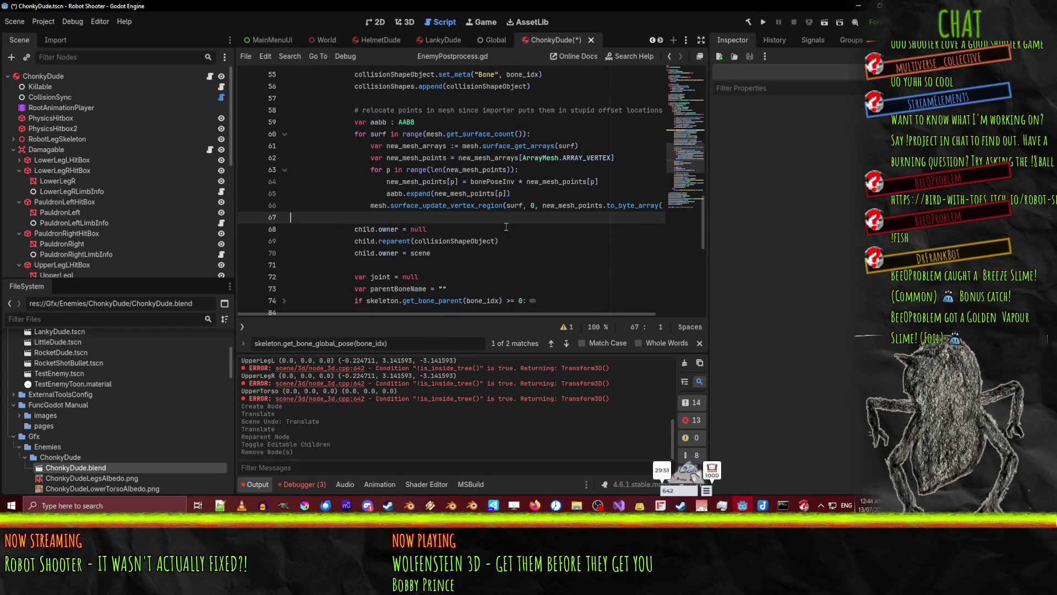
scroll(505, 225, up, 3)
key(ctrl+s)
Check the parameter hint for the surface_update_vertex_region call
click(406, 181)
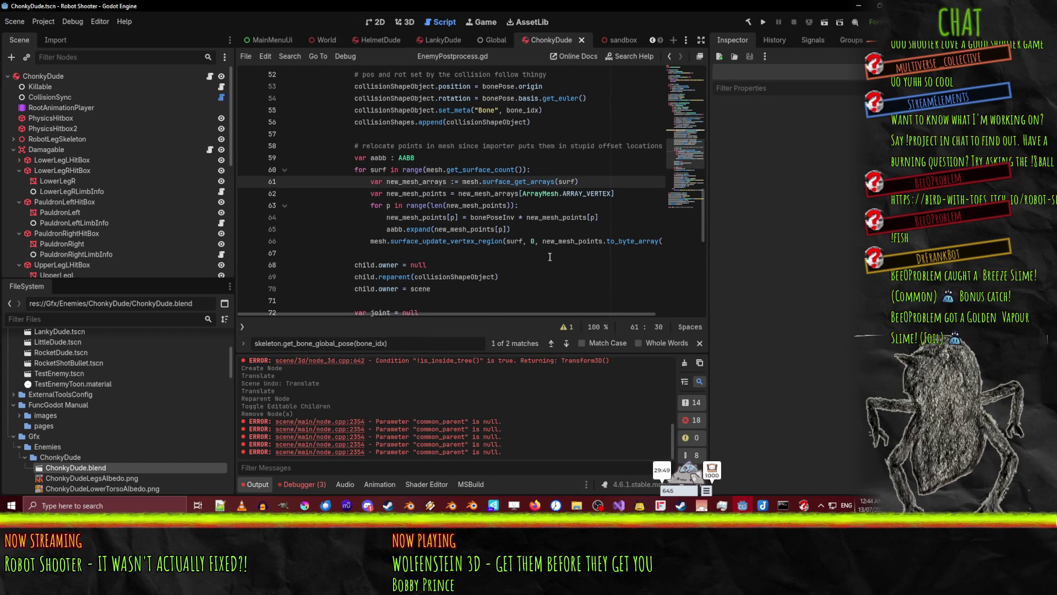
scroll(542, 255, up, 3)
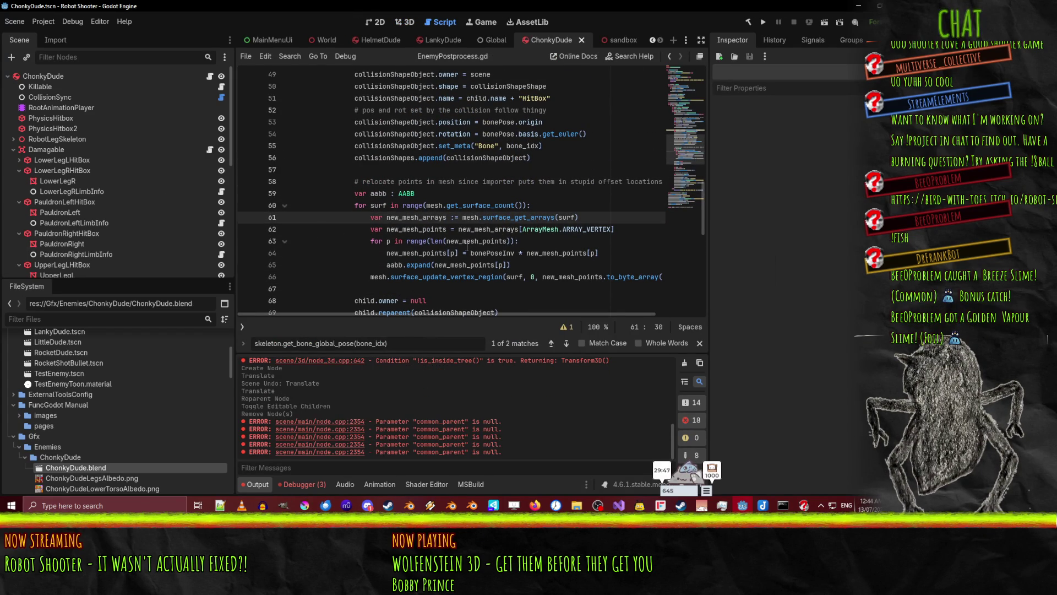
click(422, 277)
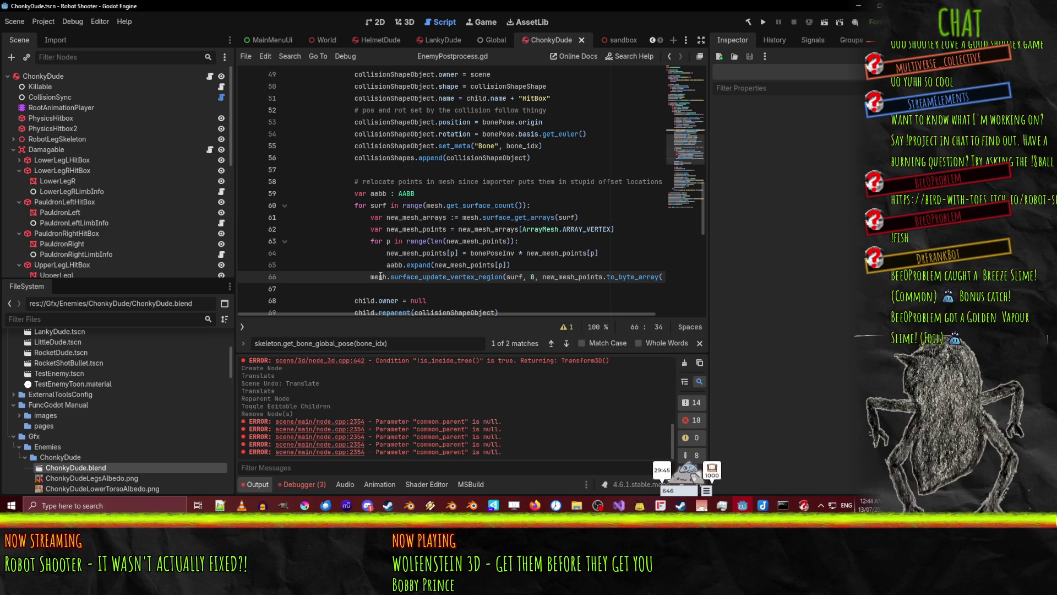
double_click(451, 277)
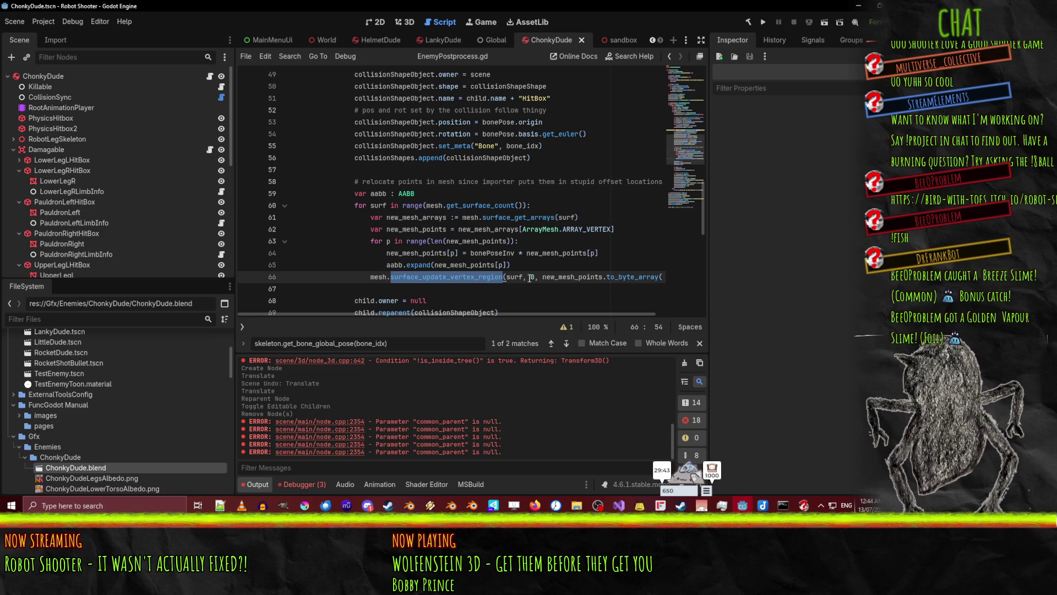
click(507, 277)
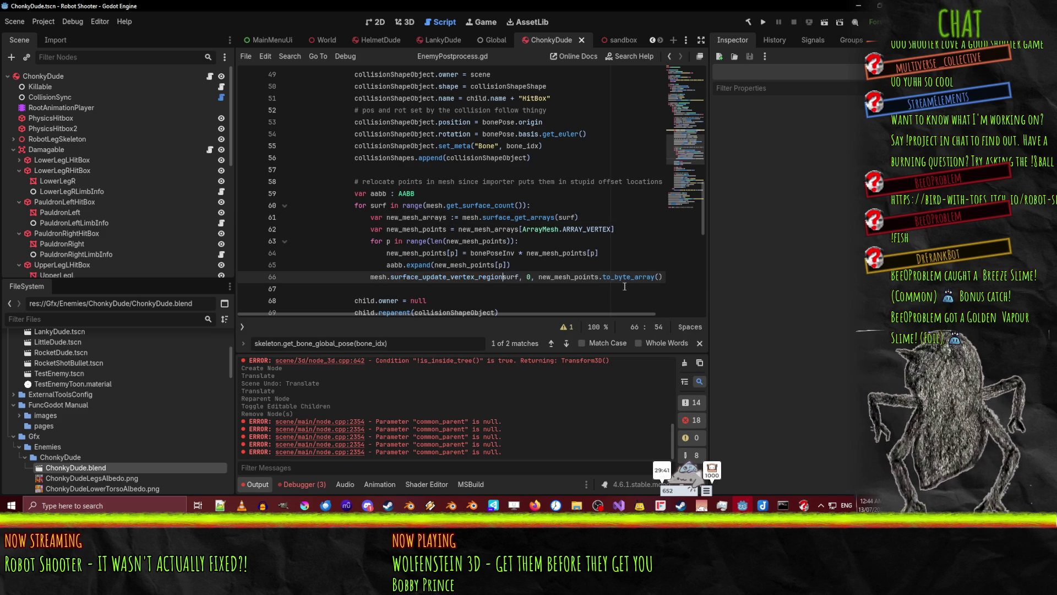
key(ctrl+space)
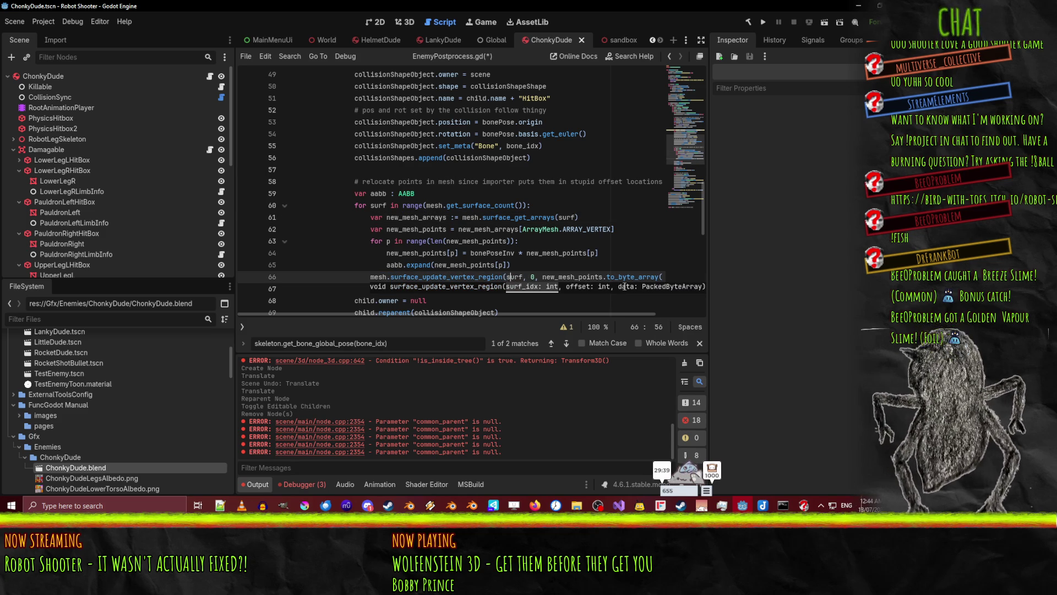
key(Down)
key(Down)
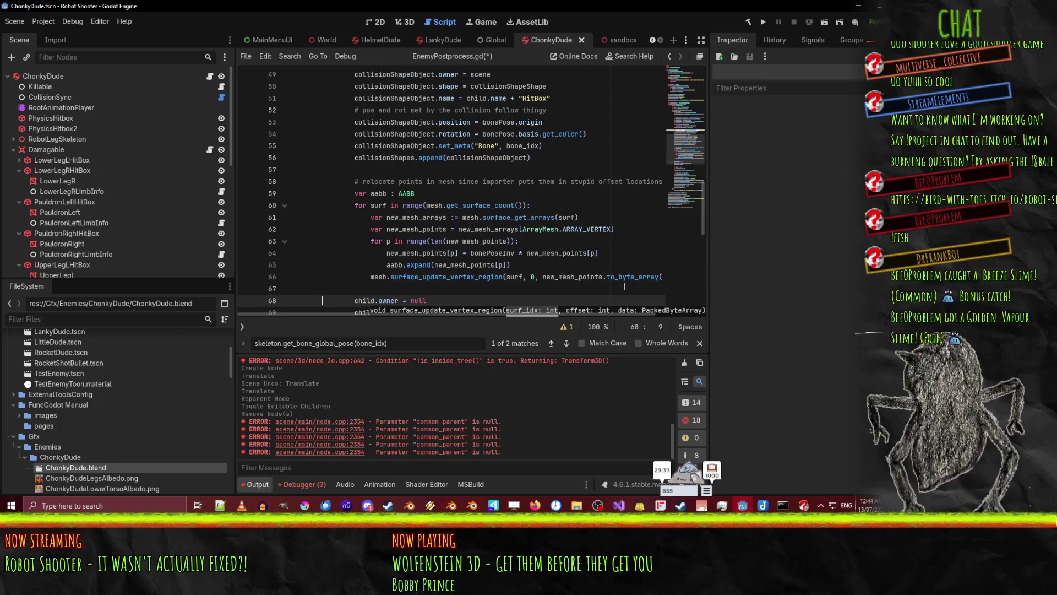
key(Up)
key(Up)
key(Up)
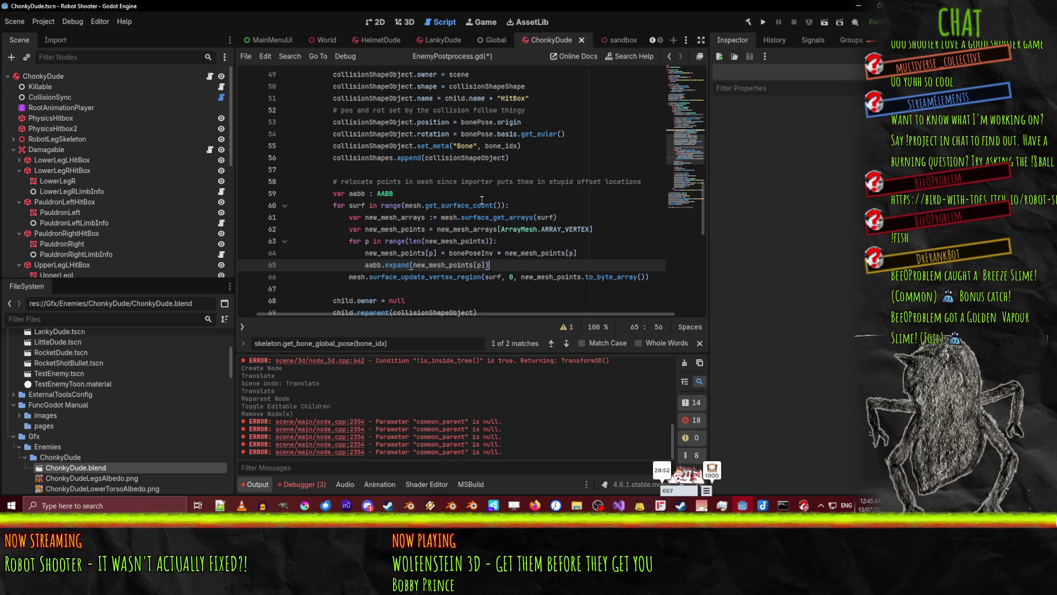
Remove the var aabb declaration and the aabb.expand line, then save the script
click(346, 194)
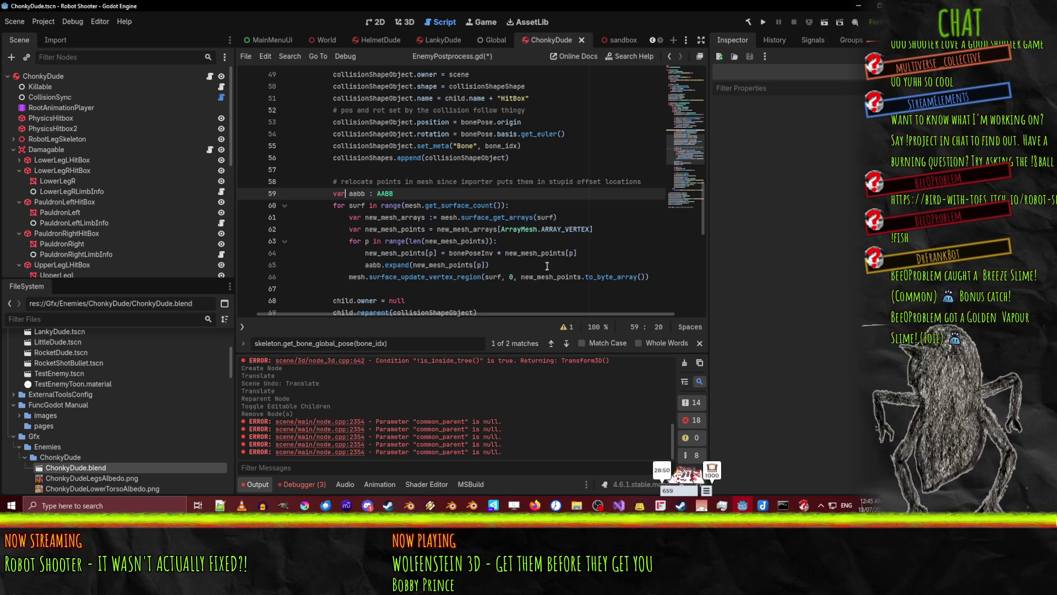
key(ctrl+shift+k)
click(396, 250)
key(ctrl+shift+k)
click(509, 205)
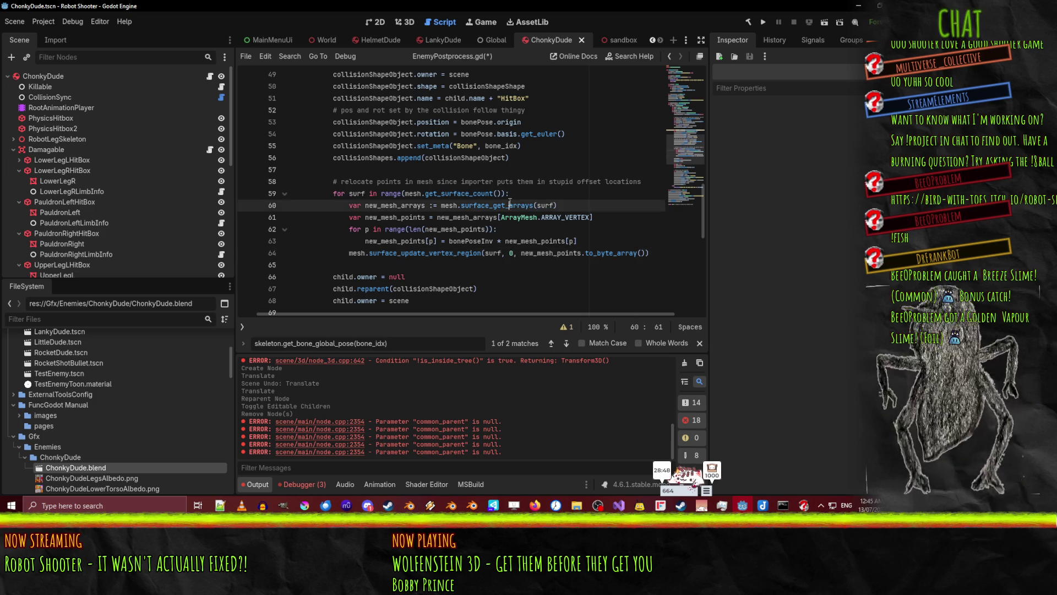
key(ctrl+s)
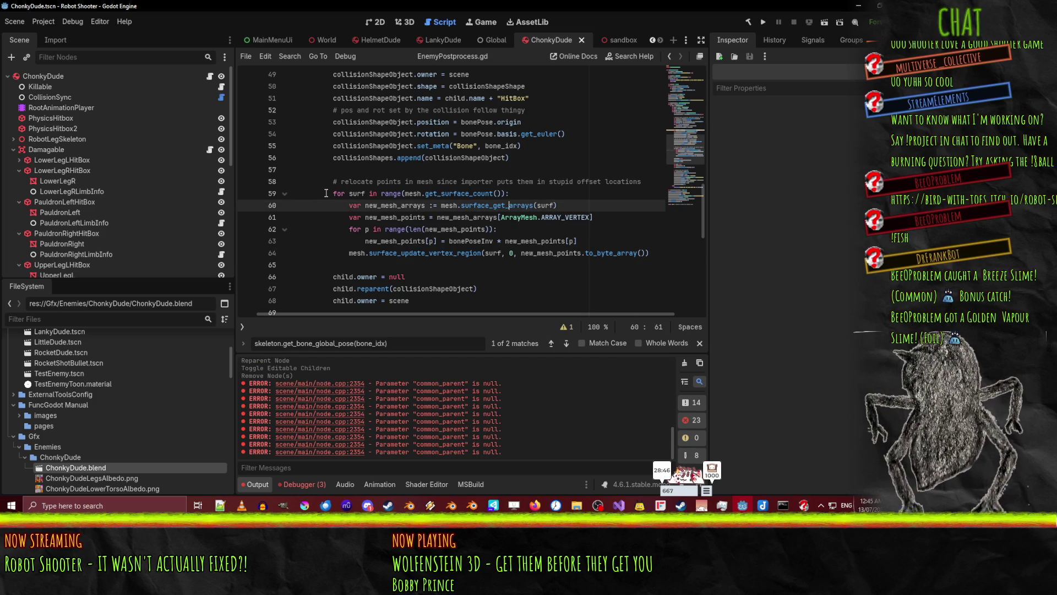
Highlight the uses of new_mesh_points across the for p loop and update call
double_click(395, 217)
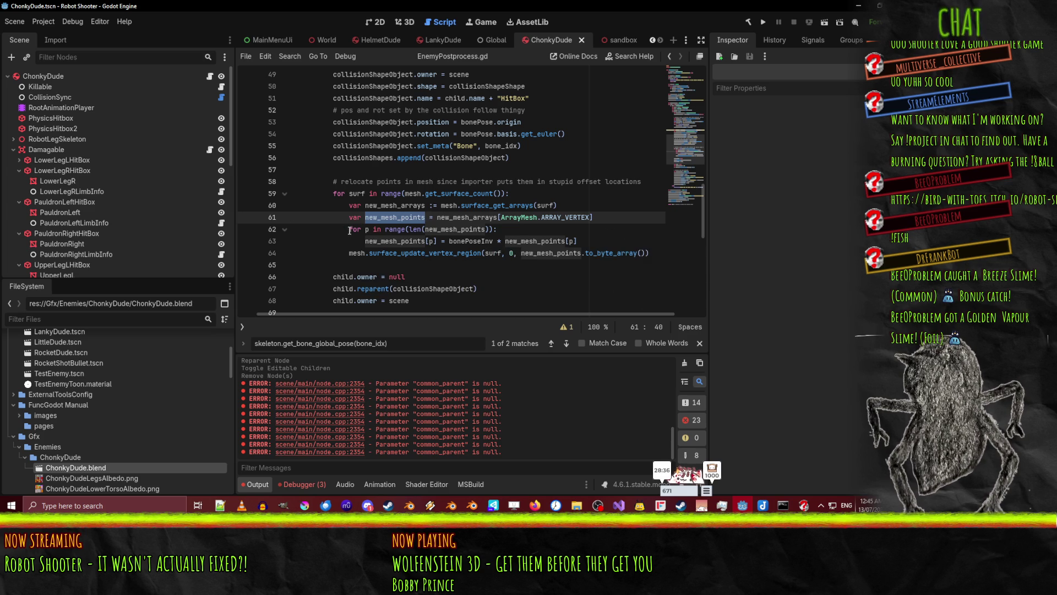
click(349, 230)
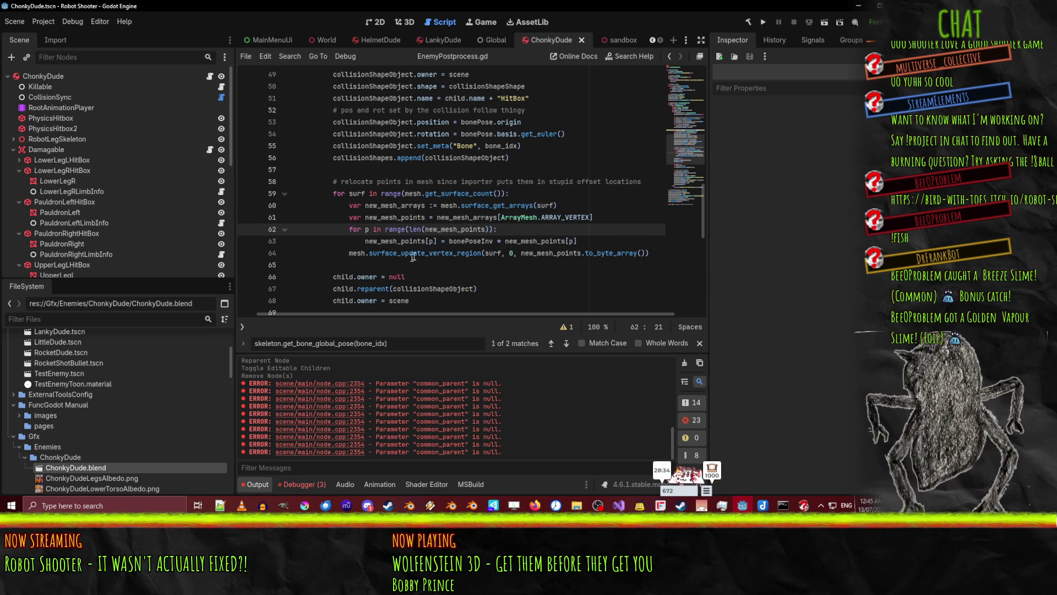
click(356, 253)
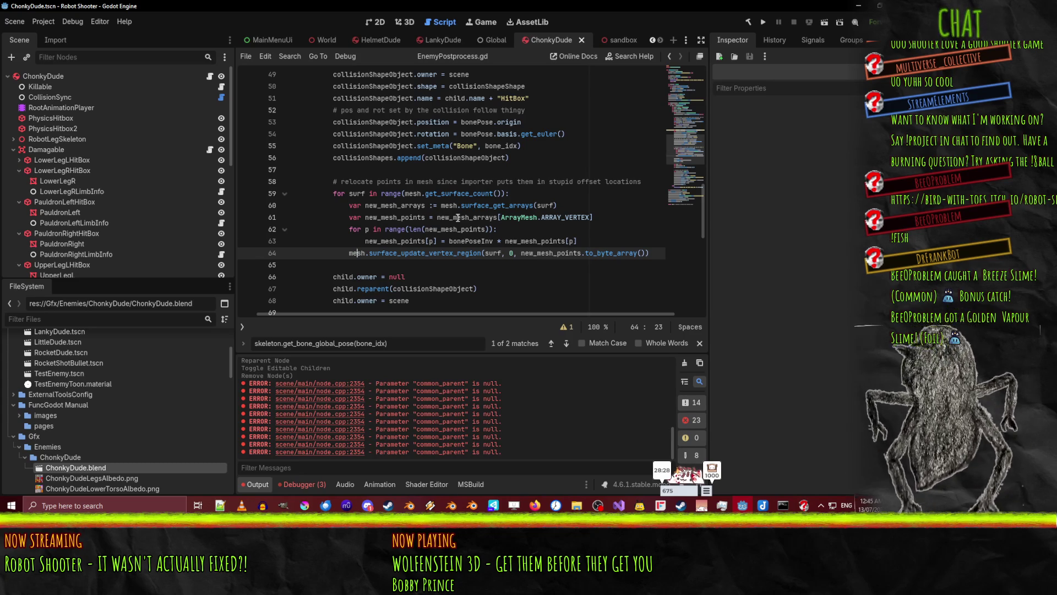
click(456, 217)
key(Home)
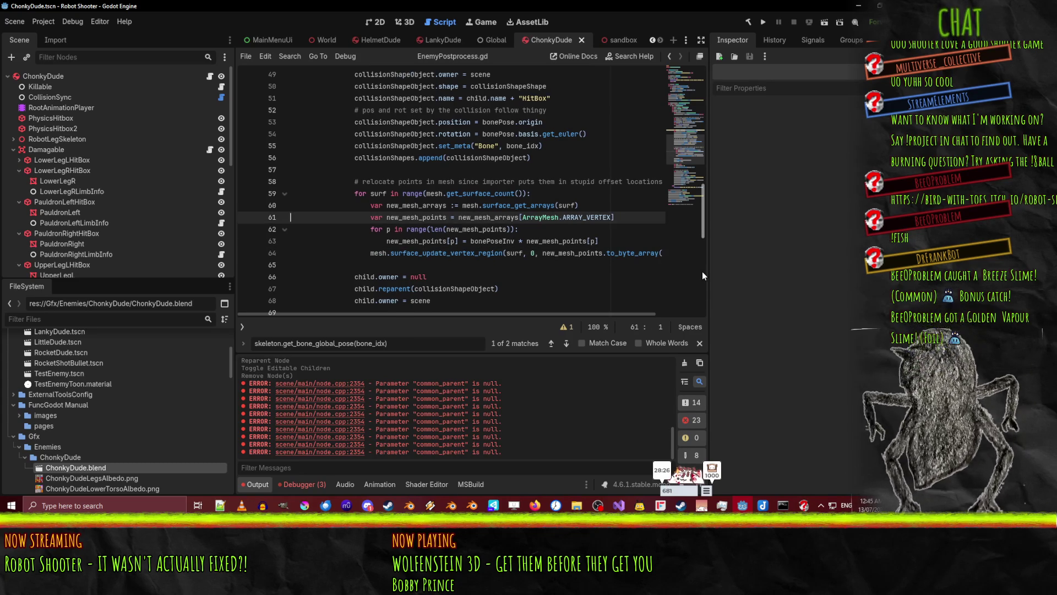
Duplicate the vertex array line as new_mesh_normals, fetching ARRAY_NORMAL instead
key(ctrl+c)
key(ctrl+v)
drag(422, 229, 448, 230)
text(normals)
key(End)
key(BackSpace)
key(BackSpace)
key(BackSpace)
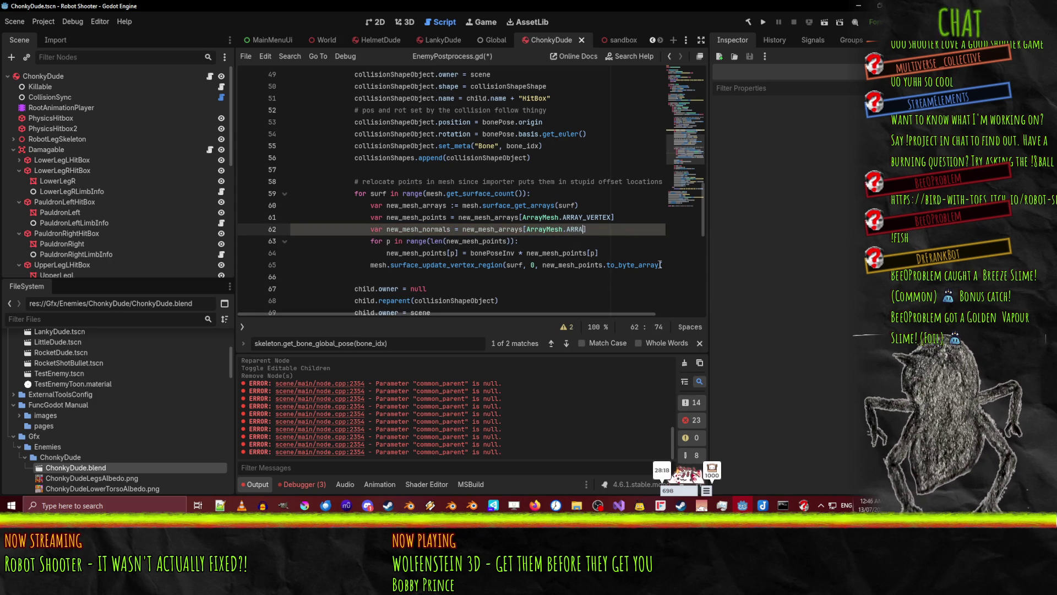
text(Y_NO)
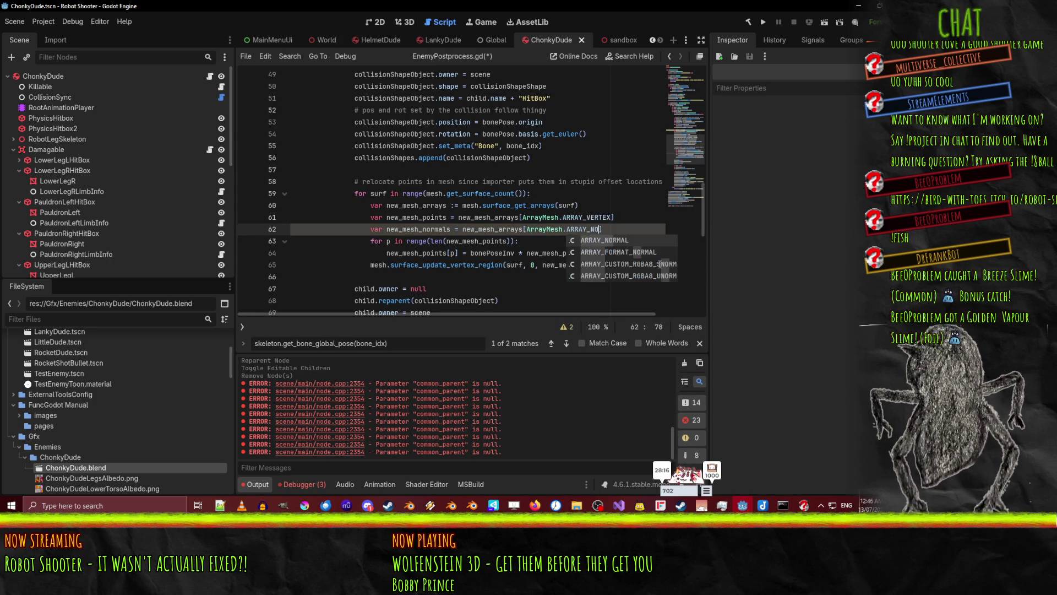
key(Return)
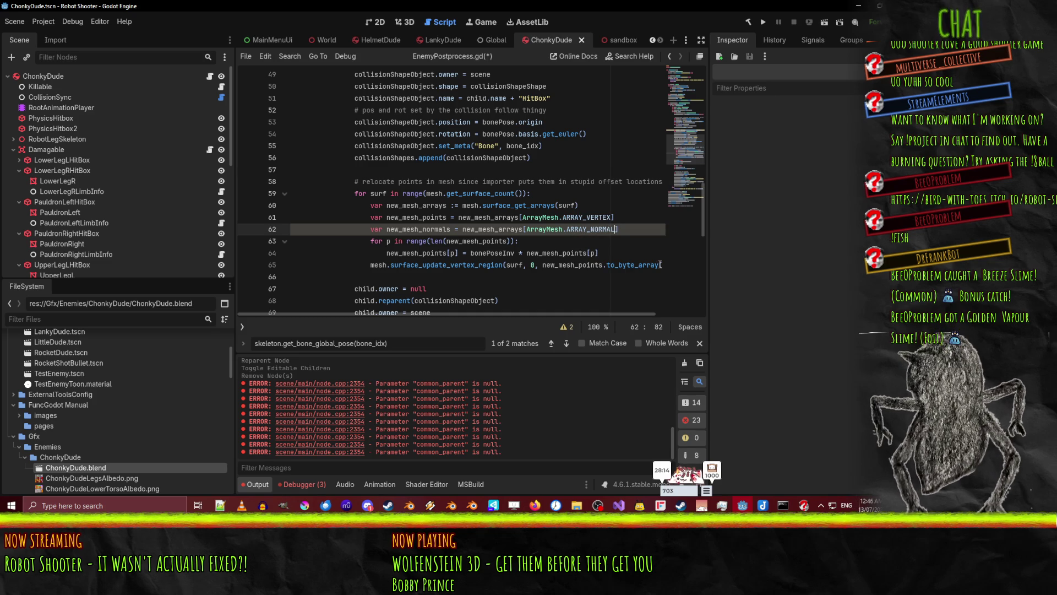
Add new_mesh_normals[p] = bonePoseInv.basis * new_mesh_normals[p] inside the vertex loop
click(607, 253)
key(Return)
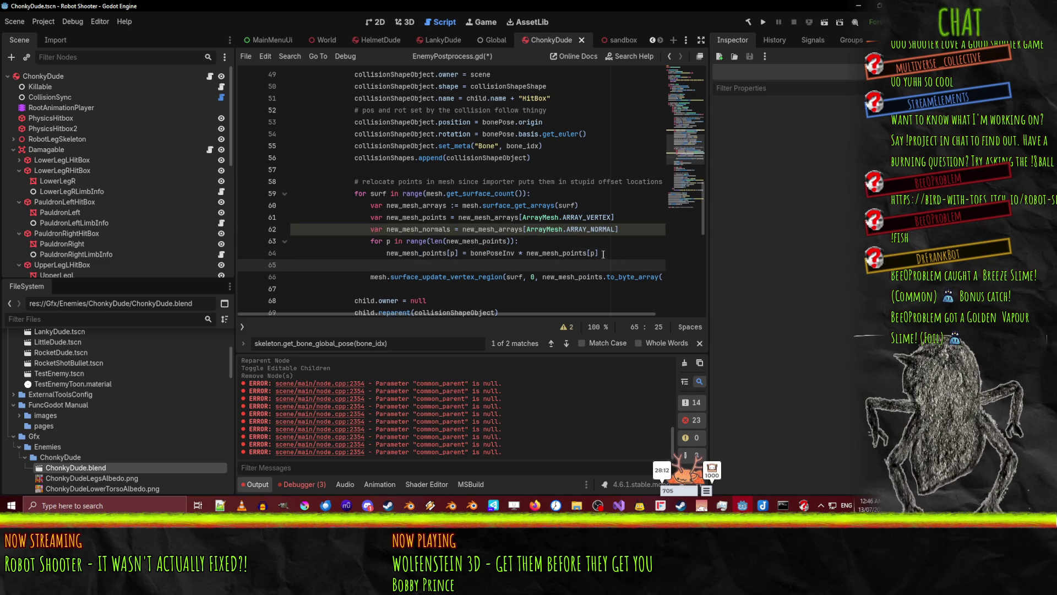
text(new_mesh_)
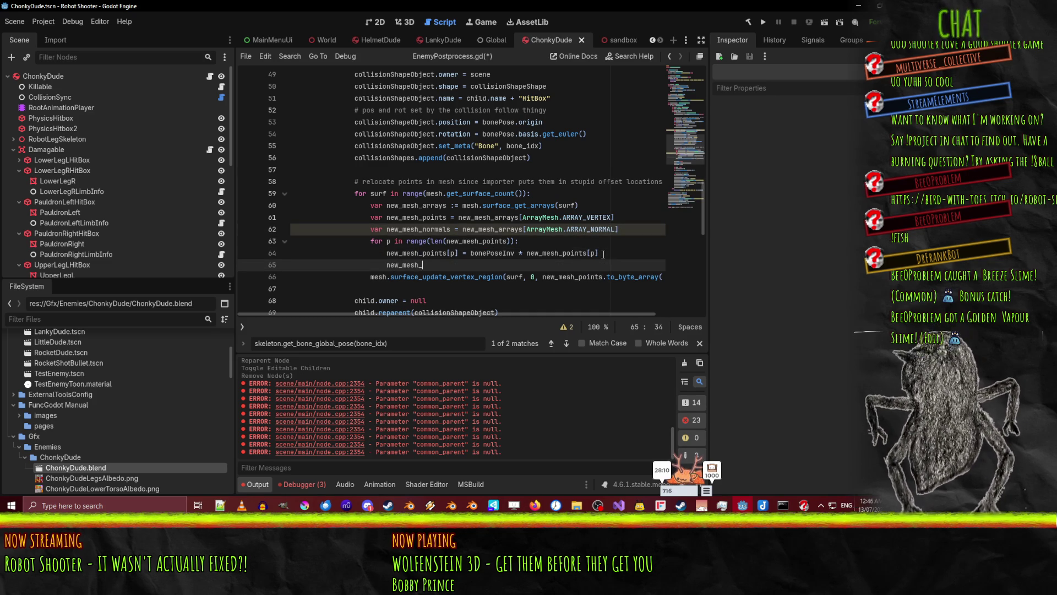
text(normals[)
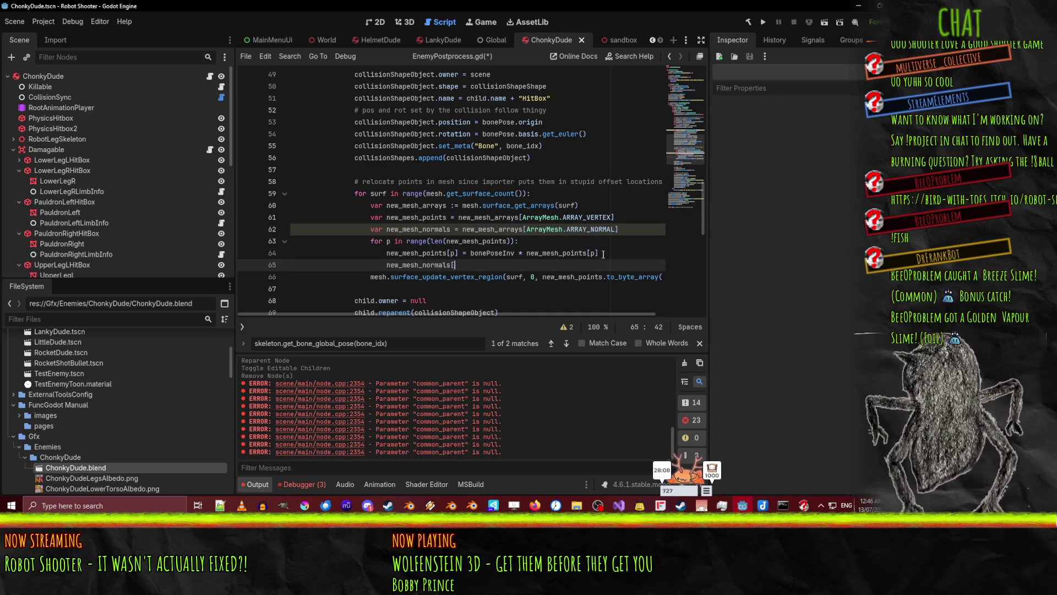
text(op] =)
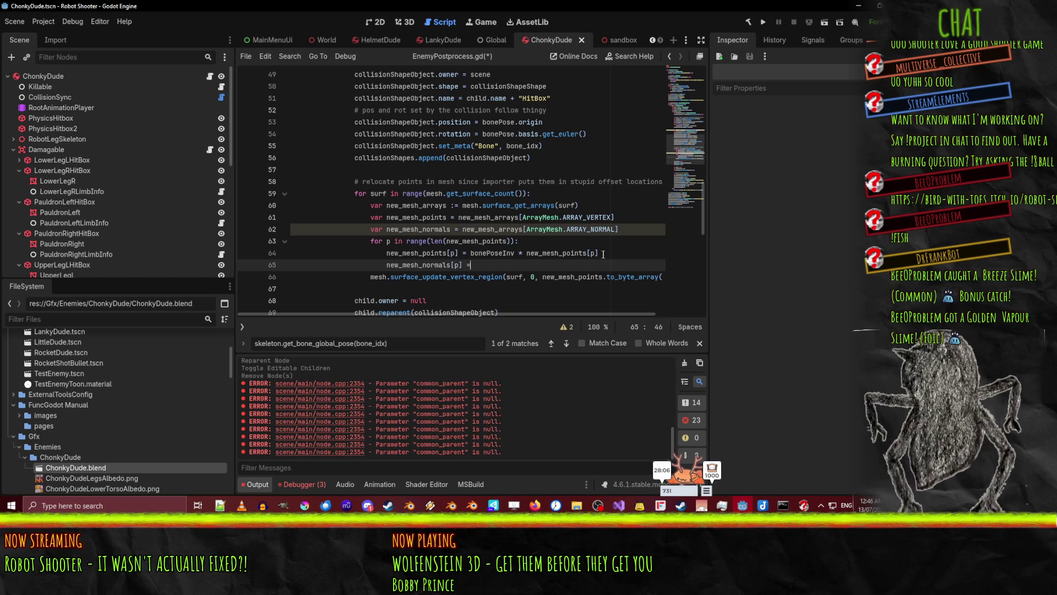
text(bone)
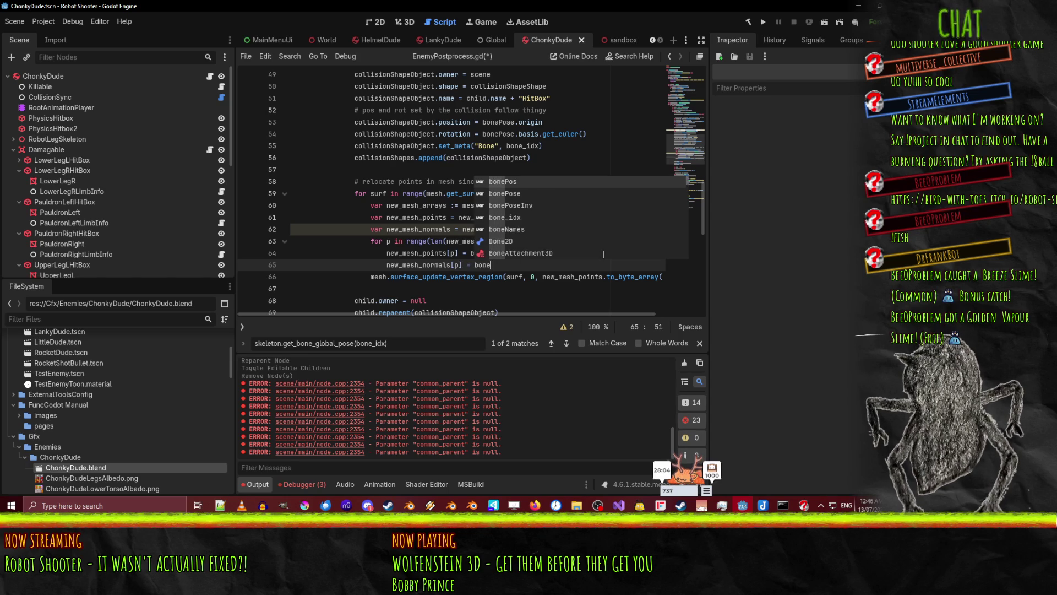
text(PoseI)
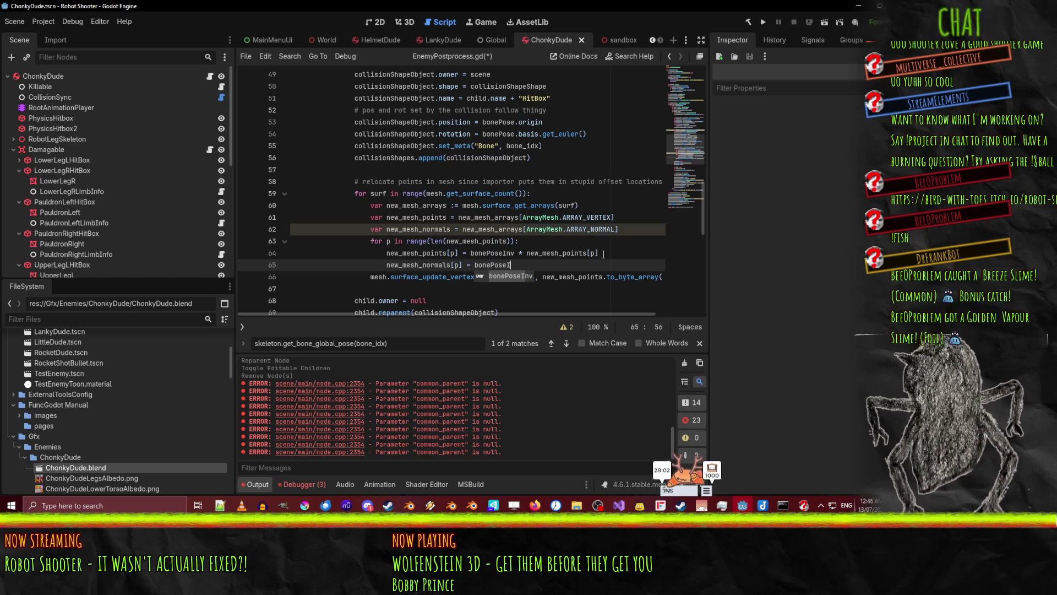
text(nvbasis *)
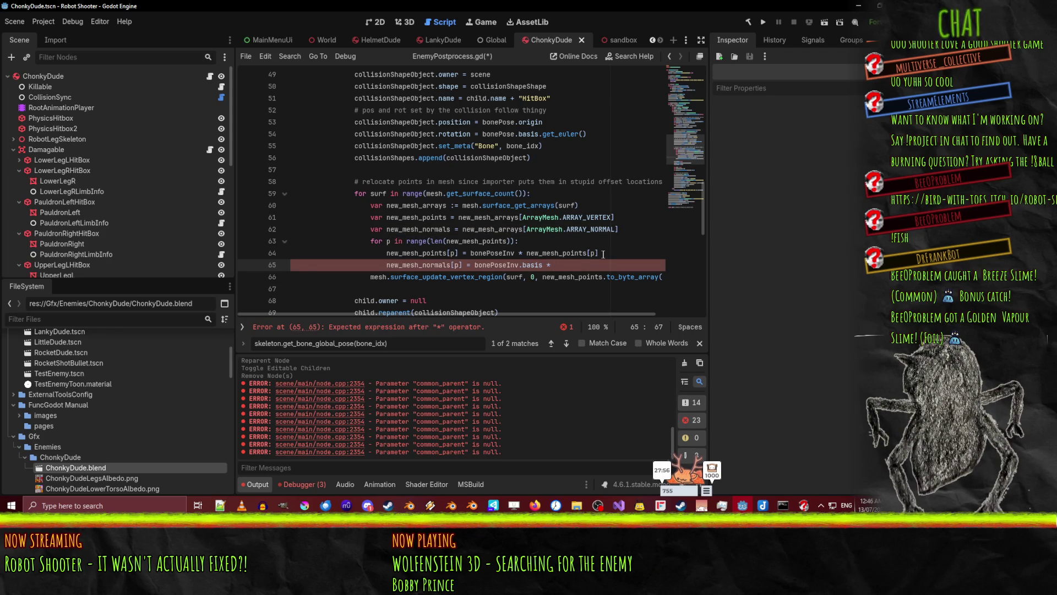
text(new_mesh_normals[p])
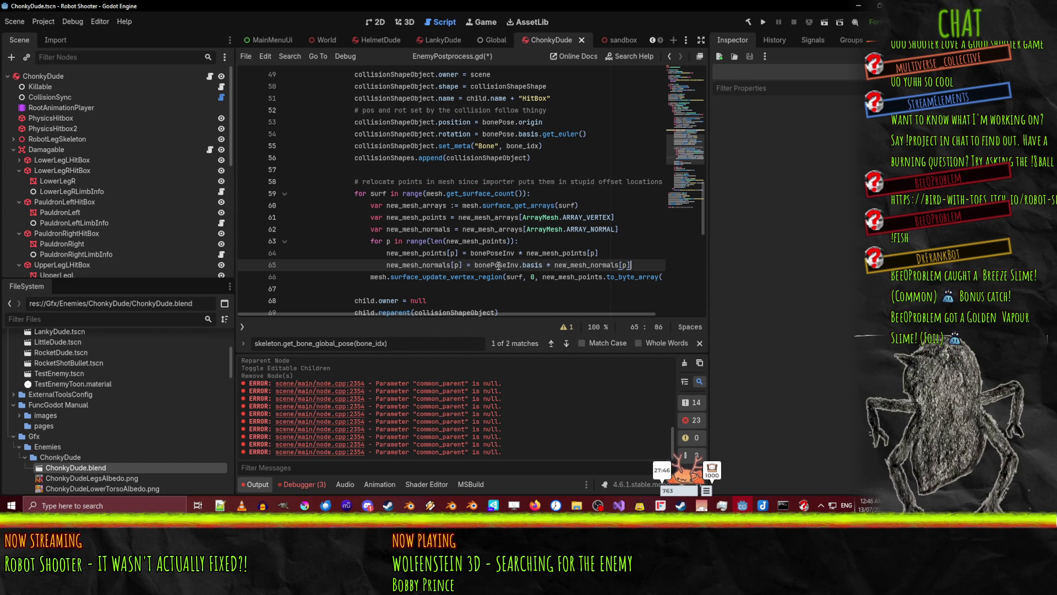
key(Down)
key(Home)
key(Home)
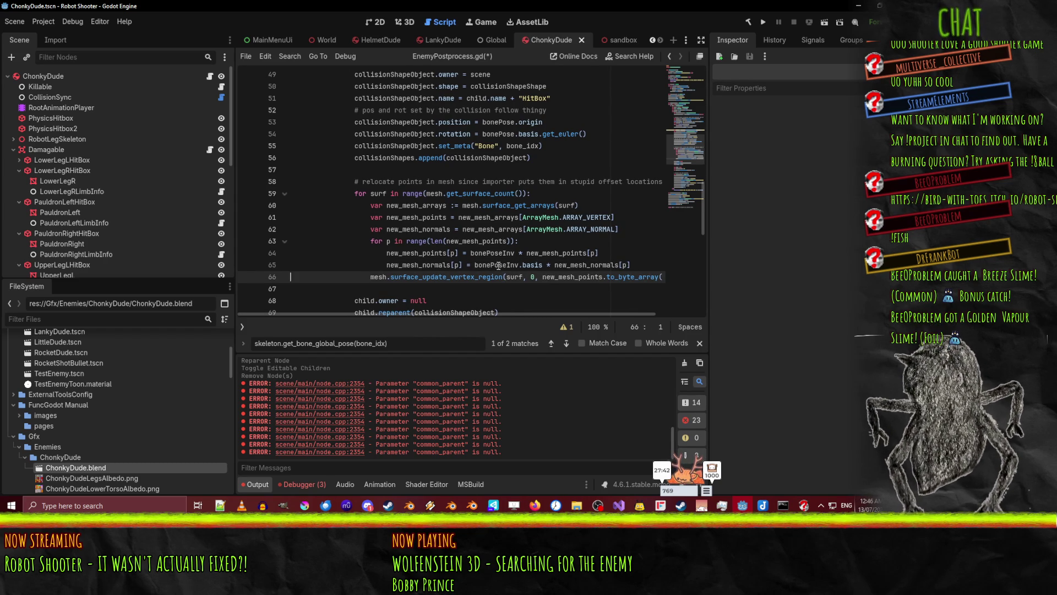
key(ctrl+shift+d)
key(Right)
key(Right)
key(Right)
key(shift+Right)
key(shift+Right)
key(shift+Right)
text(_no)
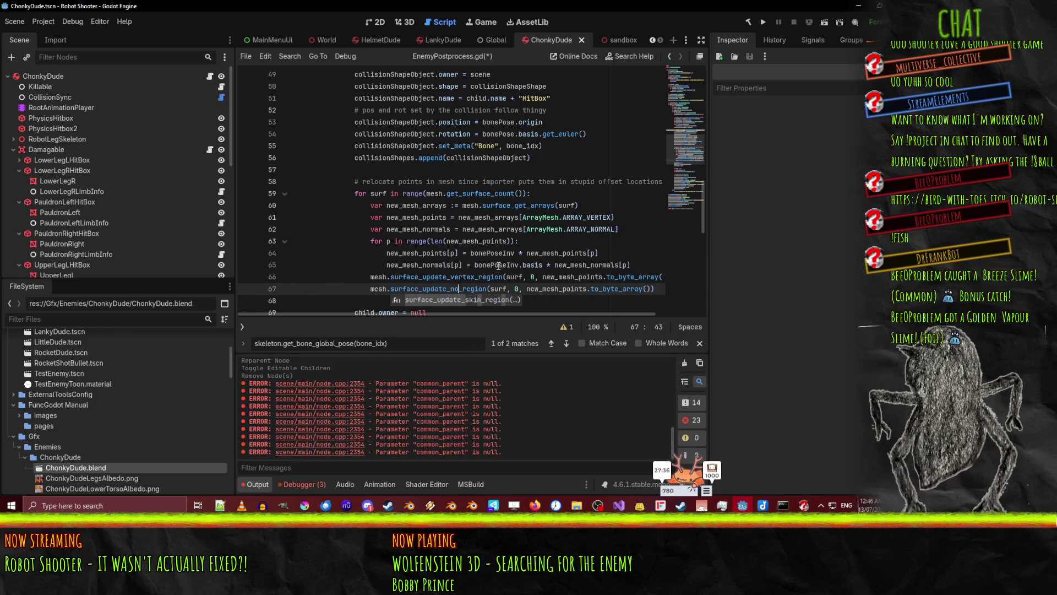
key(BackSpace)
key(BackSpace)
key(BackSpace)
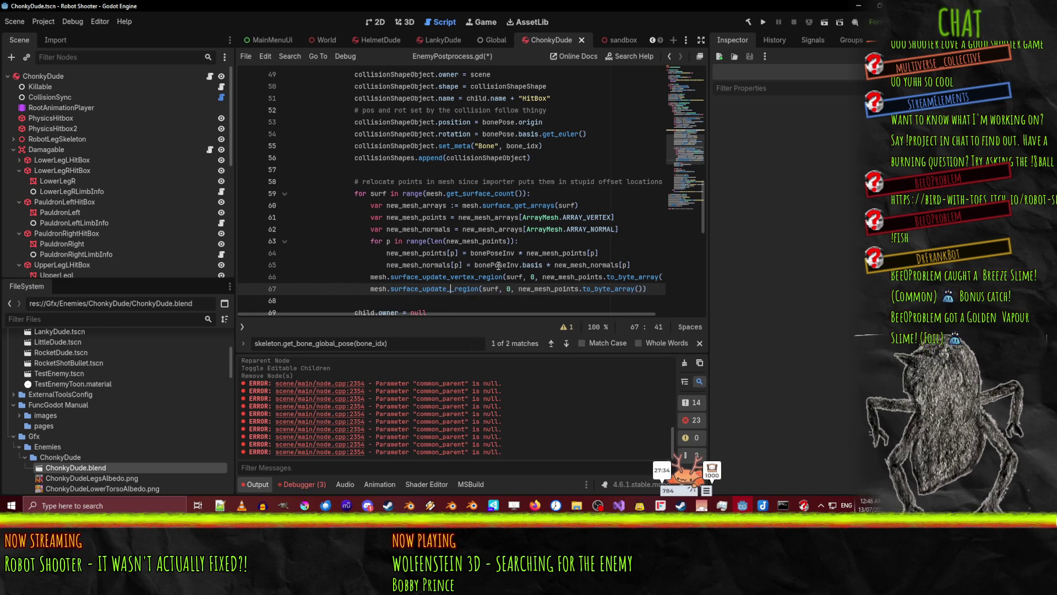
key(shift+End)
key(BackSpace)
key(BackSpace)
key(BackSpace)
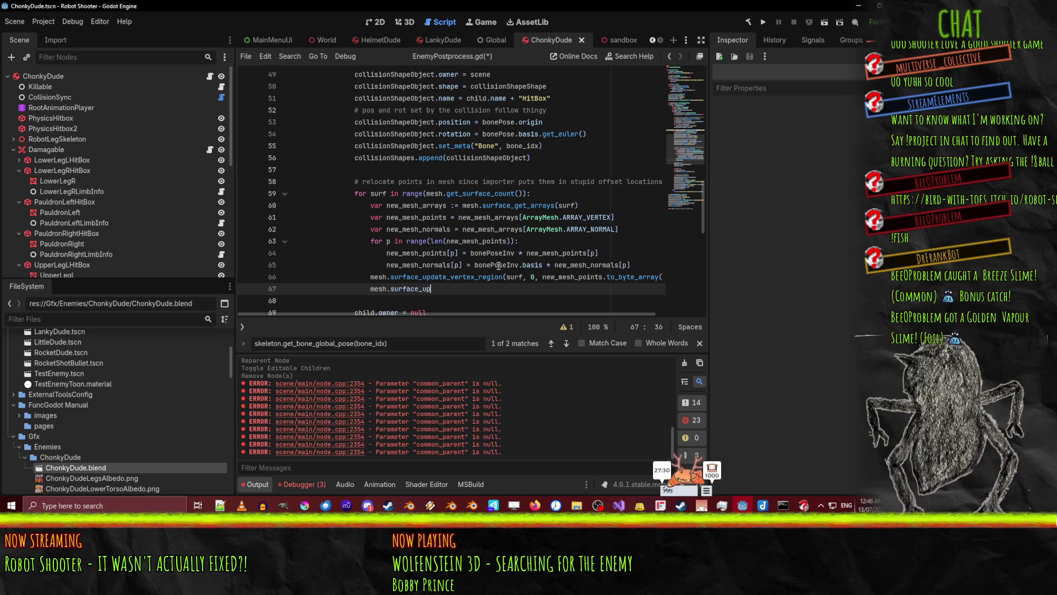
text(date_no)
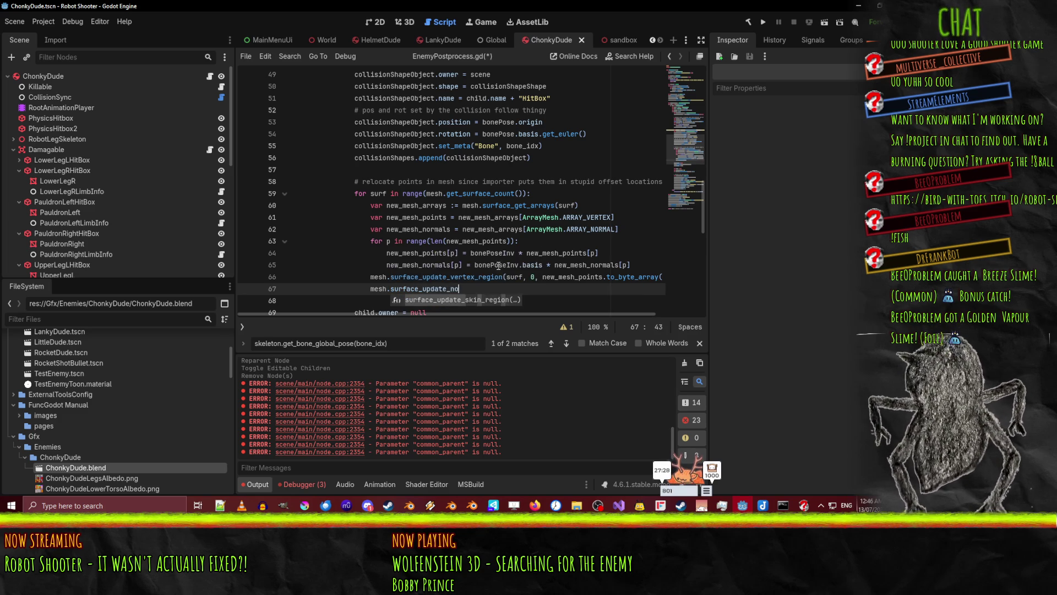
key(BackSpace)
key(BackSpace)
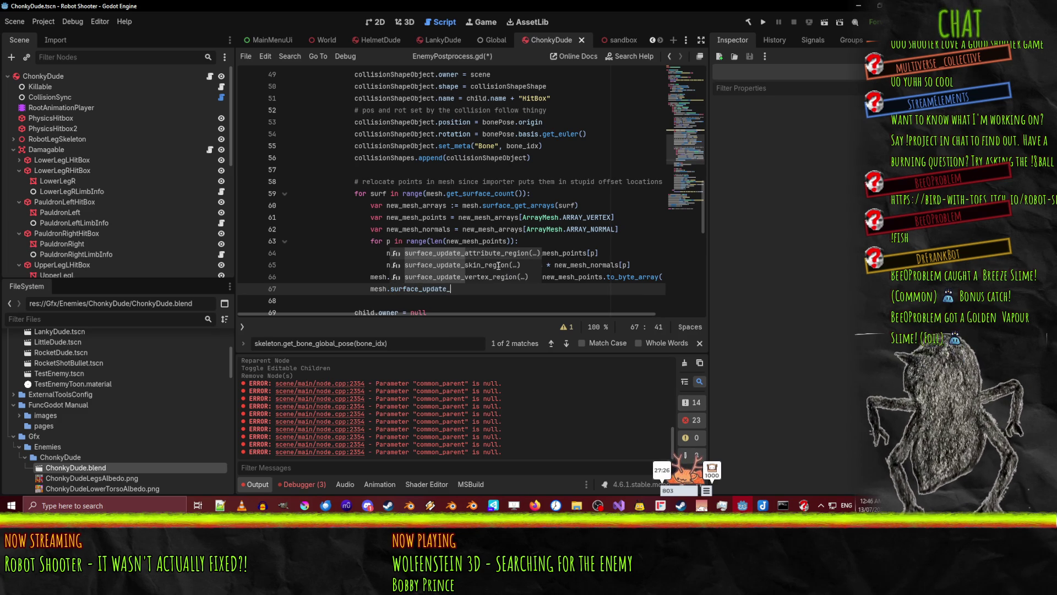
text(s)
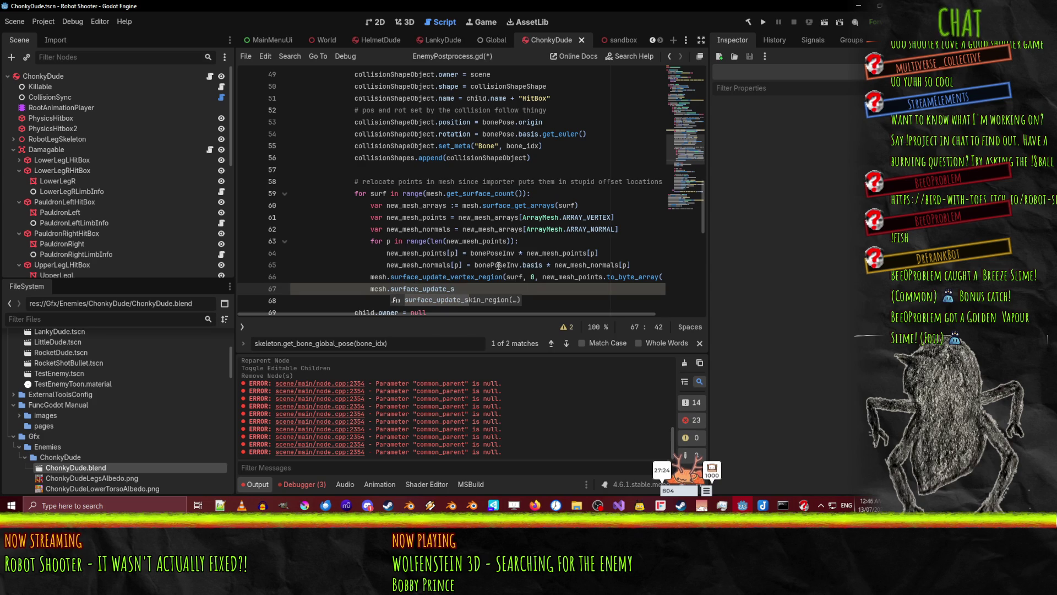
key(BackSpace)
key(ctrl+z)
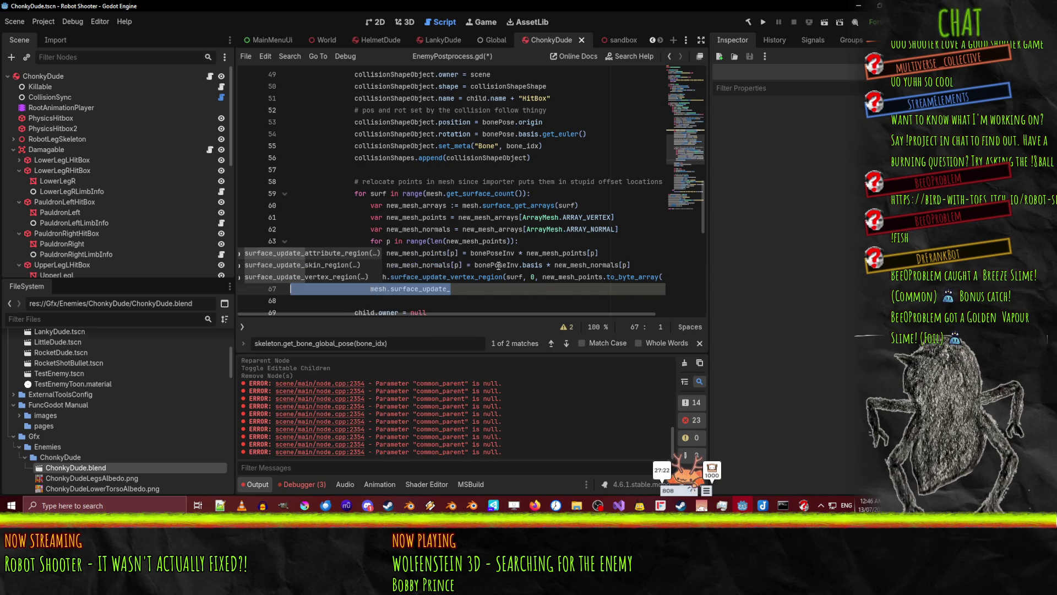
double_click(437, 277)
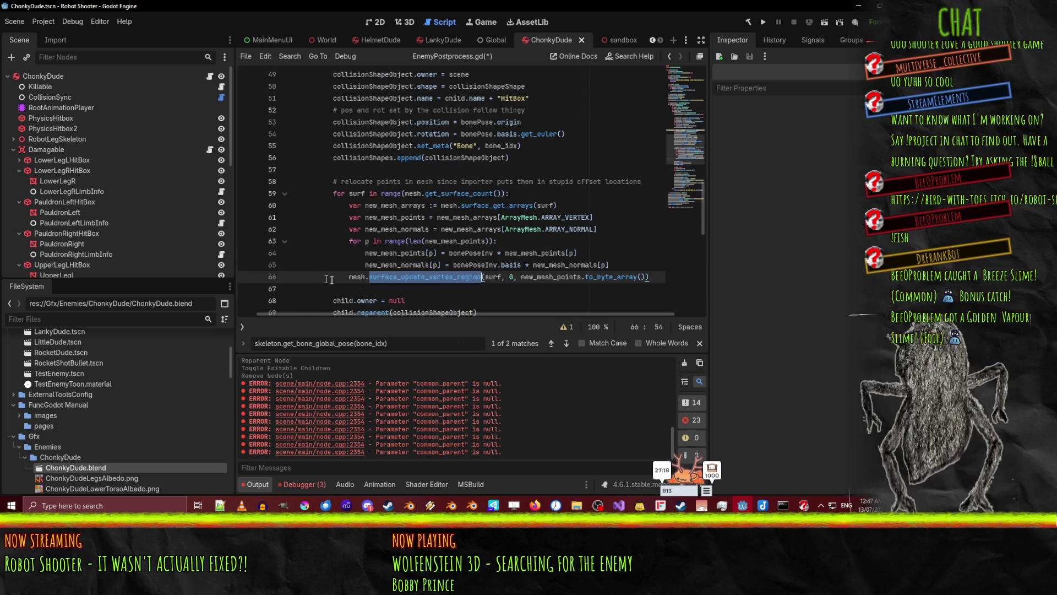
mouse_move(538, 508)
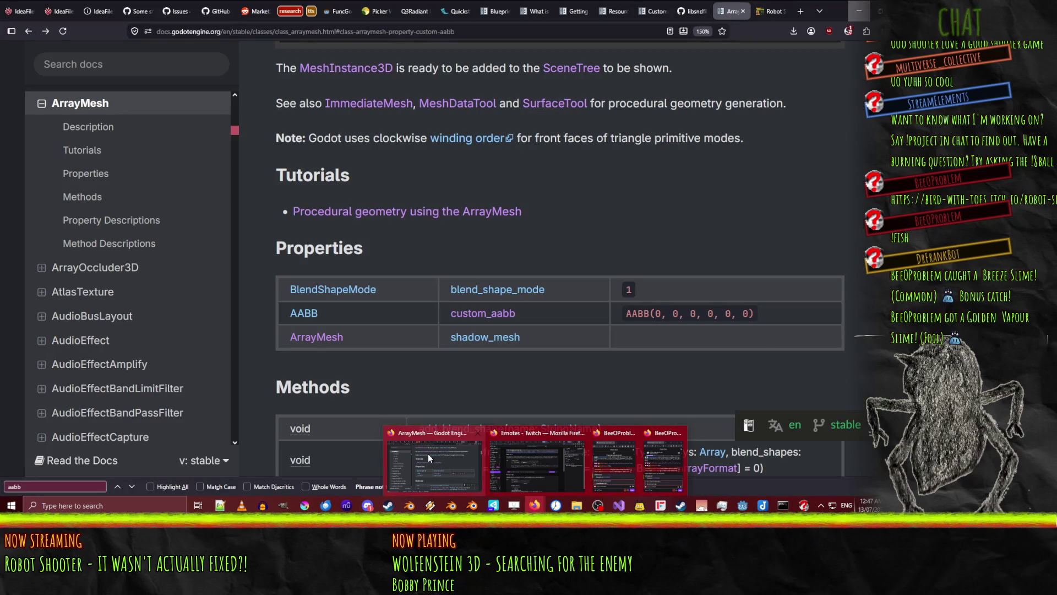
click(428, 454)
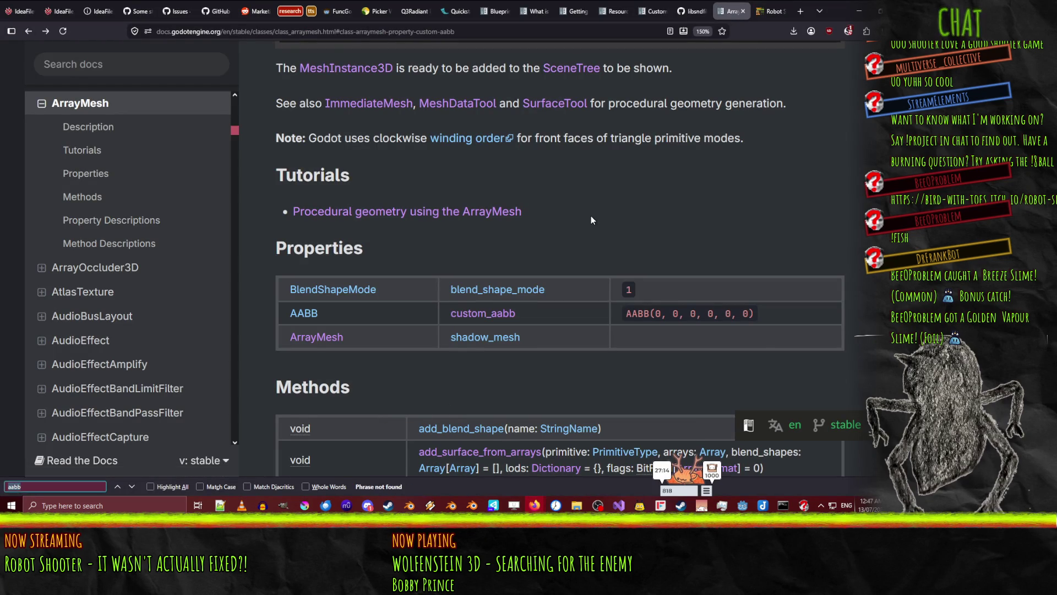
Search the ArrayMesh page for 'update_ver' and read the surface_update_attribute_region description
key(ctrl+f)
text(update_ver)
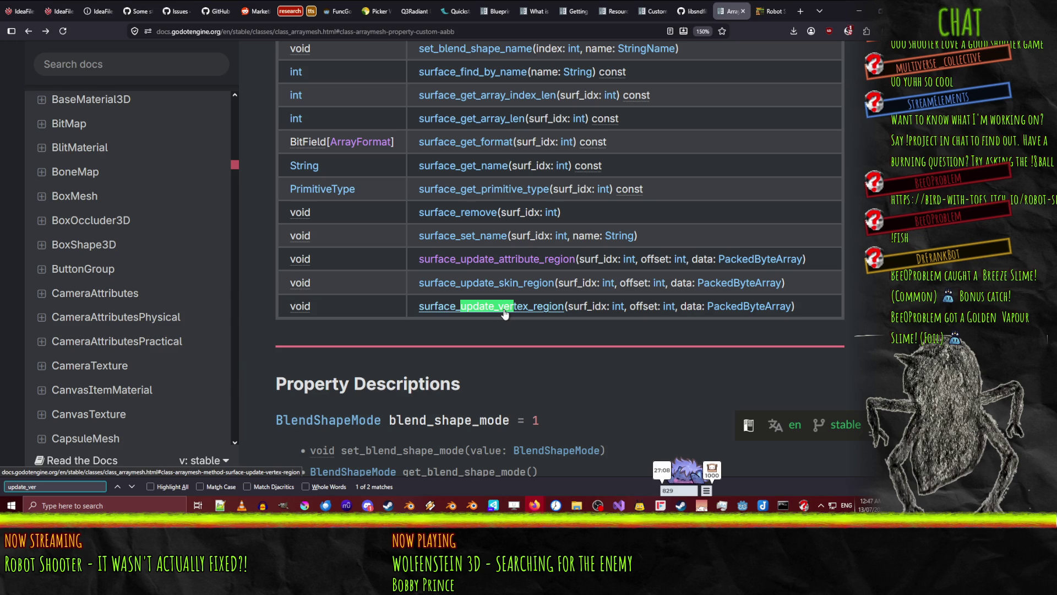
click(531, 267)
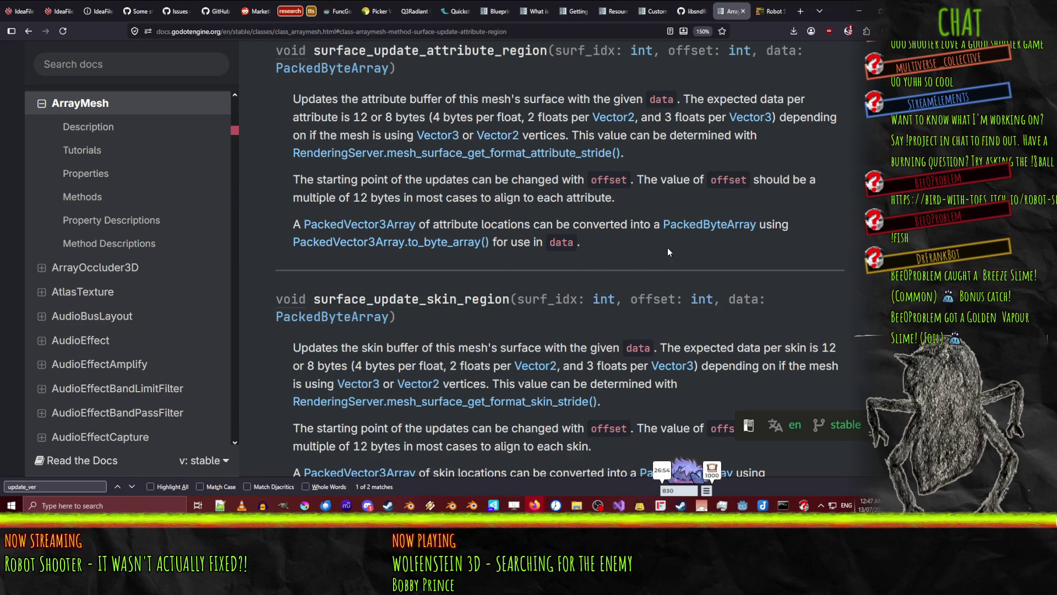
scroll(667, 246, up, 10)
scroll(632, 282, up, 15)
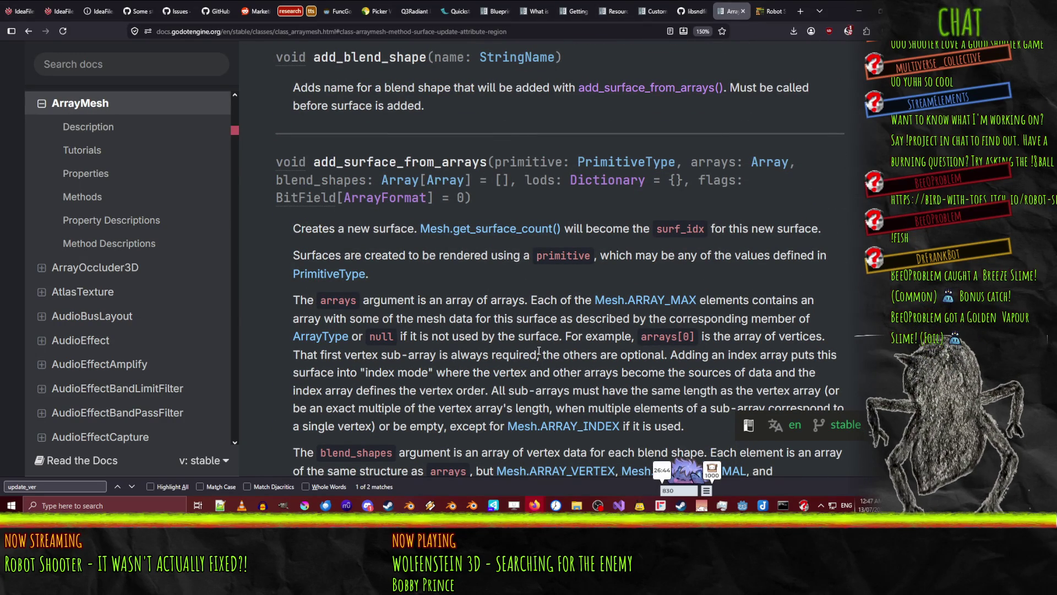
scroll(538, 352, up, 3)
scroll(538, 353, up, 10)
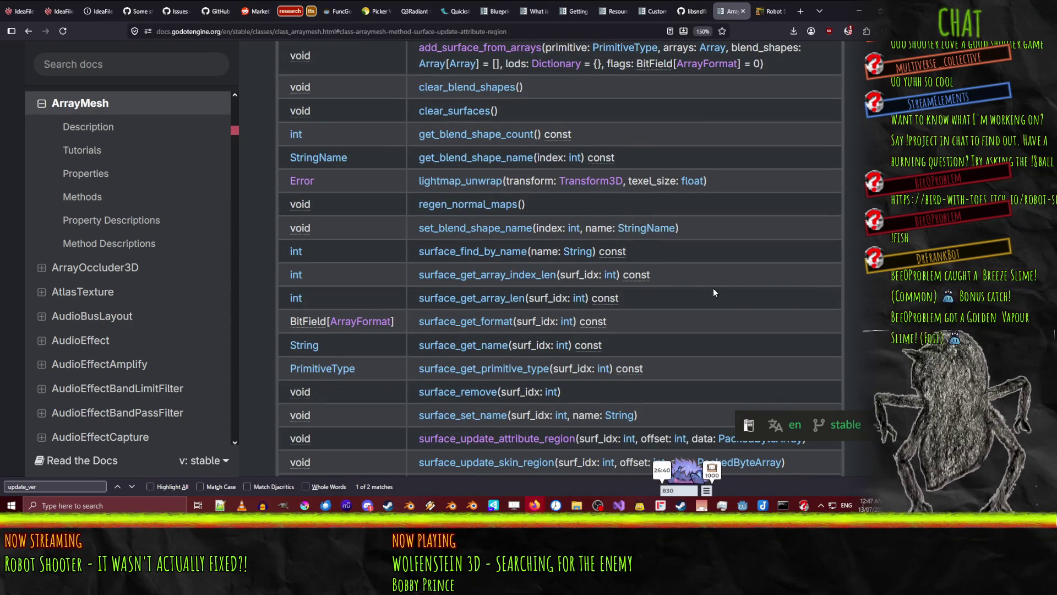
scroll(713, 288, down, 3)
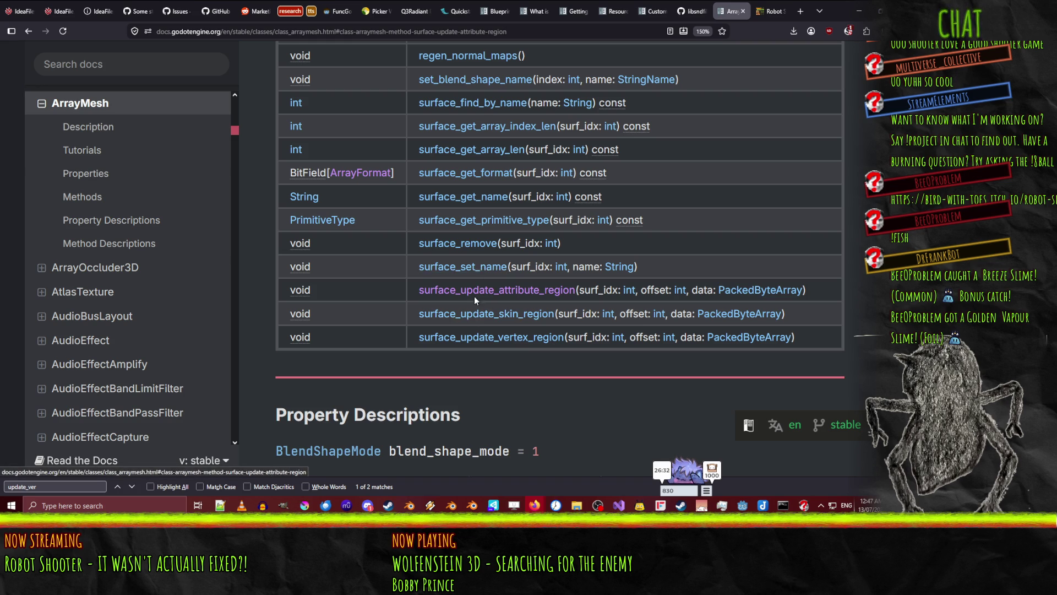
Read surface_update_vertex_region, highlighting its vertex buffer and offset paragraphs
click(485, 337)
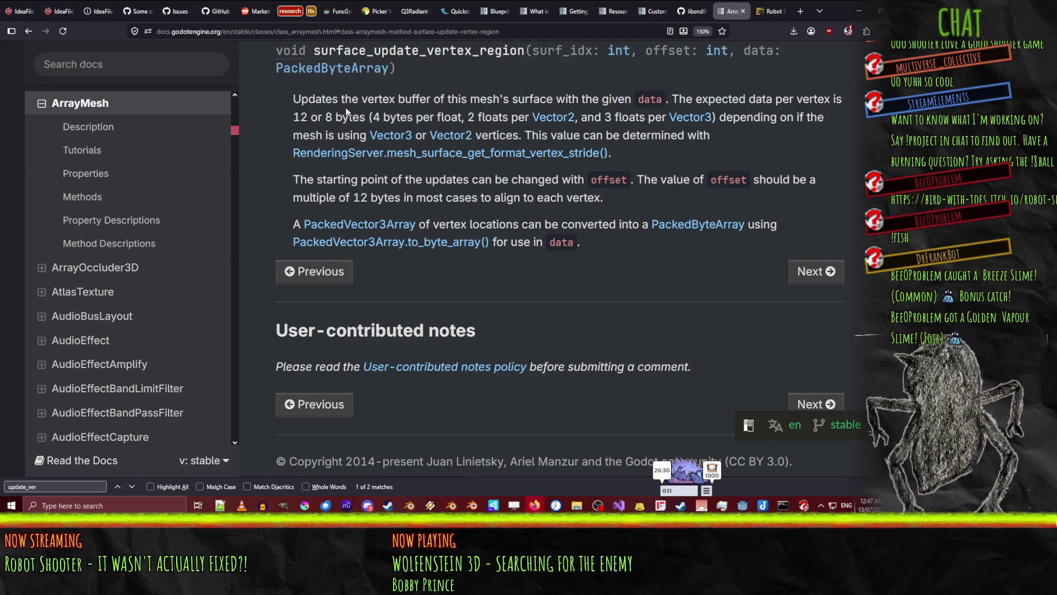
mouse_move(293, 99)
mouse_down()
mouse_move(838, 101)
mouse_move(799, 152)
mouse_up()
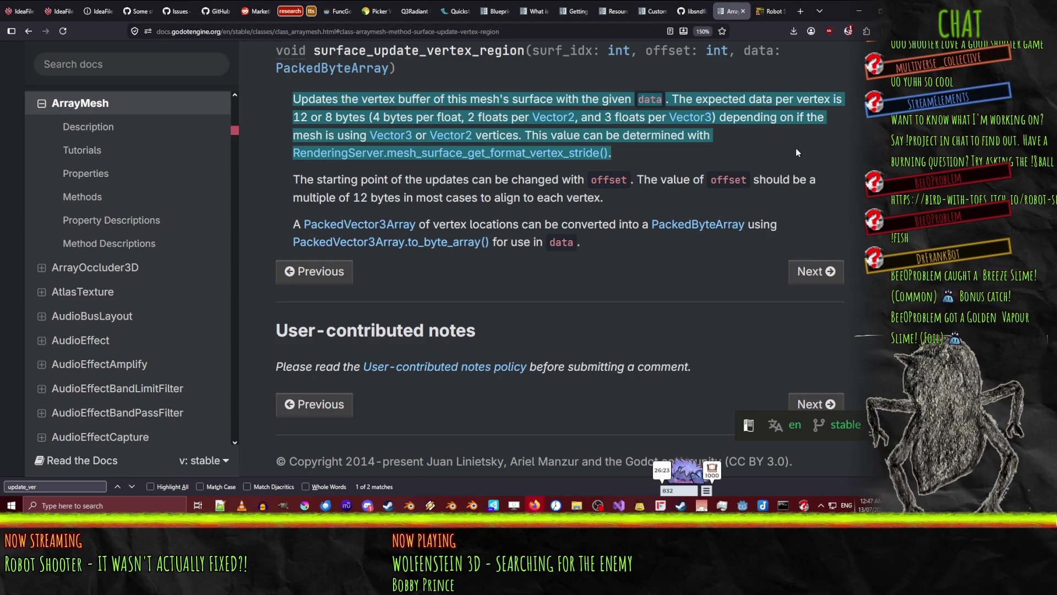
drag(796, 152, 763, 204)
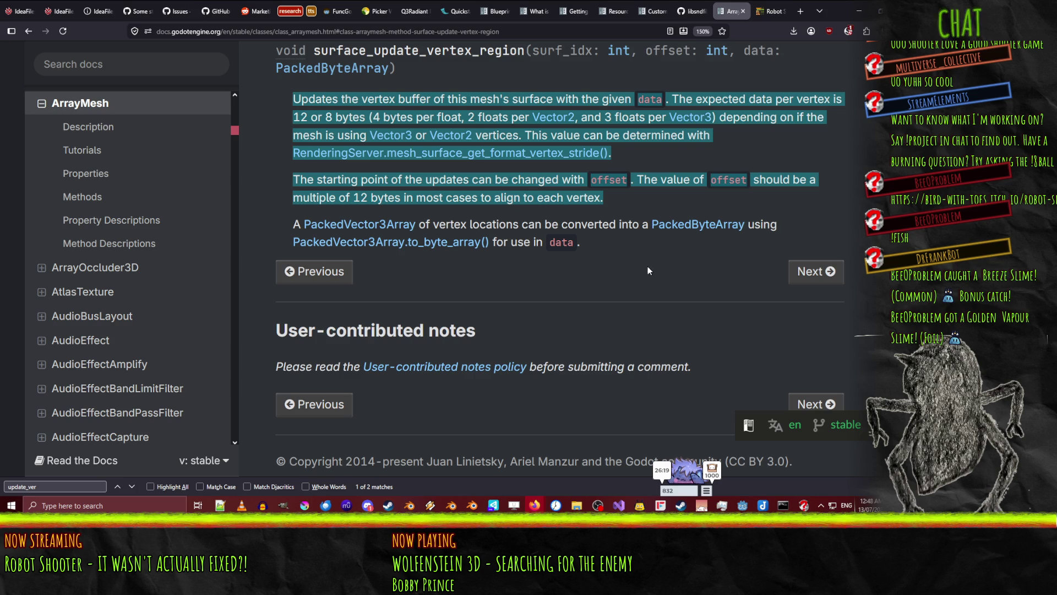
scroll(647, 267, up, 15)
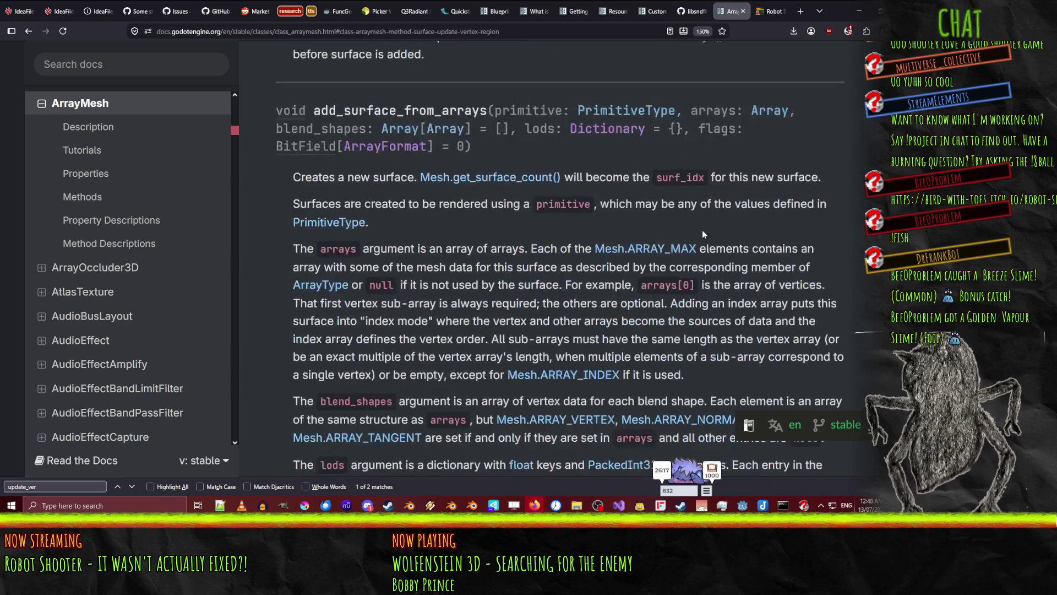
scroll(702, 229, up, 15)
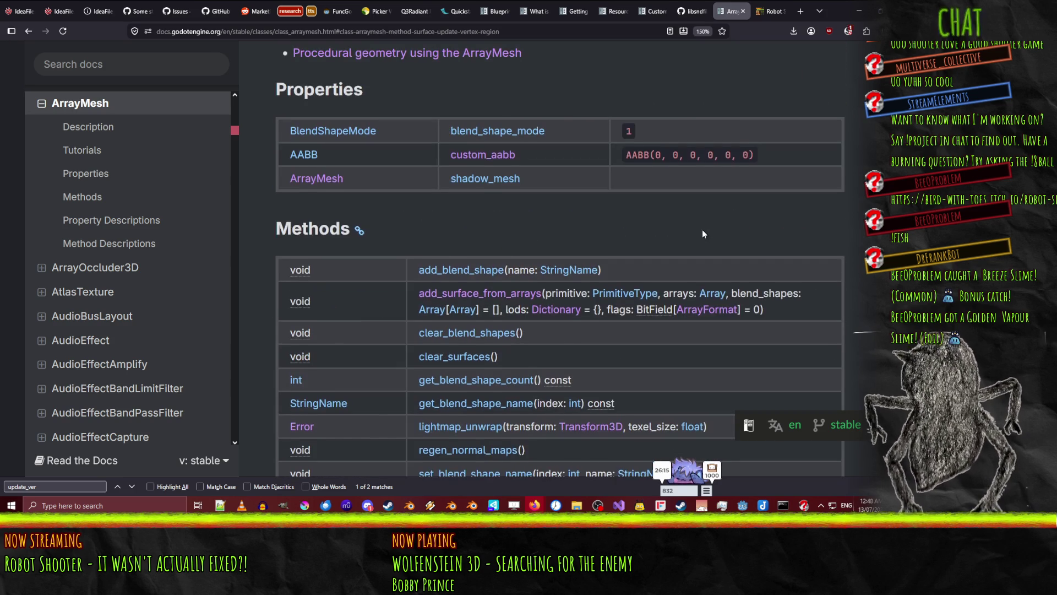
scroll(701, 229, down, 4)
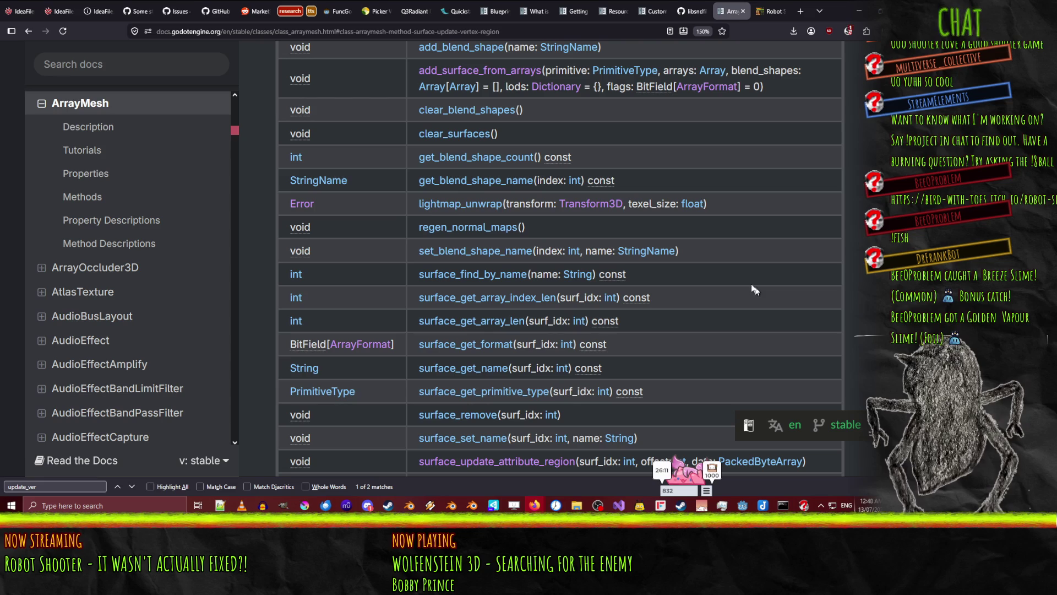
Look up the regen_normal_maps and clear_surfaces descriptions, returning to the methods table each time
click(451, 234)
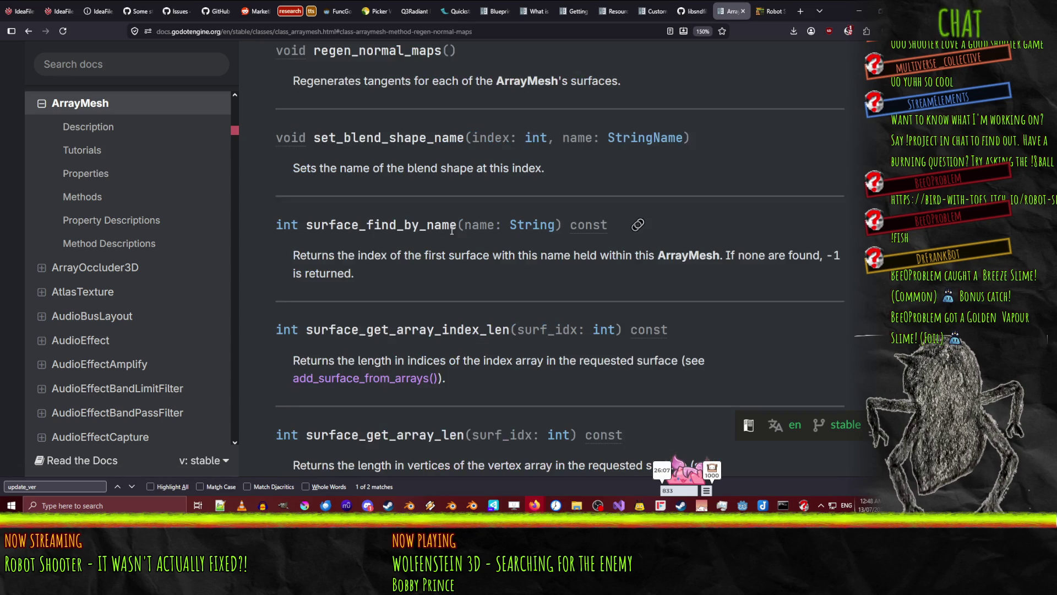
key(alt+Left)
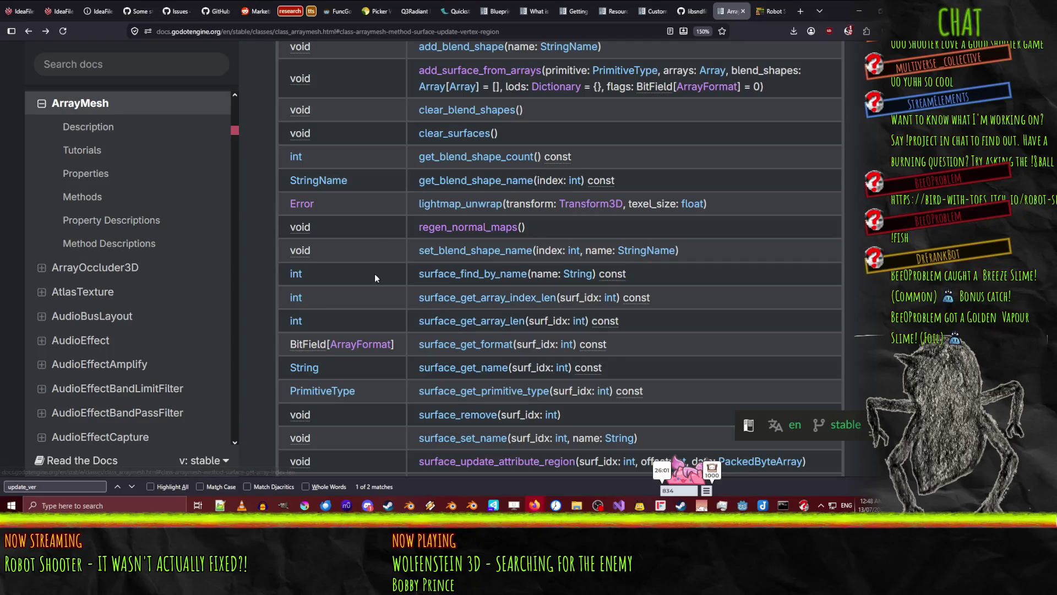
scroll(392, 133, up, 2)
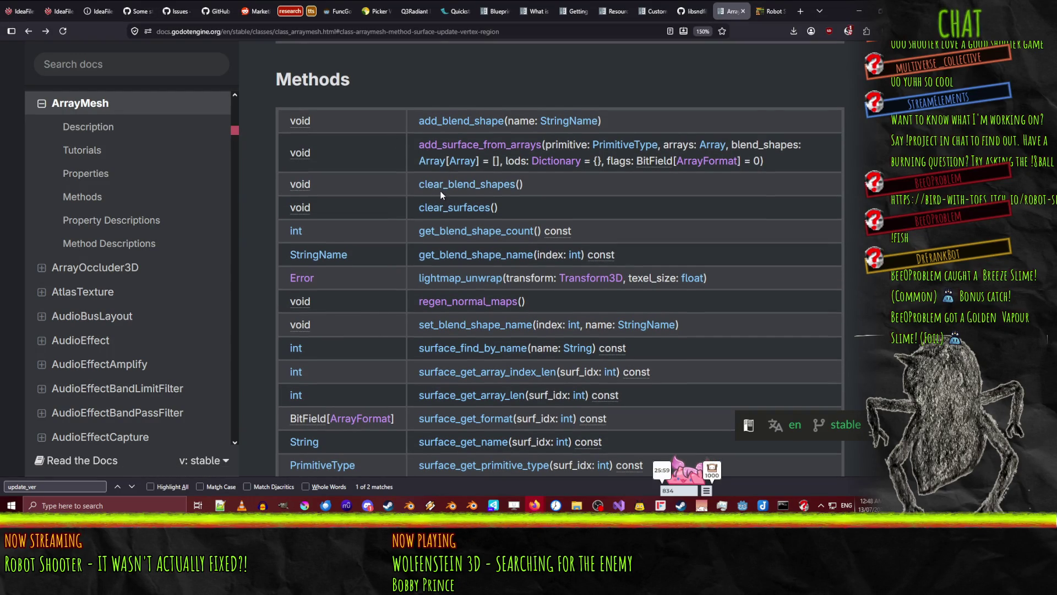
click(446, 208)
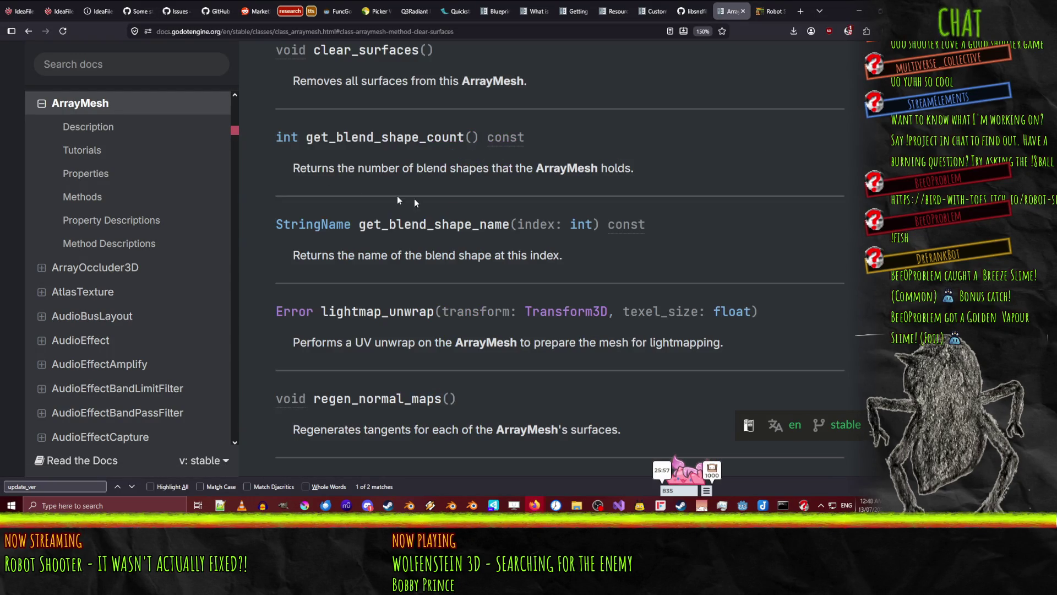
key(alt+Left)
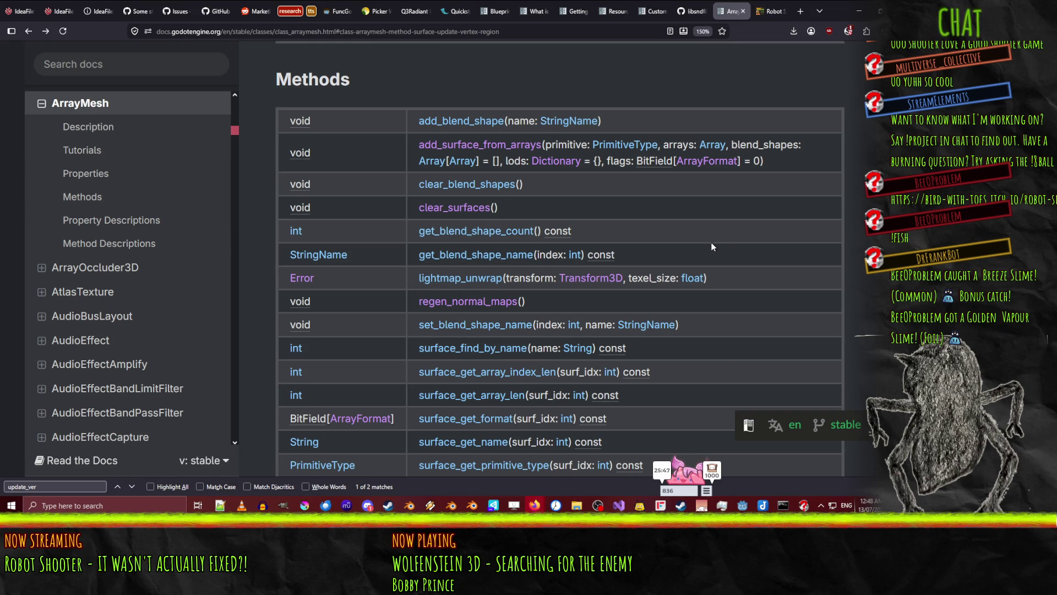
scroll(701, 225, down, 10)
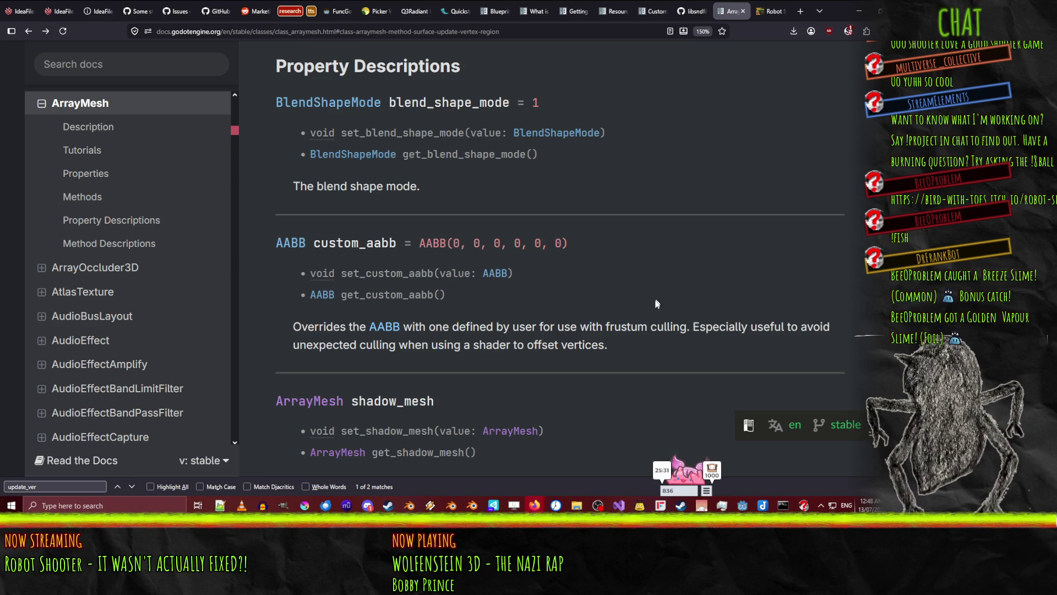
scroll(659, 306, up, 1)
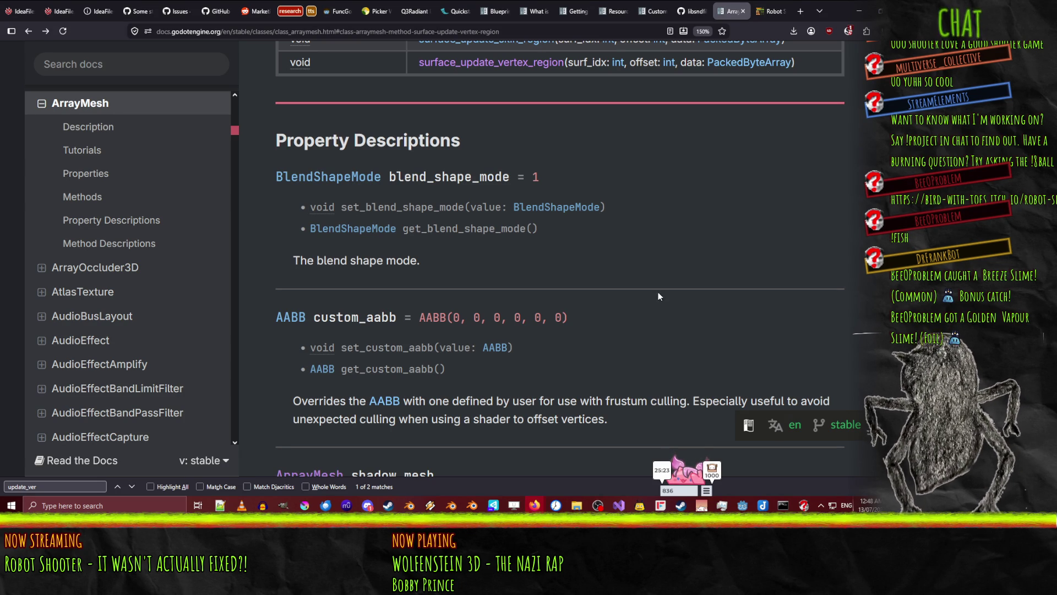
scroll(659, 300, down, 3)
scroll(633, 283, up, 1)
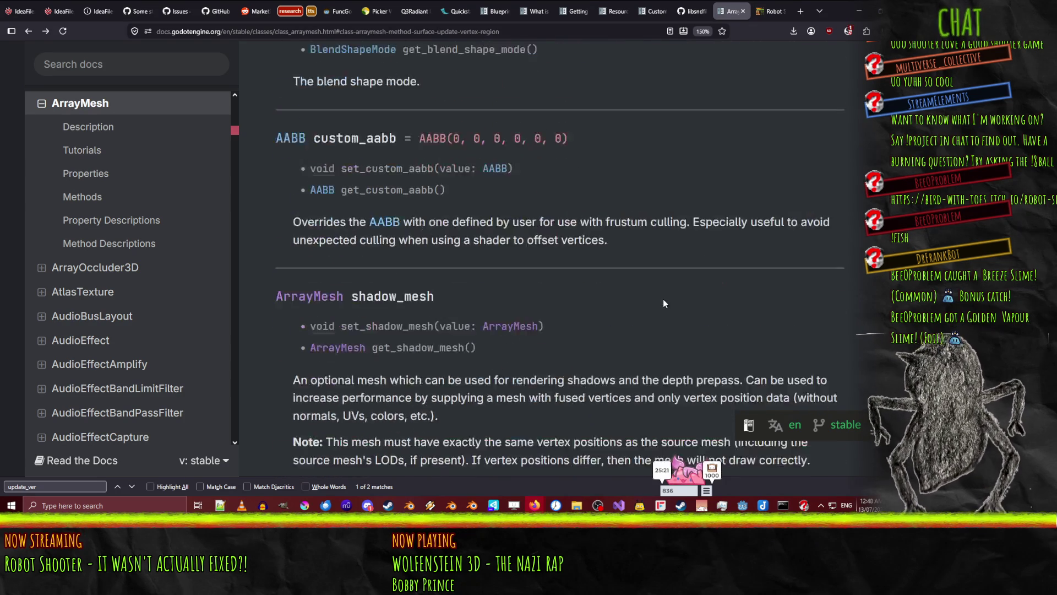
Scroll through the add_surface_from_arrays entry covering its arrays, blend_shapes, lods and flags arguments
scroll(664, 299, down, 6)
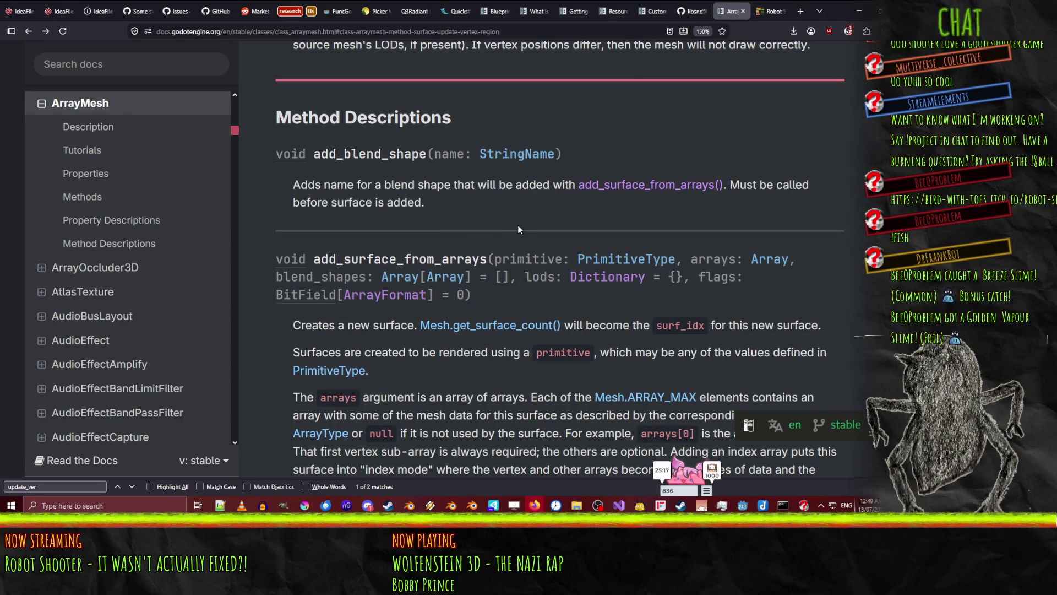
scroll(517, 229, down, 5)
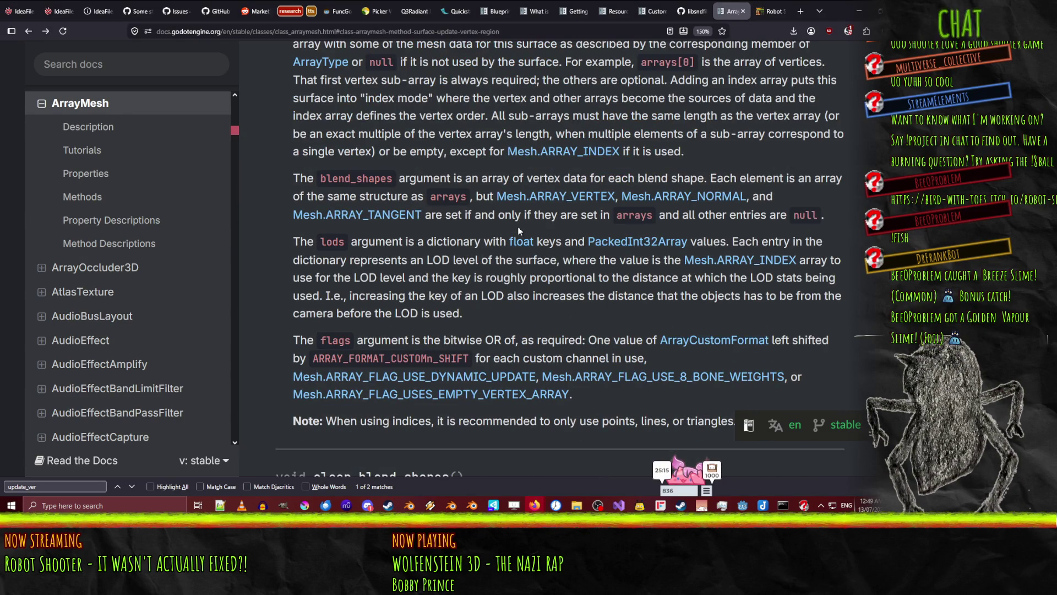
scroll(518, 227, up, 1)
scroll(519, 225, down, 4)
scroll(519, 224, up, 1)
scroll(519, 225, down, 1)
right_click(659, 220)
key(Escape)
scroll(729, 208, up, 2)
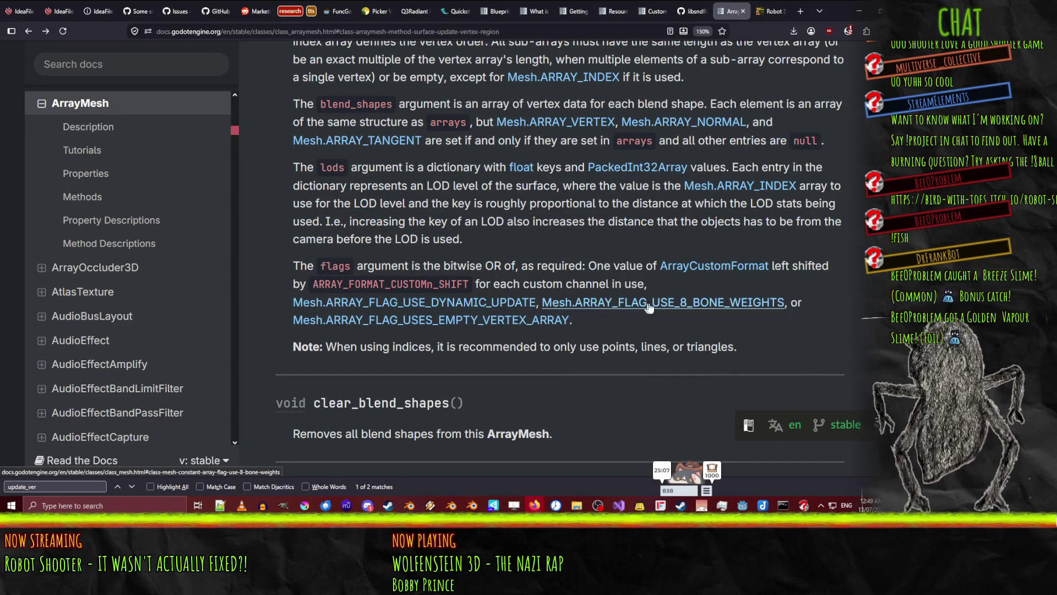
scroll(594, 308, up, 2)
scroll(594, 309, up, 3)
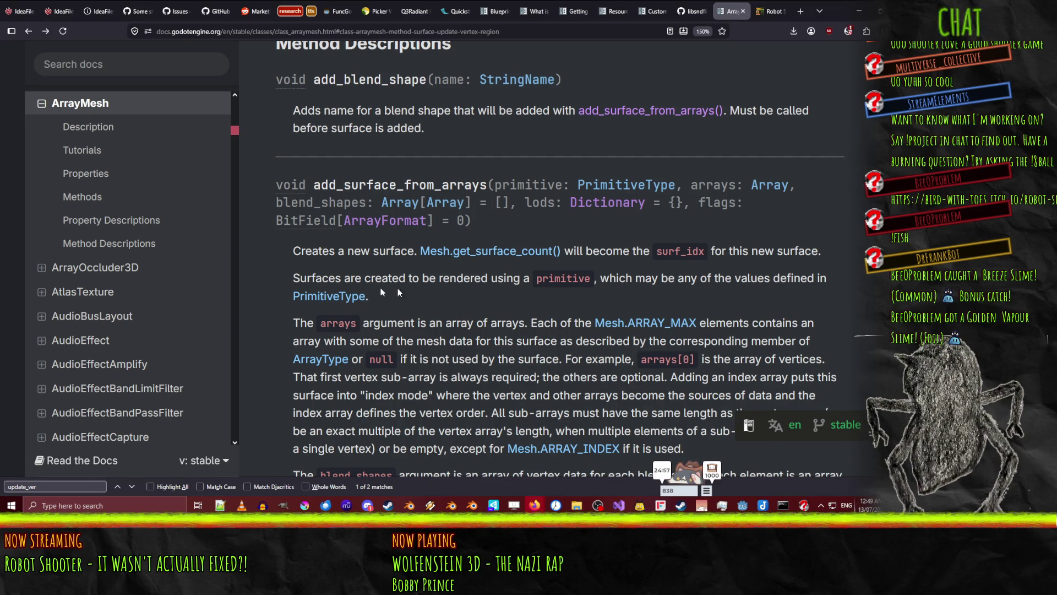
scroll(487, 300, down, 3)
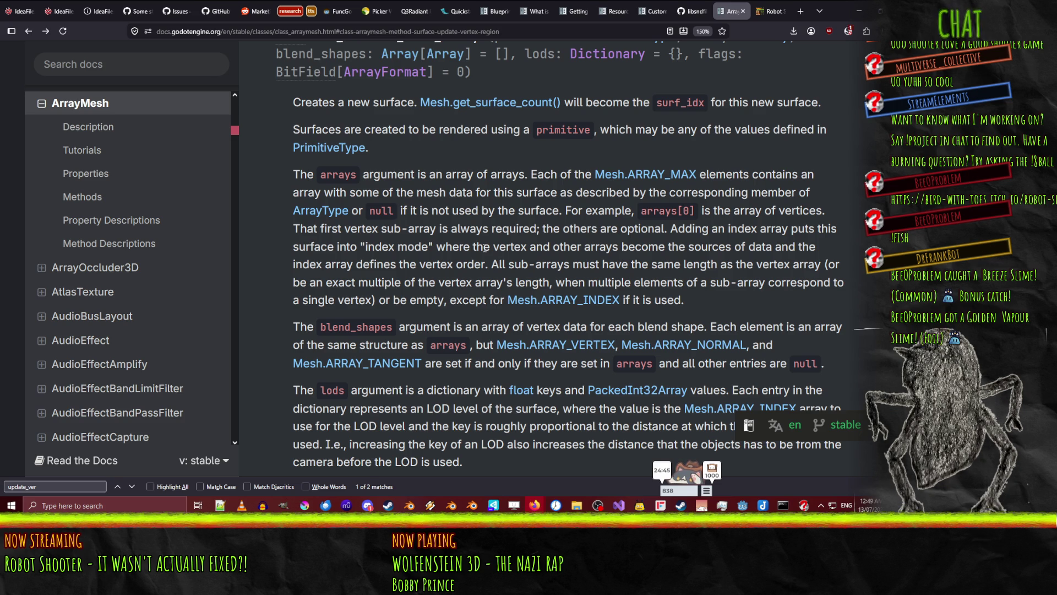
scroll(495, 246, down, 2)
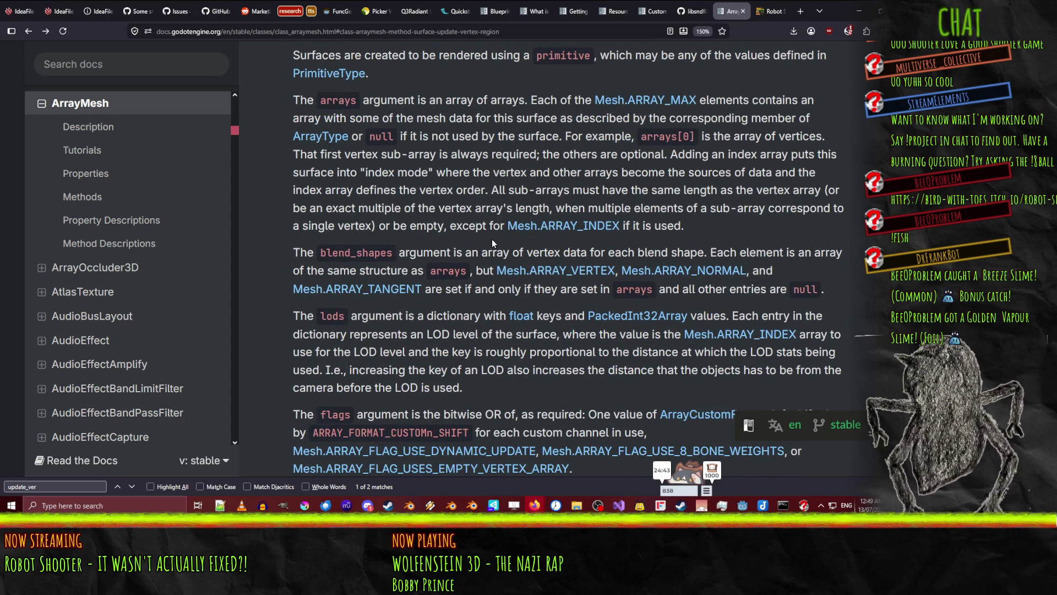
scroll(491, 239, down, 7)
scroll(272, 174, up, 1)
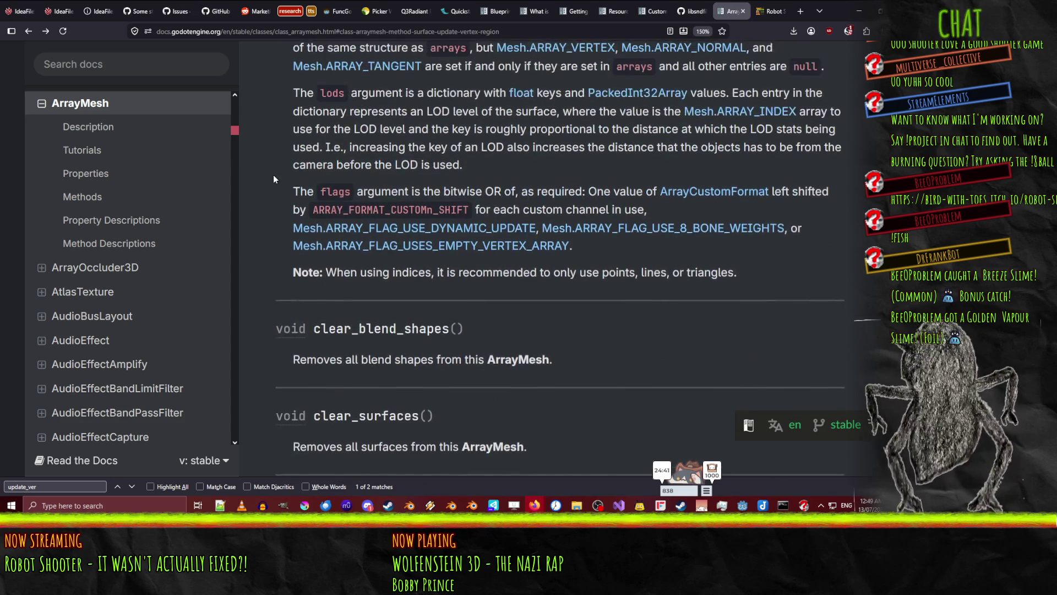
scroll(273, 173, up, 1)
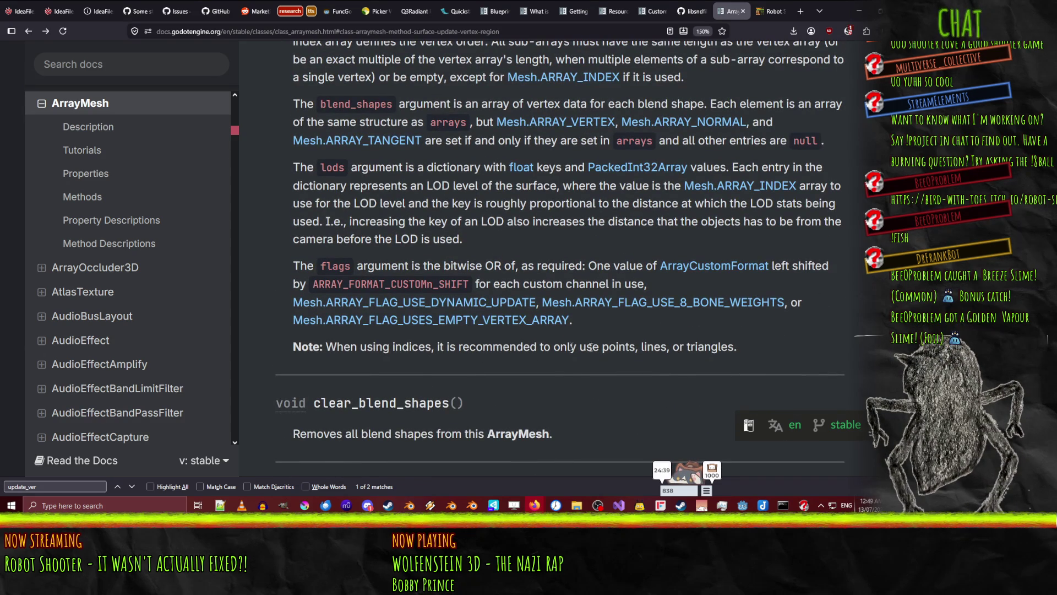
scroll(653, 329, up, 2)
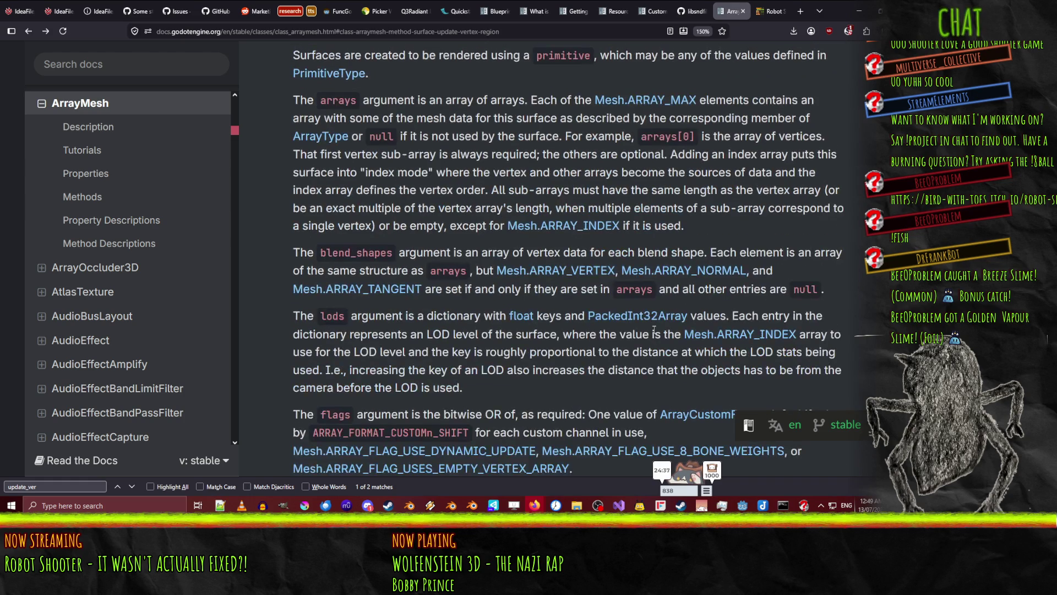
scroll(633, 314, up, 1)
scroll(575, 282, down, 2)
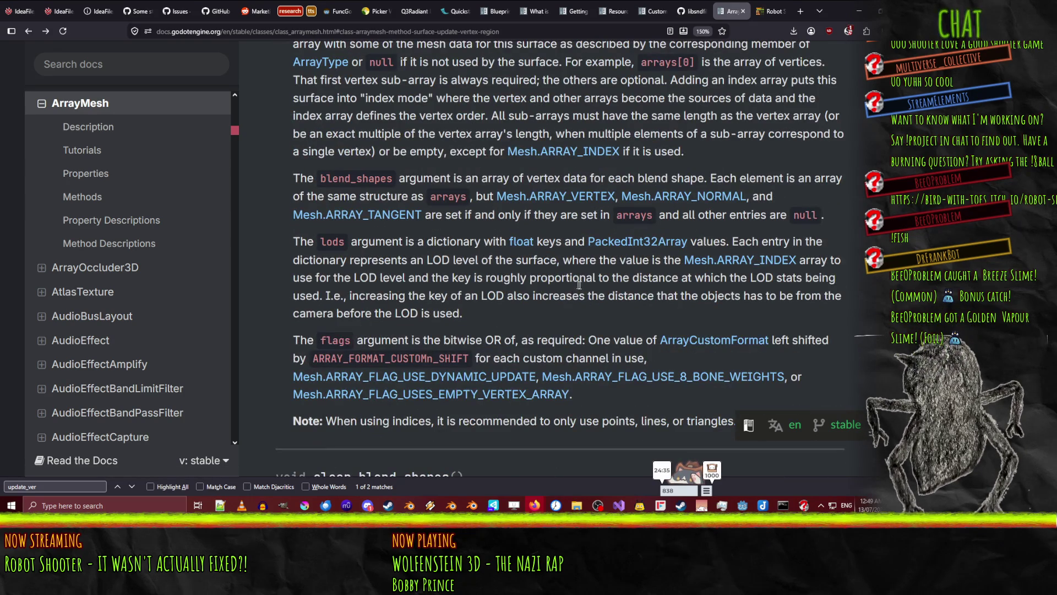
scroll(575, 283, up, 2)
scroll(589, 284, down, 5)
scroll(608, 287, up, 1)
scroll(607, 286, down, 2)
scroll(609, 281, up, 4)
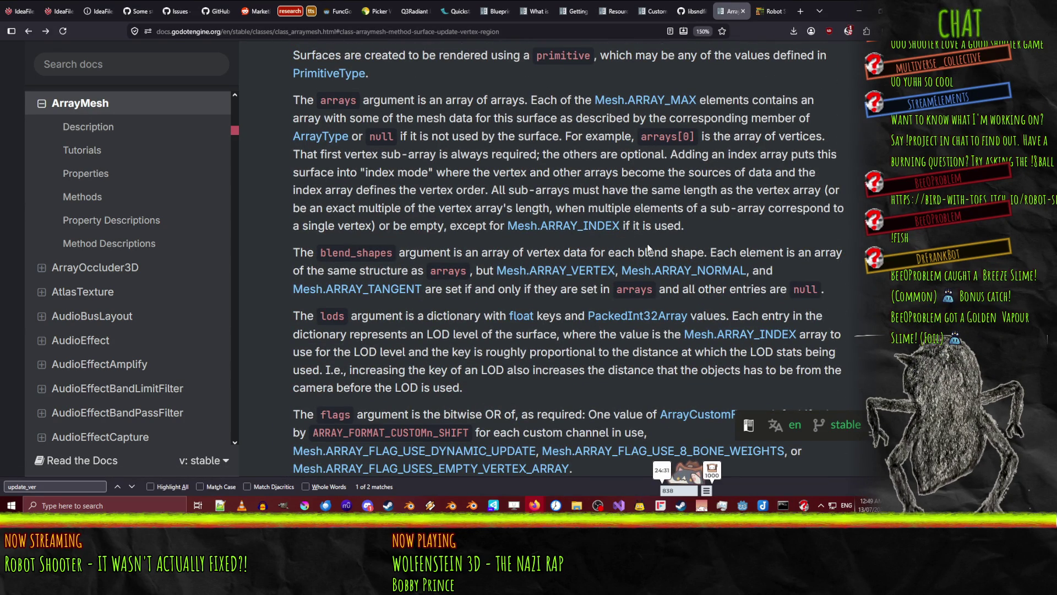
scroll(374, 204, up, 4)
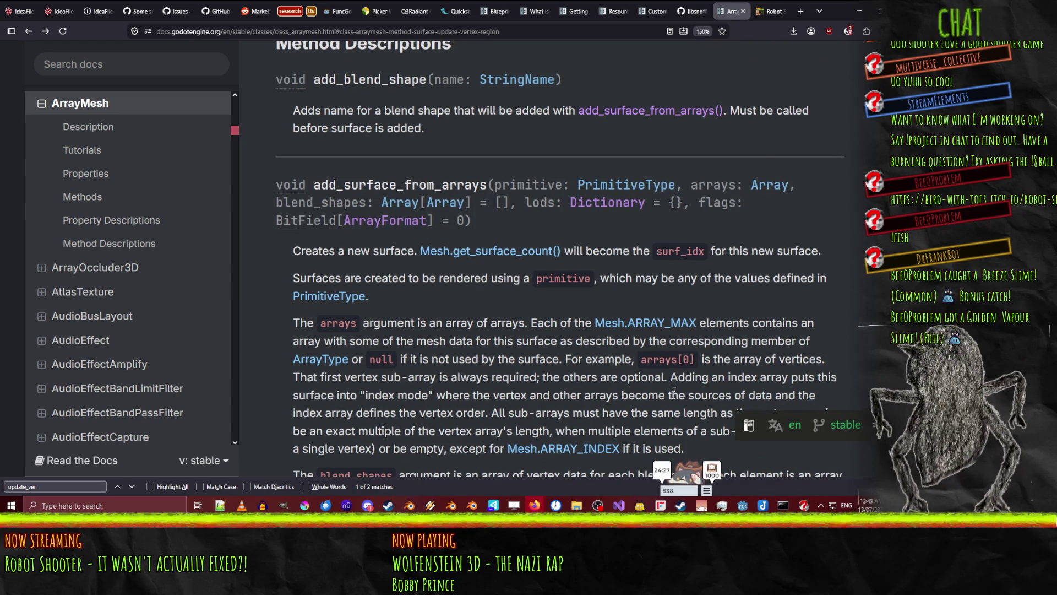
Add a 'var orig_surf_count =' line after the relocate-points comment on line 58
click(743, 505)
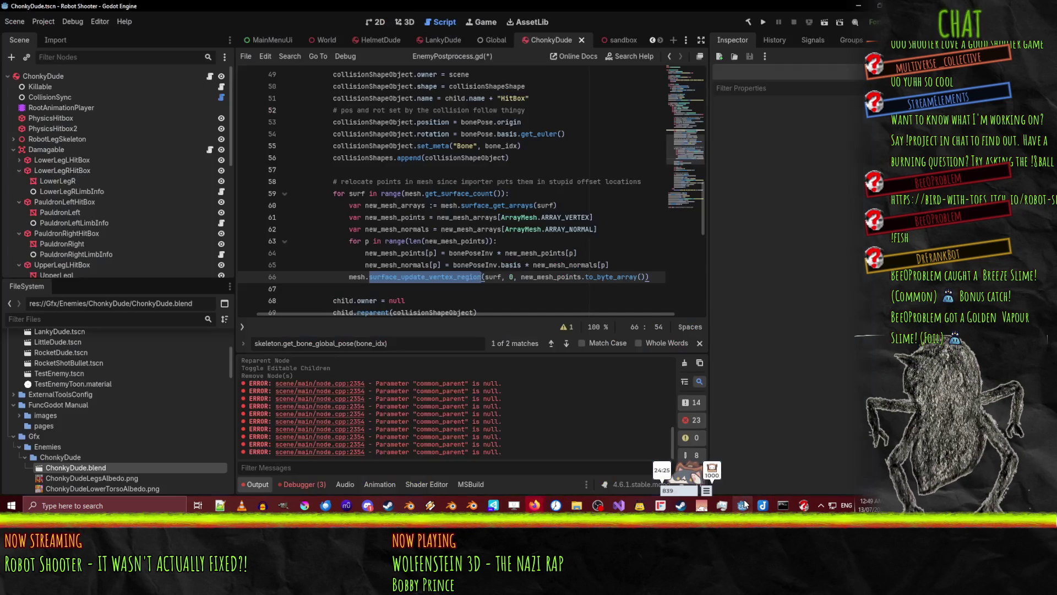
click(425, 175)
click(539, 181)
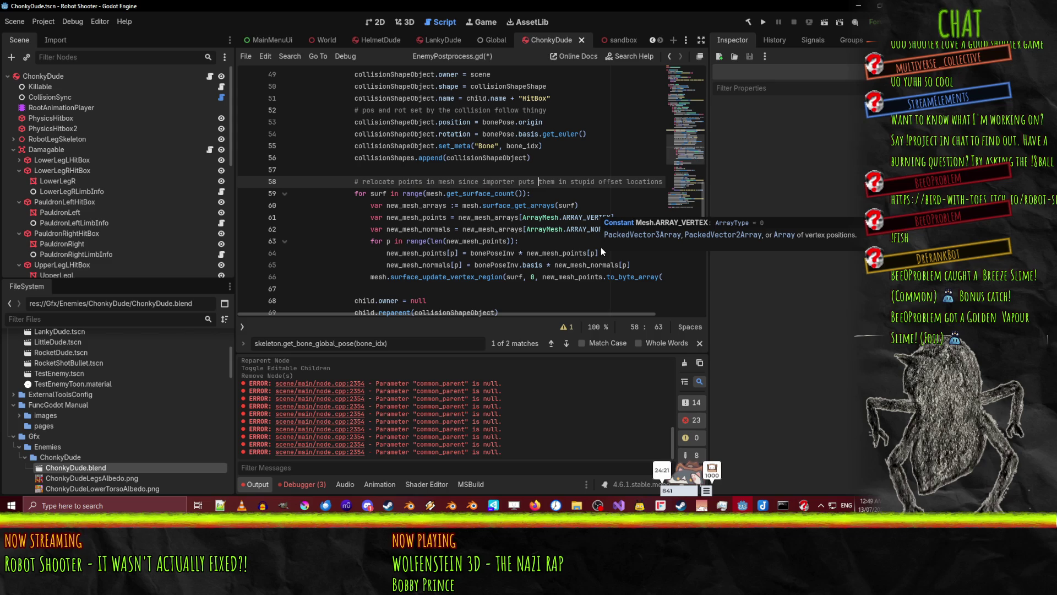
key(Return)
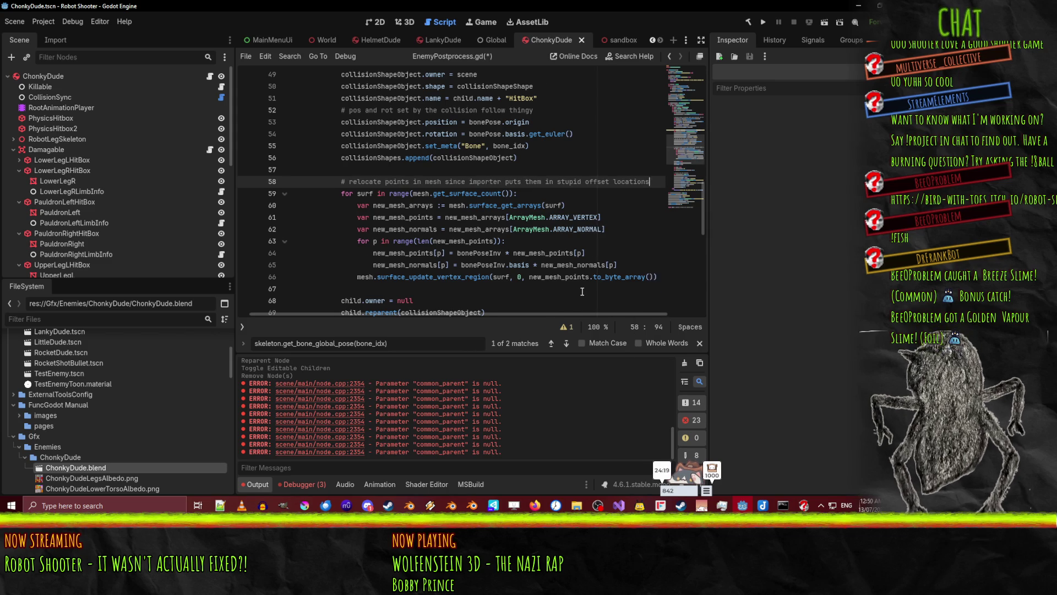
text(orig_s)
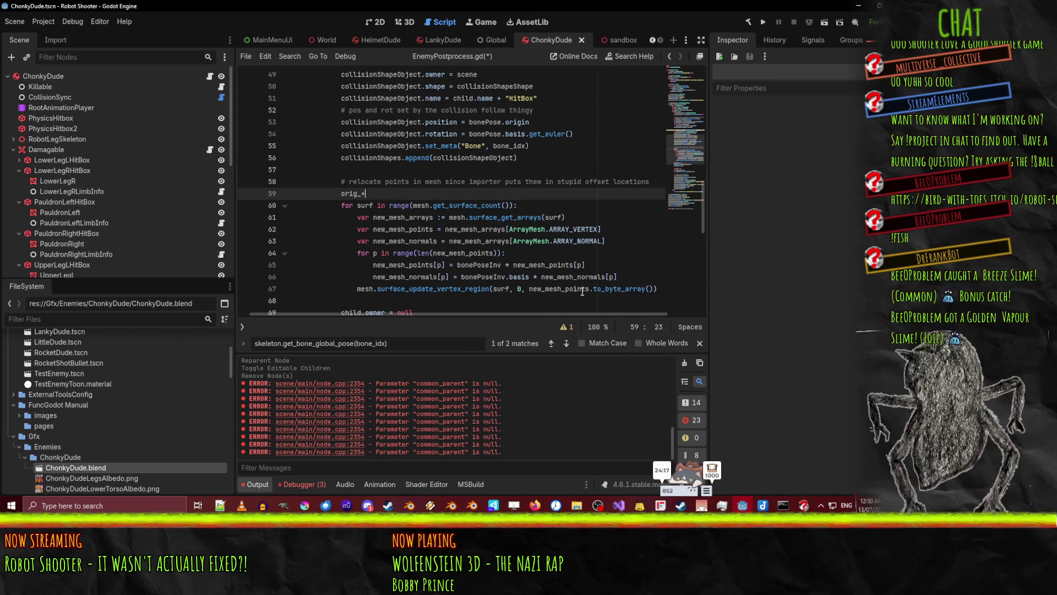
text(urf_count =)
key(Home)
text(var)
key(End)
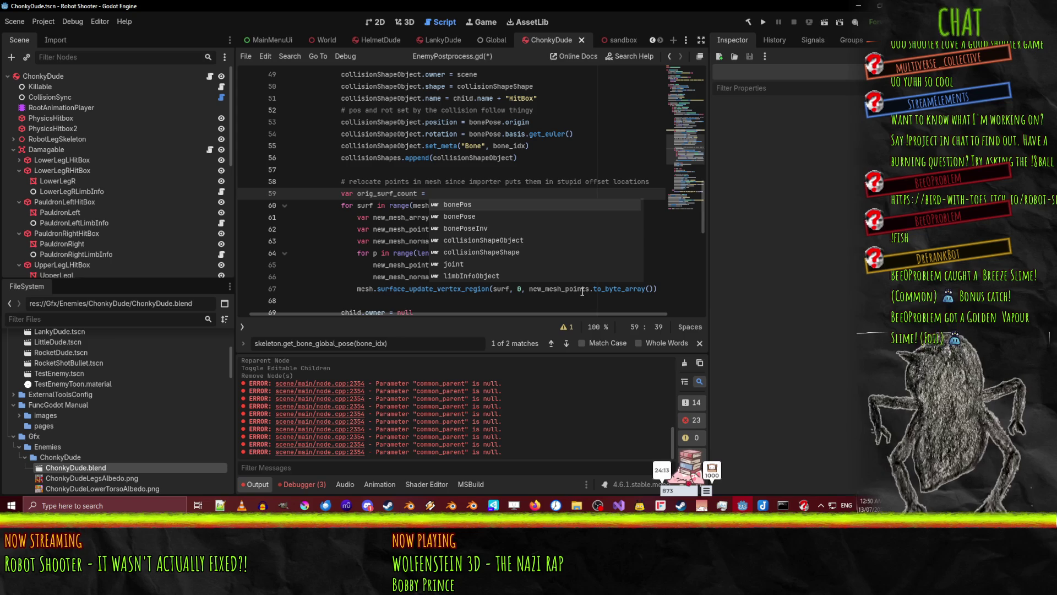
Move mesh.get_surface_count() onto that line and make the loop use range(orig_surf_count)
click(415, 205)
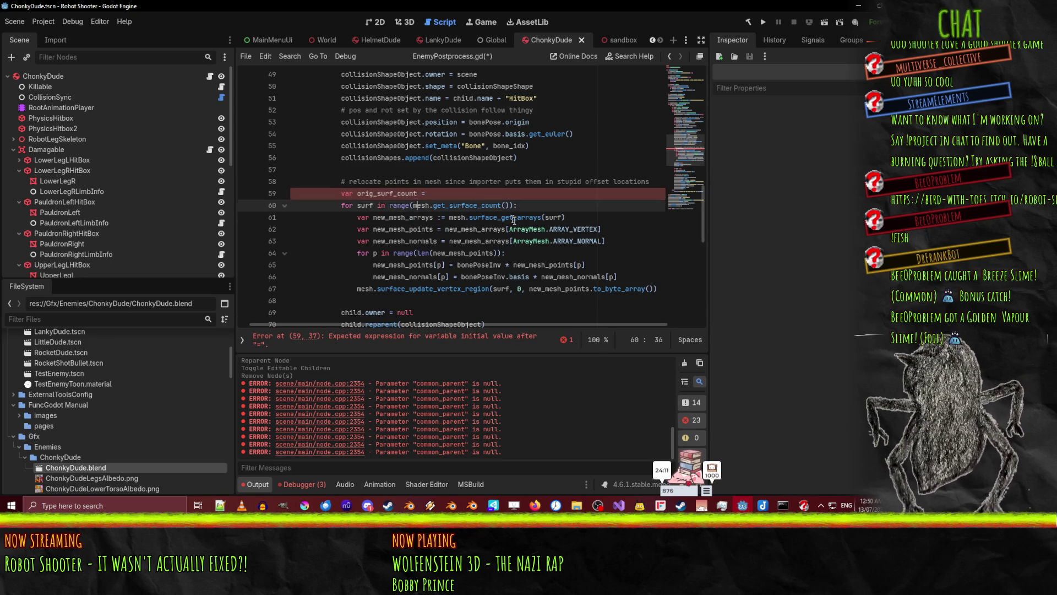
key(shift+End)
key(shift+Left)
key(shift+Left)
key(ctrl+x)
key(Up)
key(End)
key(ctrl+v)
key(Down)
key(Left)
text(orig_sur)
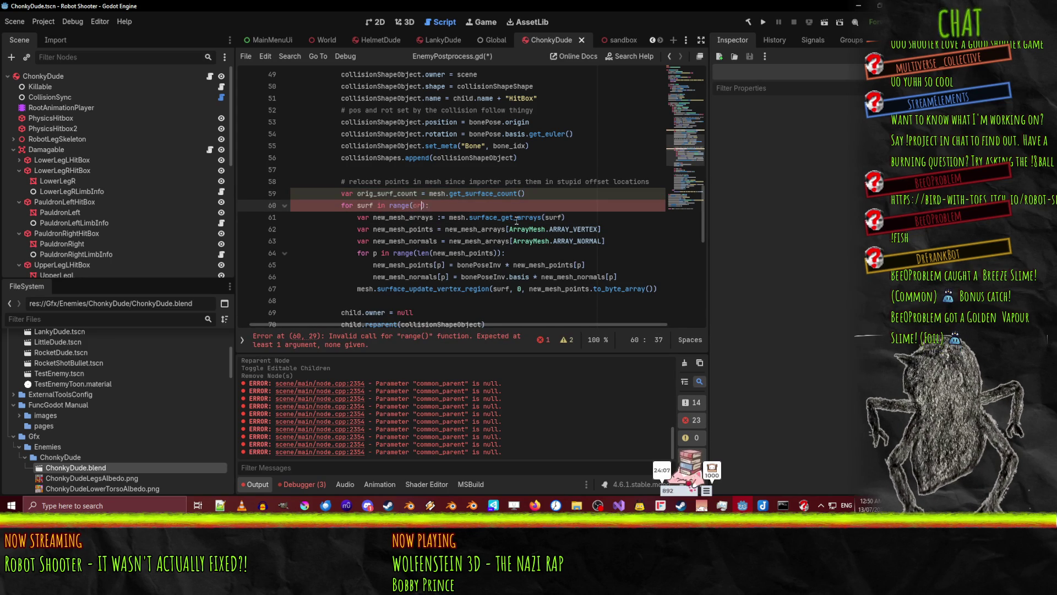
text(f_count)
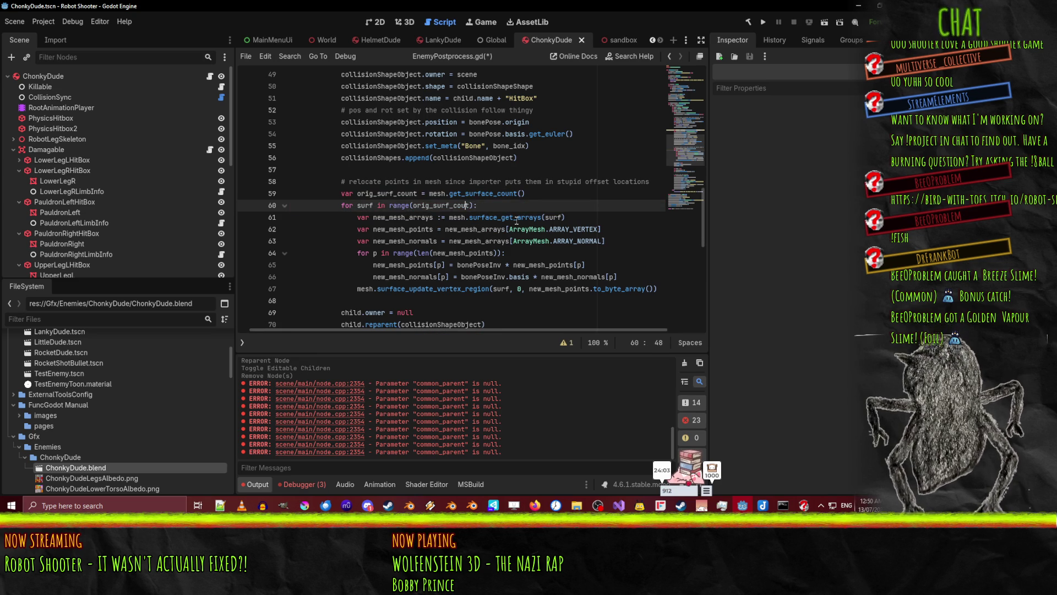
Place the cursor at the end of line 61 inside the surface loop
click(492, 277)
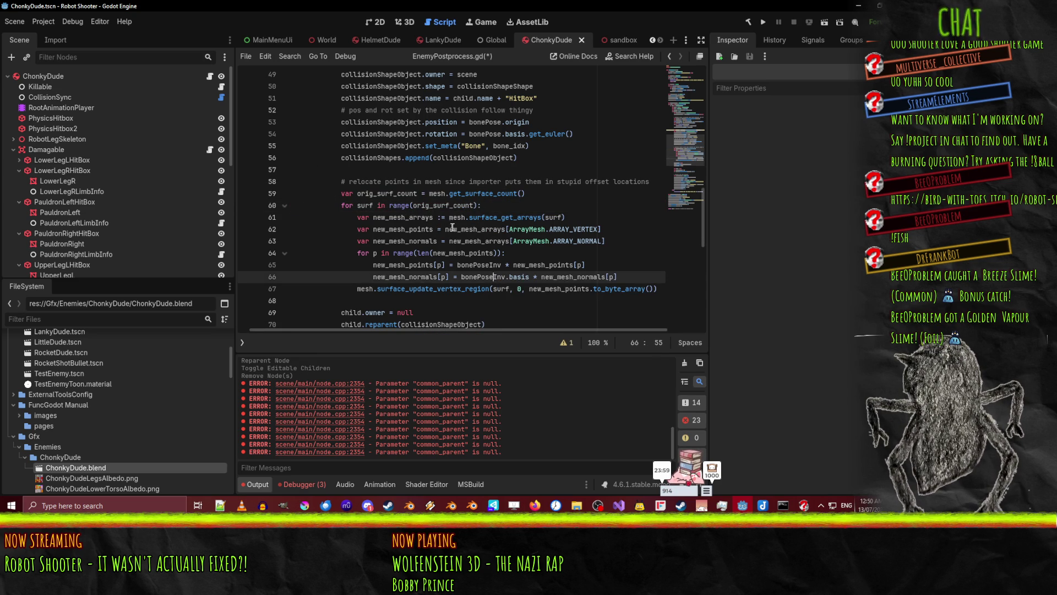
click(360, 181)
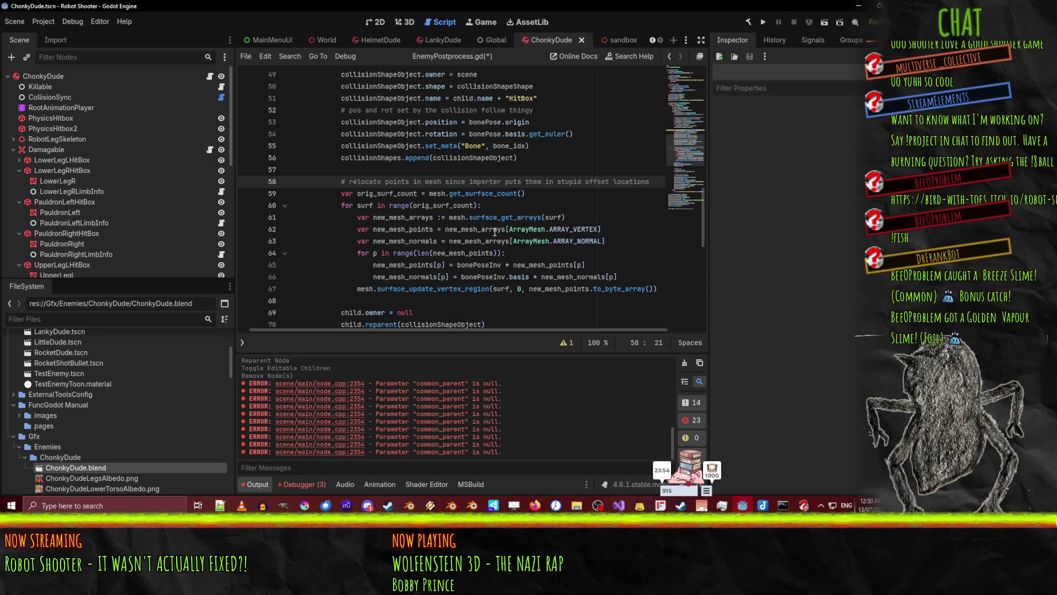
click(572, 217)
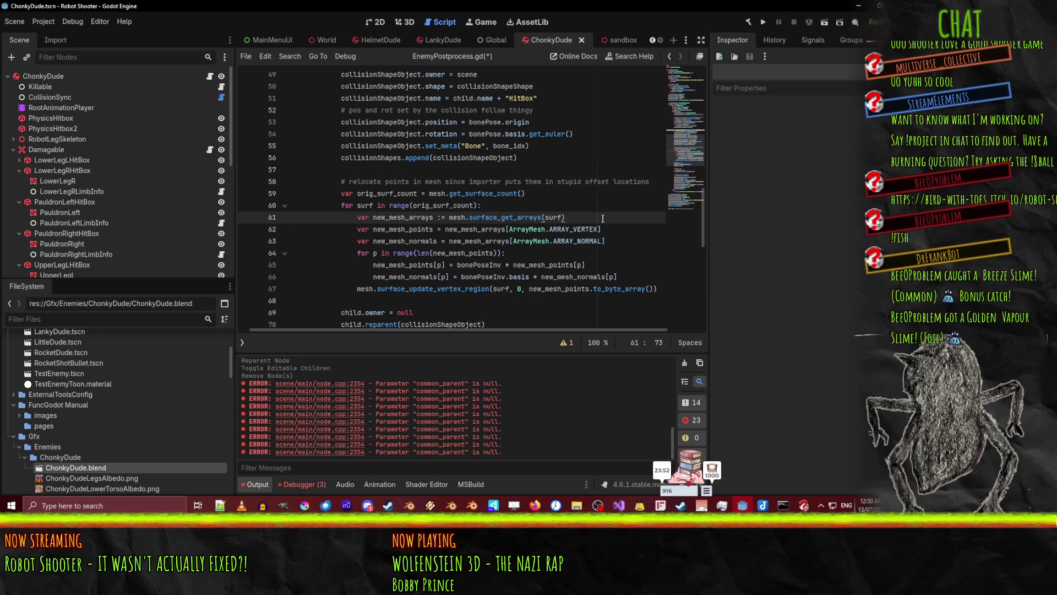
Add 'var type = mesh.surface_get_primitive_type(surf)' at the top of the surface loop
key(ctrl+shift+Return)
text(var type = )
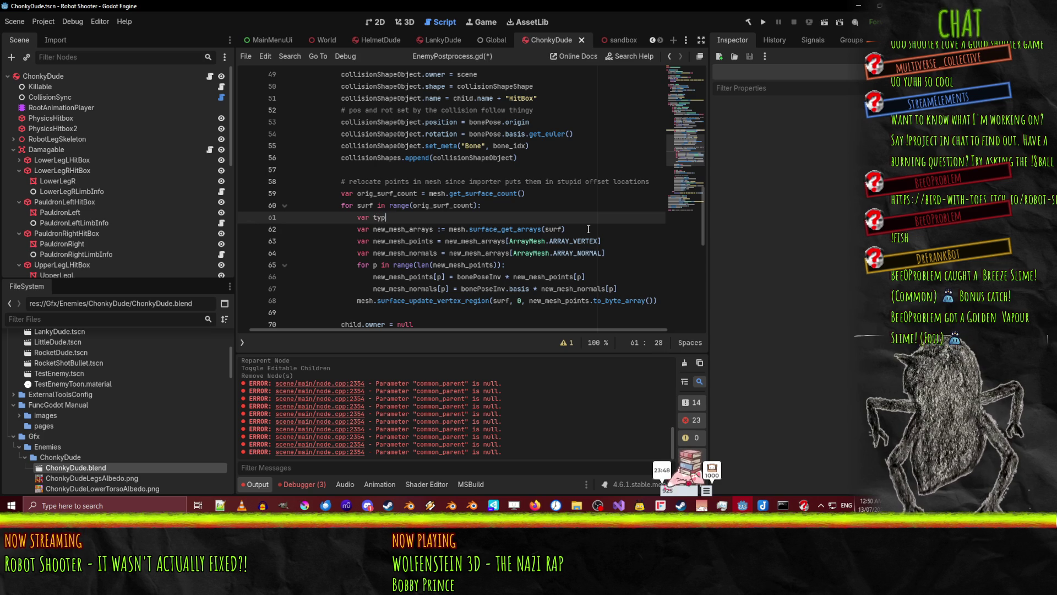
text(mesh.s)
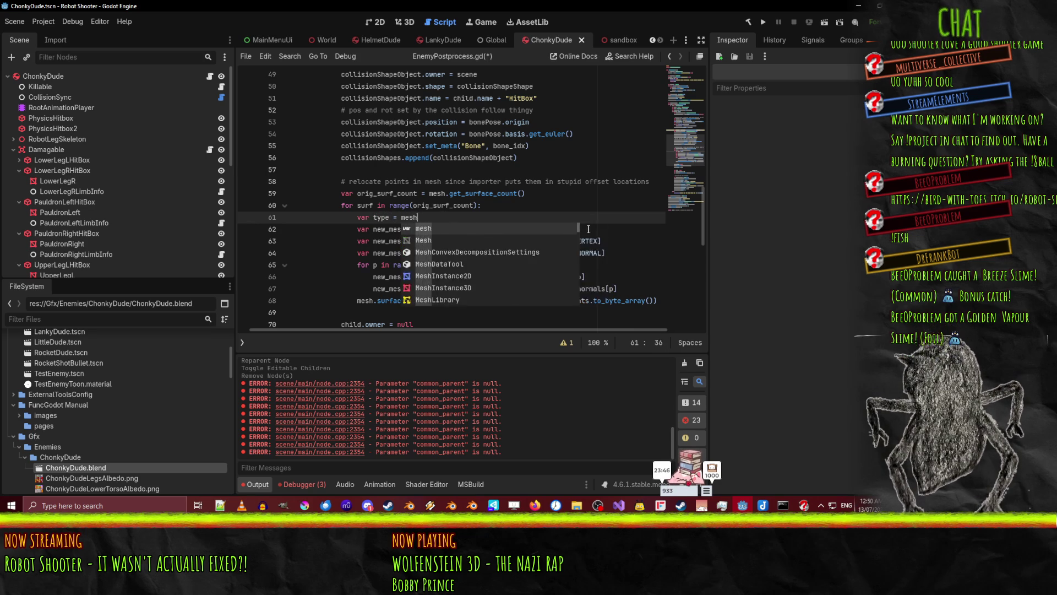
key(BackSpace)
text(get_sur)
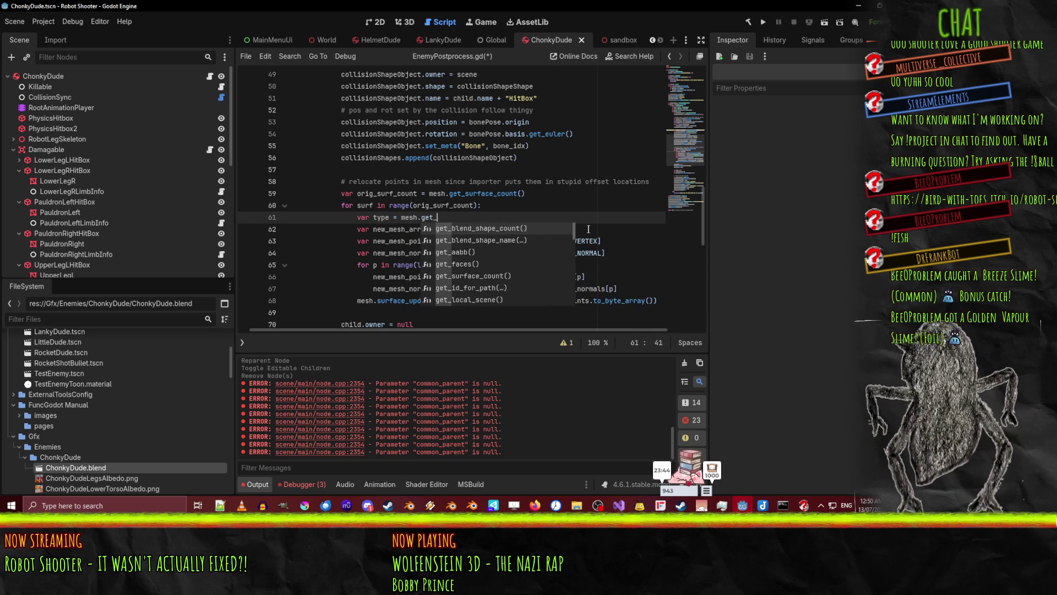
key(BackSpace)
key(BackSpace)
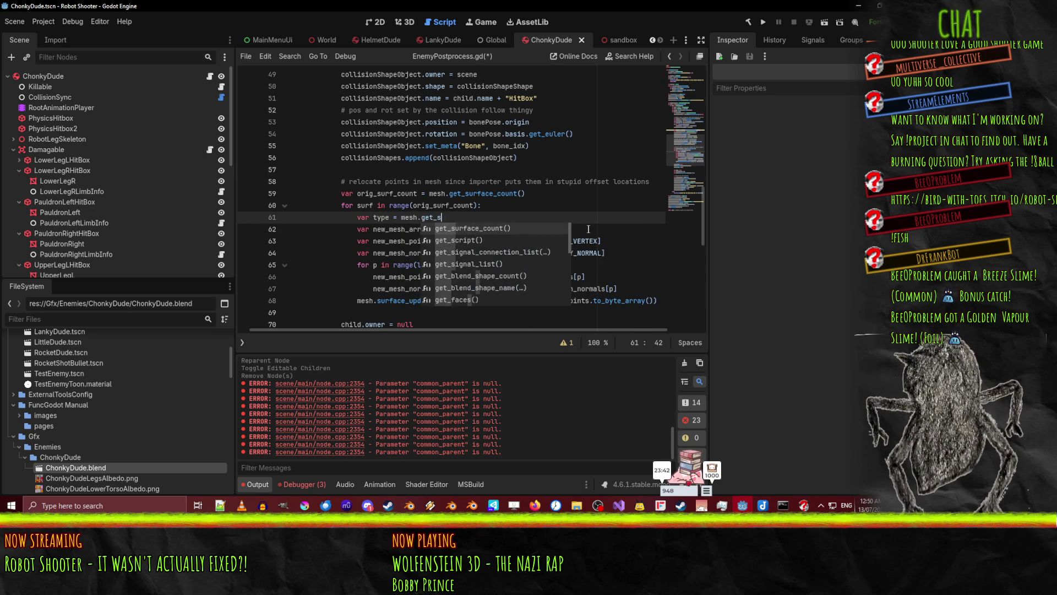
key(Escape)
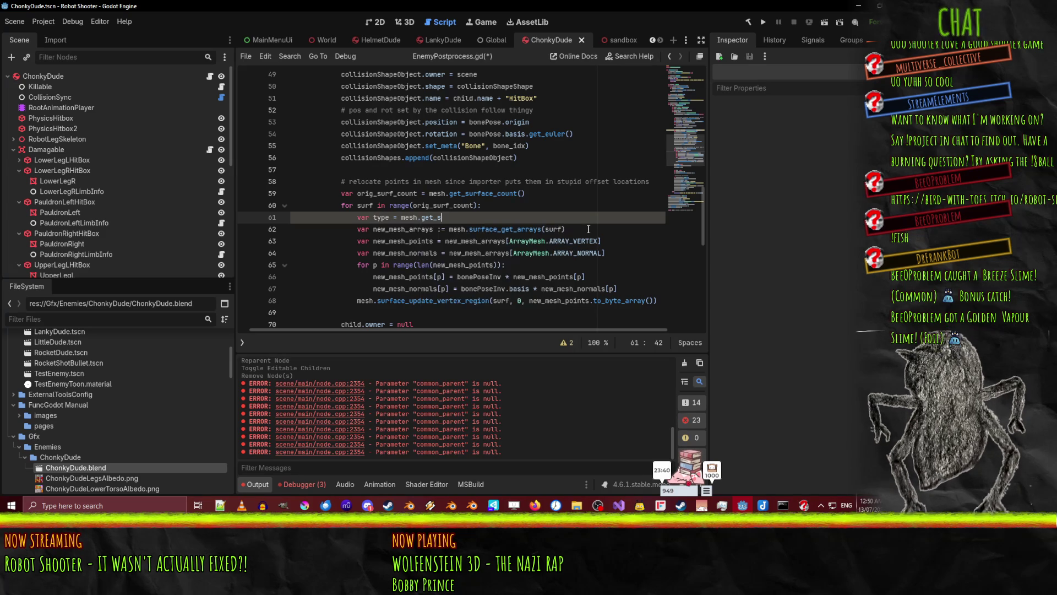
text(type()
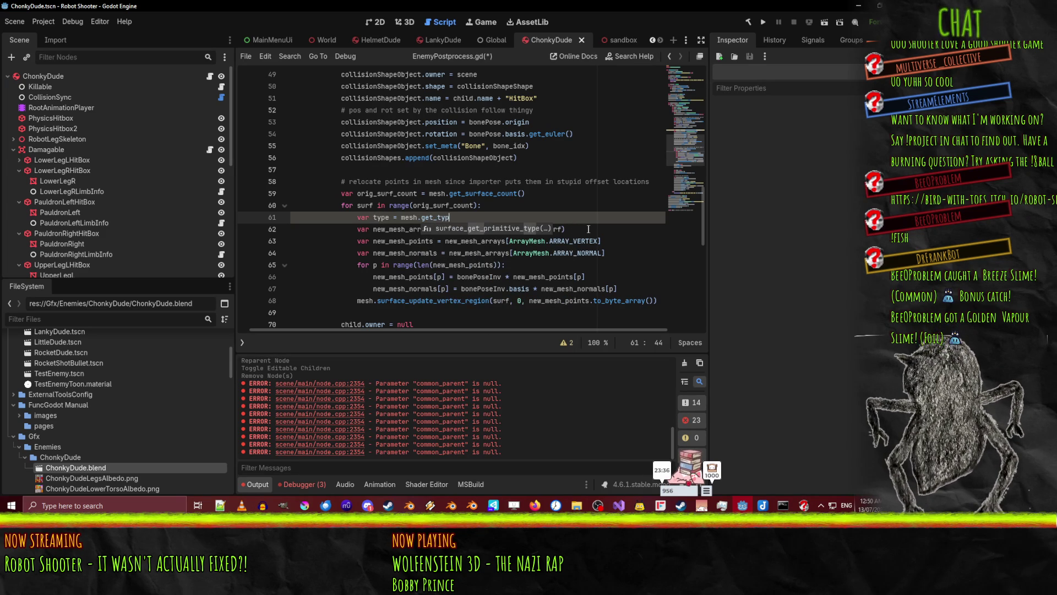
key(Return)
text(surf))
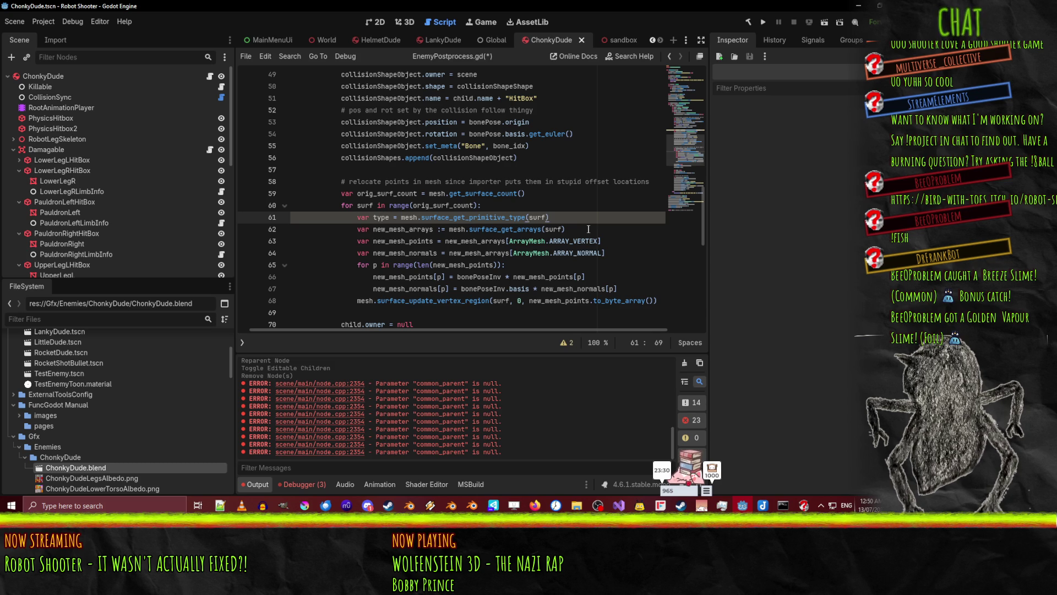
Add 'var blend_shapes = mesh.surface_get_blend_shape_arrays(surf)' on the next line
key(Return)
text(mesh)
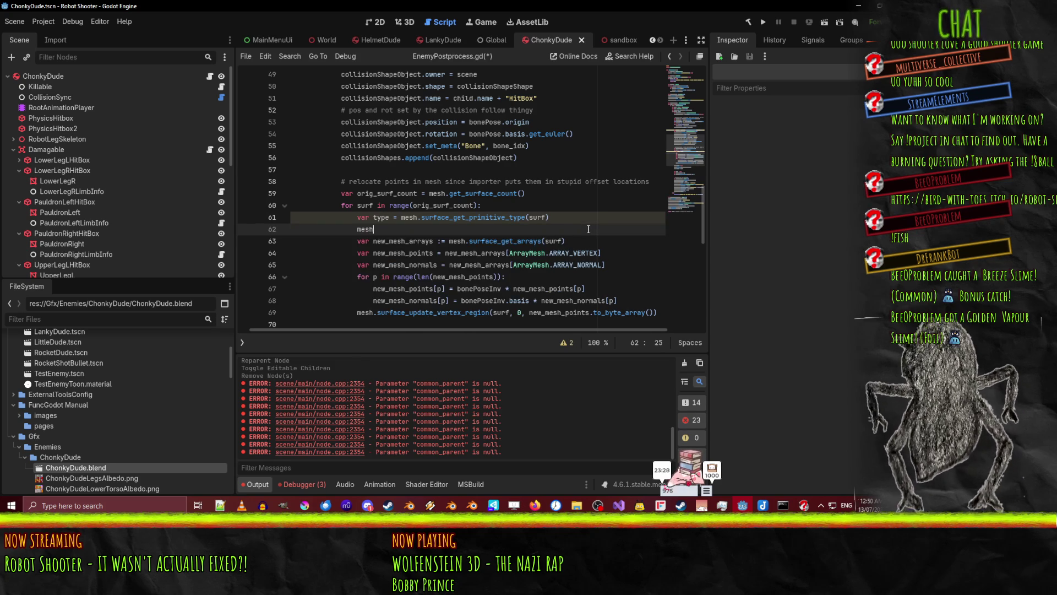
text(.surface_get)
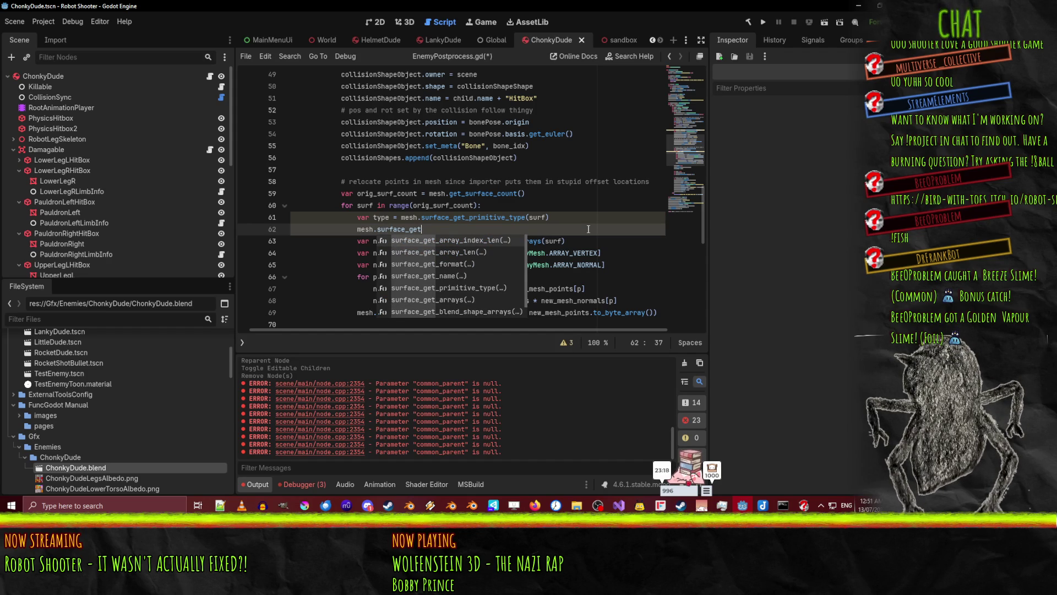
key(Down)
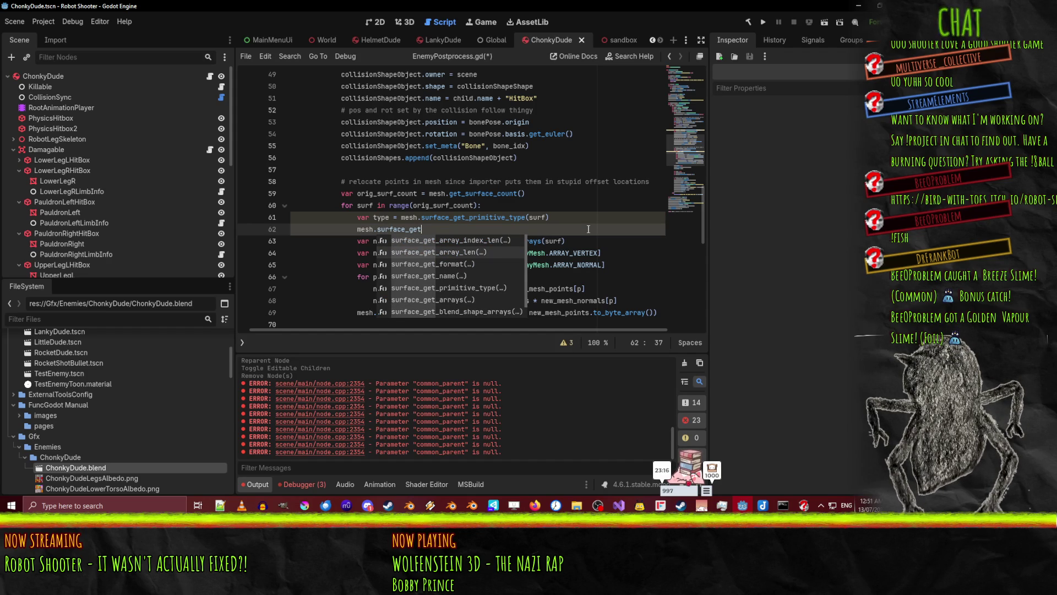
key(Down)
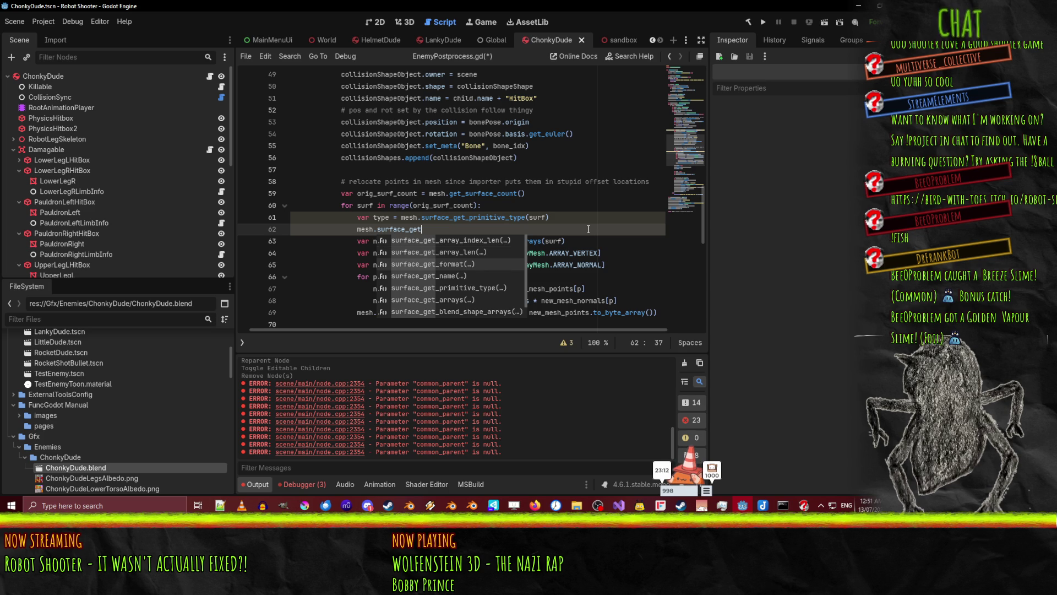
key(Down)
key(Down)
key(Down)
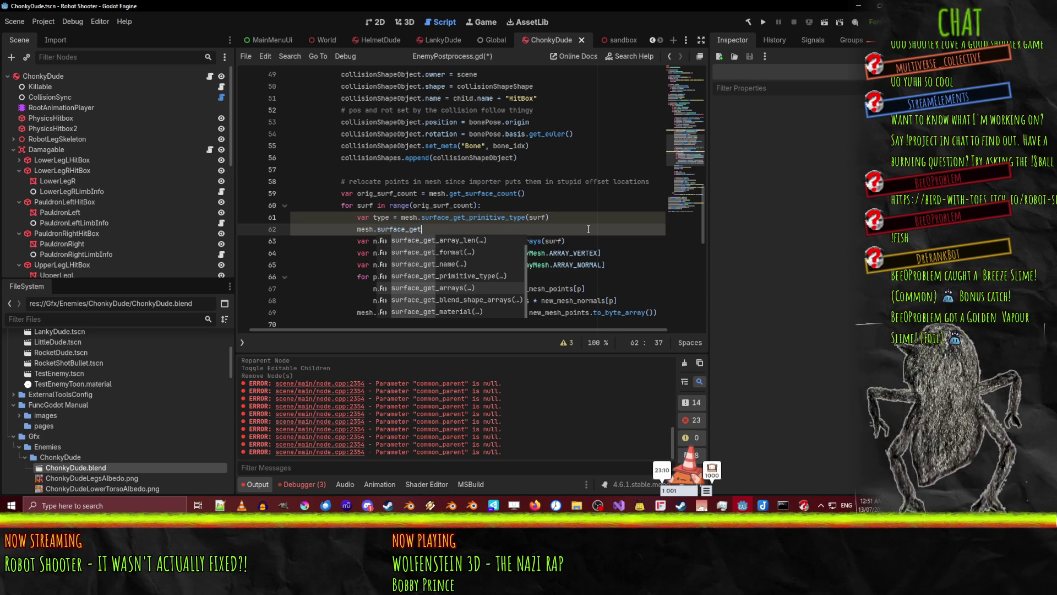
key(Down)
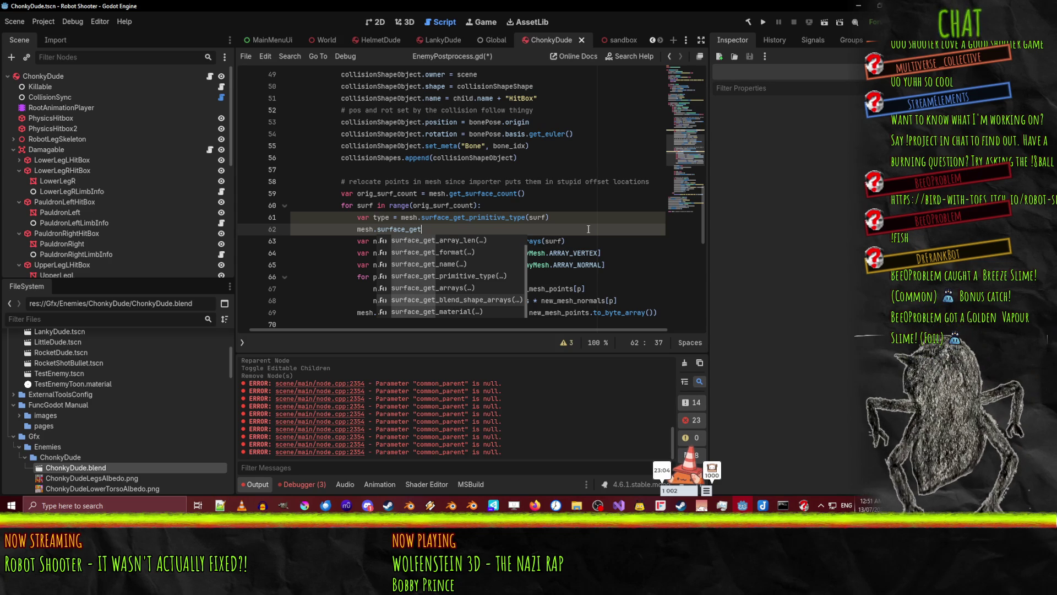
key(Return)
text(surf)
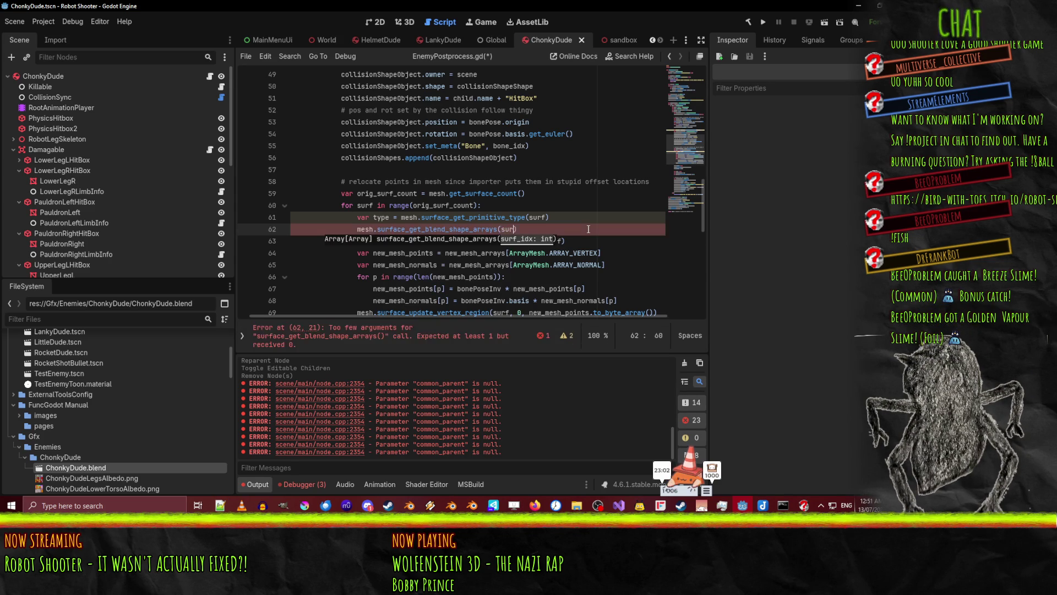
key(Home)
text(var bl)
text(end_shape)
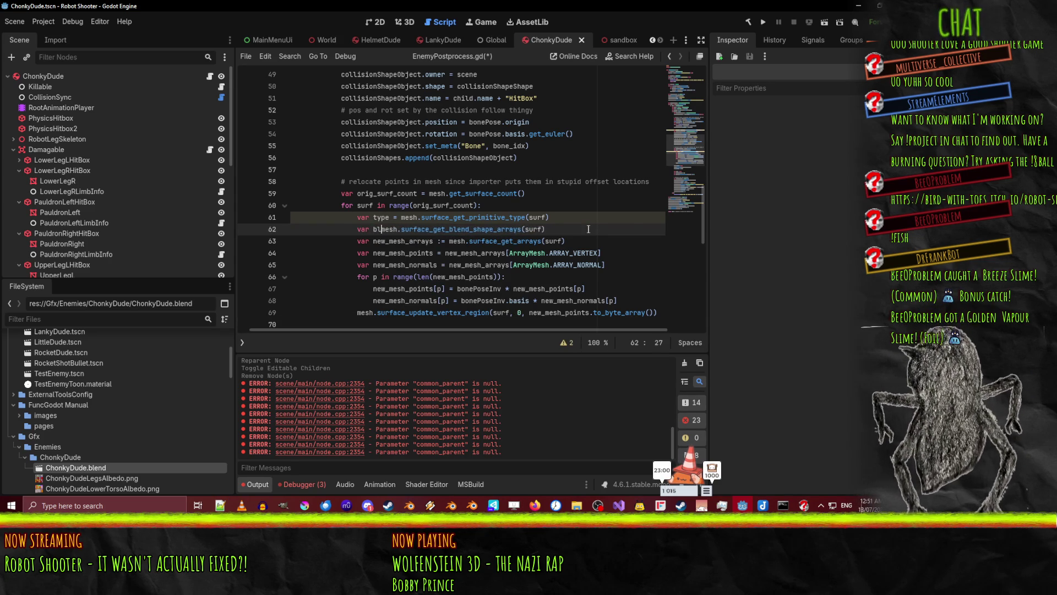
text(s =)
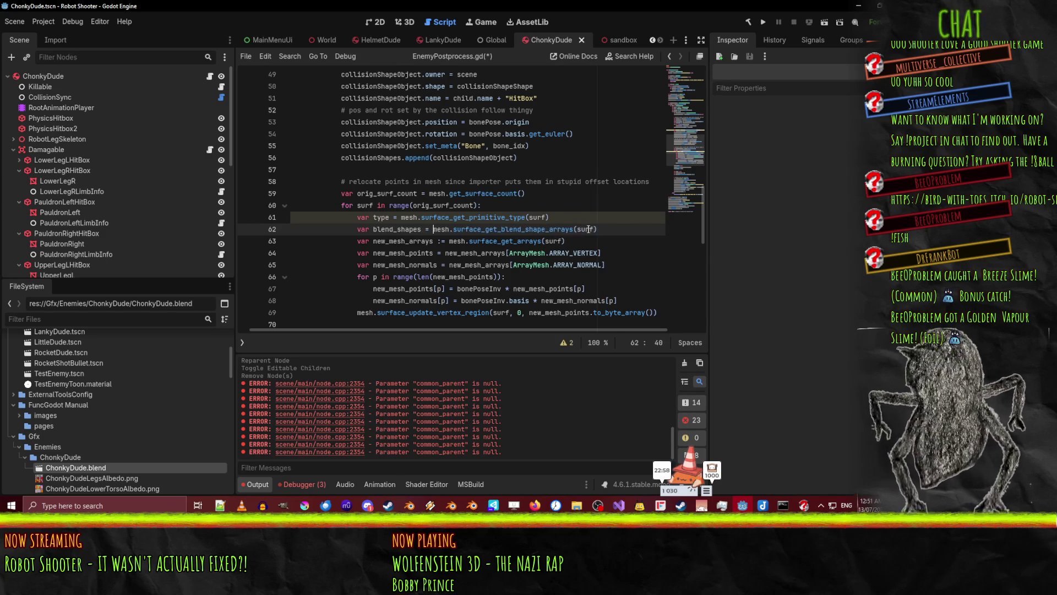
key(Escape)
Insert a blank line above the vertex-region update and start typing mesh.surface_a
key(Home)
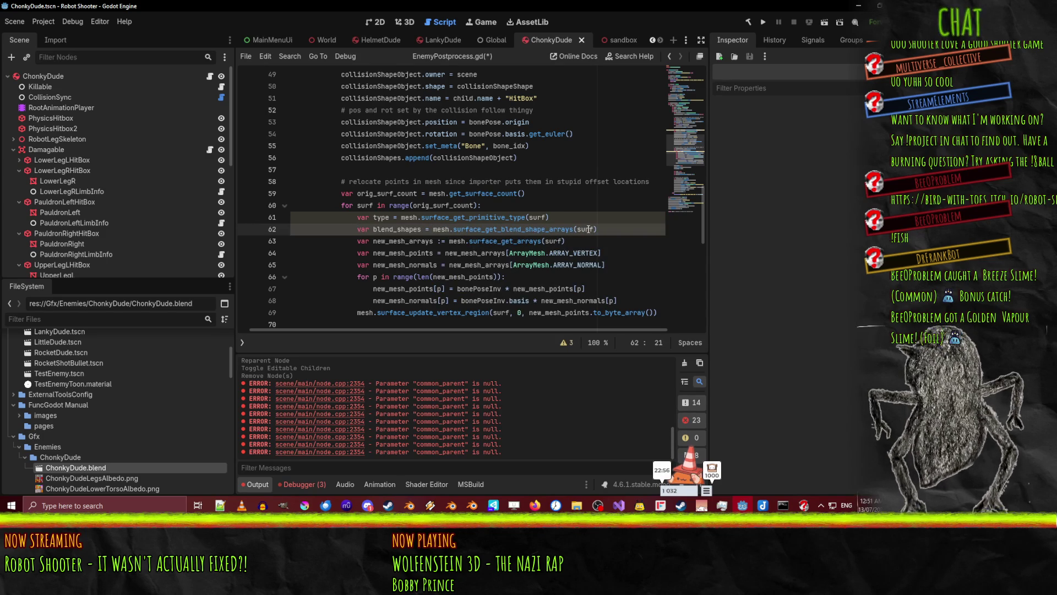
key(Down)
key(Down)
key(Down)
key(Home)
key(Return)
key(Up)
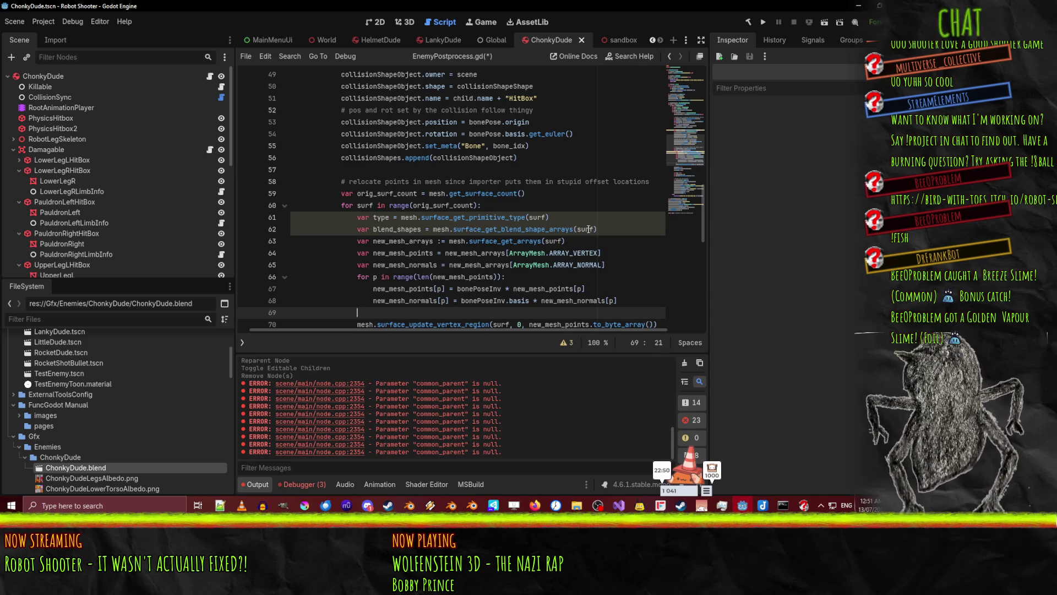
text(mesh.surface_a)
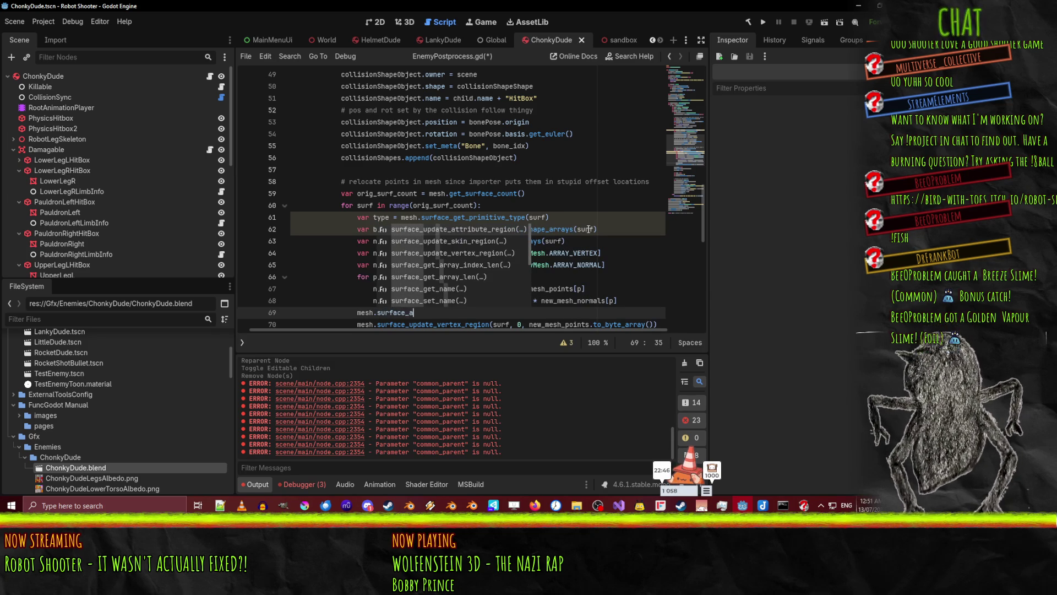
Write mesh.add_surface_from_arrays(type, new_mesh_arrays, blend_shapes), correcting the misspelled blend_shapes
key(Escape)
key(BackSpace)
key(BackSpace)
key(BackSpace)
key(BackSpace)
key(BackSpace)
text(add_s)
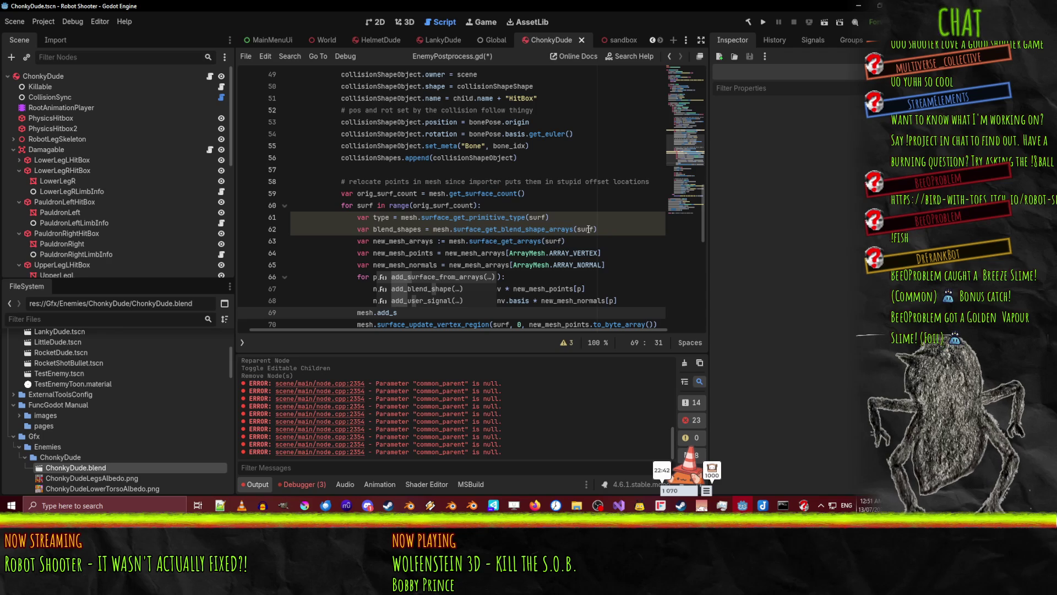
key(Return)
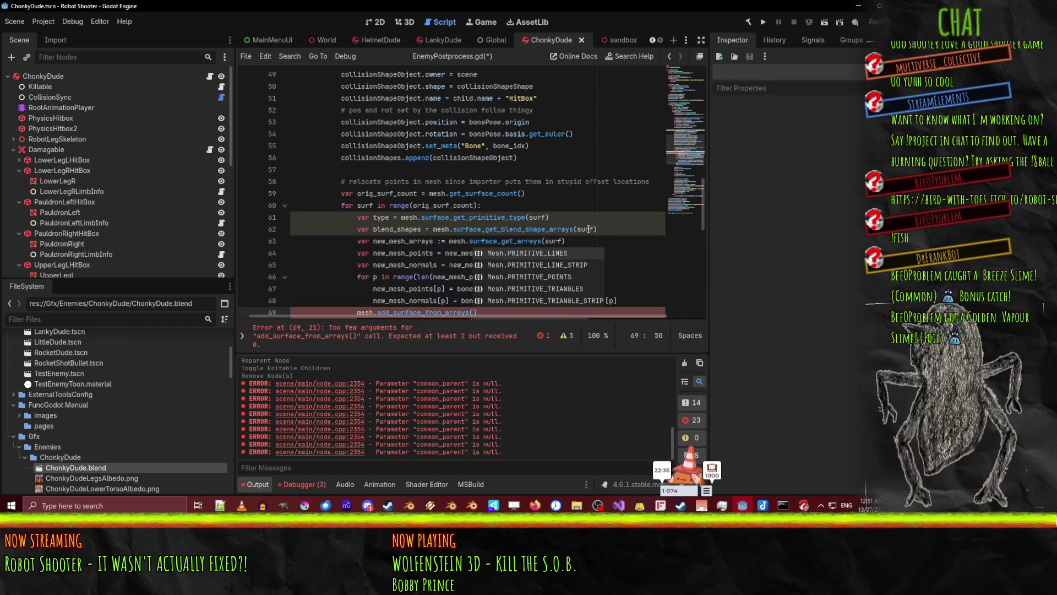
text(type)
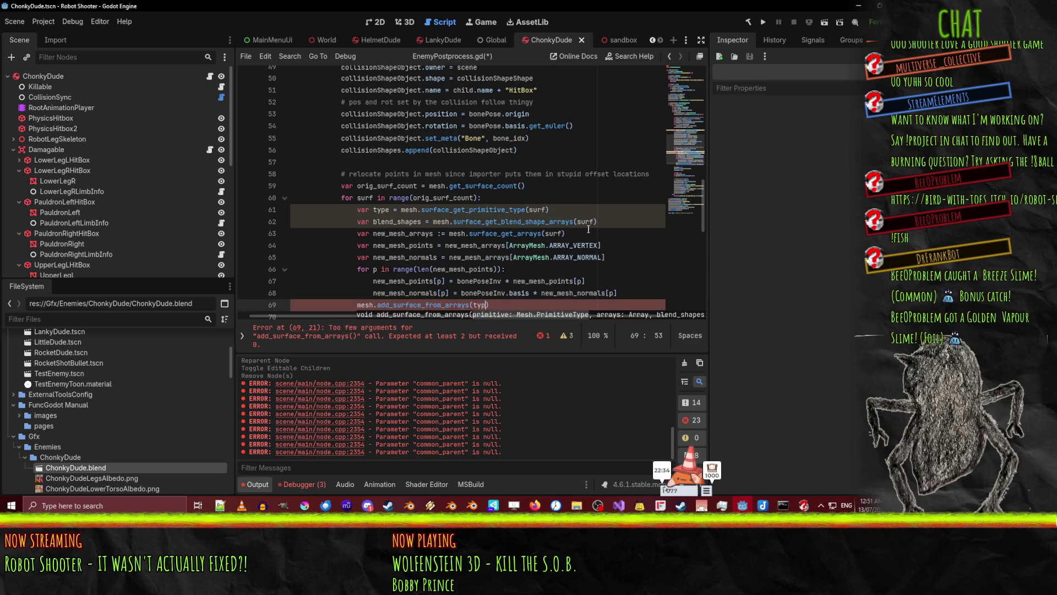
text(, )
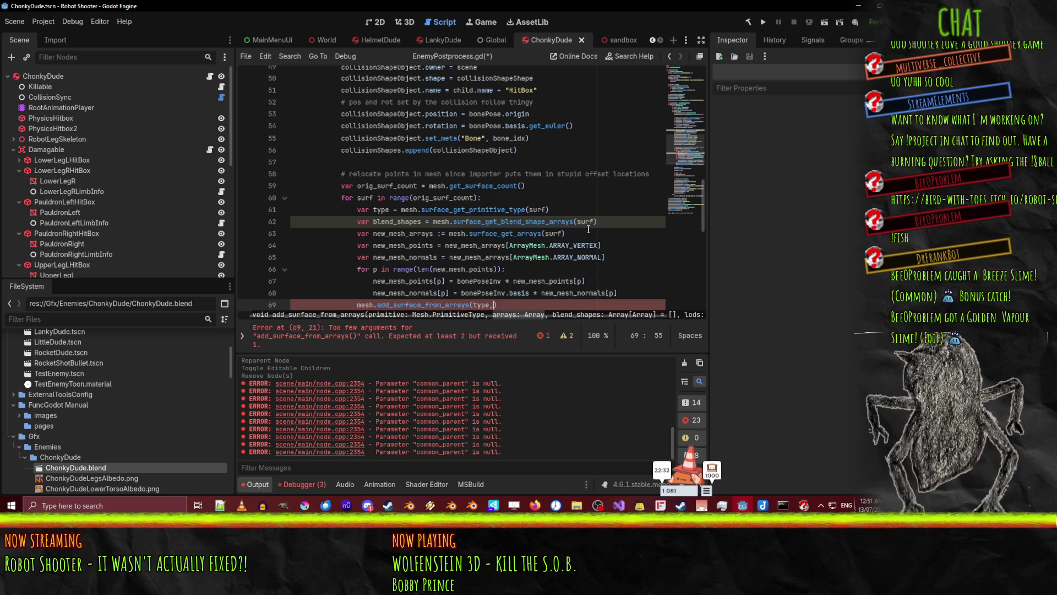
text(new_mesh_arrays,)
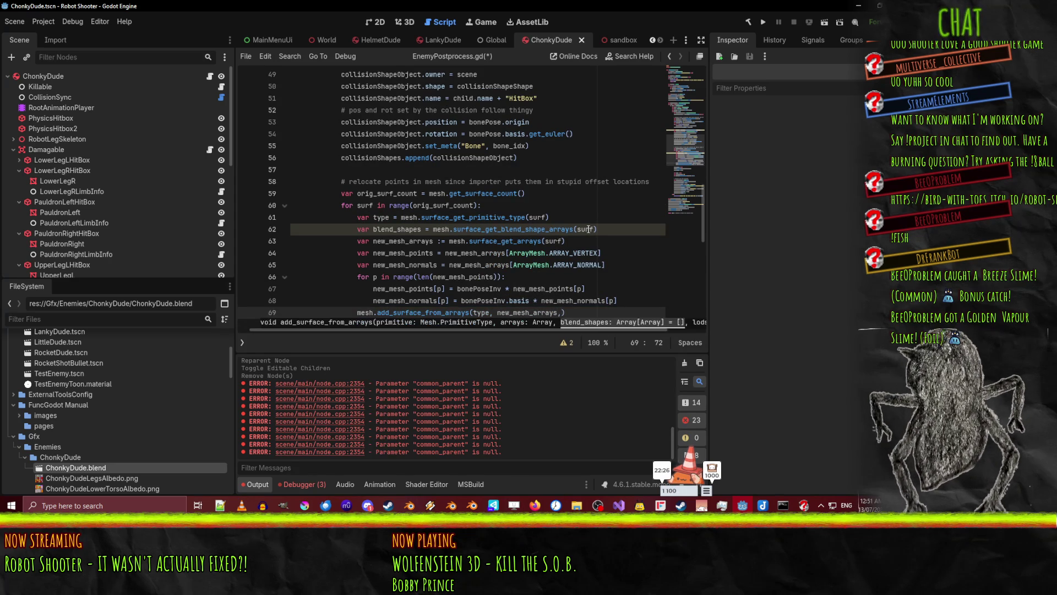
text( belnd_)
text(shapes)
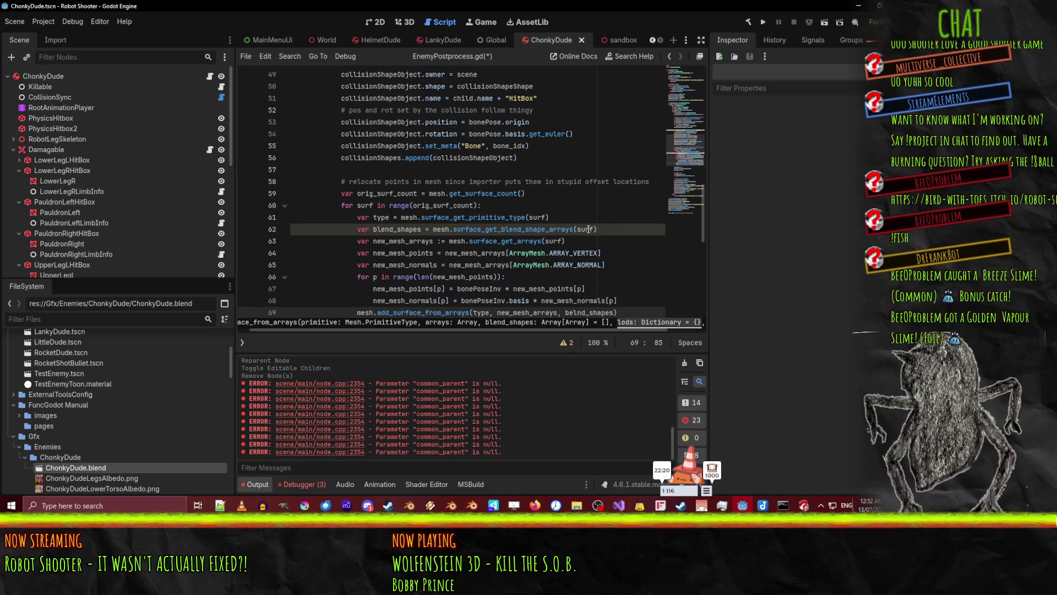
key(Left)
key(Left)
key(Left)
key(BackSpace)
key(Left)
text(l)
key(ctrl+Right)
text(,)
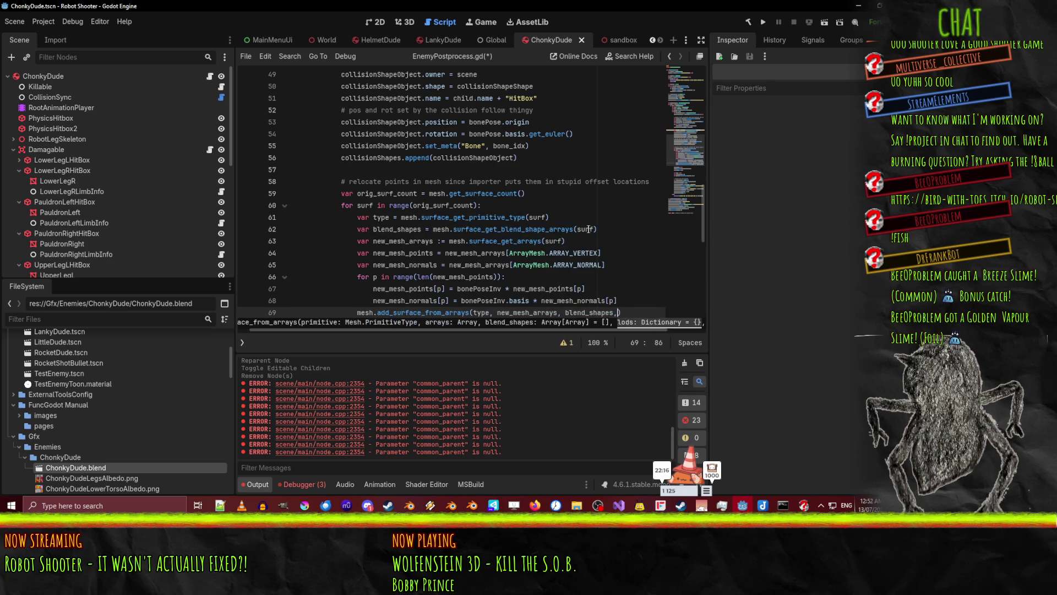
Remove the extra '{},' argument so the call passes only type, new_mesh_arrays and blend_shapes
scroll(512, 242, down, 2)
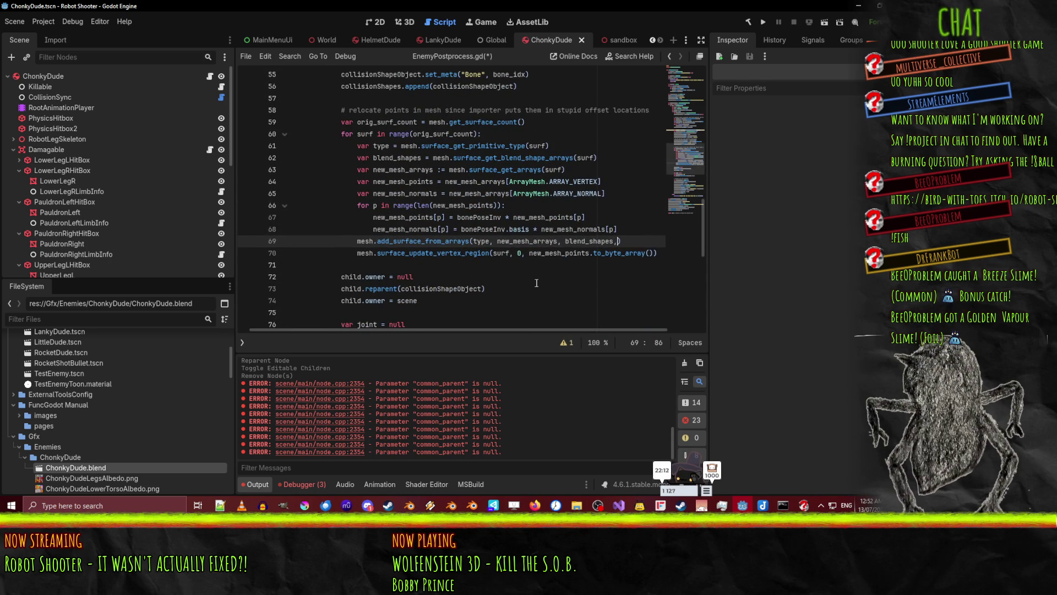
text({}.)
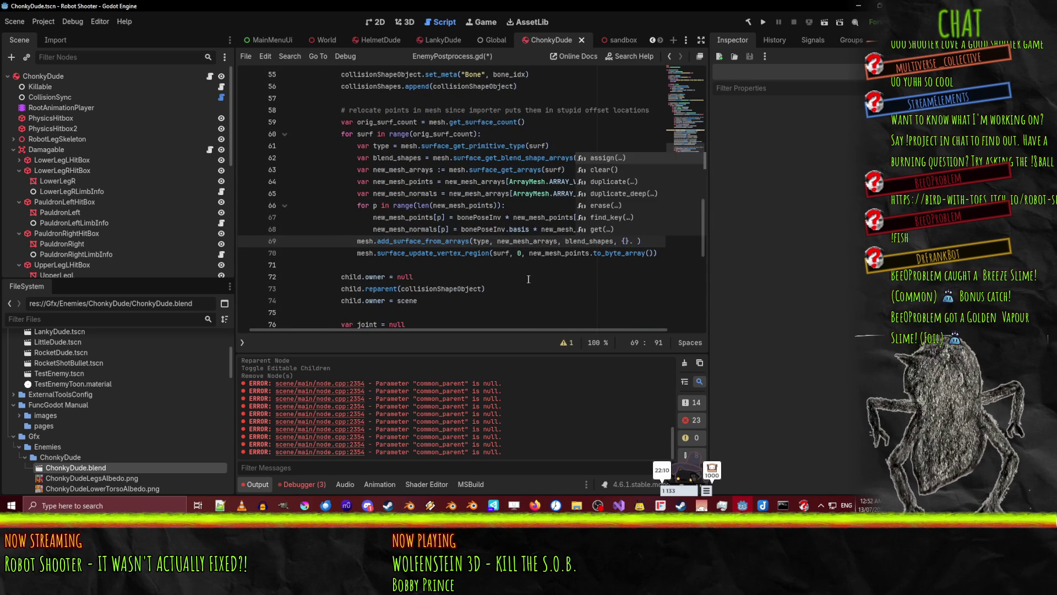
scroll(514, 331, right, 2)
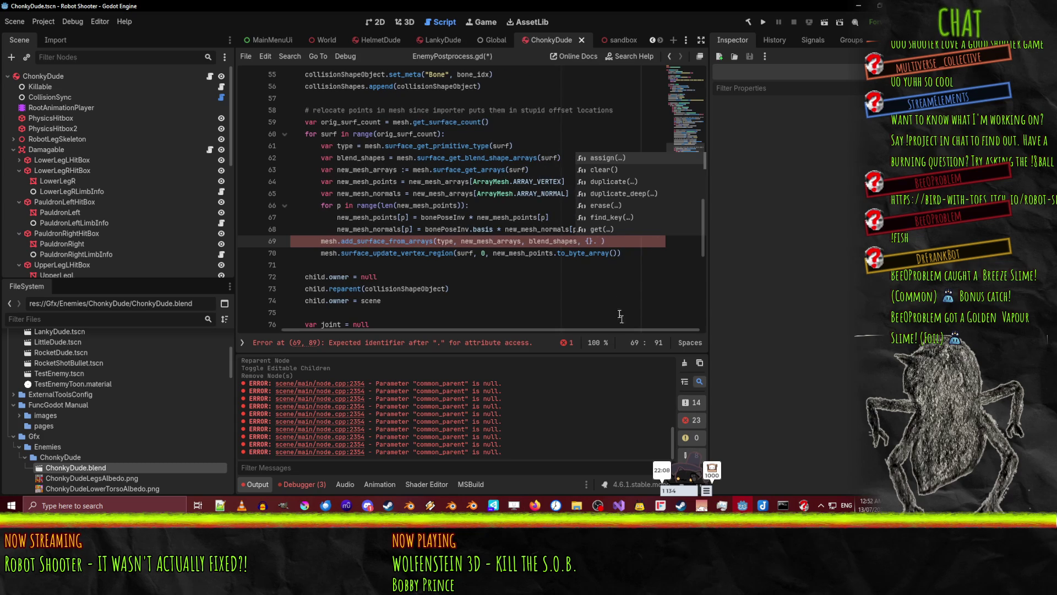
key(BackSpace)
text(,)
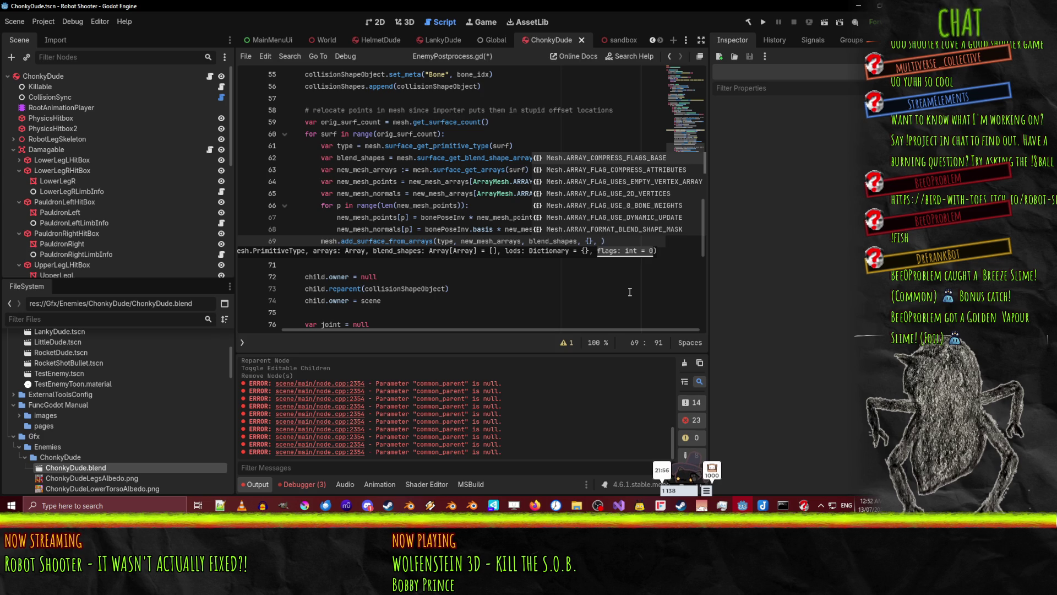
key(Escape)
key(ctrl+z)
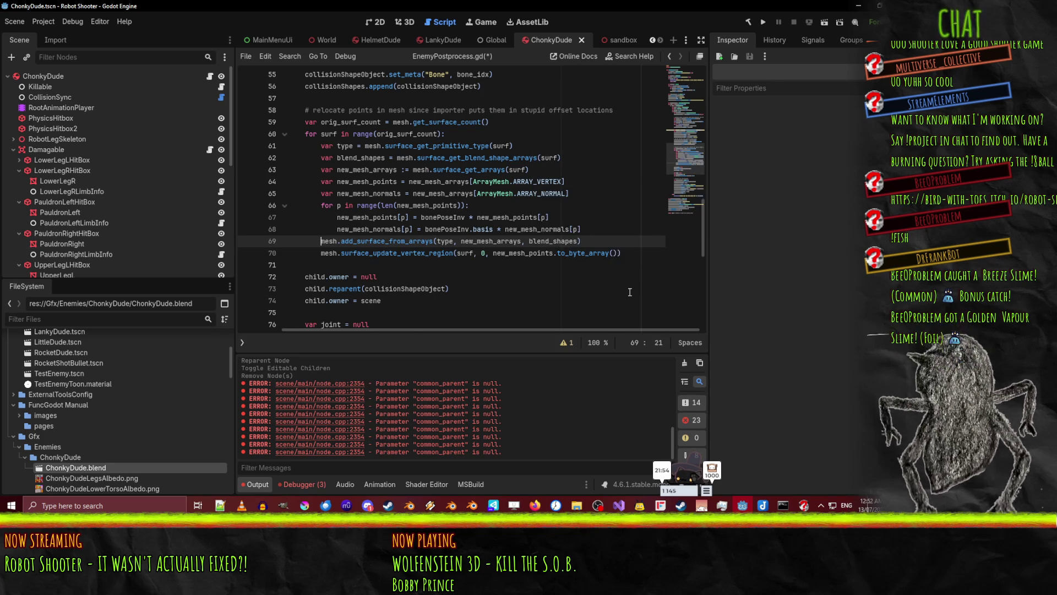
key(Down)
text(#)
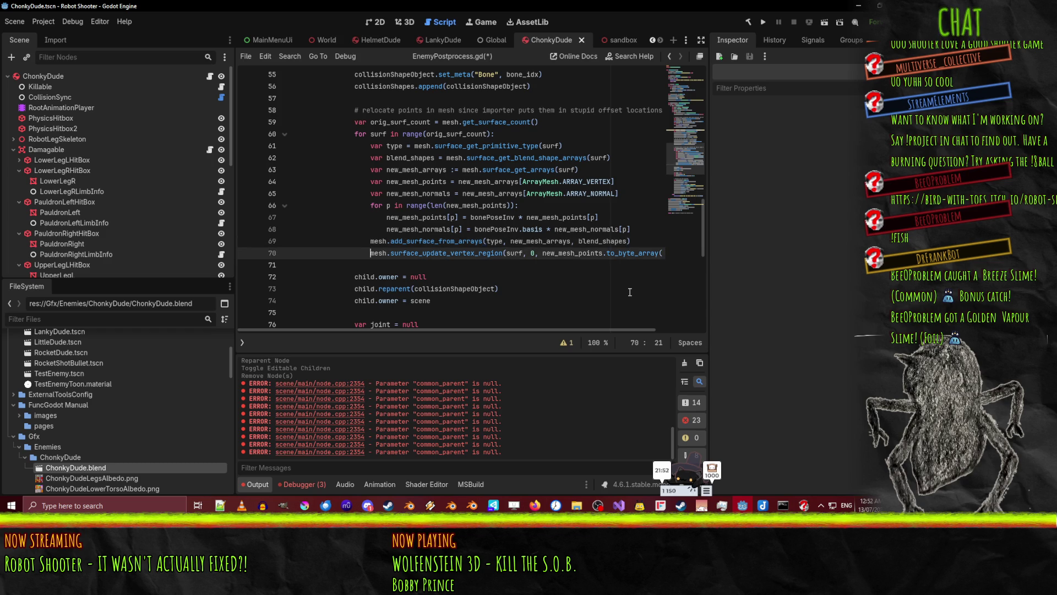
Save EnemyPostprocess.gd with line 70's surface_update_vertex_region commented out
key(Up)
key(Up)
key(End)
key(Down)
key(Down)
key(ctrl+s)
key(Home)
key(Home)
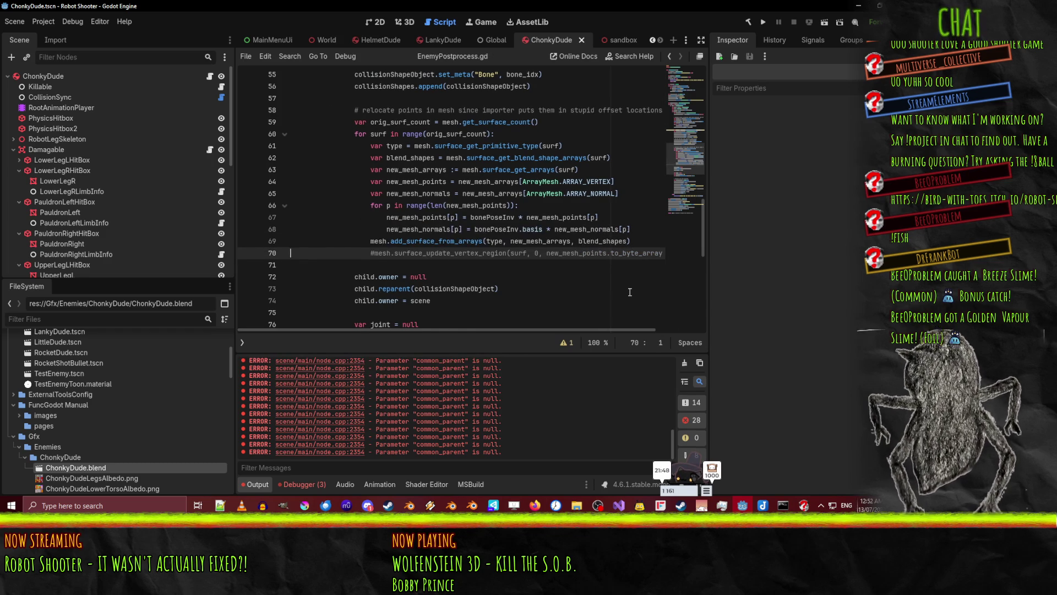
key(End)
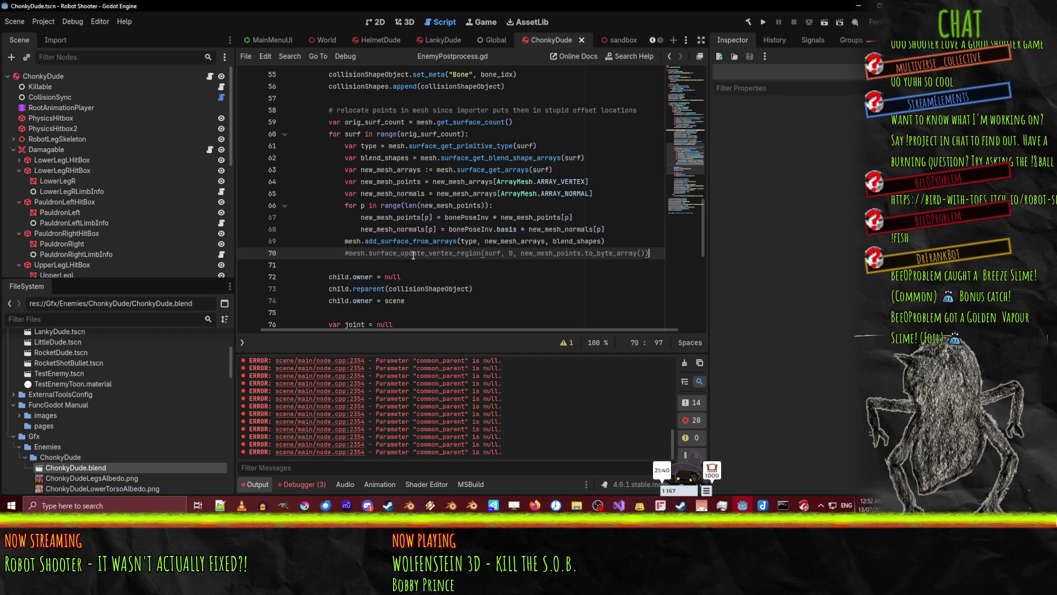
scroll(323, 263, up, 1)
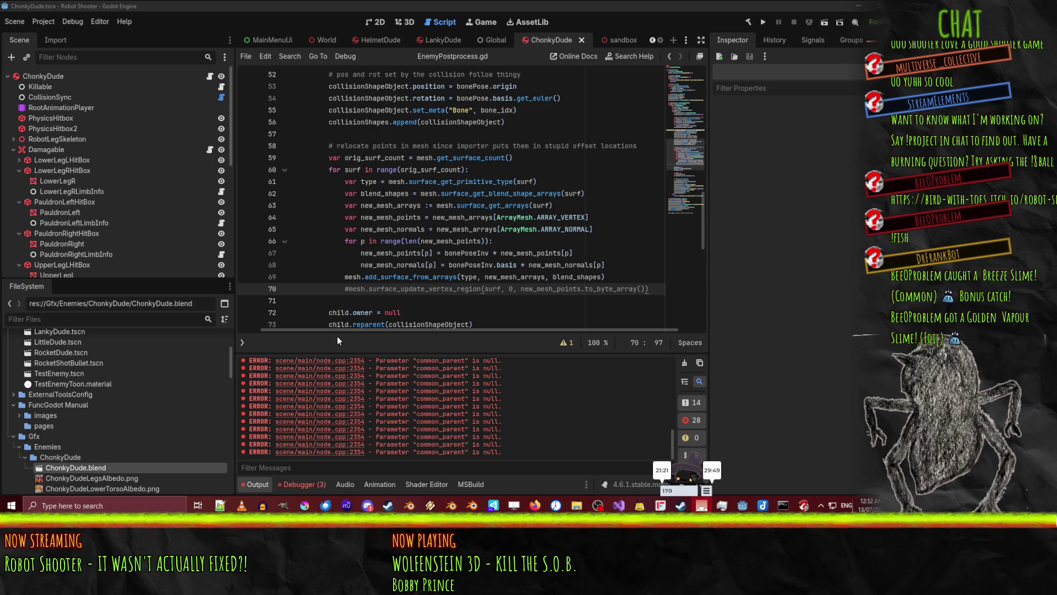
click(659, 289)
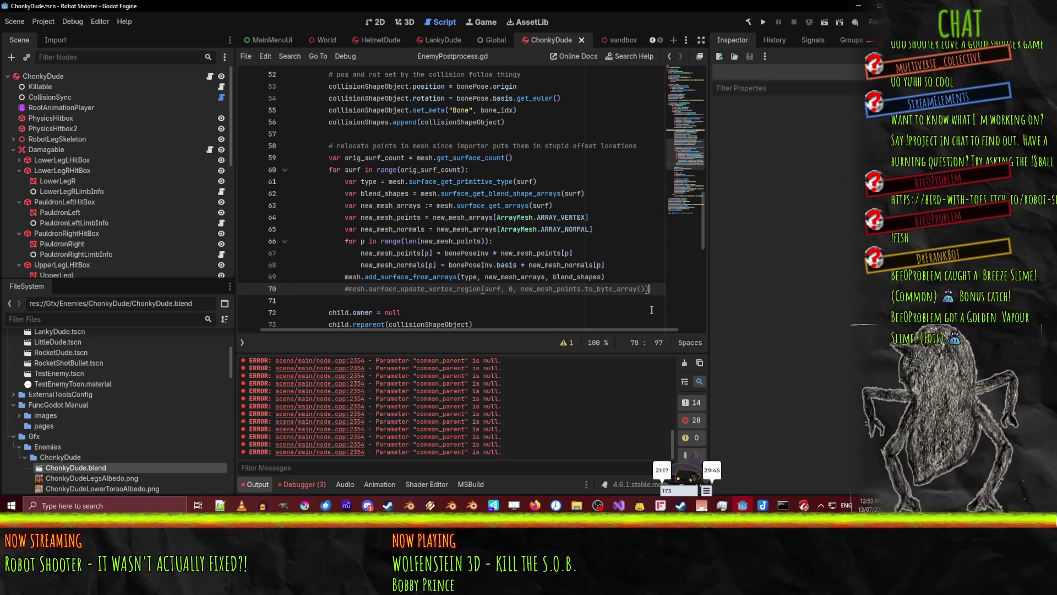
Add a second 'for surf in range(orig_surf_count):' loop after line 70
key(Return)
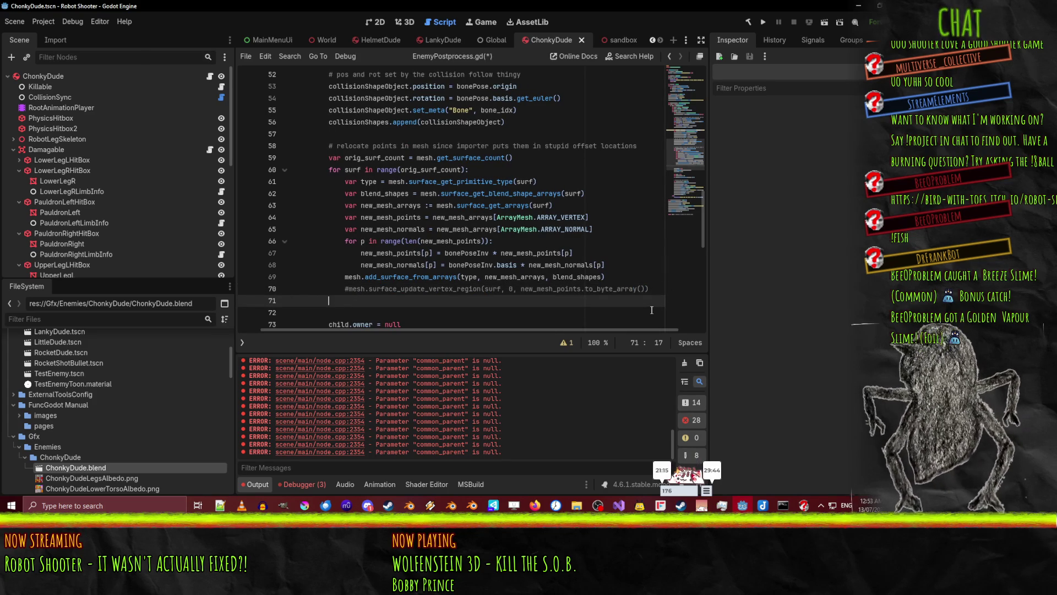
text(while)
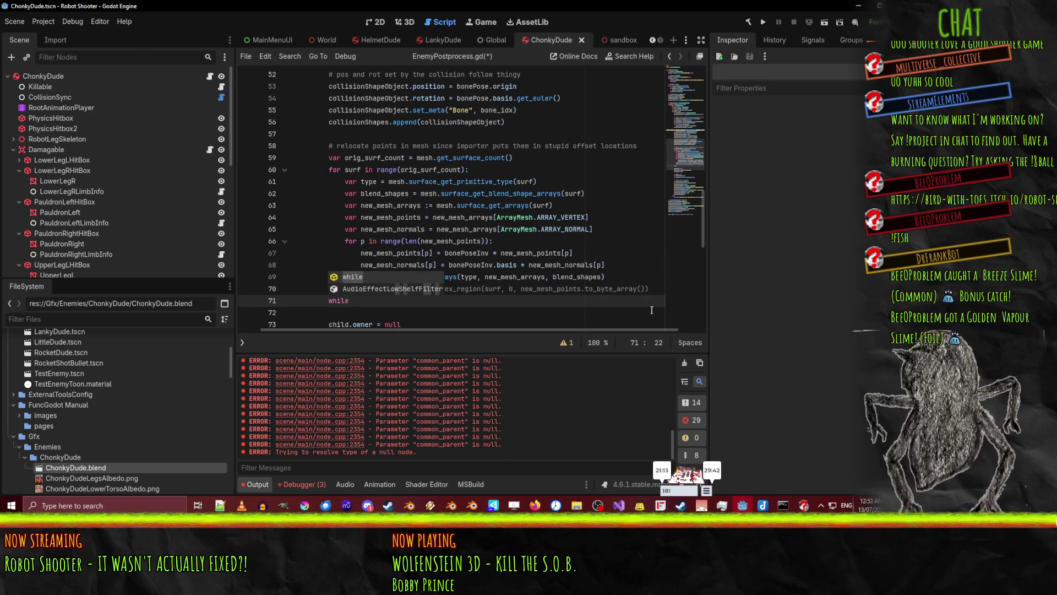
key(ctrl+shift+Left)
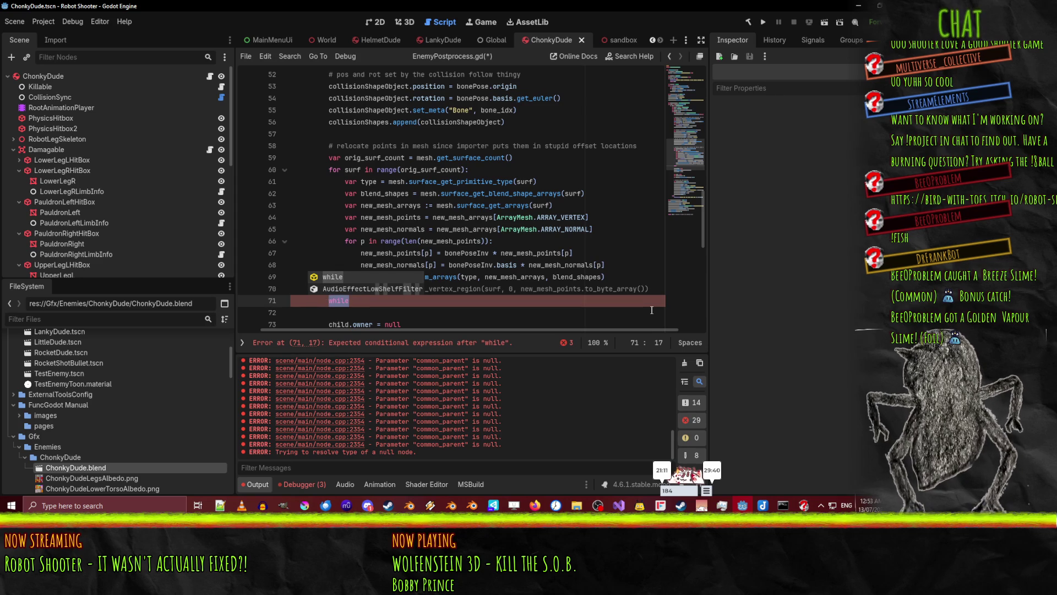
key(BackSpace)
key(Up)
key(Up)
key(Up)
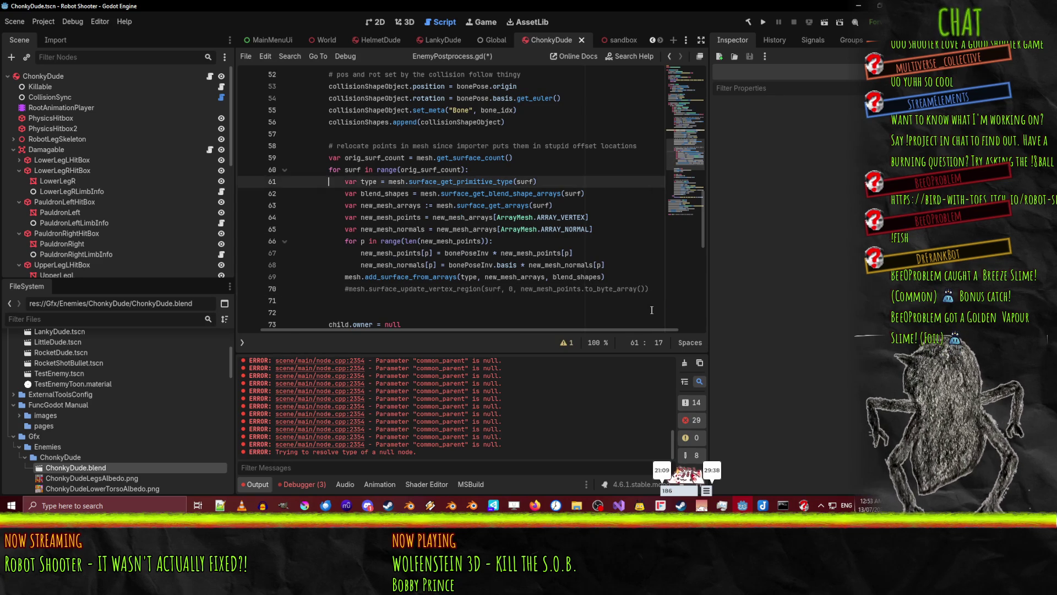
key(Home)
key(Down)
key(Down)
key(Down)
key(Up)
key(Down)
text(for surf in range(orig_surf_count):)
Put mesh.surface_remove(0) inside the new loop and save the script
key(Return)
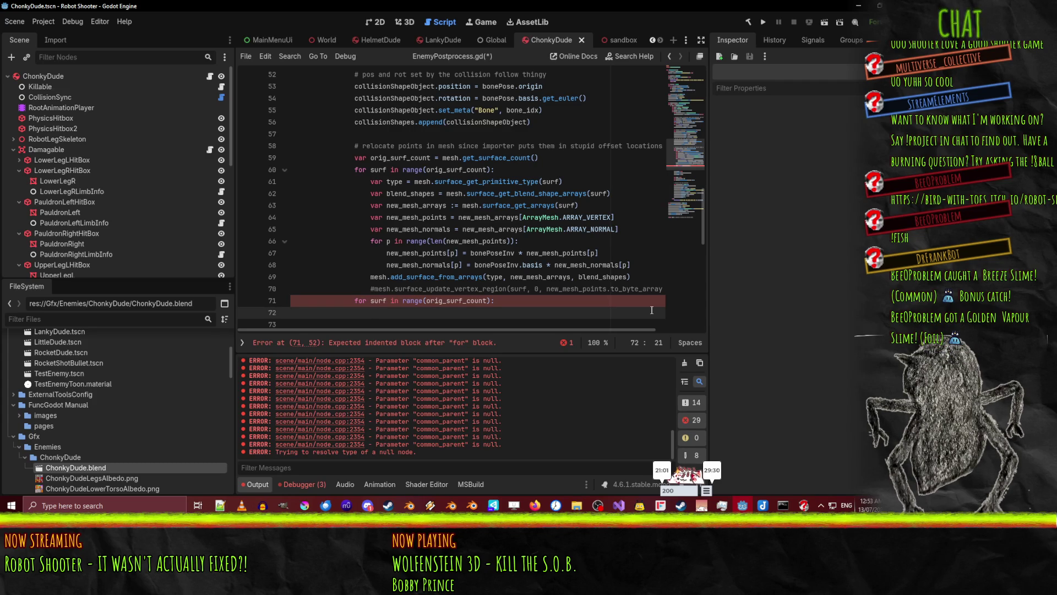
key(BackSpace)
key(BackSpace)
key(BackSpace)
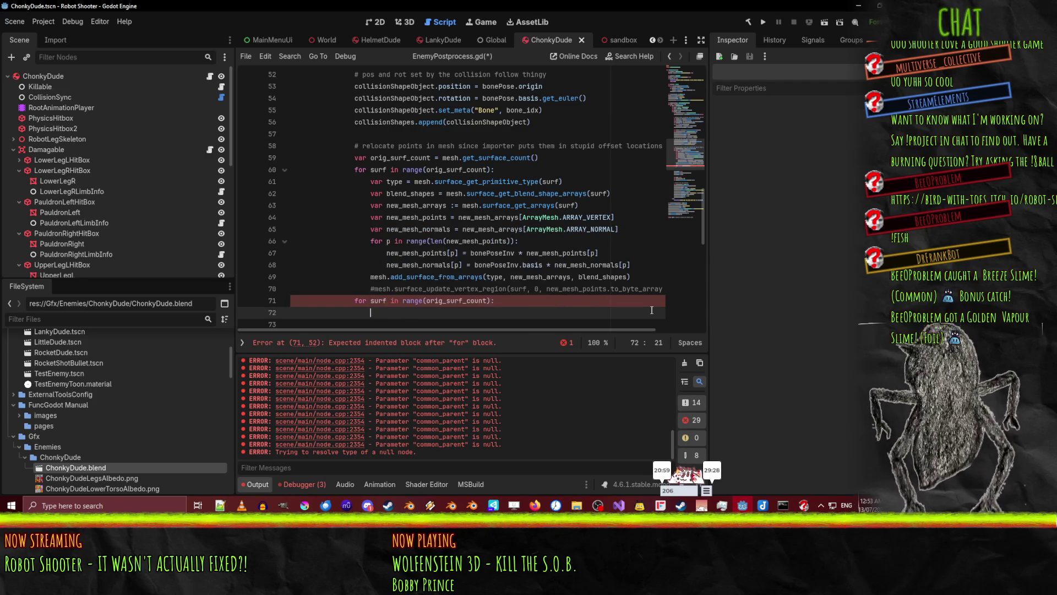
text(mesh.remove)
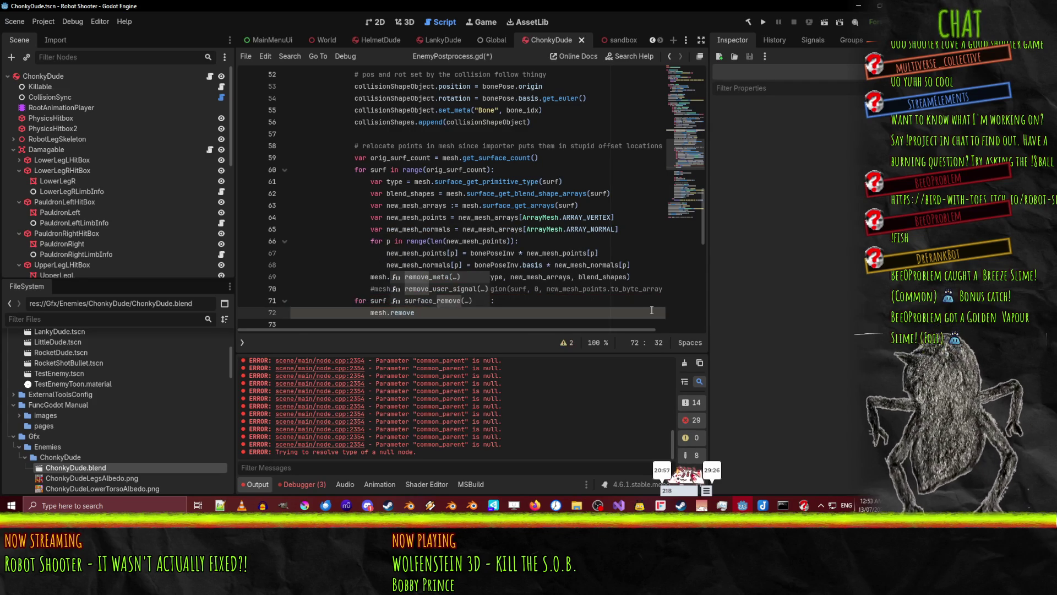
key(Down)
key(Down)
key(Return)
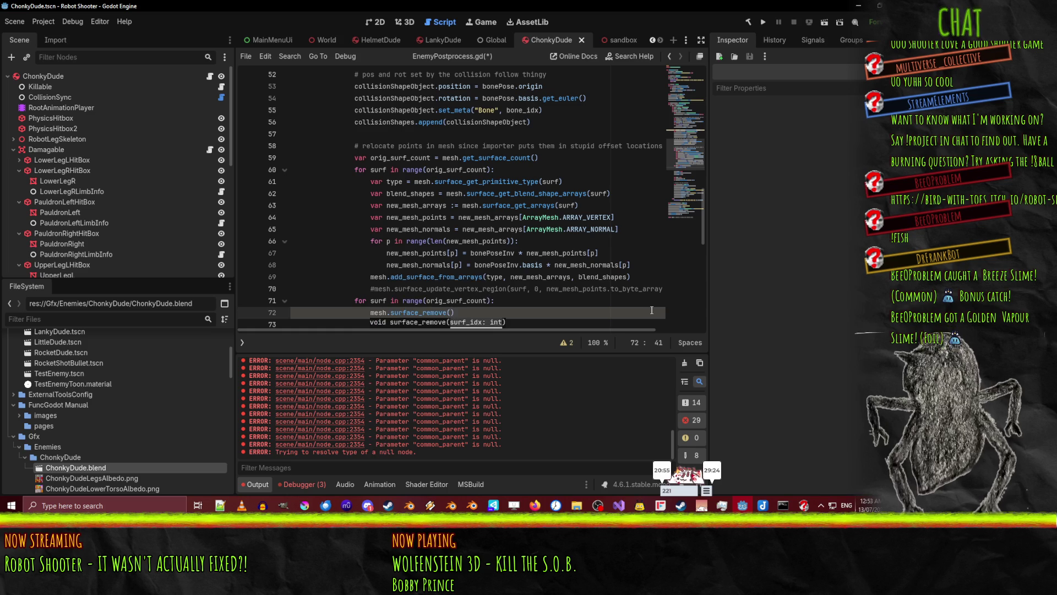
key(Right)
key(ctrl+s)
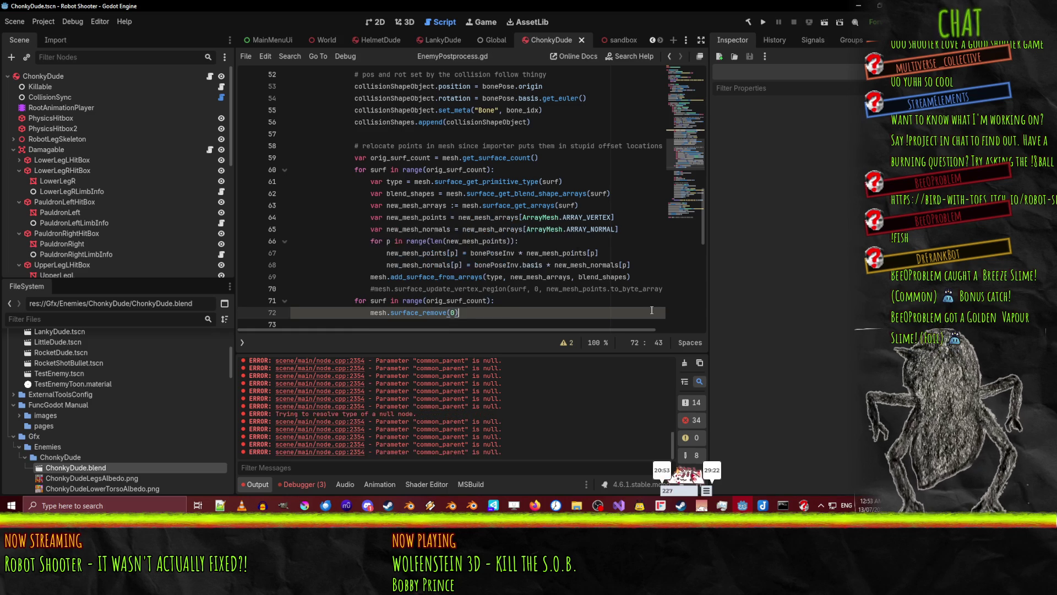
click(661, 370)
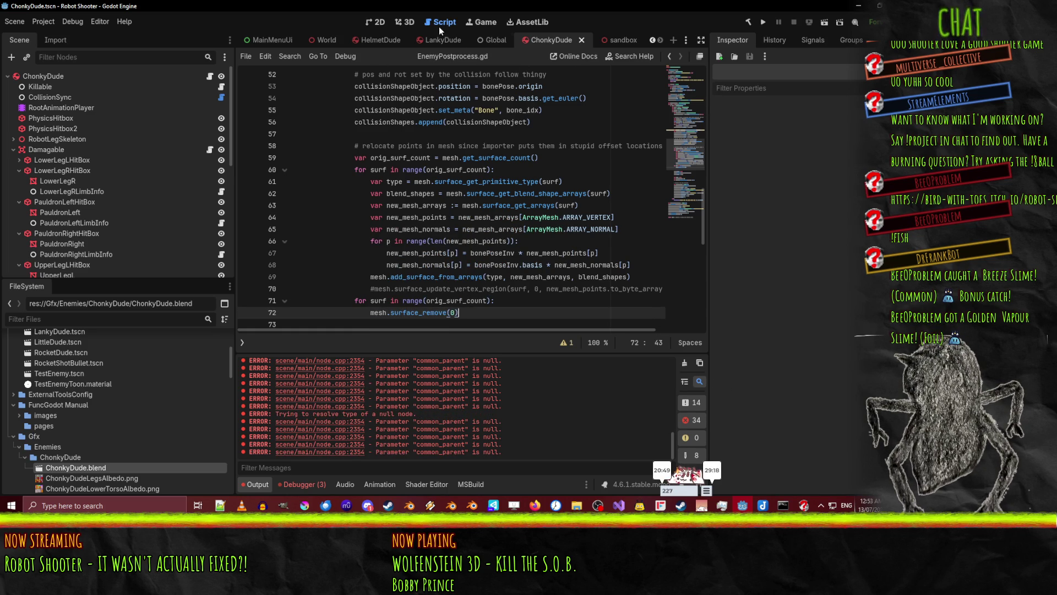
click(405, 22)
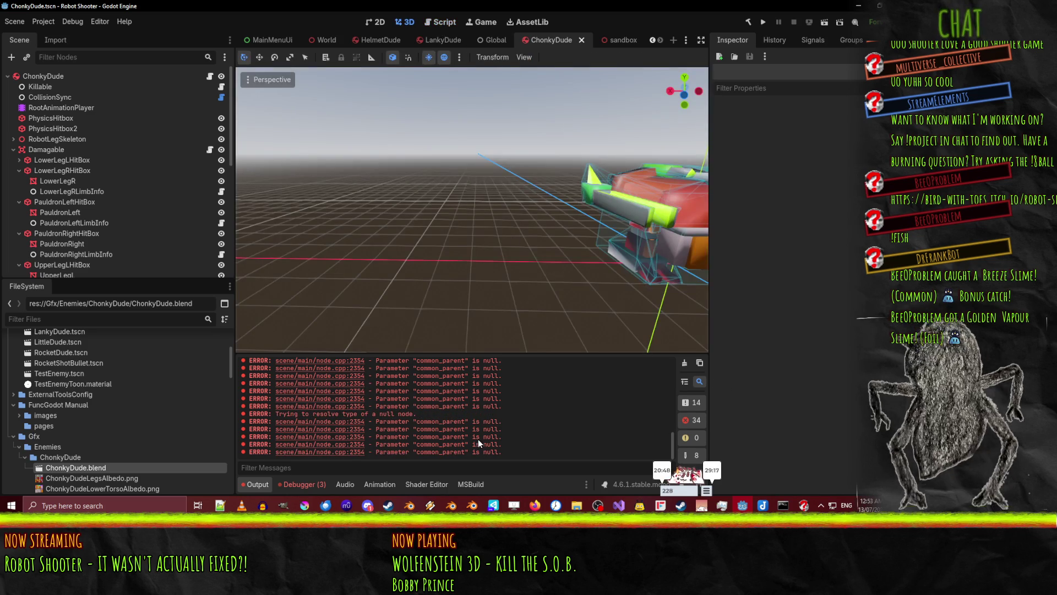
Reimport ChonkyDude.blend and orbit and zoom the 3D view to centre the robot
right_click(90, 467)
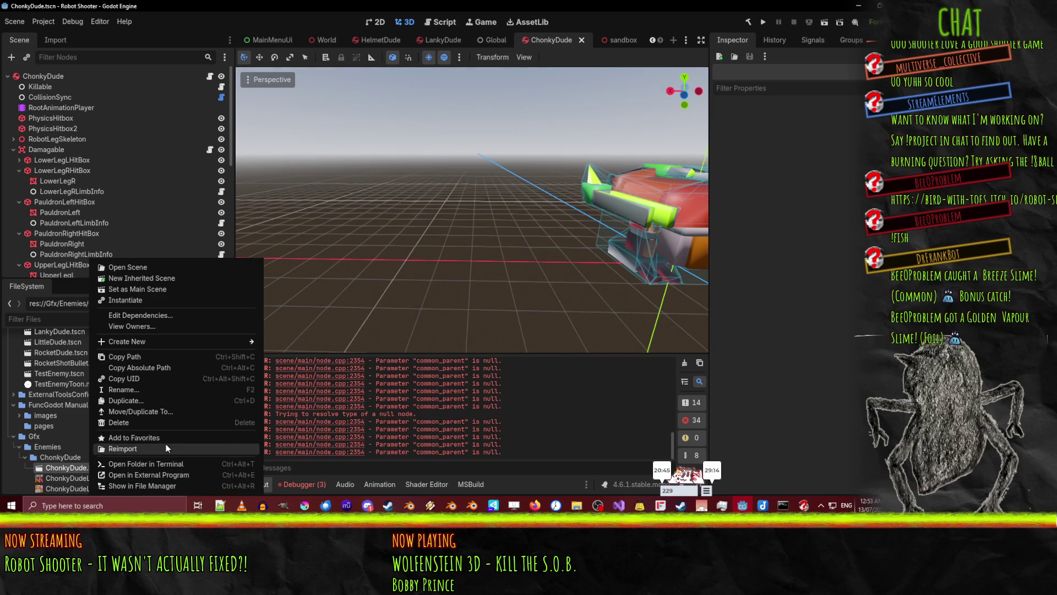
click(165, 447)
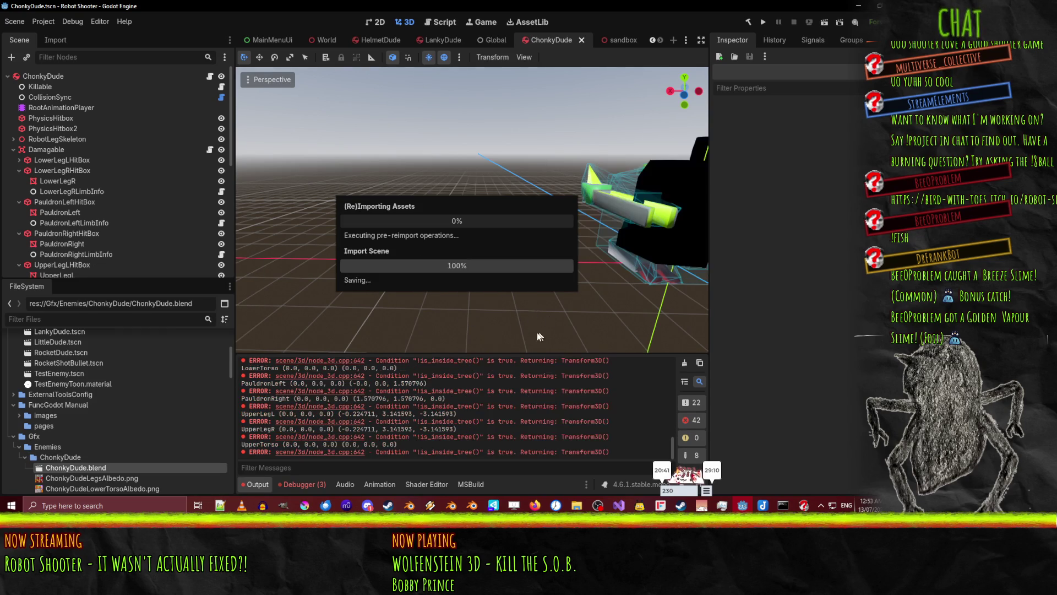
mouse_move(552, 329)
mouse_down()
mouse_move(577, 277)
mouse_move(512, 245)
mouse_move(407, 276)
mouse_move(421, 246)
mouse_move(476, 225)
mouse_move(458, 233)
mouse_move(496, 194)
mouse_move(573, 257)
mouse_move(271, 313)
mouse_move(440, 278)
mouse_move(578, 282)
mouse_move(571, 256)
mouse_move(628, 271)
mouse_move(655, 300)
mouse_move(497, 255)
mouse_move(288, 387)
mouse_up()
scroll(530, 246, up, 5)
scroll(526, 246, up, 3)
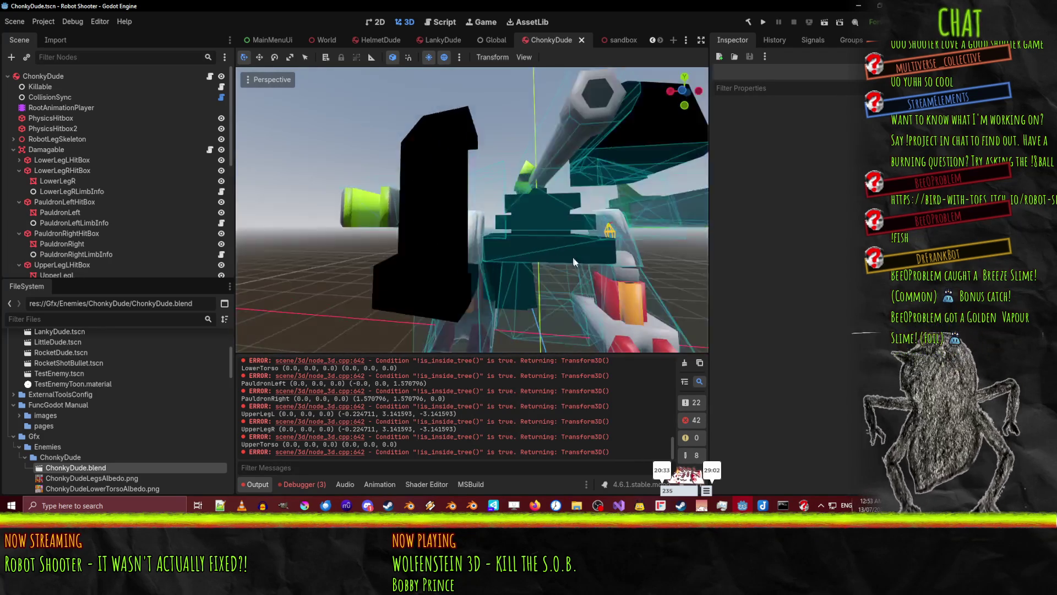
scroll(573, 256, down, 3)
scroll(579, 283, up, 2)
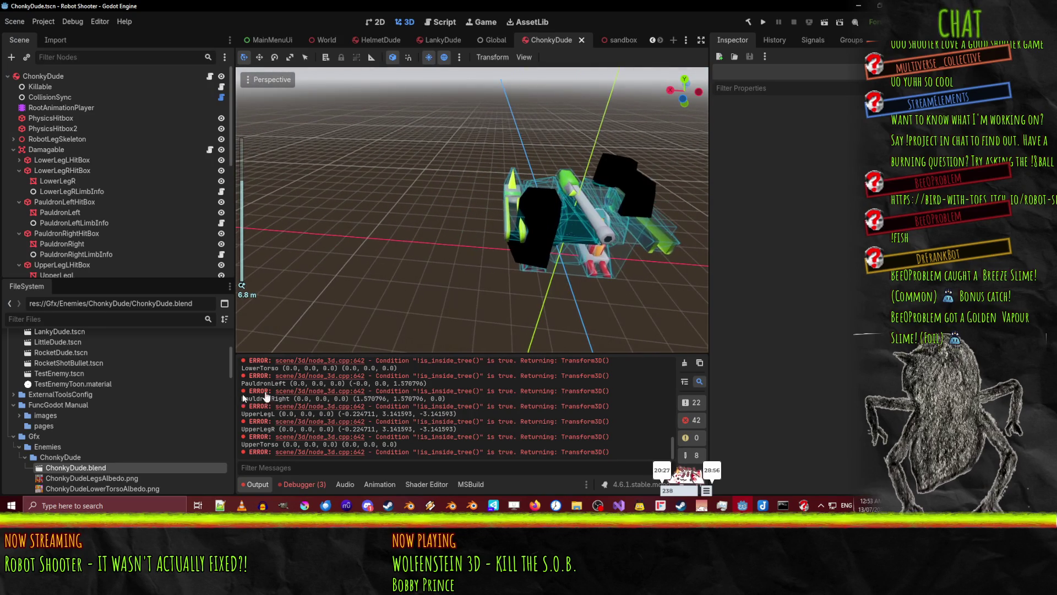
Drag a ChonkyDude.blend instance into the scene to inspect it, then undo adding it
mouse_move(95, 469)
mouse_down()
mouse_move(297, 209)
mouse_move(335, 193)
mouse_move(422, 224)
mouse_up()
mouse_move(379, 271)
mouse_down()
mouse_move(452, 237)
mouse_move(517, 174)
mouse_move(553, 170)
mouse_move(648, 197)
mouse_move(505, 207)
mouse_move(613, 279)
mouse_move(622, 262)
mouse_move(593, 206)
mouse_move(439, 243)
mouse_up()
scroll(605, 232, up, 5)
scroll(556, 207, down, 5)
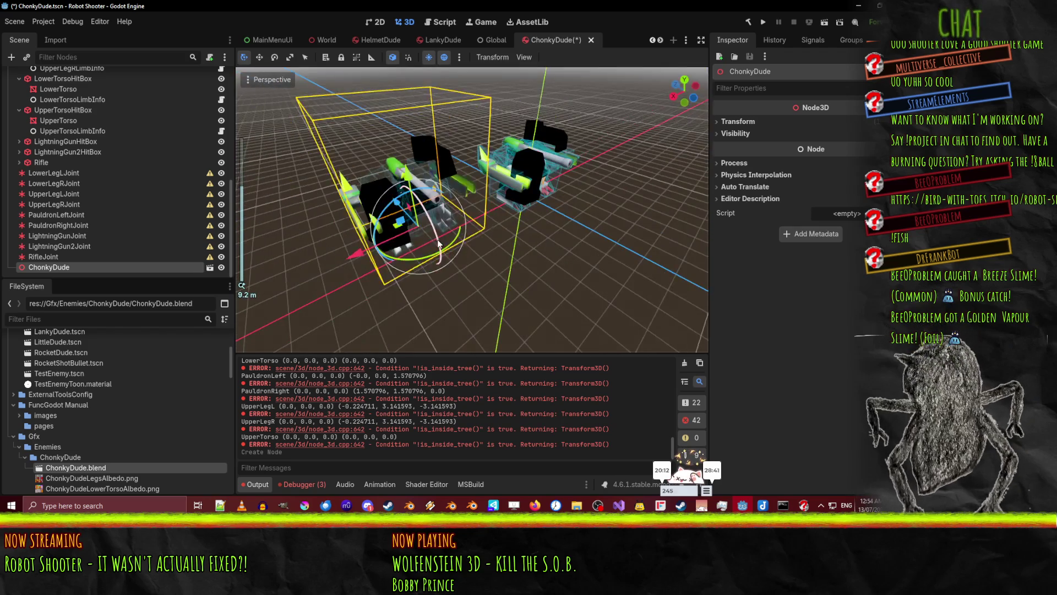
key(ctrl+z)
mouse_move(248, 236)
mouse_down()
mouse_move(468, 250)
mouse_move(438, 246)
mouse_up()
key(ctrl+z)
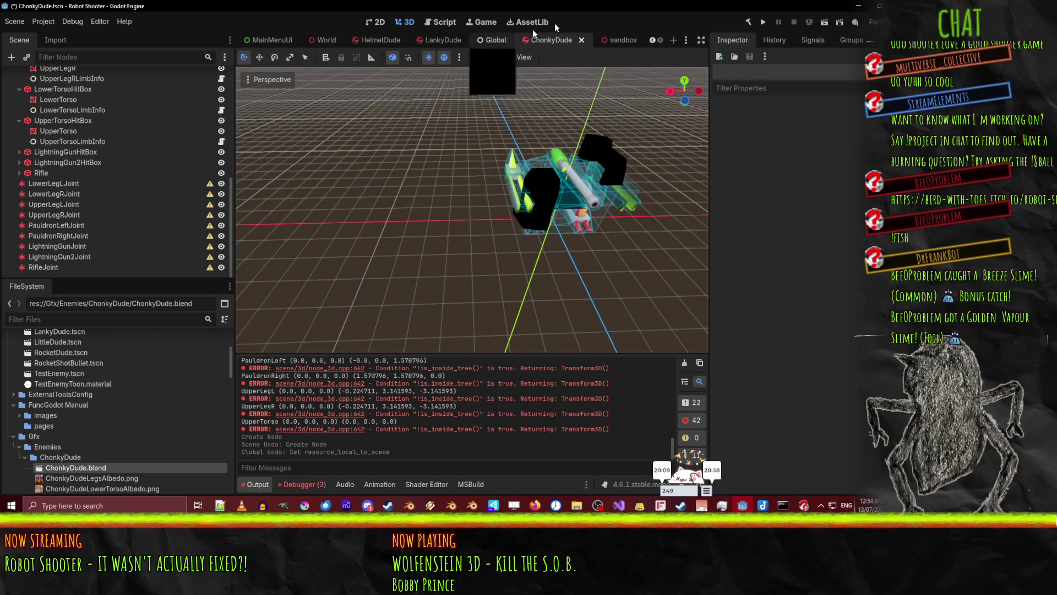
click(441, 22)
Delete the surface_remove loop and add_surface_from_arrays call, and uncomment surface_update_vertex_region
key(Left)
key(BackSpace)
key(shift+Up)
key(BackSpace)
key(Up)
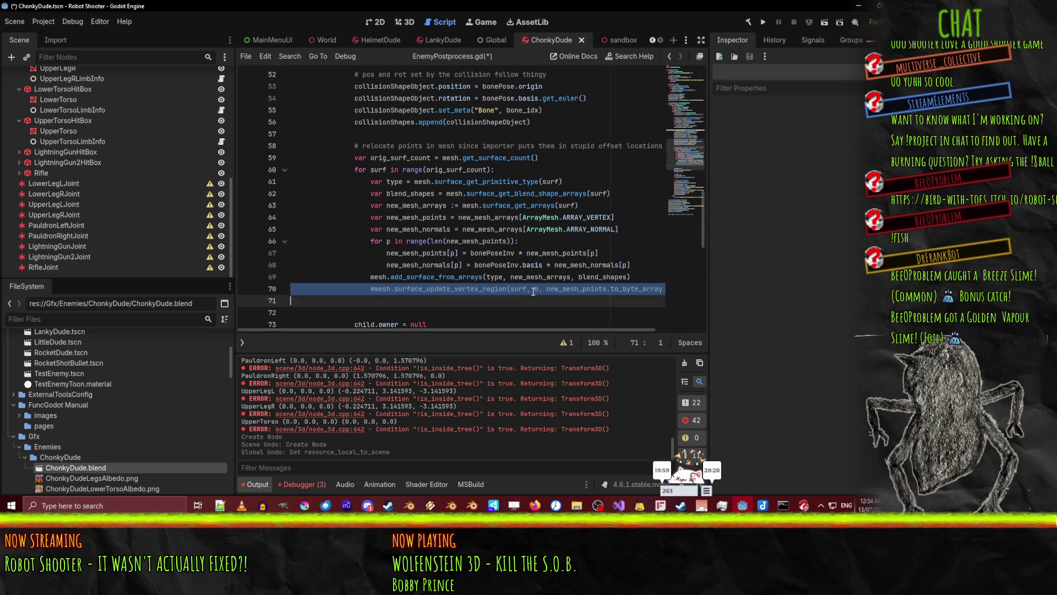
key(Up)
key(shift+Down)
key(BackSpace)
key(ctrl+k)
key(Up)
key(Up)
key(Up)
Remove the normals, type and blend_shapes lines and save EnemyPostprocess.gd
key(shift+Down)
key(BackSpace)
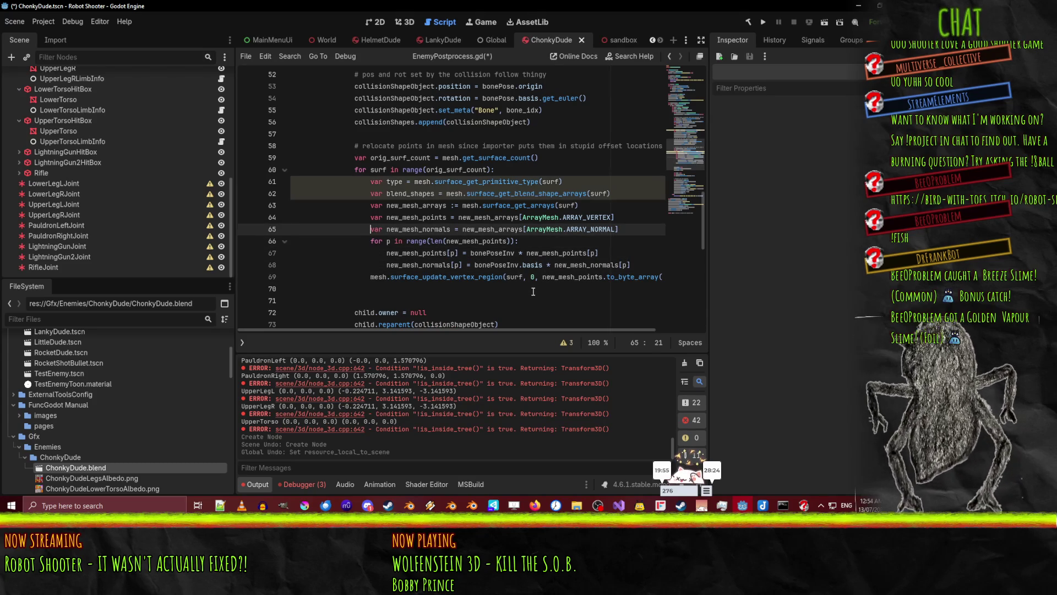
key(Up)
key(Up)
key(shift+Up)
key(shift+Up)
key(BackSpace)
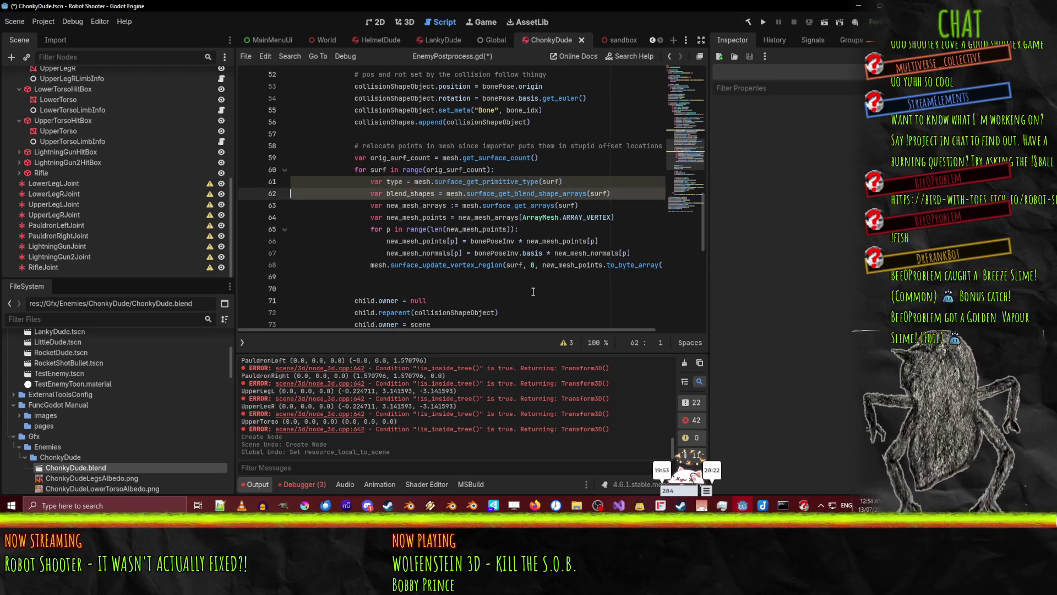
key(Down)
key(Down)
key(Down)
key(Down)
key(shift+Down)
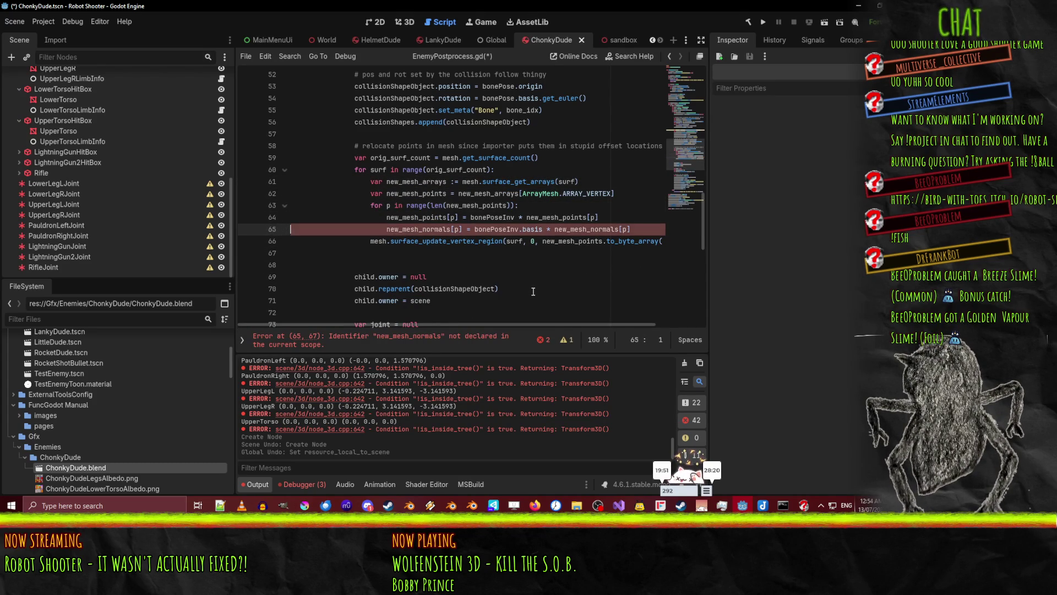
key(BackSpace)
key(Up)
key(ctrl+s)
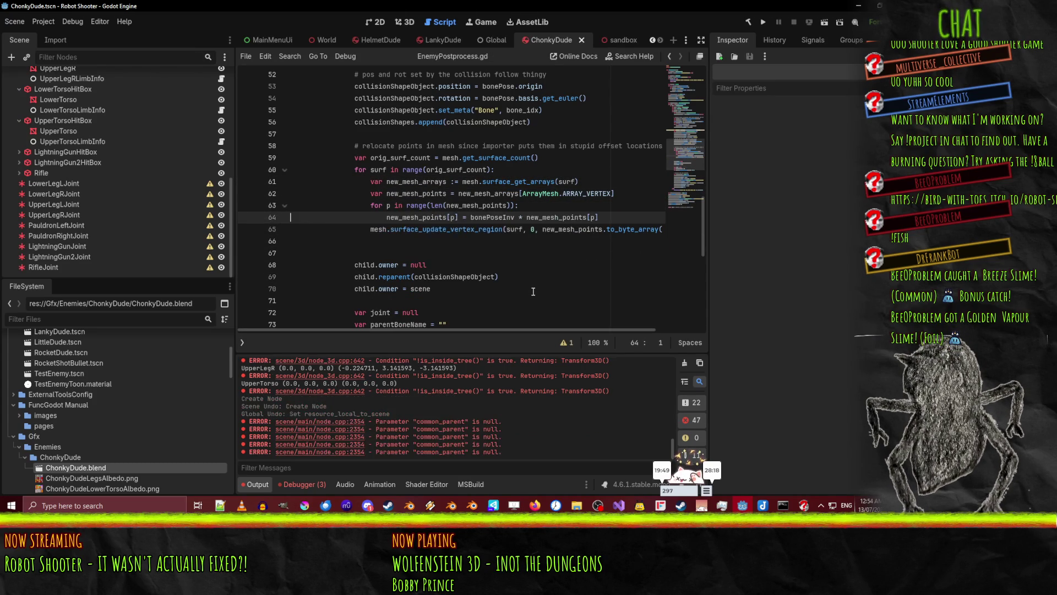
key(Down)
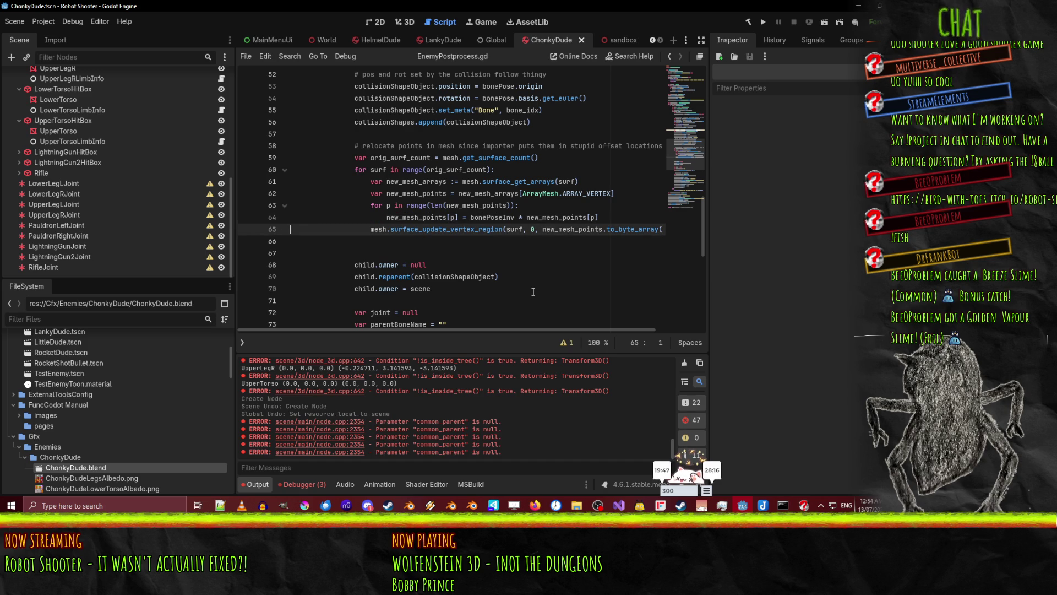
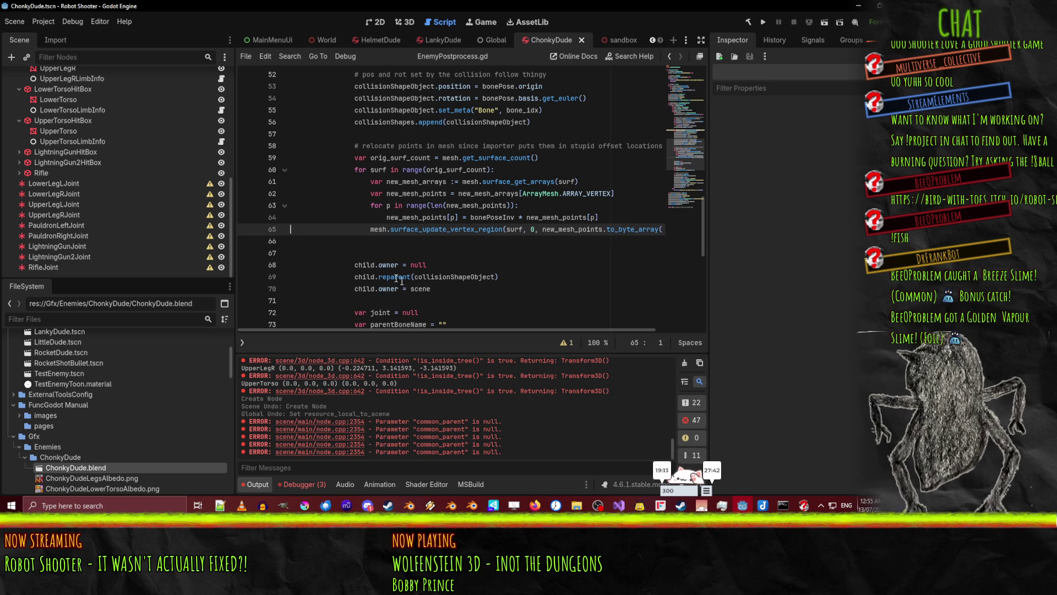
Comment out line 65's mesh vertex-region update, remove the blank line below, save, and clear Output
key(Down)
key(Delete)
key(ctrl+s)
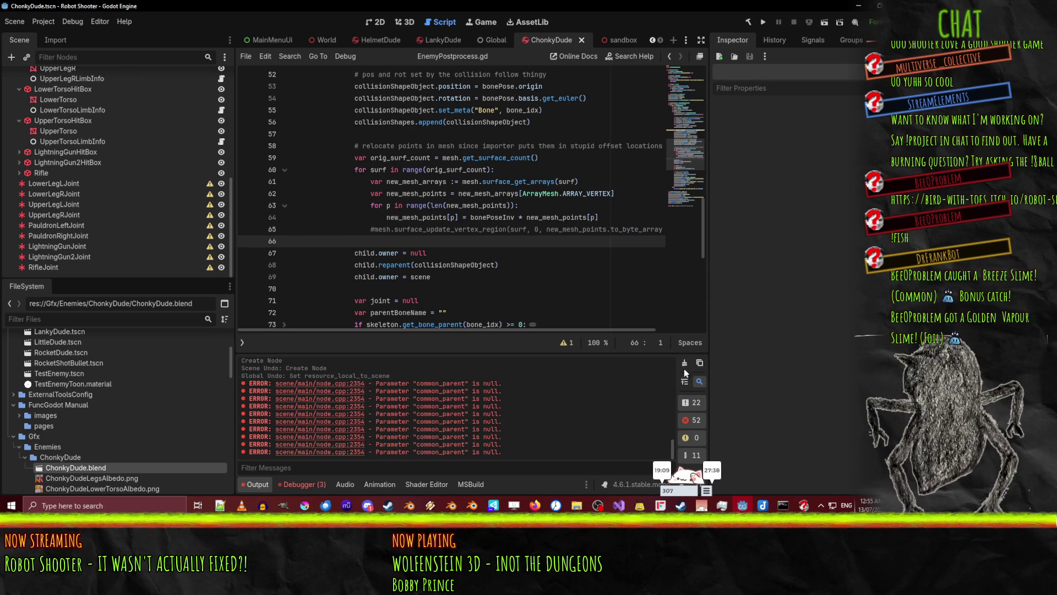
click(684, 363)
click(466, 230)
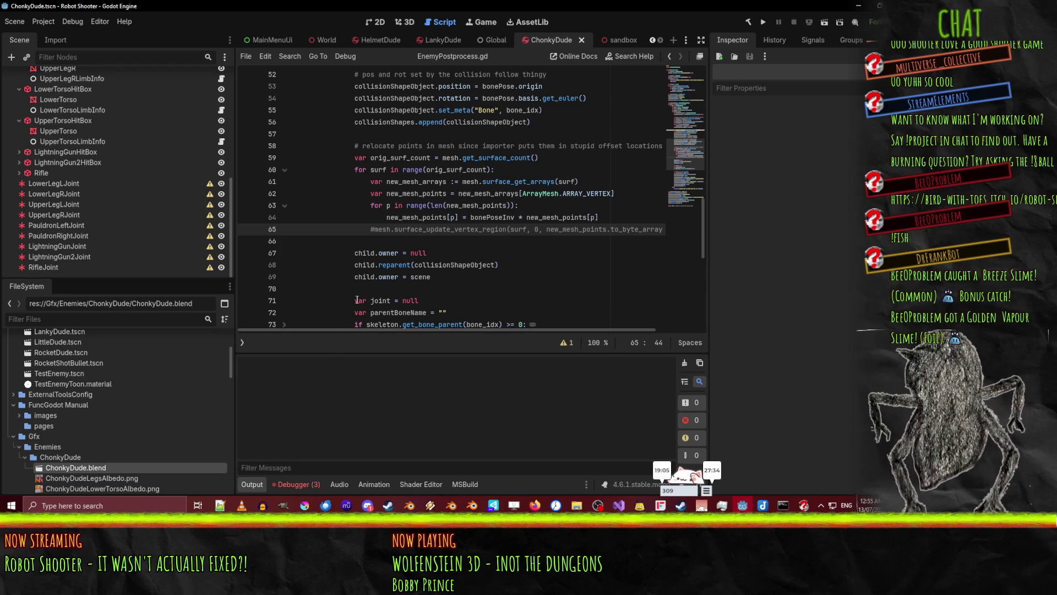
Reimport ChonkyDude.blend in the 3D view, inspect the model from the front, then return to the script
click(405, 22)
right_click(94, 471)
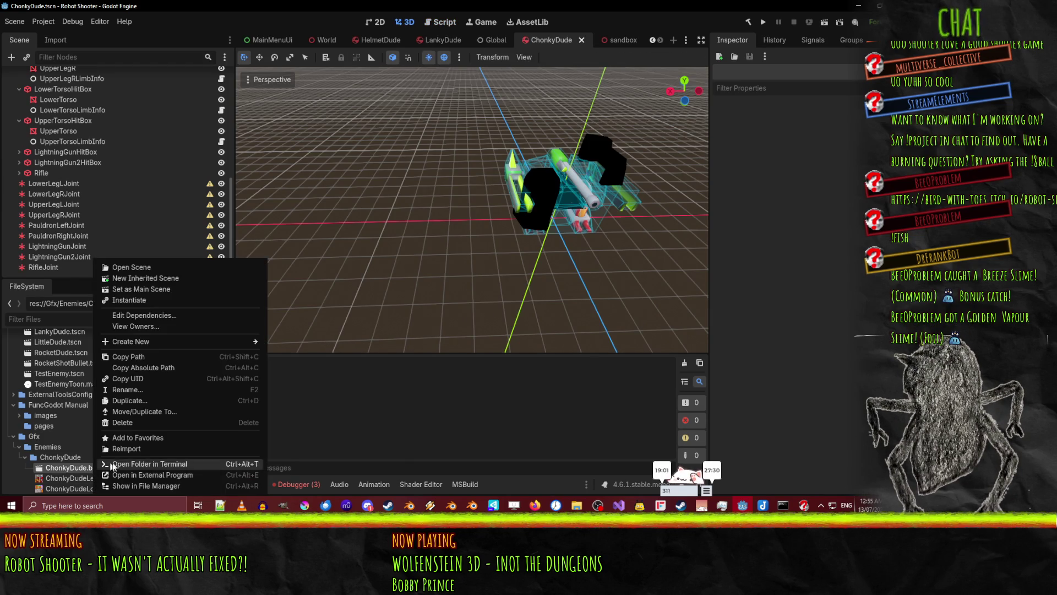
click(208, 427)
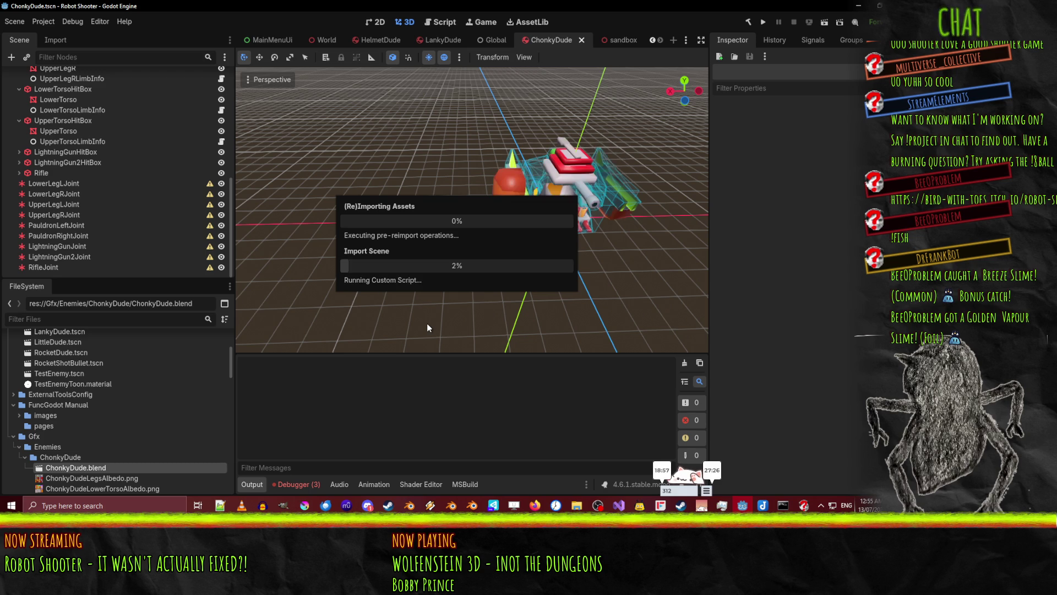
mouse_move(583, 275)
mouse_down()
mouse_move(445, 224)
mouse_move(548, 229)
mouse_move(502, 236)
mouse_move(452, 203)
mouse_move(349, 236)
mouse_up()
scroll(452, 204, up, 5)
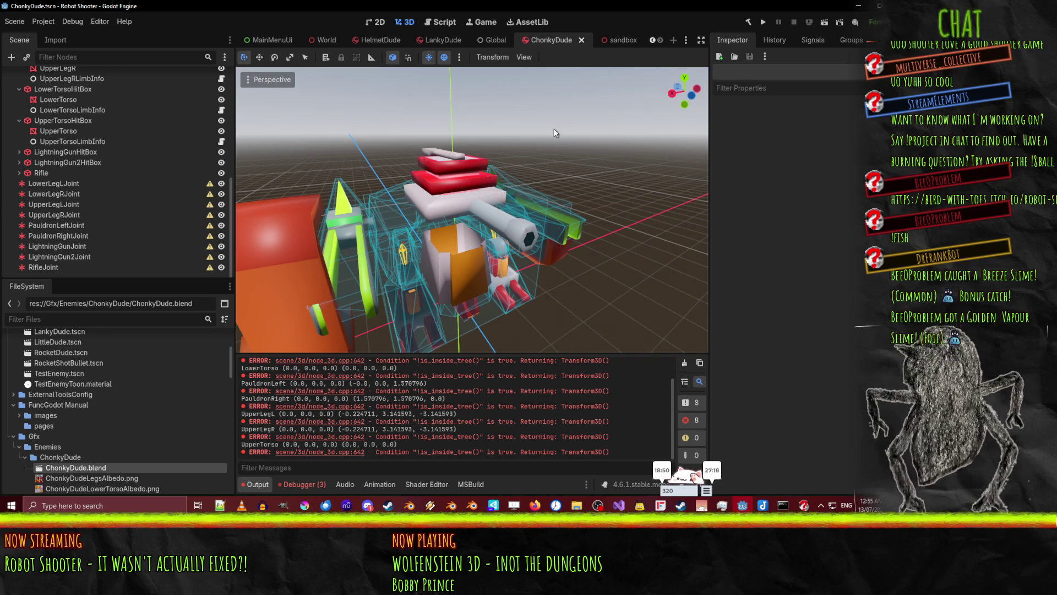
click(428, 23)
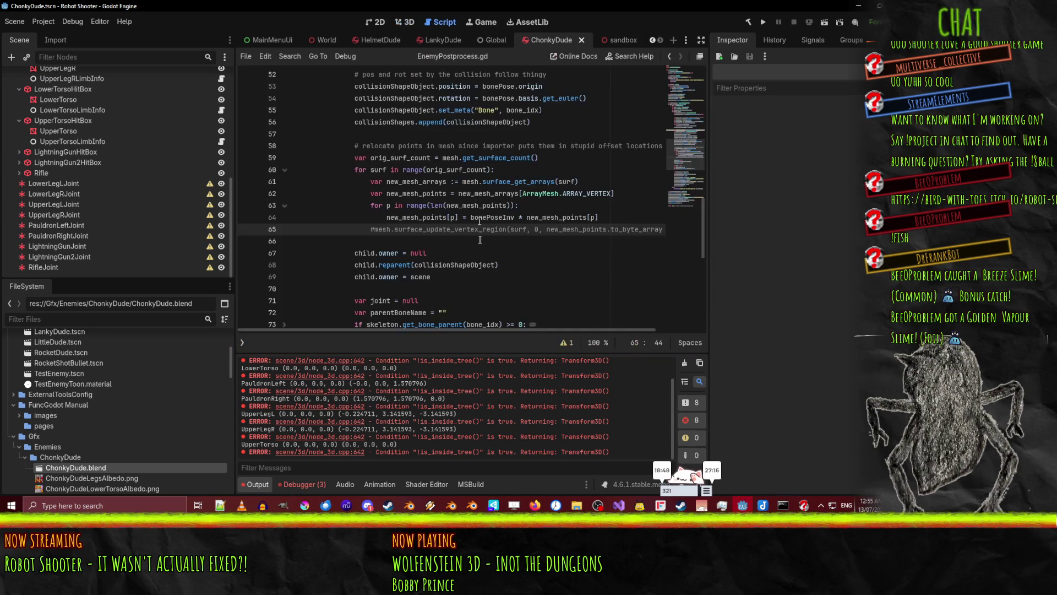
Uncomment line 65's mesh vertex update, delete the empty line after it, and save
key(BackSpace)
key(ctrl+s)
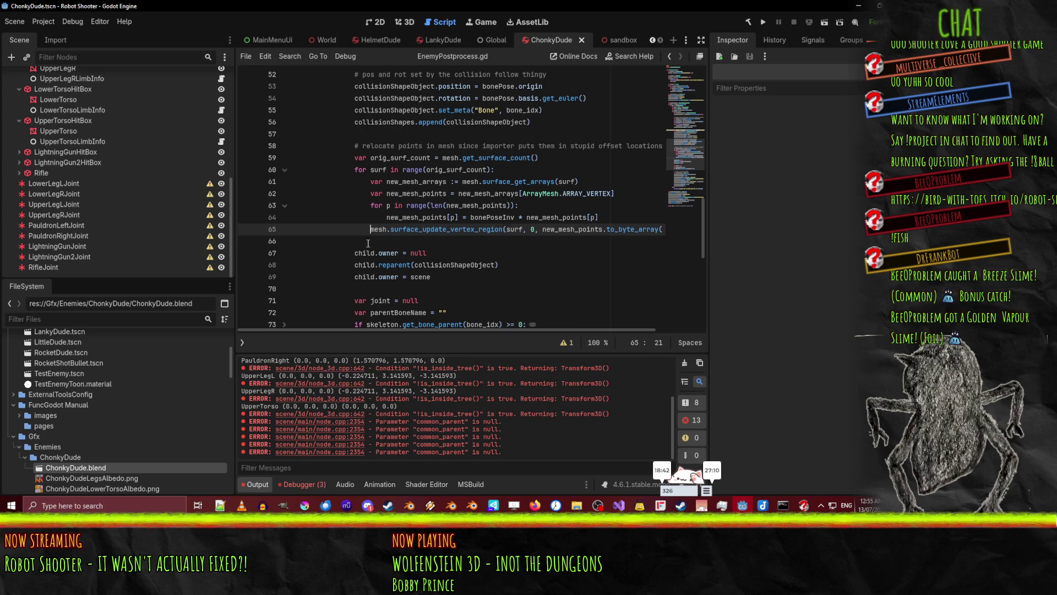
key(Down)
key(Delete)
key(ctrl+s)
key(Down)
key(Down)
Search EnemyPostprocess.gd for every occurrence of 'mesh'
double_click(380, 228)
key(ctrl+f)
scroll(581, 234, up, 1)
mouse_move(581, 234)
scroll(581, 234, up, 6)
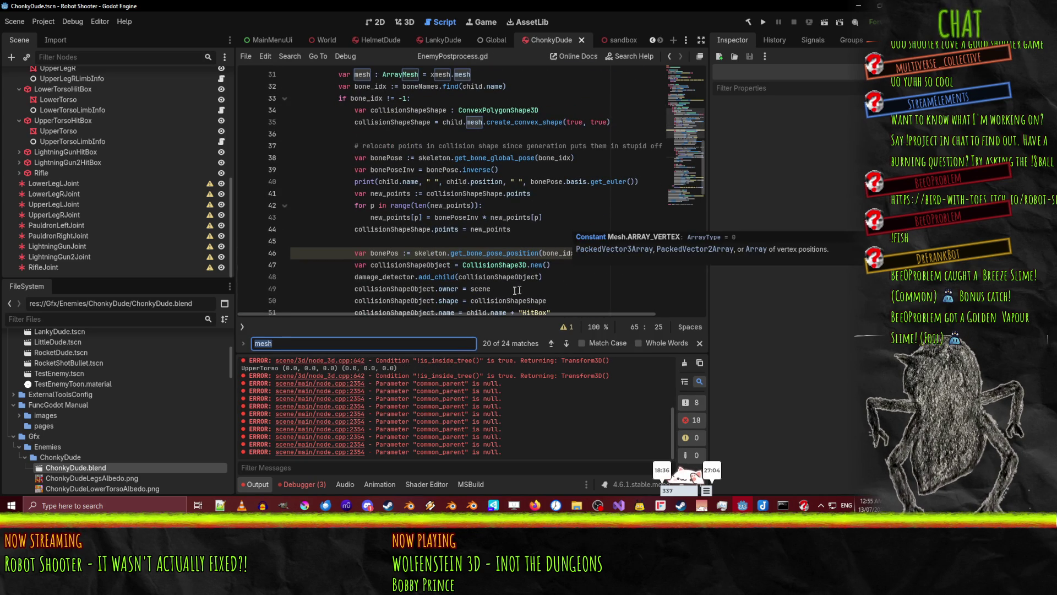
scroll(508, 146, up, 1)
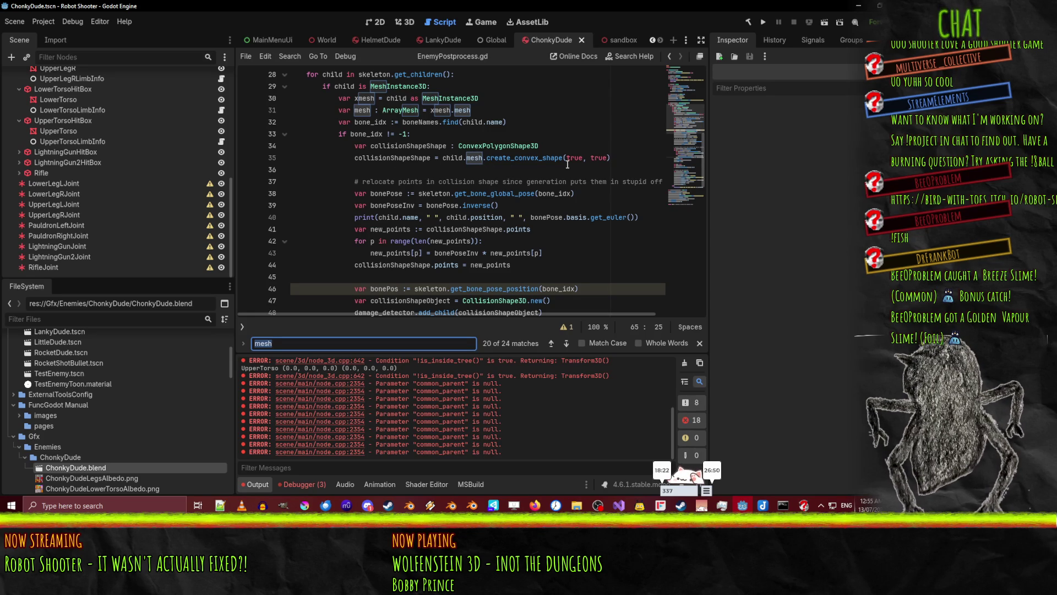
double_click(412, 160)
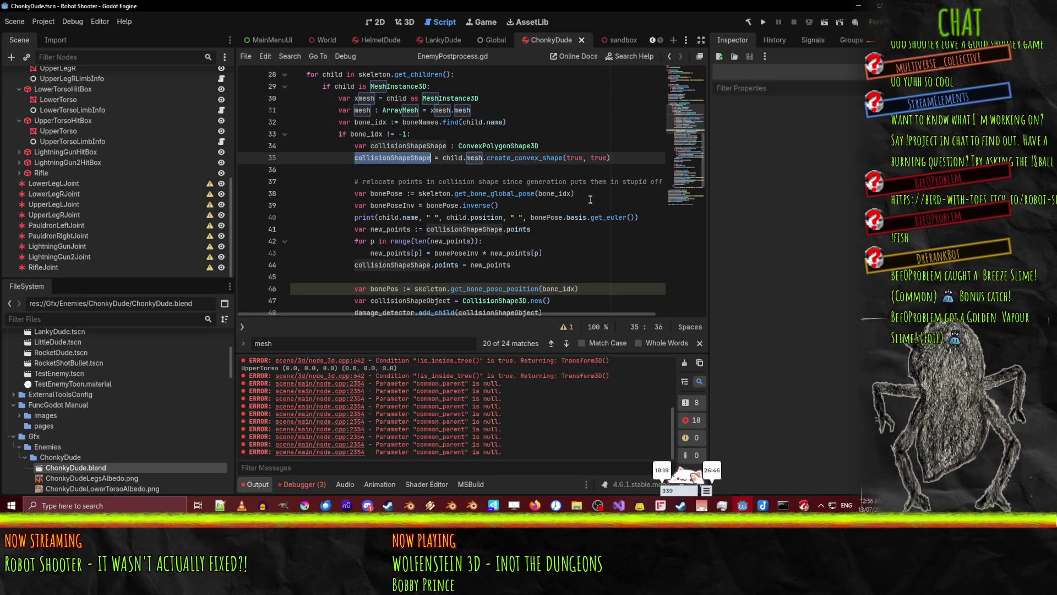
scroll(451, 179, up, 1)
scroll(451, 179, down, 1)
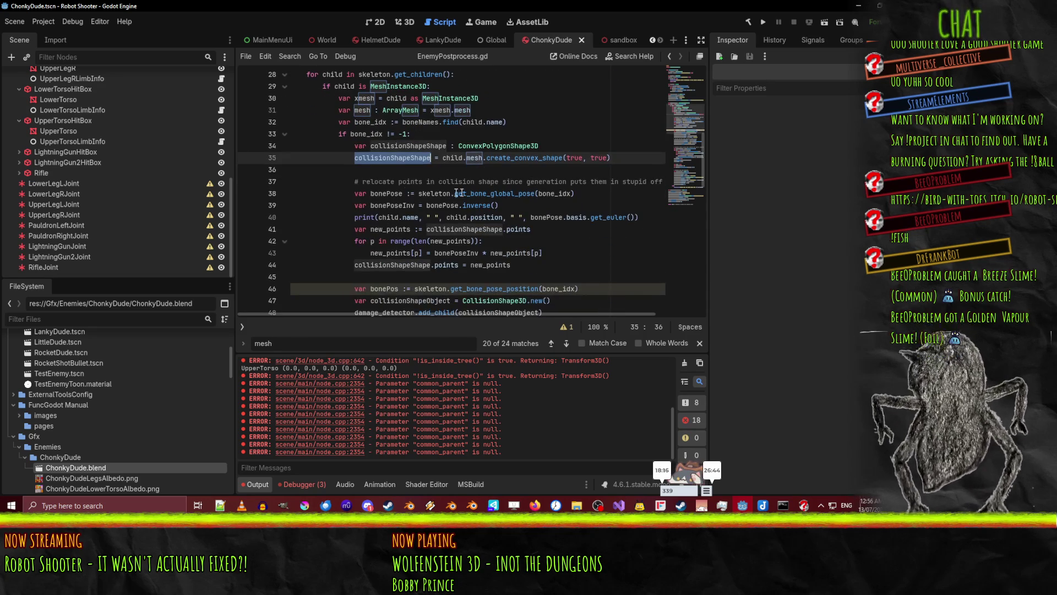
click(519, 265)
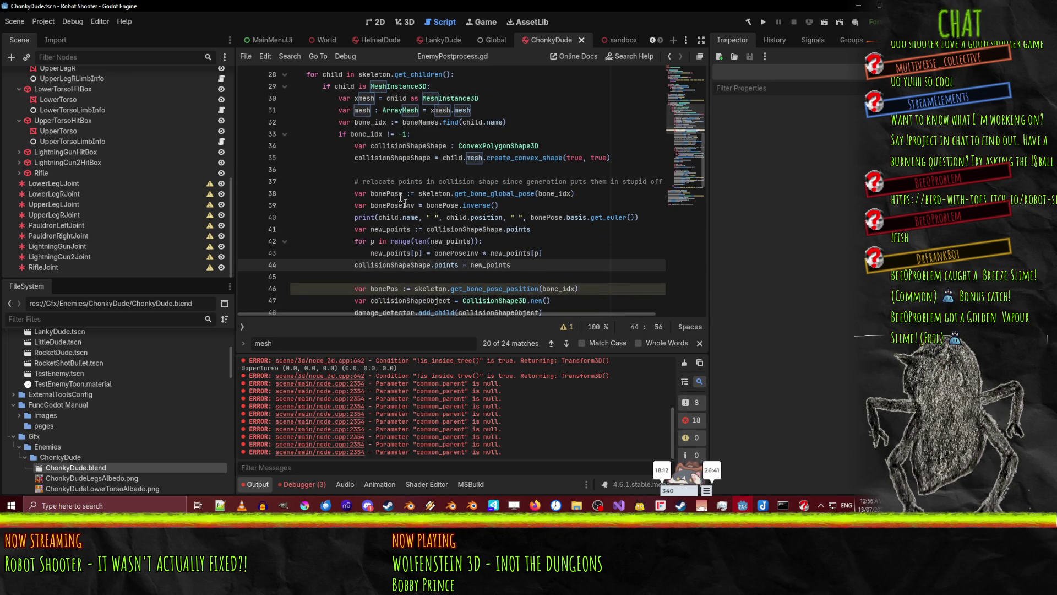
click(292, 158)
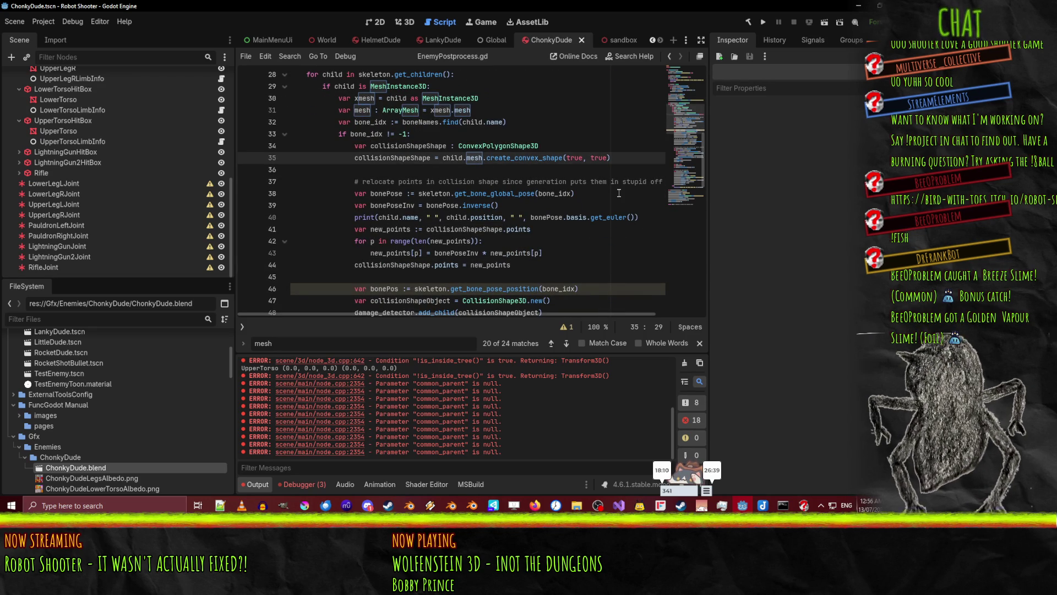
key(Down)
key(Down)
key(Down)
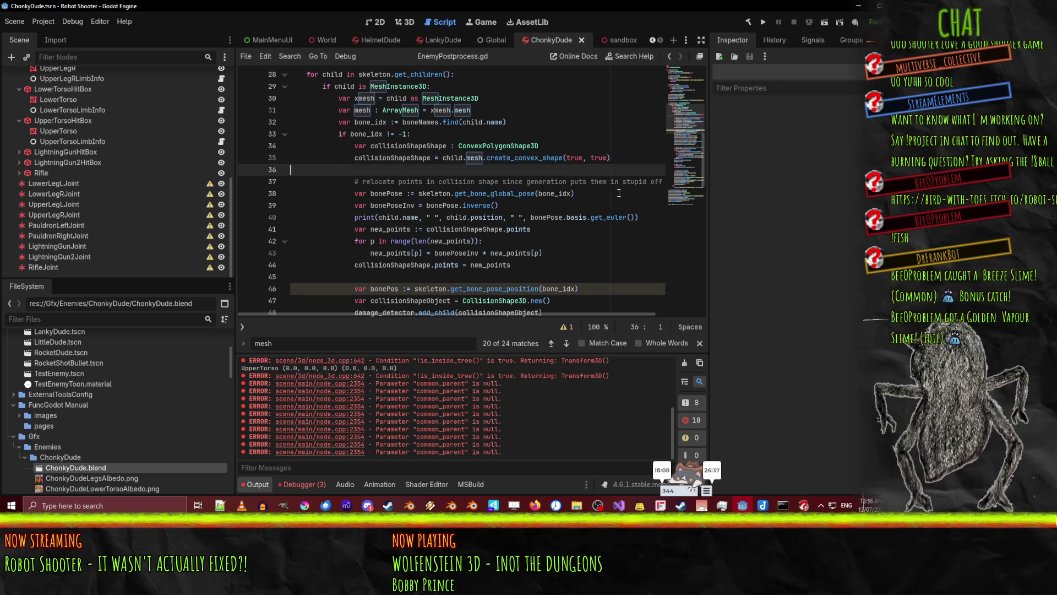
key(Down)
key(Down)
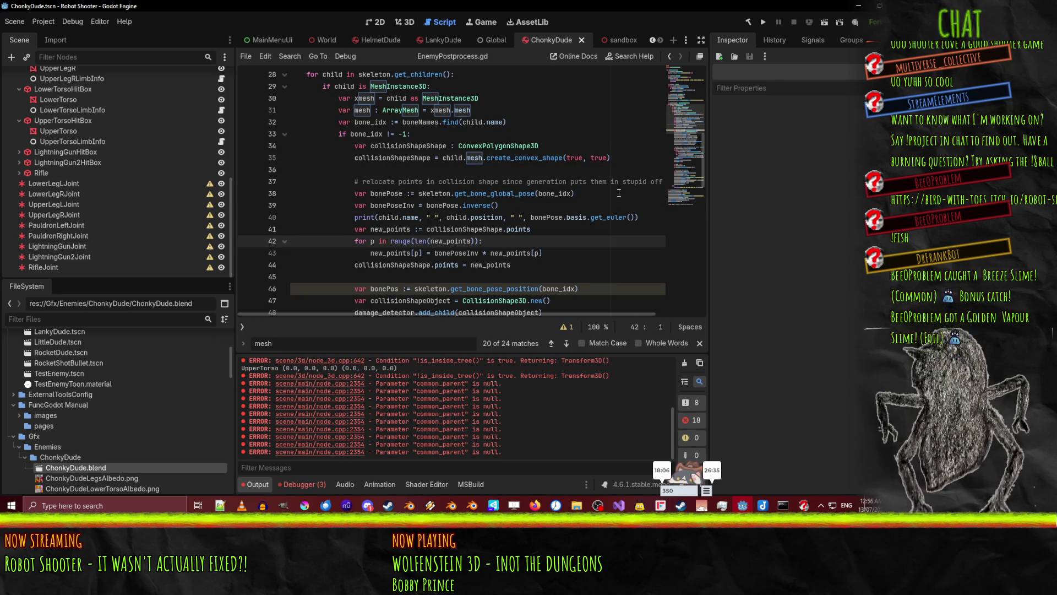
key(Up)
key(Up)
key(Up)
scroll(510, 159, down, 5)
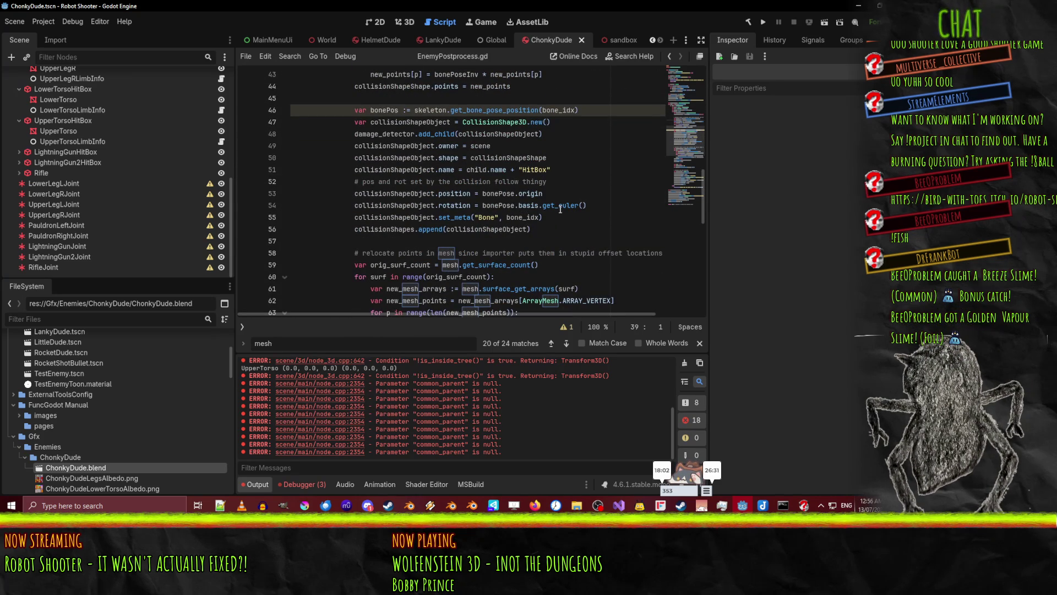
scroll(487, 196, up, 1)
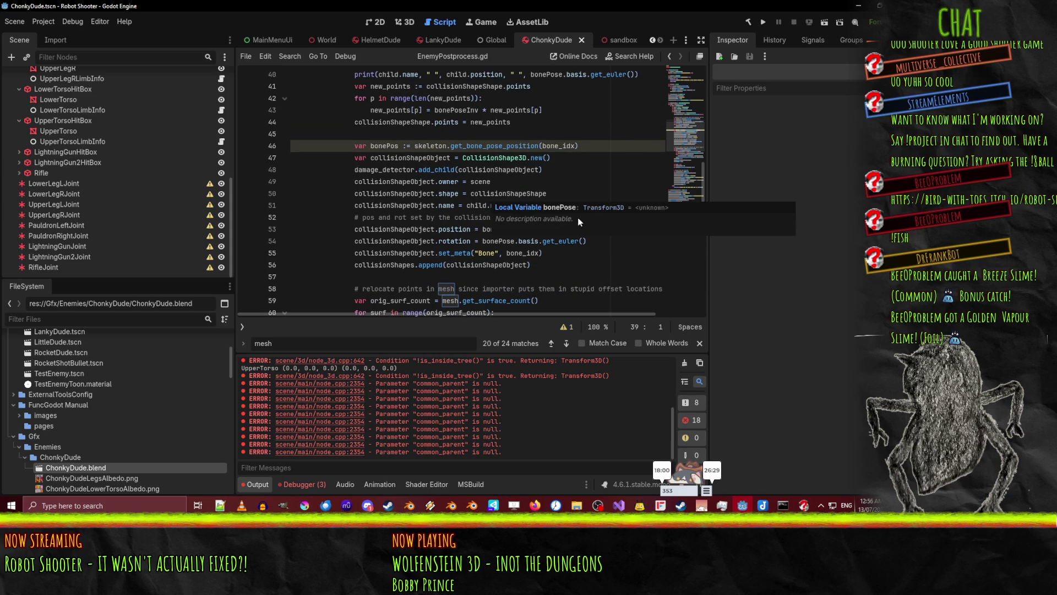
scroll(502, 229, up, 4)
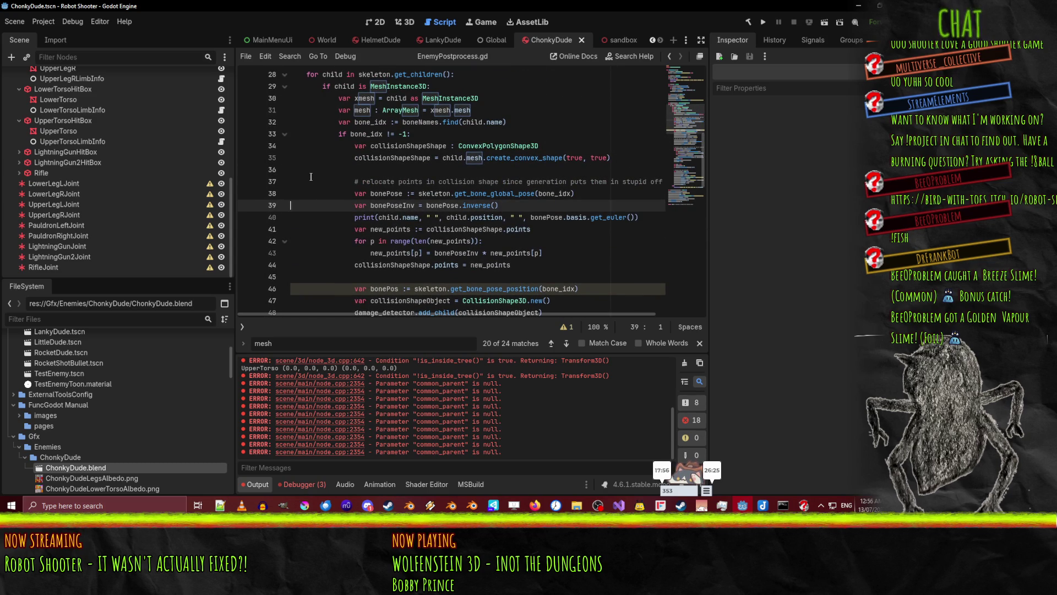
click(572, 264)
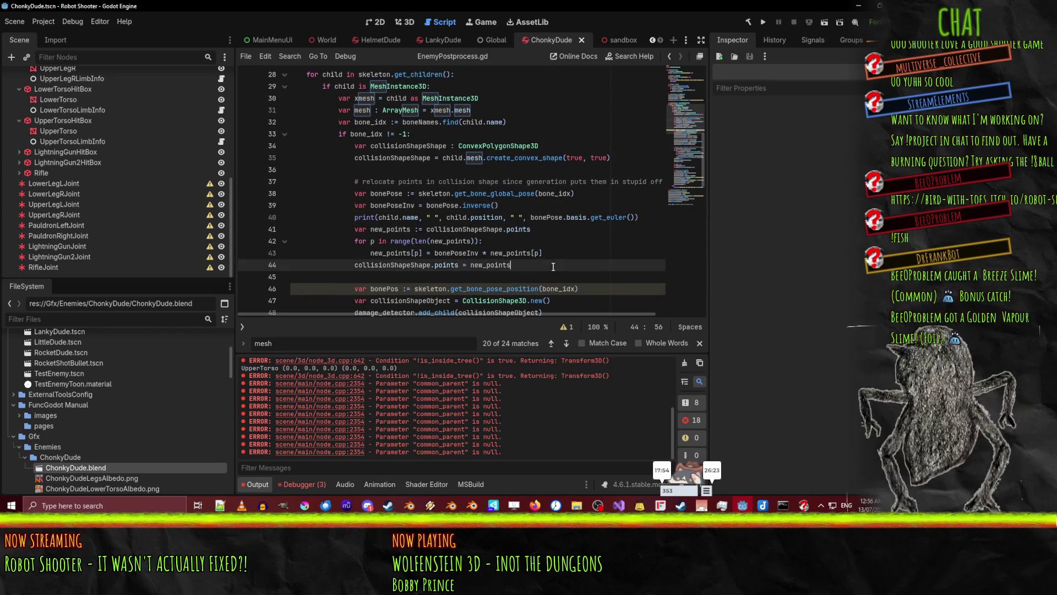
scroll(575, 244, down, 6)
scroll(575, 245, down, 4)
scroll(574, 247, up, 7)
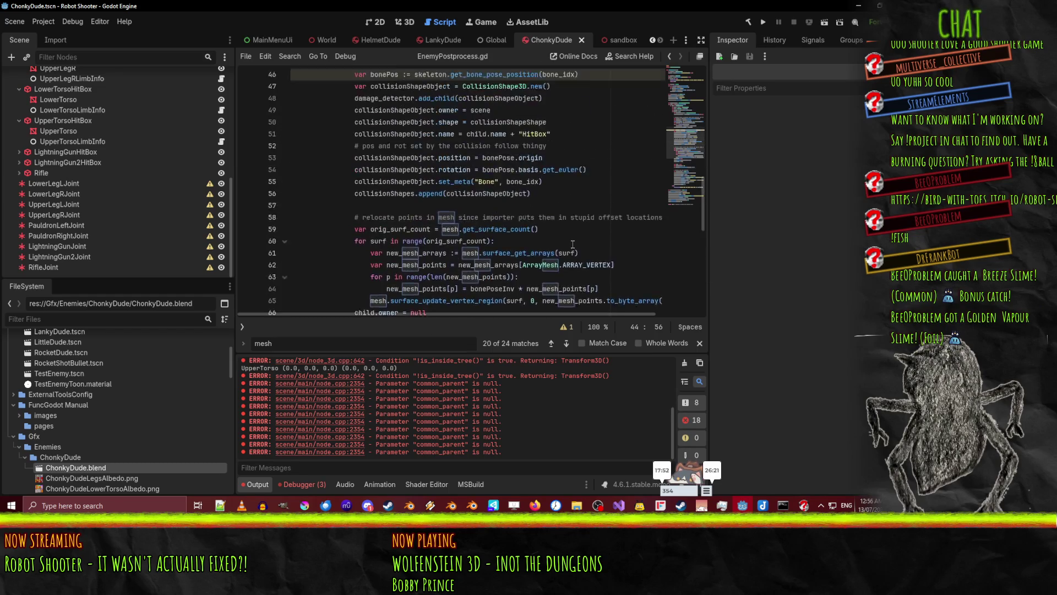
scroll(571, 249, down, 3)
scroll(572, 249, down, 3)
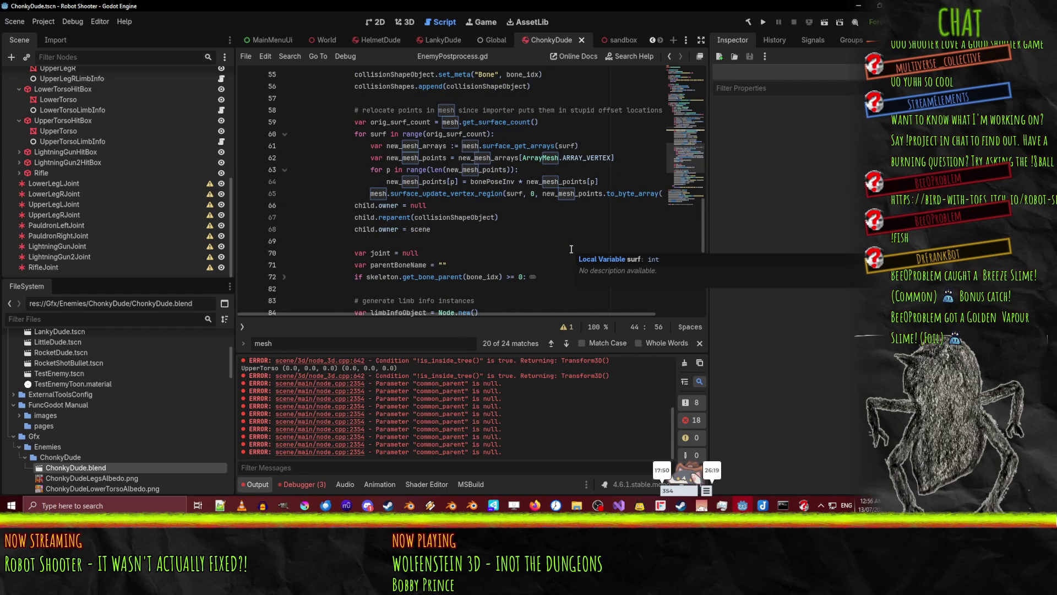
scroll(520, 249, up, 2)
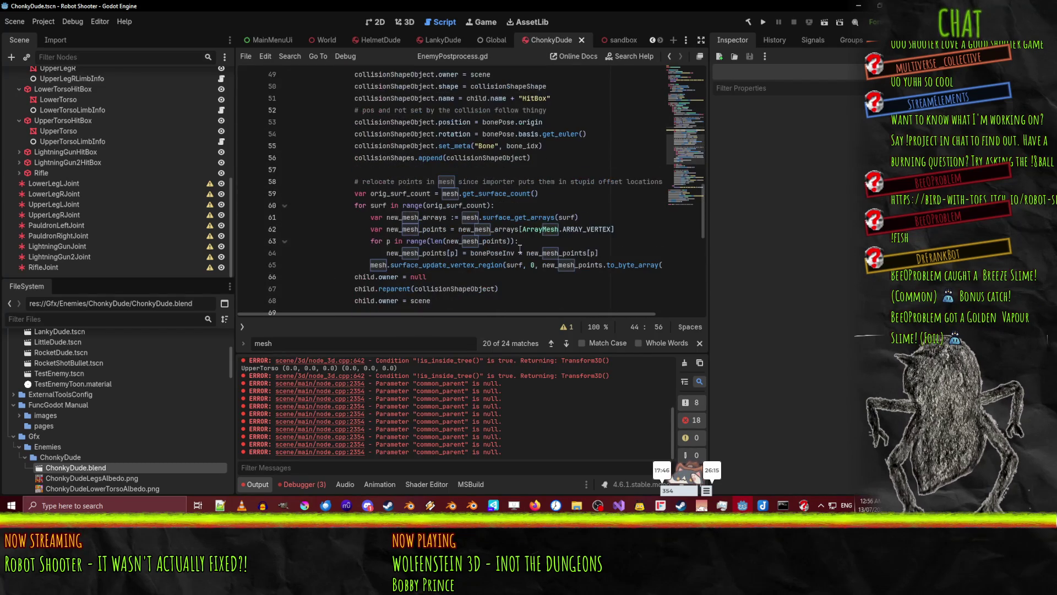
scroll(520, 249, down, 1)
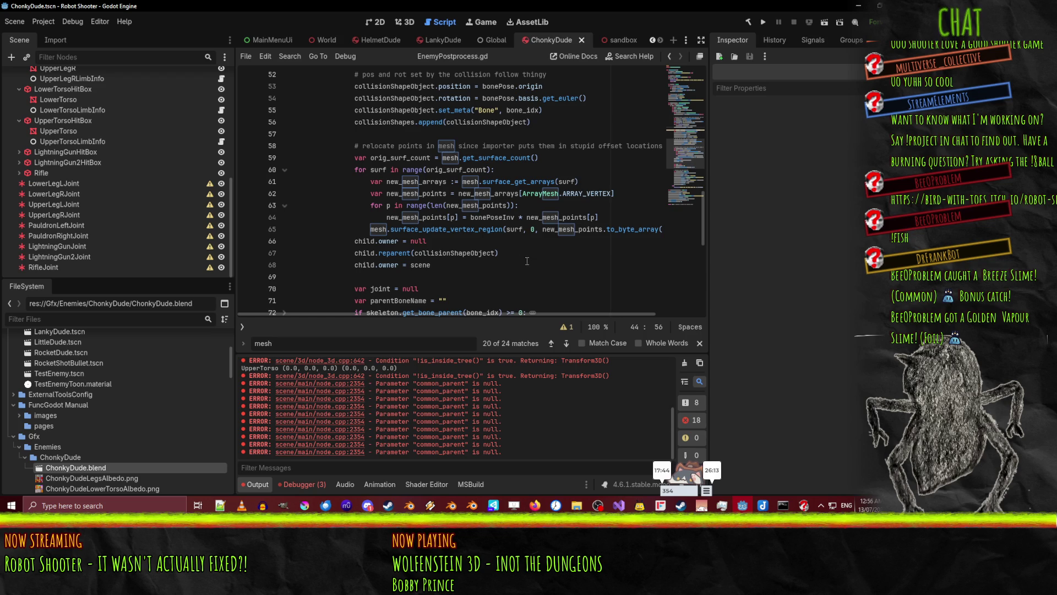
double_click(358, 243)
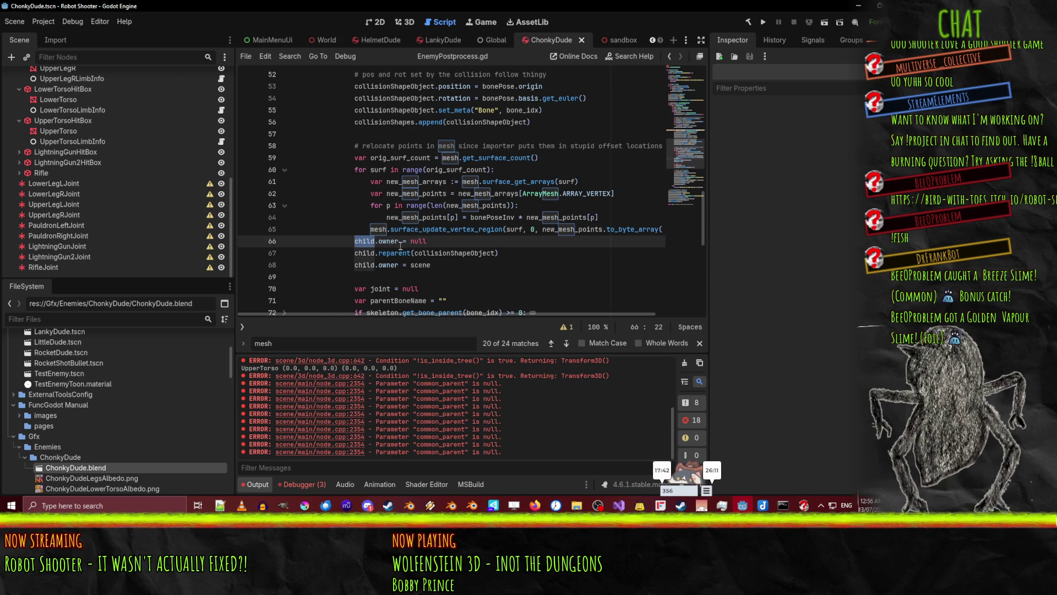
click(512, 254)
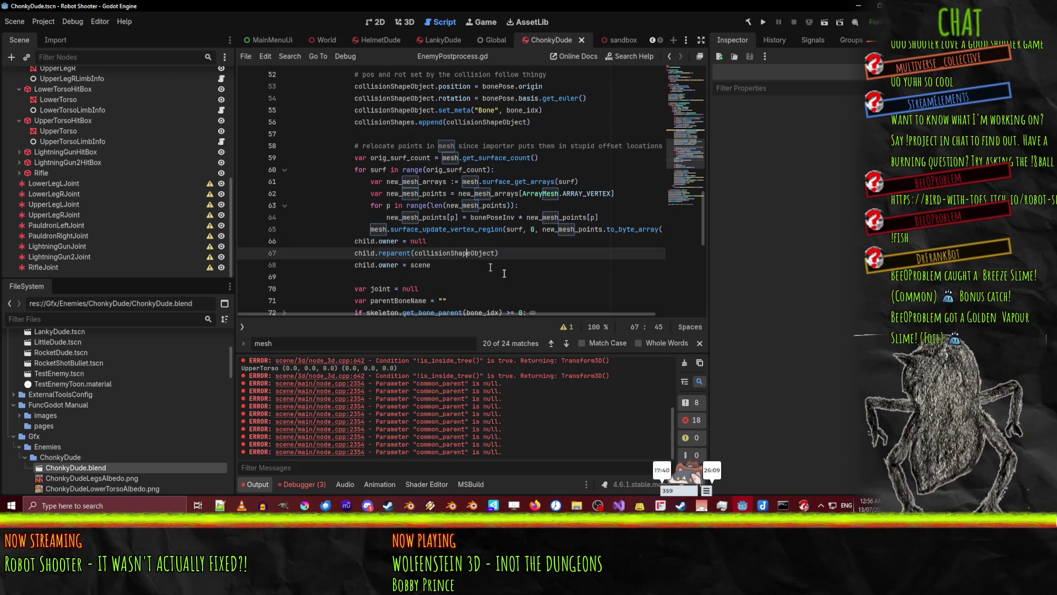
double_click(455, 253)
scroll(547, 242, down, 4)
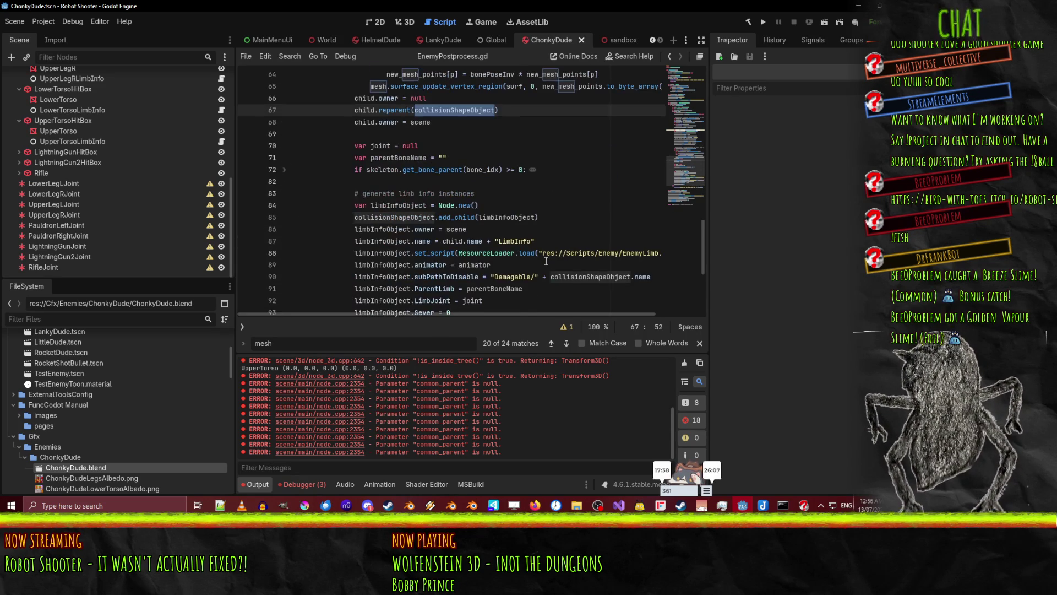
scroll(547, 241, up, 3)
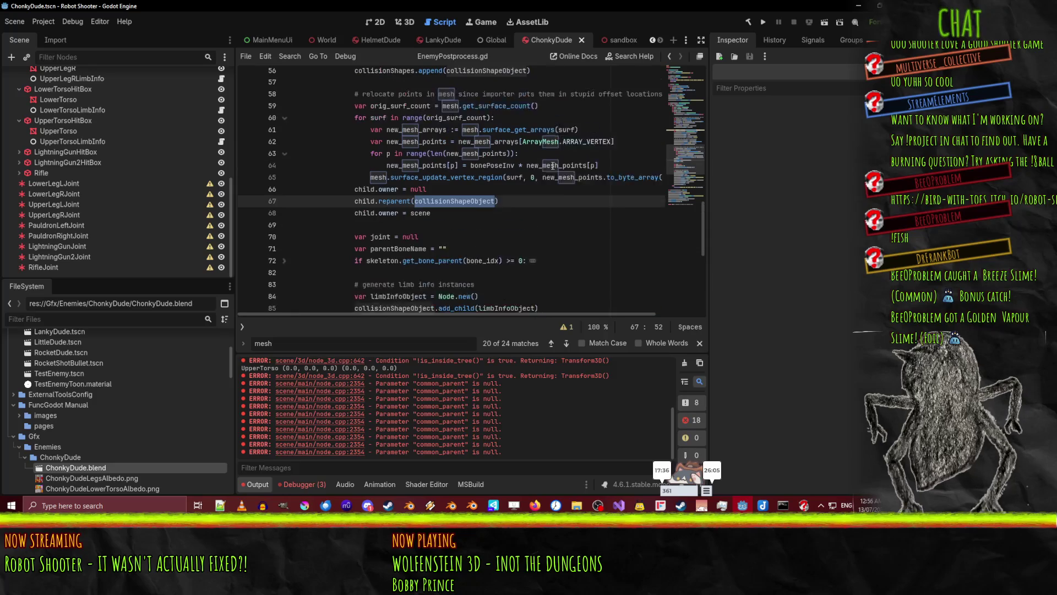
click(362, 215)
scroll(548, 194, up, 11)
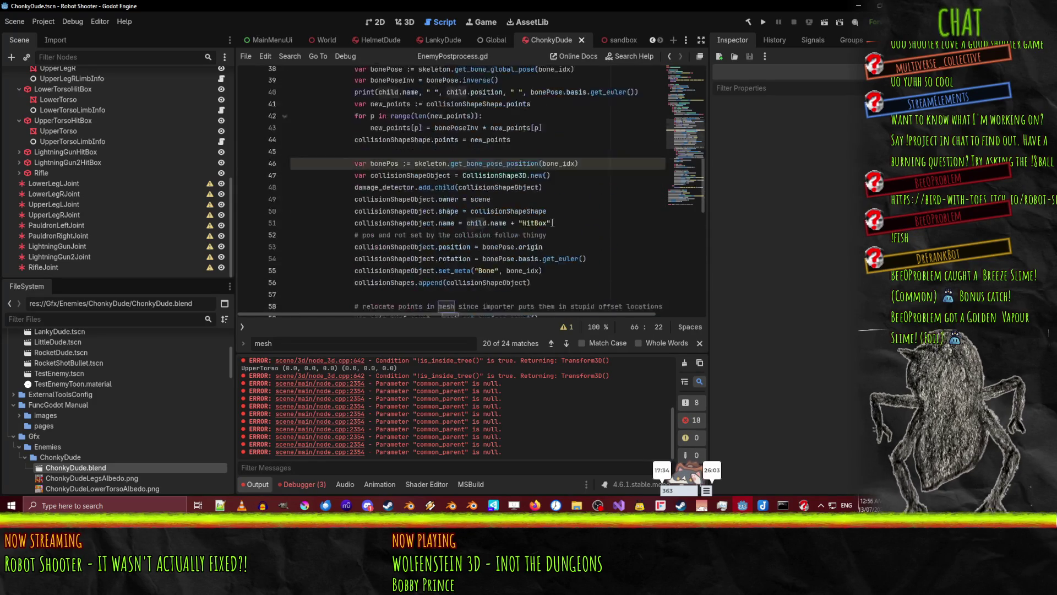
scroll(548, 194, up, 2)
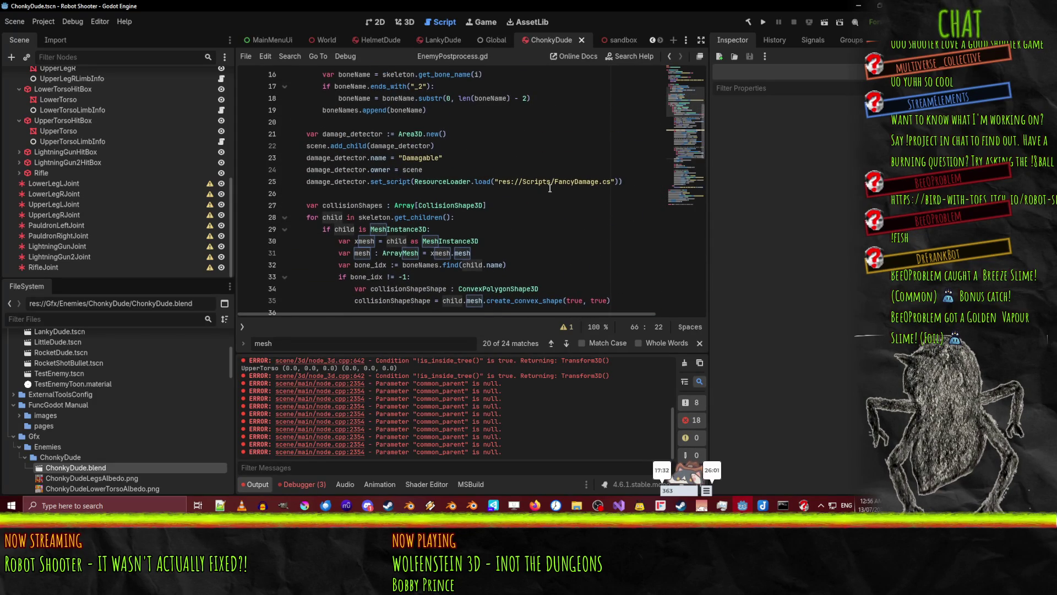
scroll(550, 187, down, 11)
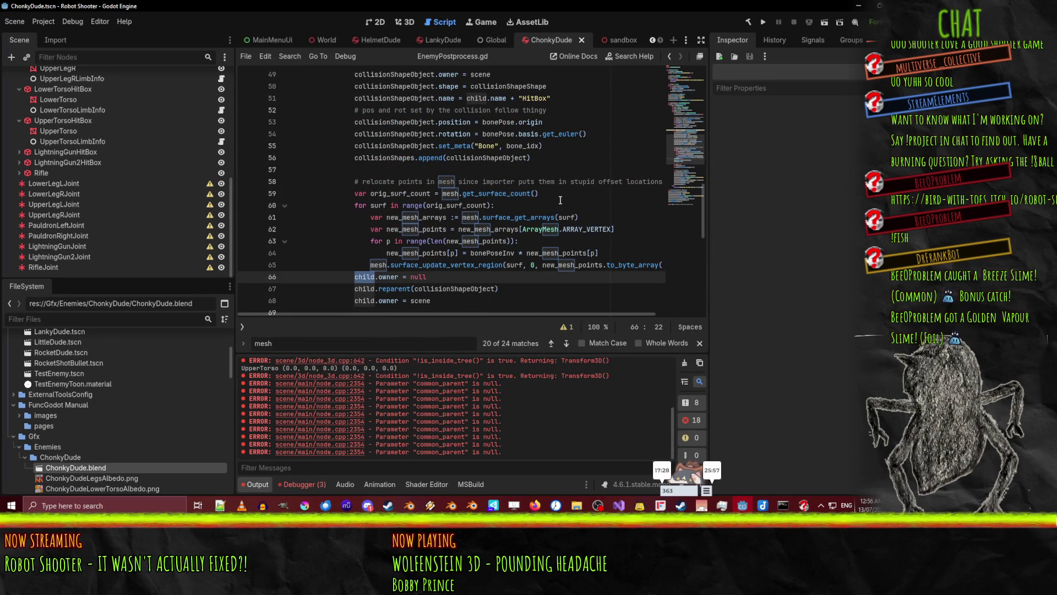
scroll(560, 200, down, 2)
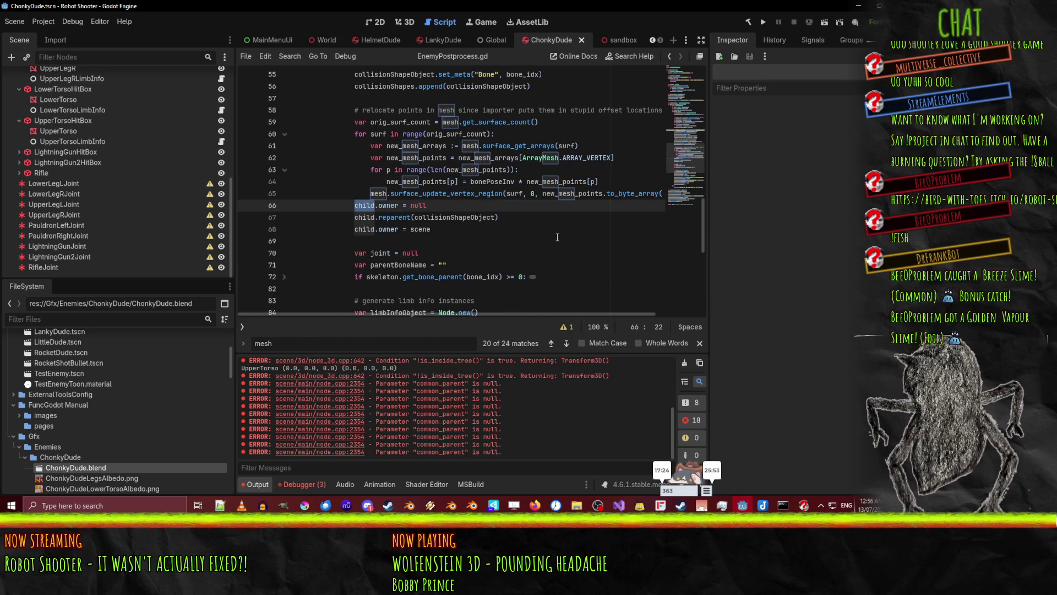
scroll(557, 237, up, 1)
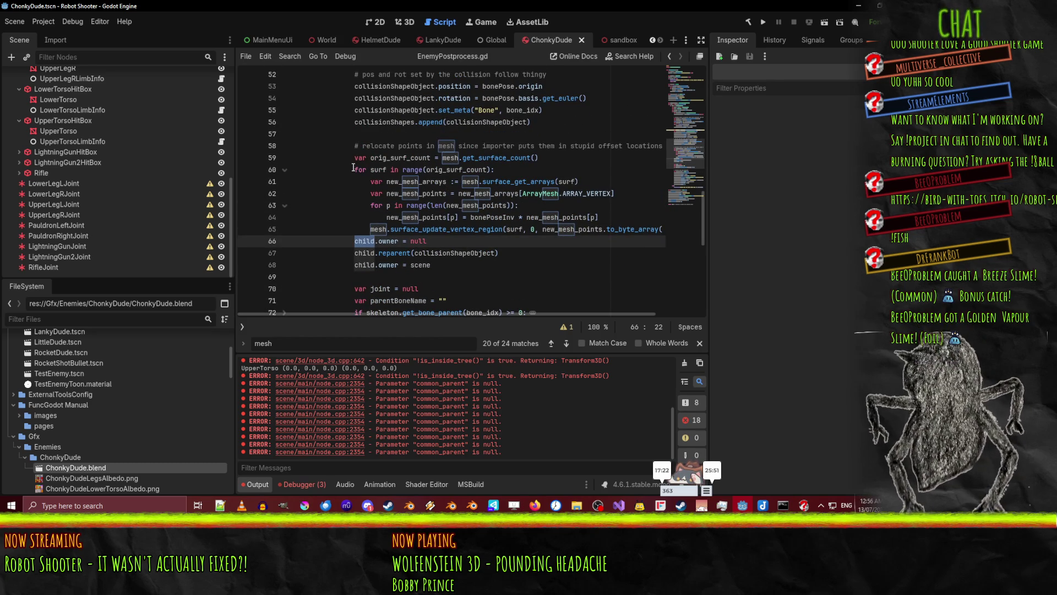
scroll(423, 241, up, 5)
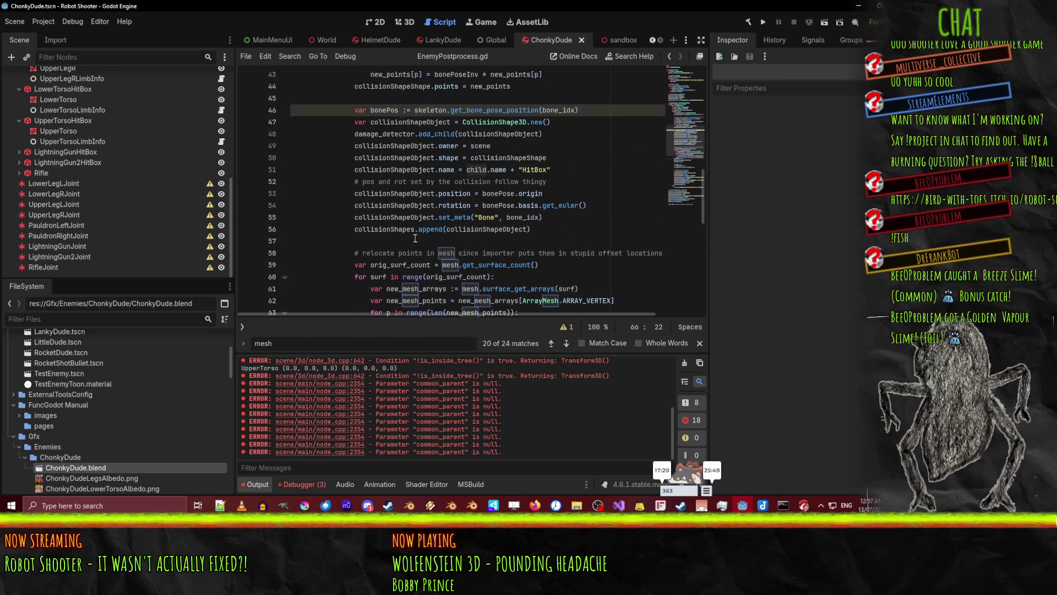
scroll(417, 230, up, 1)
click(402, 146)
scroll(403, 146, up, 1)
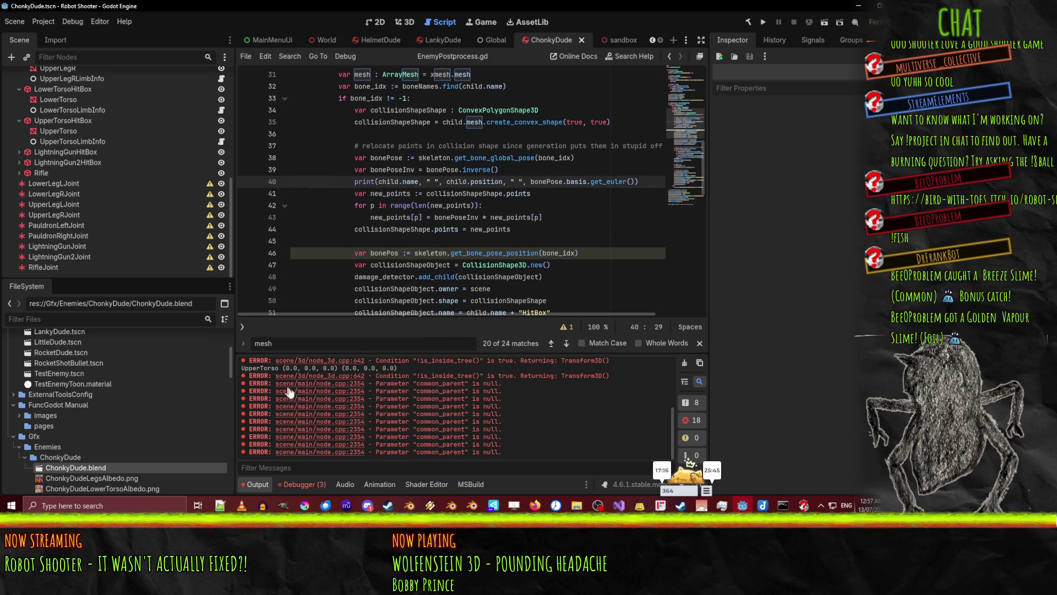
scroll(327, 390, up, 3)
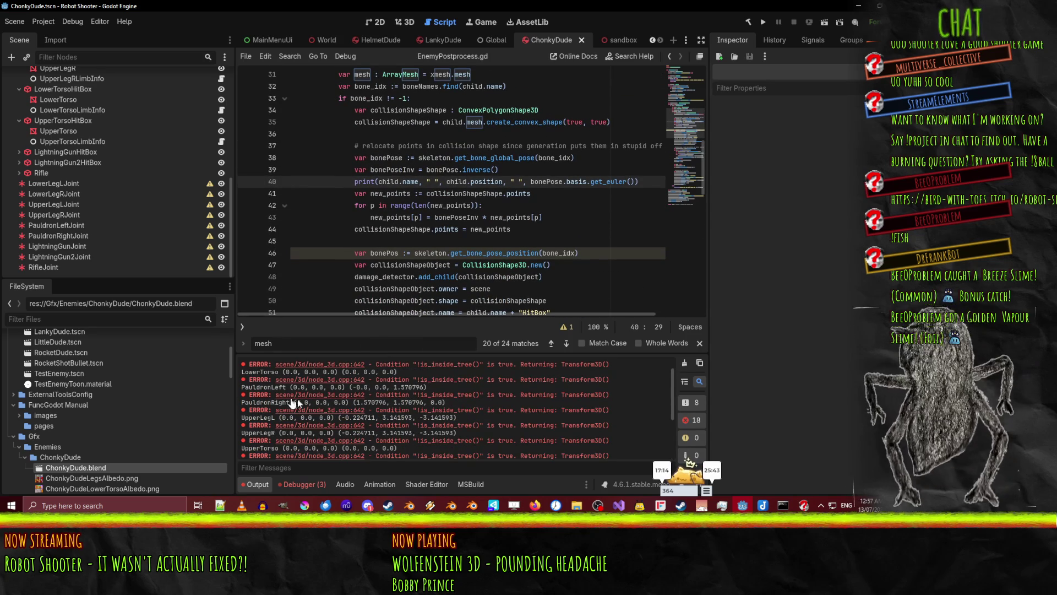
scroll(269, 395, up, 1)
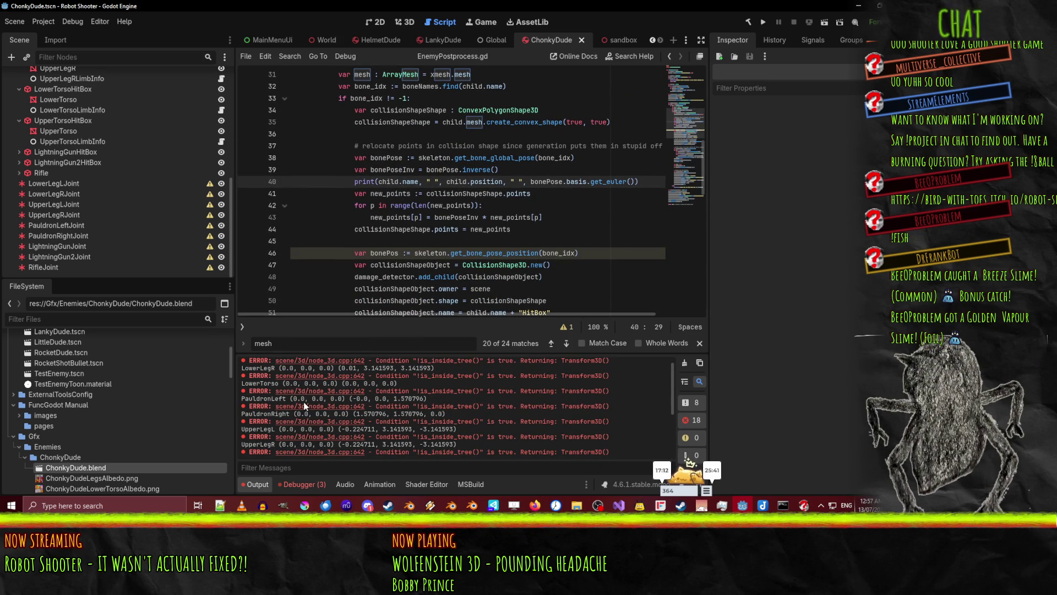
scroll(302, 401, up, 1)
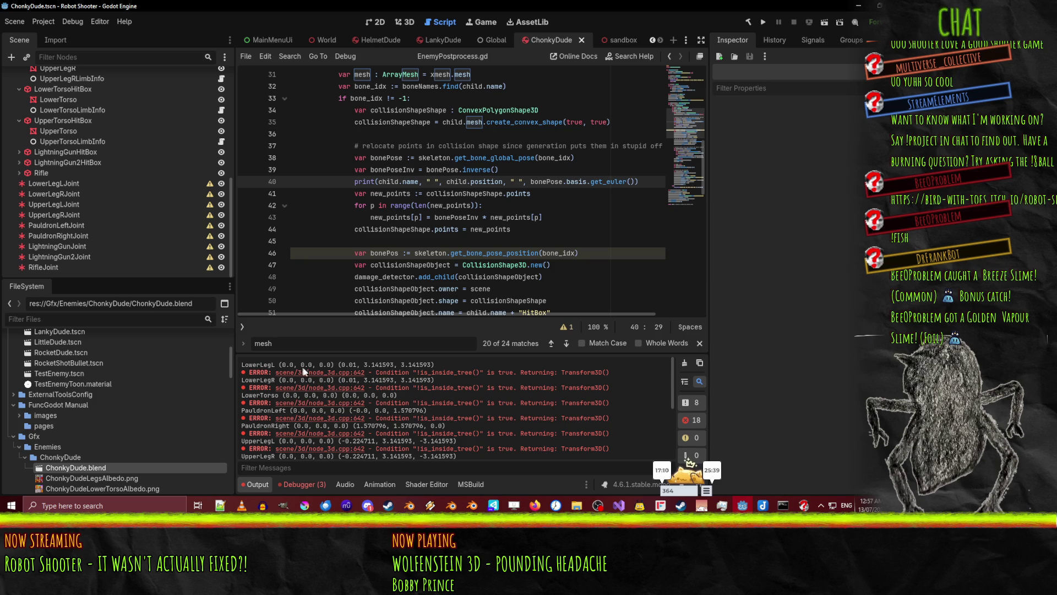
scroll(310, 380, down, 3)
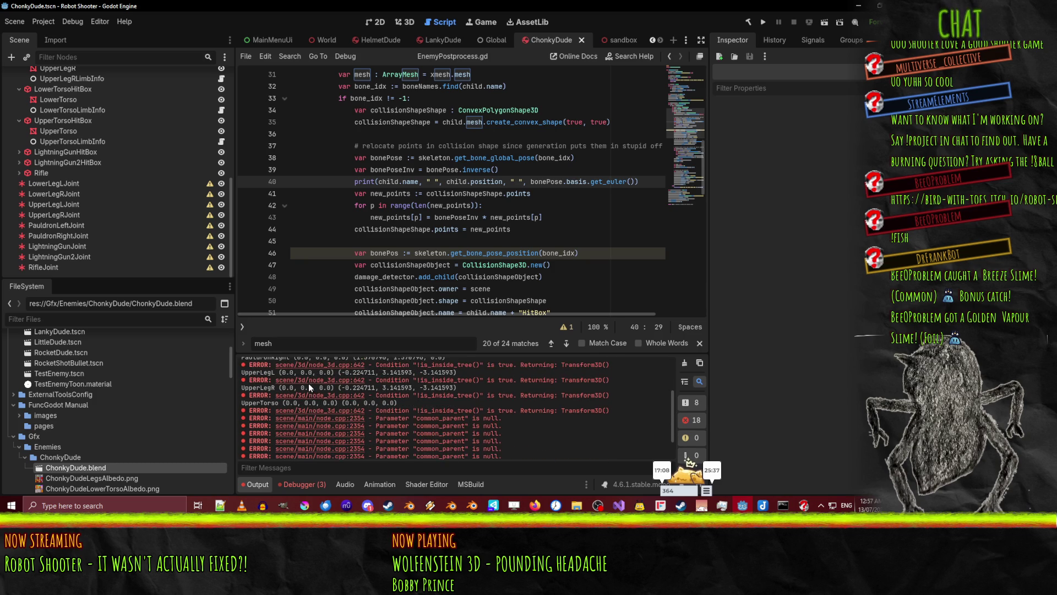
scroll(319, 405, up, 3)
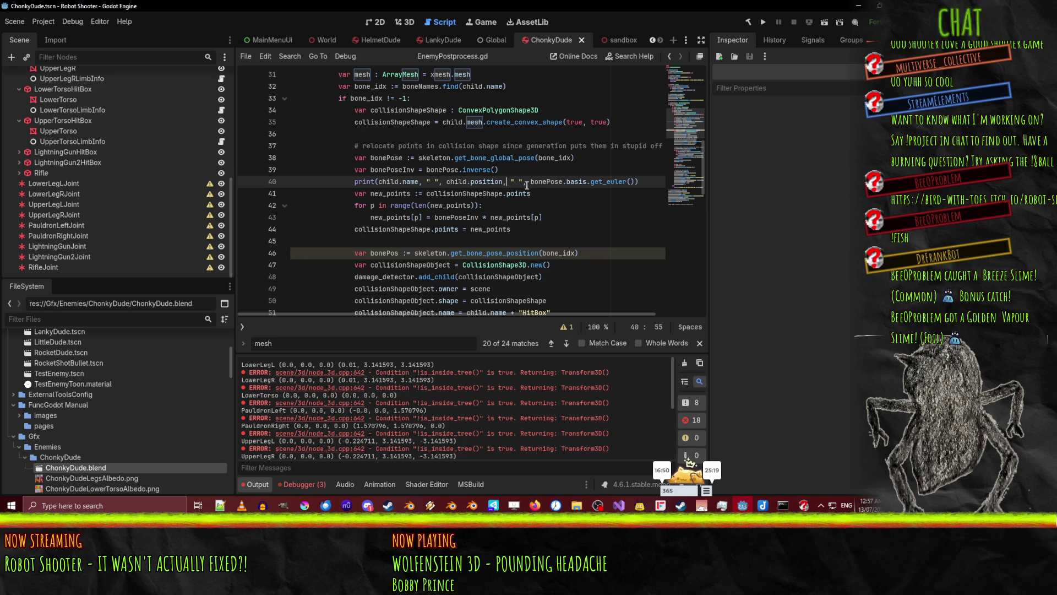
Extend line 40's print with child.position and bonePose.origin, then save the script
text(" ", child.position)
text(, " ", bon)
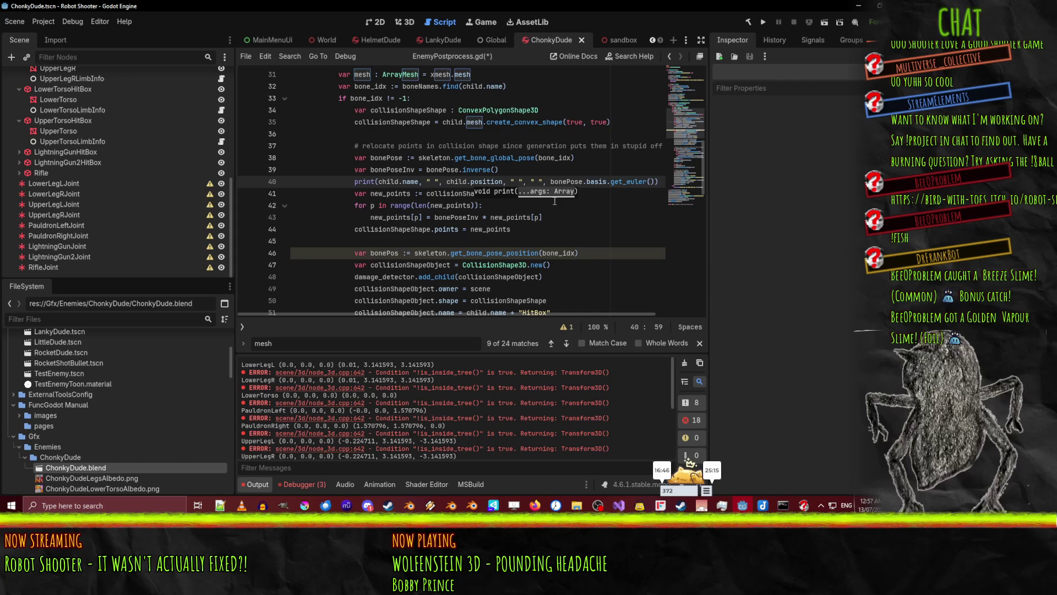
text(ePose.origin,)
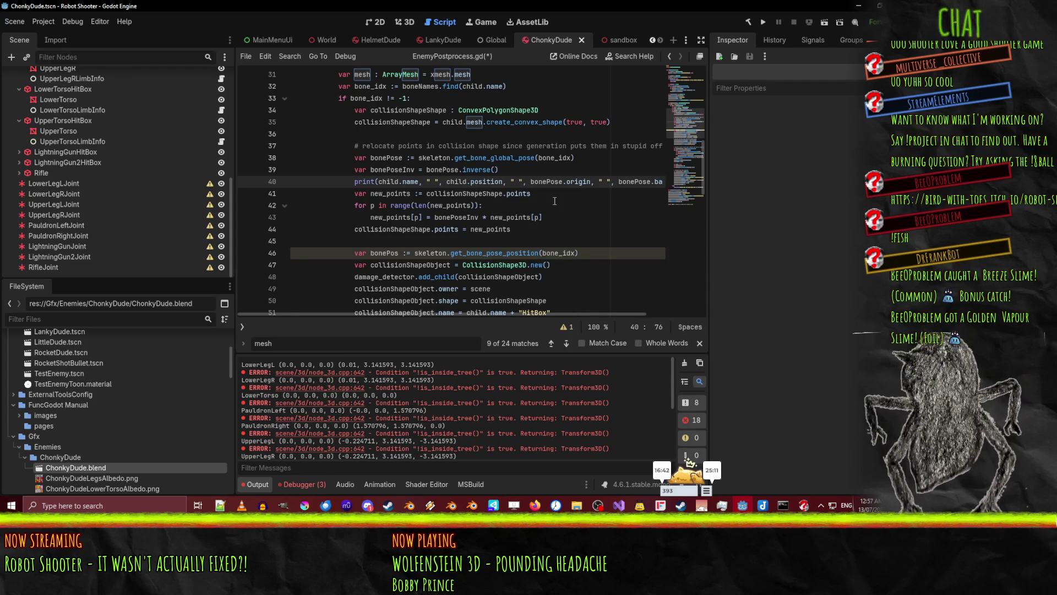
key(End)
key(ctrl+s)
key(Home)
key(Home)
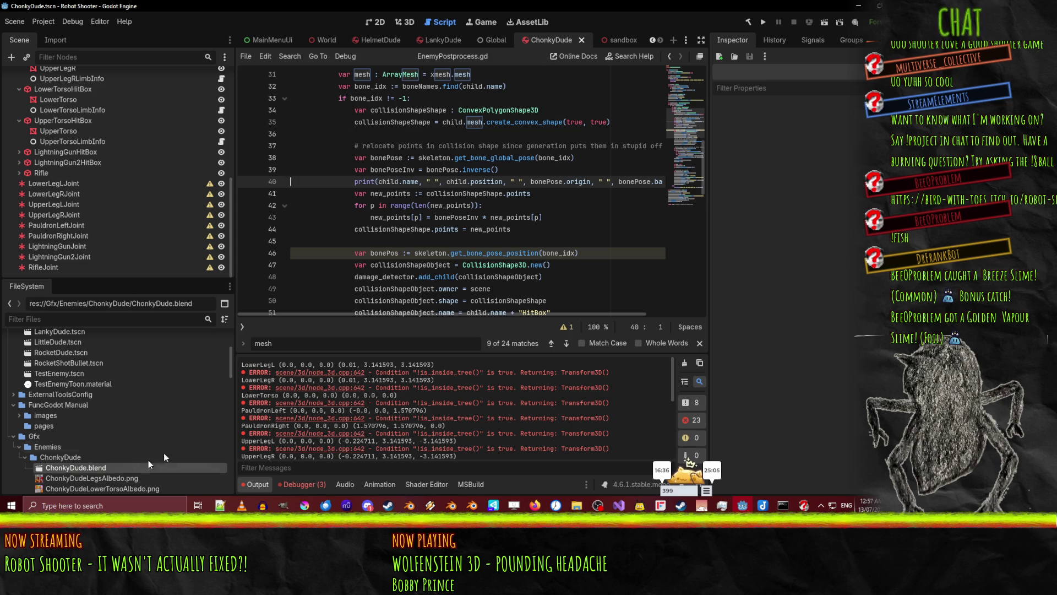
Clear Output, reimport ChonkyDude.blend, and read through the new printed values
click(683, 364)
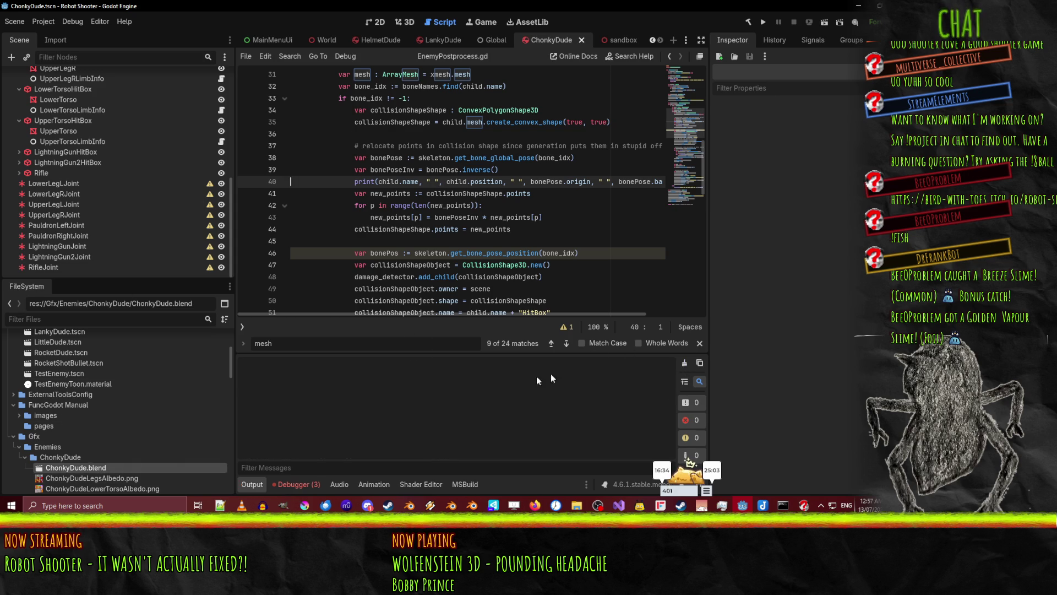
right_click(83, 466)
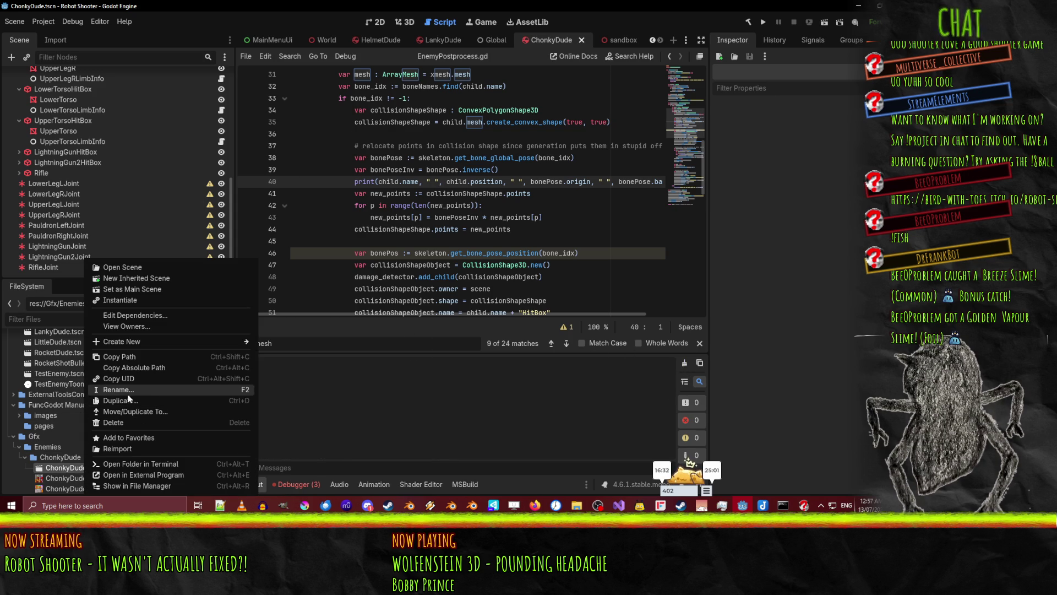
click(141, 448)
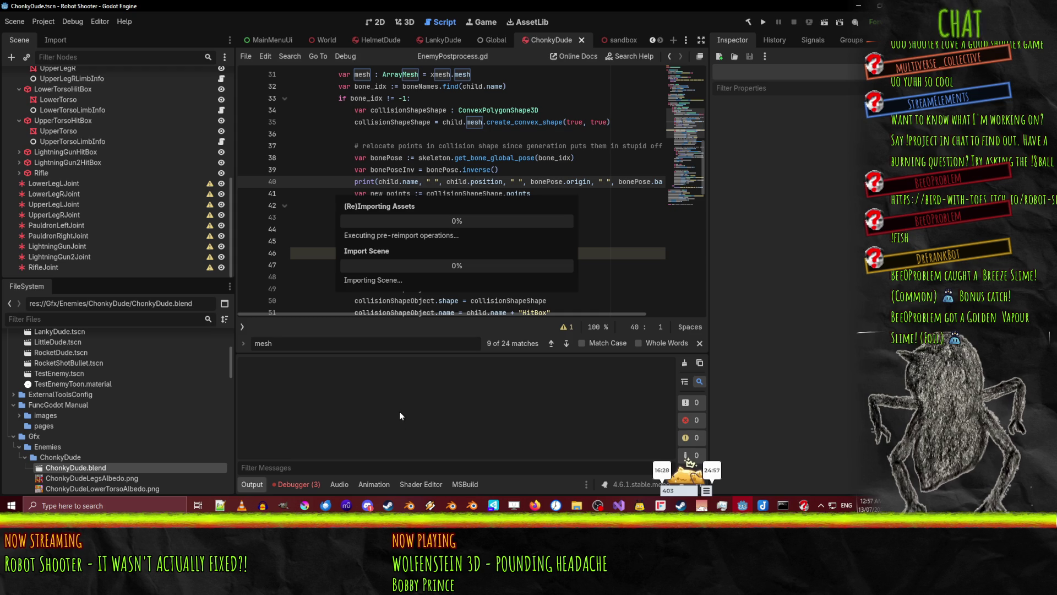
scroll(468, 425, up, 2)
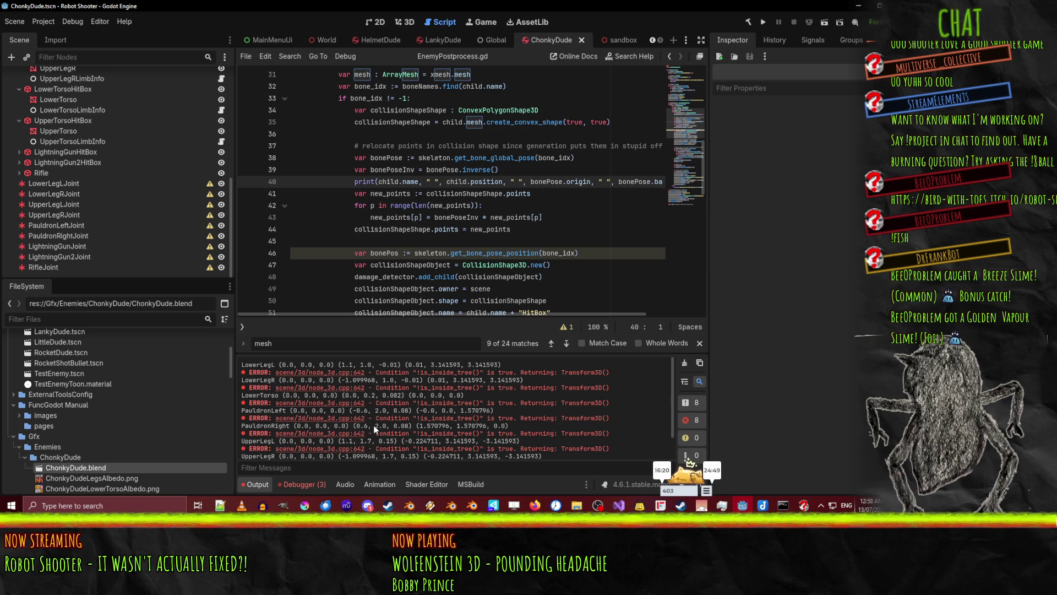
scroll(373, 428, down, 3)
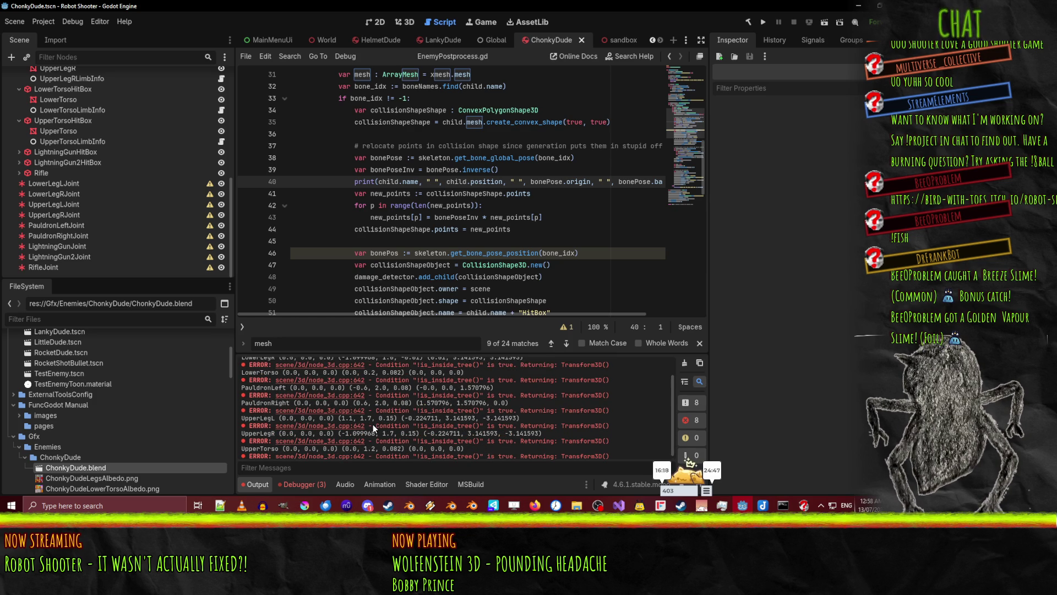
scroll(412, 434, up, 2)
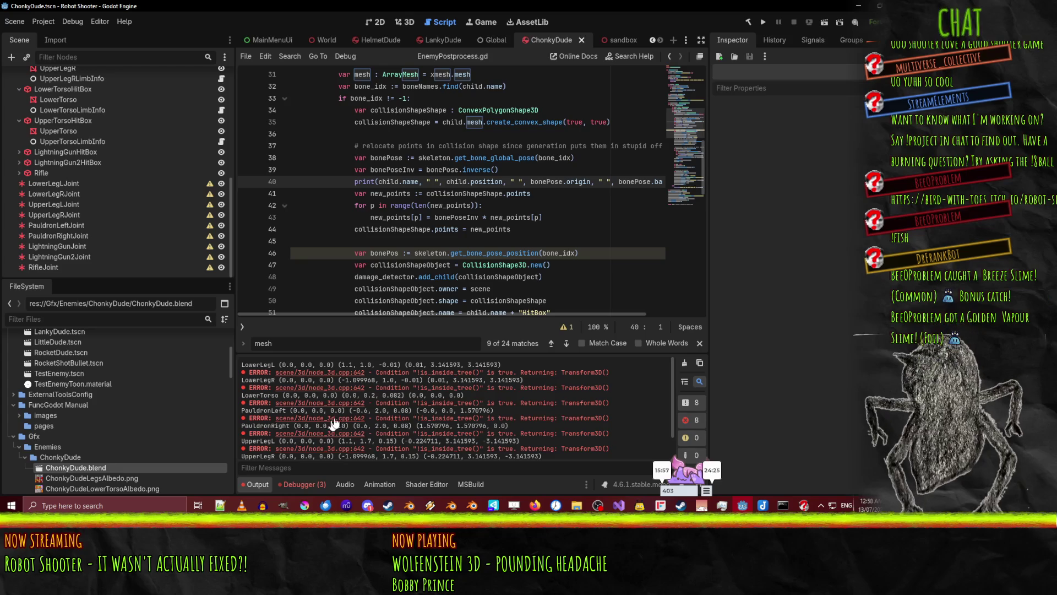
scroll(332, 430, down, 2)
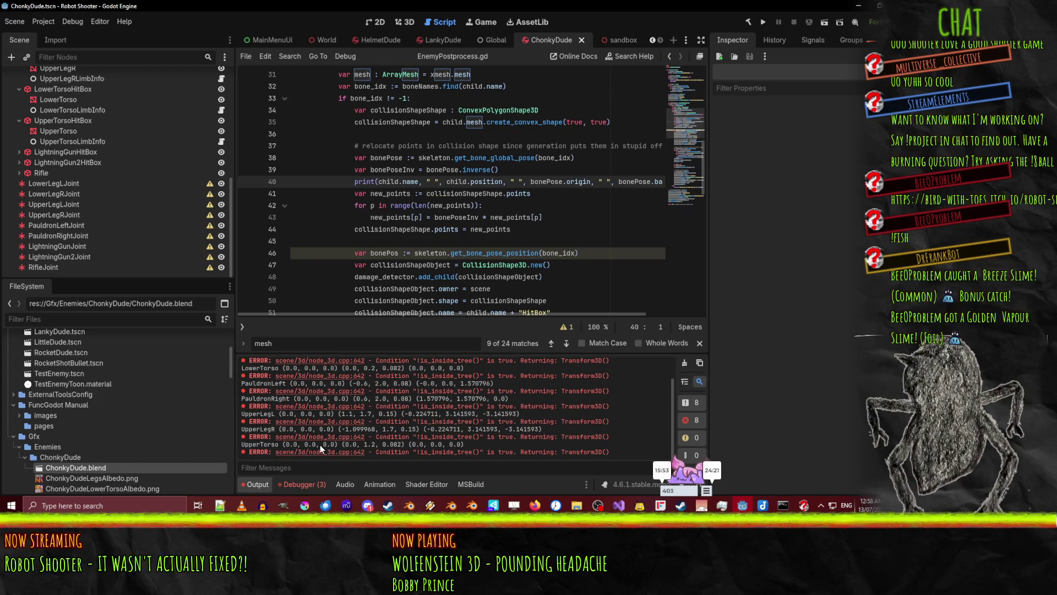
Copy the UpperTorso position values from the output log
drag(457, 444, 344, 445)
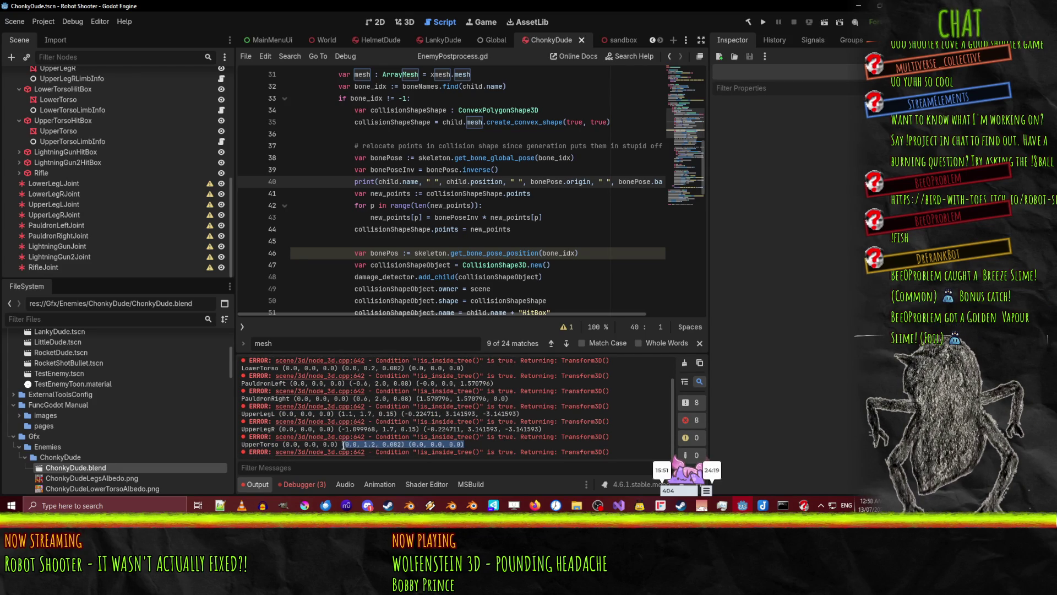
right_click(342, 444)
click(355, 452)
scroll(403, 408, up, 2)
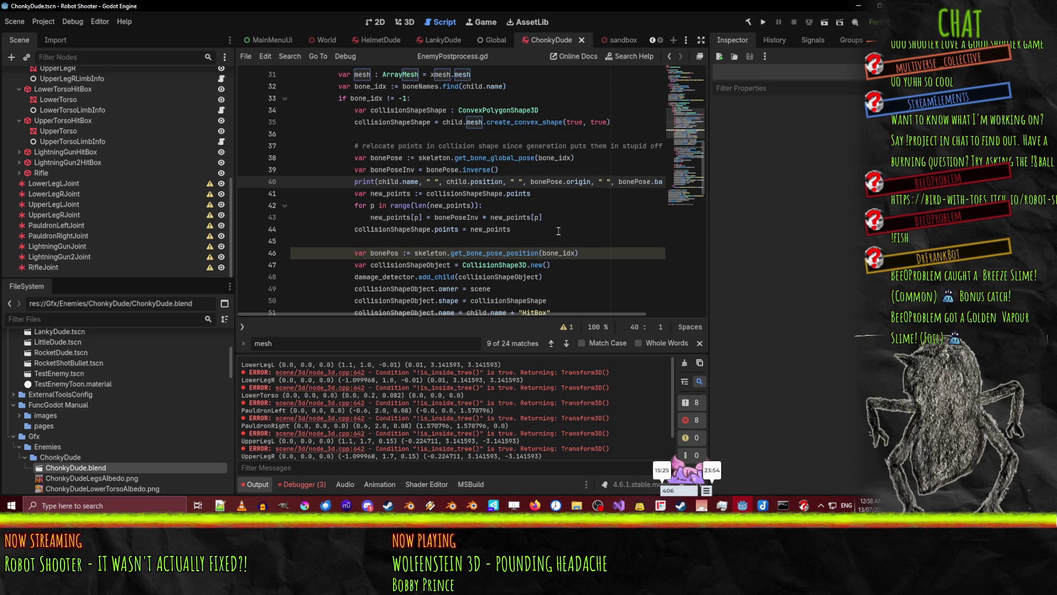
scroll(565, 231, up, 1)
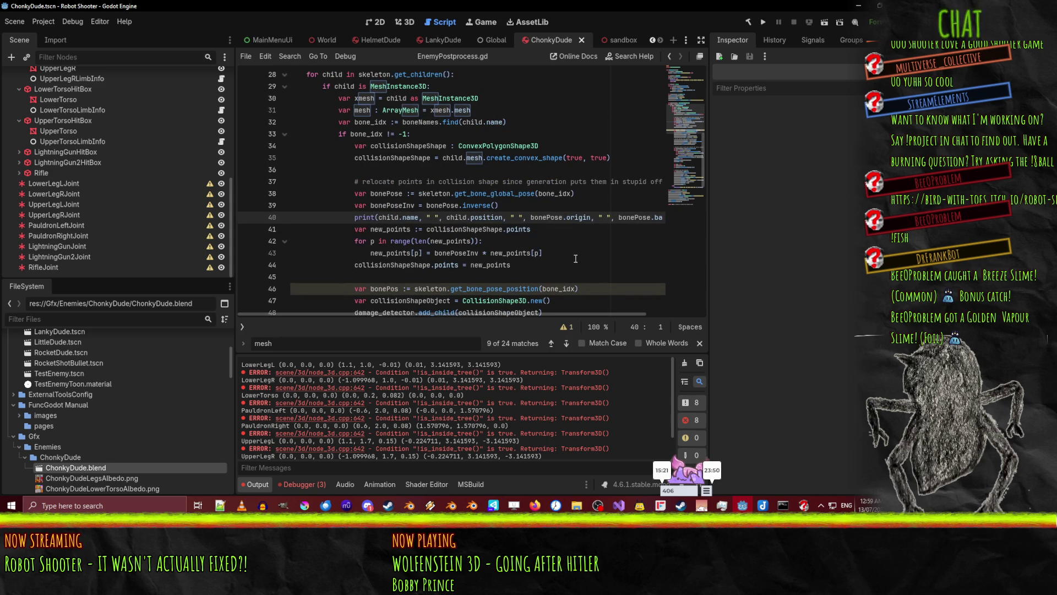
scroll(575, 258, down, 2)
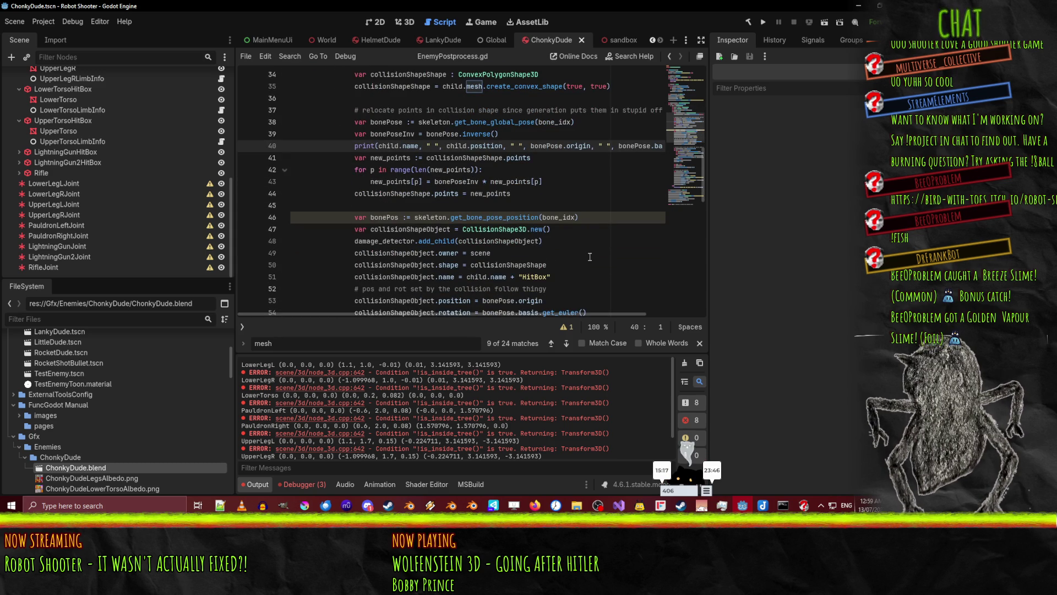
scroll(589, 257, up, 1)
scroll(552, 221, up, 1)
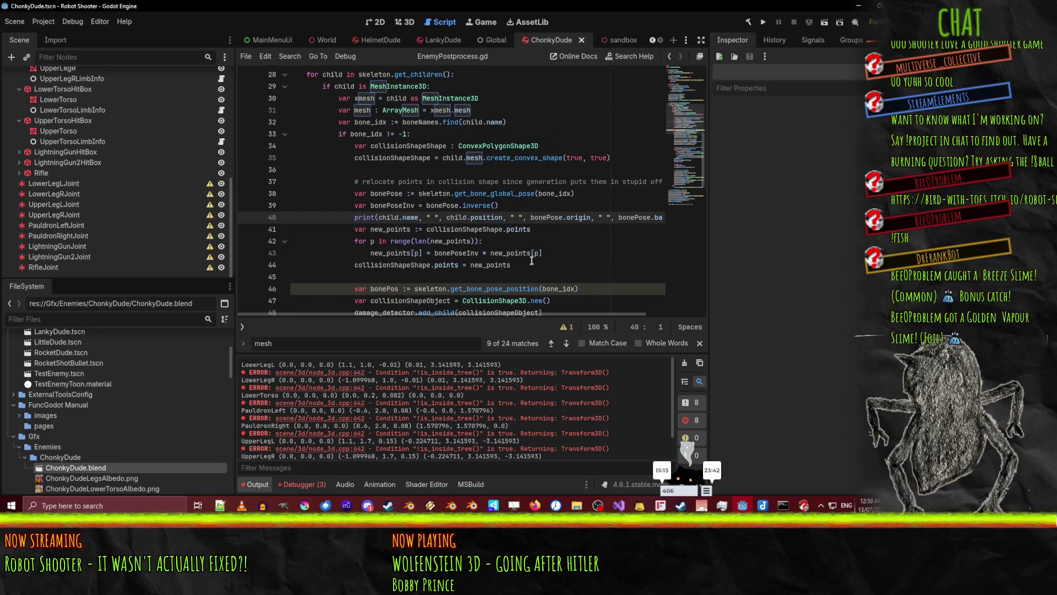
scroll(563, 256, up, 1)
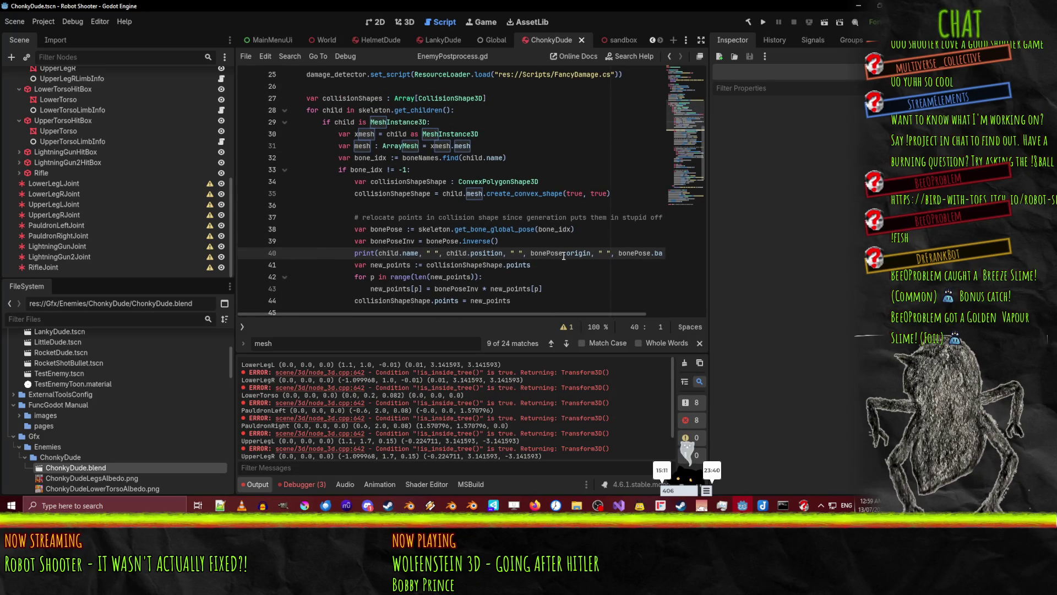
mouse_move(563, 256)
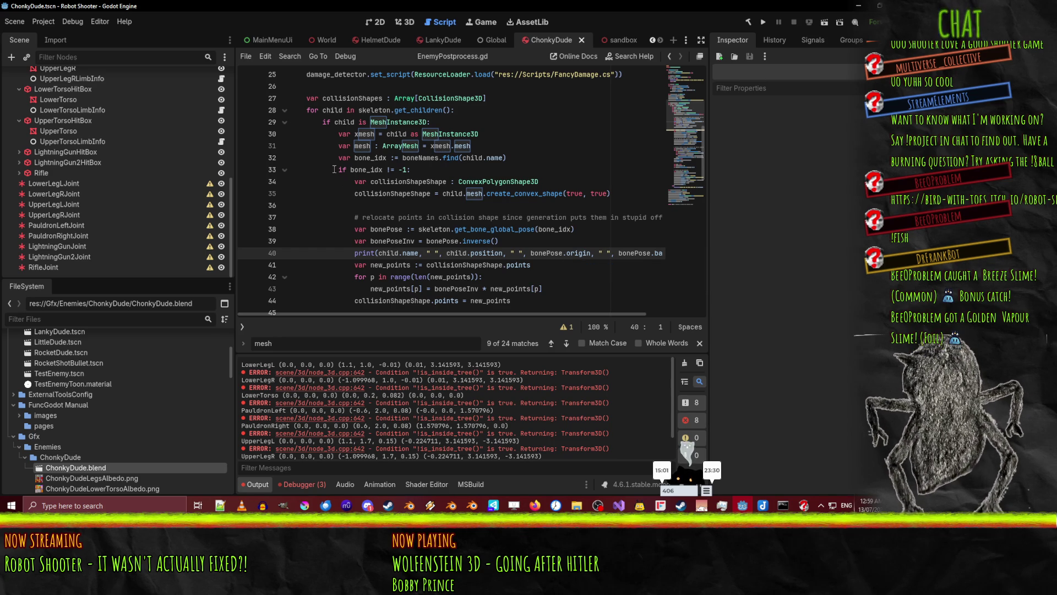
click(440, 181)
scroll(425, 191, down, 6)
scroll(425, 191, down, 3)
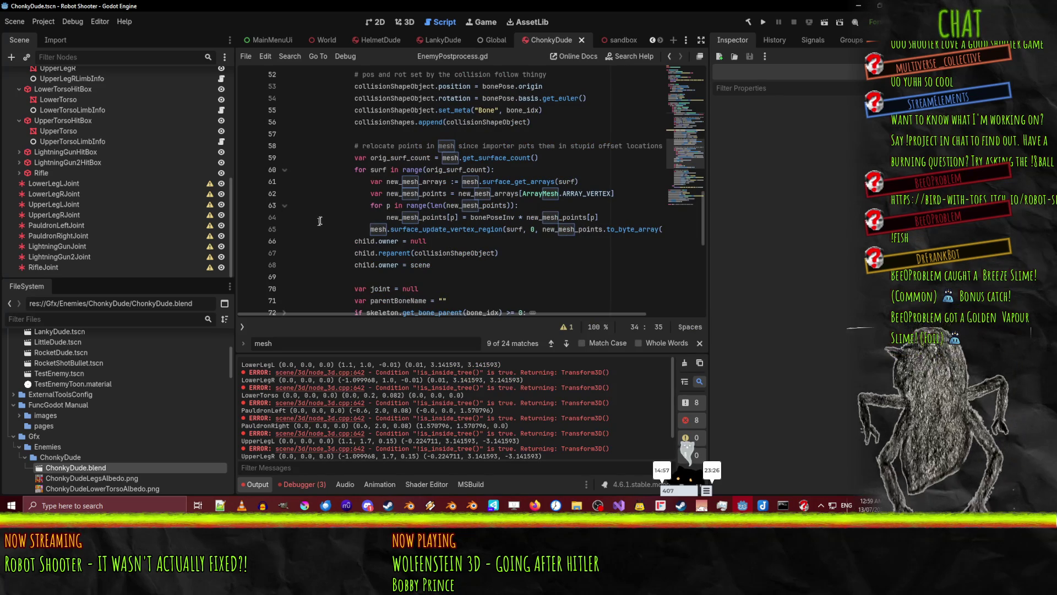
scroll(316, 208, down, 1)
scroll(325, 206, up, 1)
scroll(328, 205, up, 3)
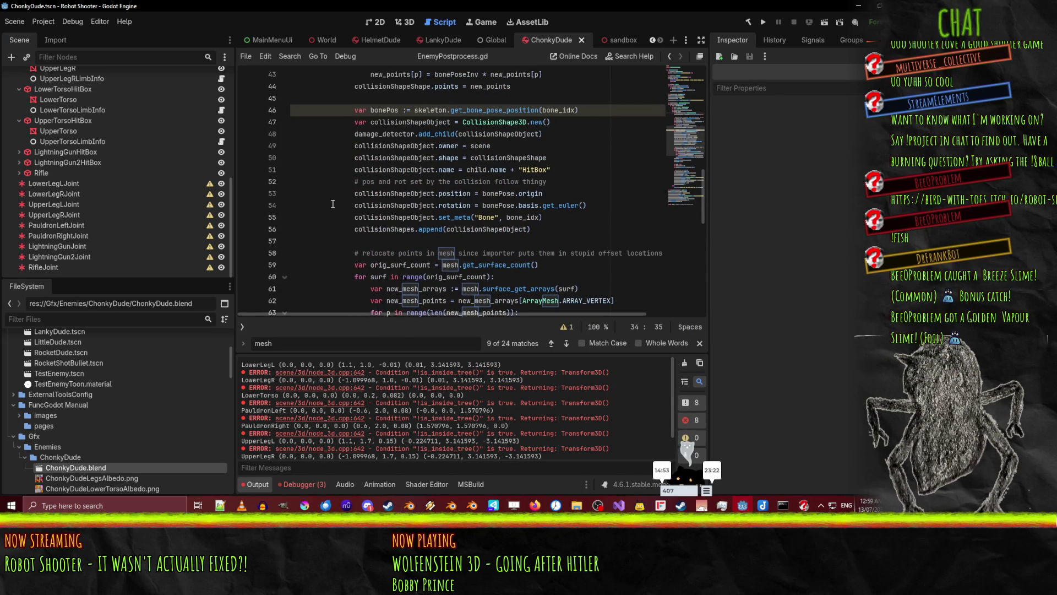
scroll(334, 204, up, 1)
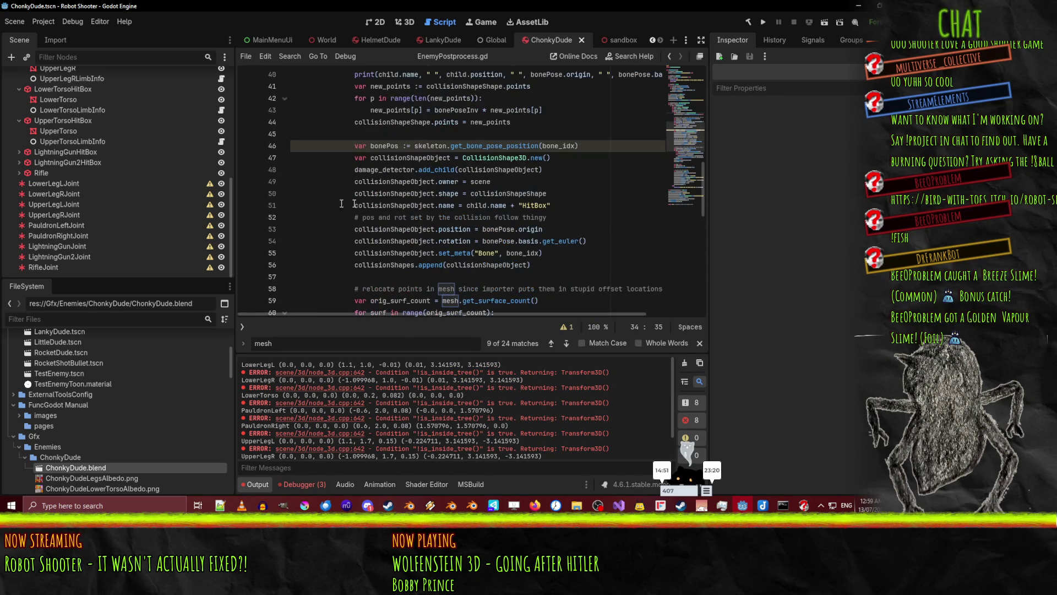
click(423, 219)
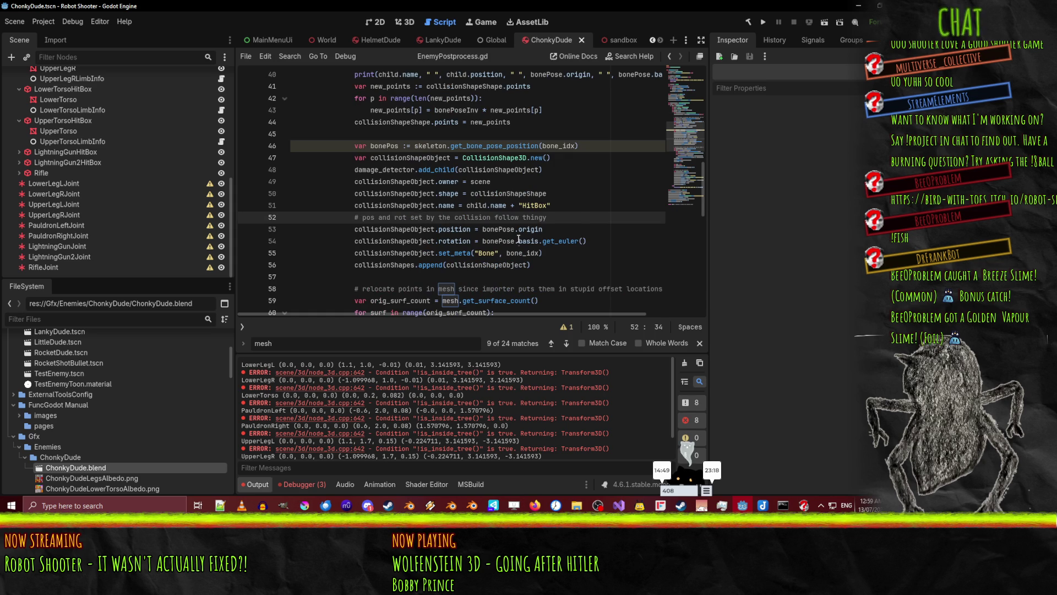
key(ctrl+shift+k)
click(608, 220)
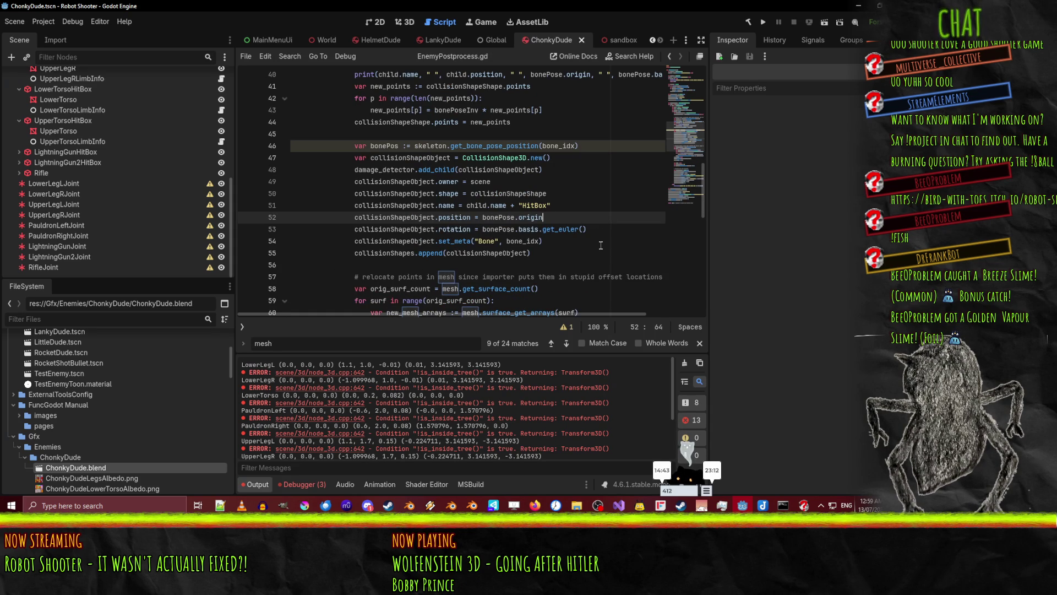
key(ctrl+z)
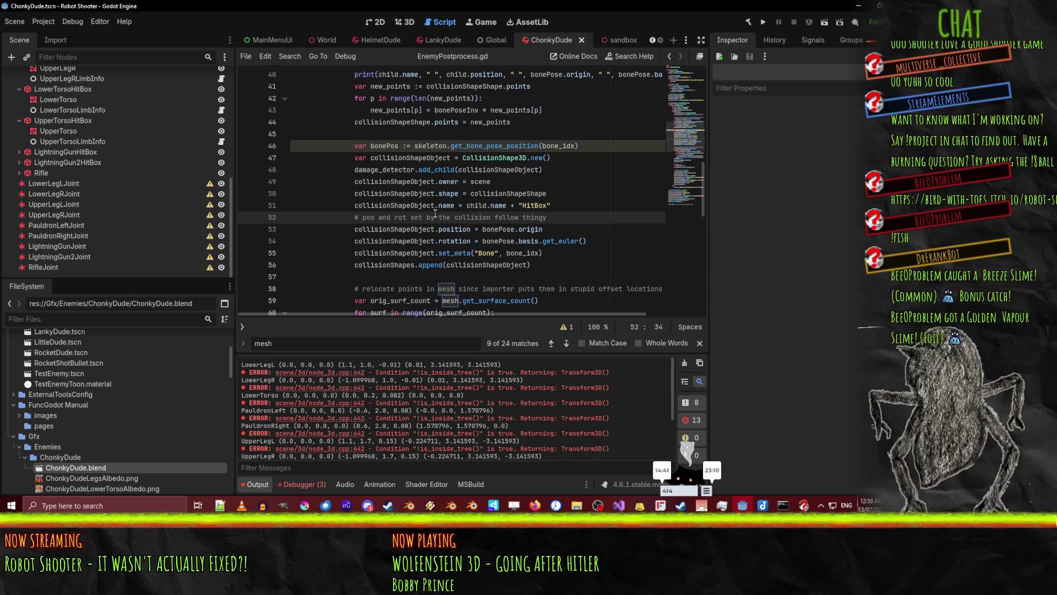
Replace line 52's comment with 'NOTE: Make sure NewCollision.cs also uses this same method of positioning' and save
key(shift+End)
text(NOTE: Make sure Ne)
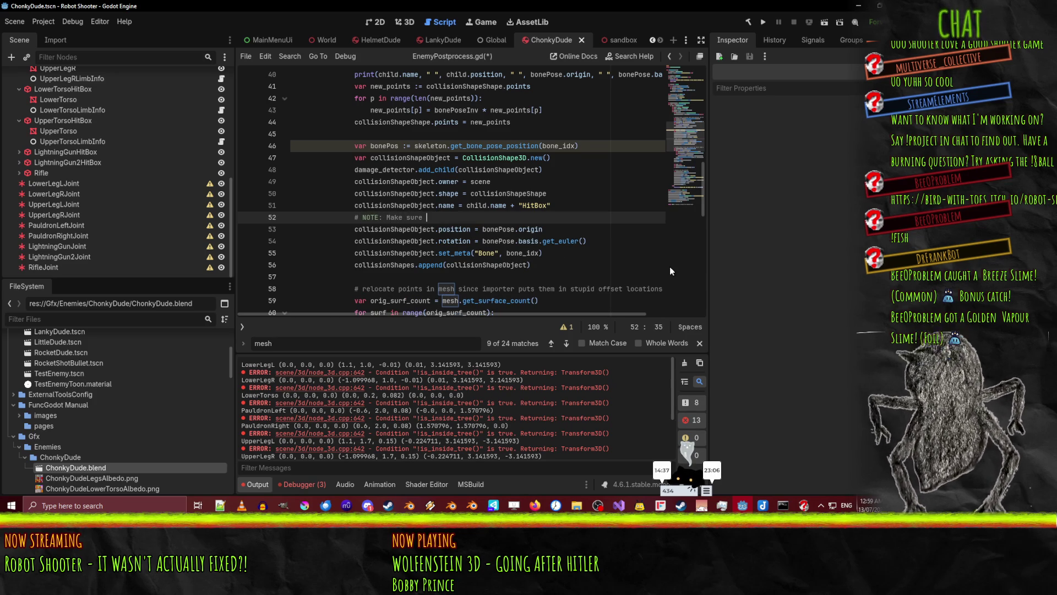
text(wCollision.cs ()
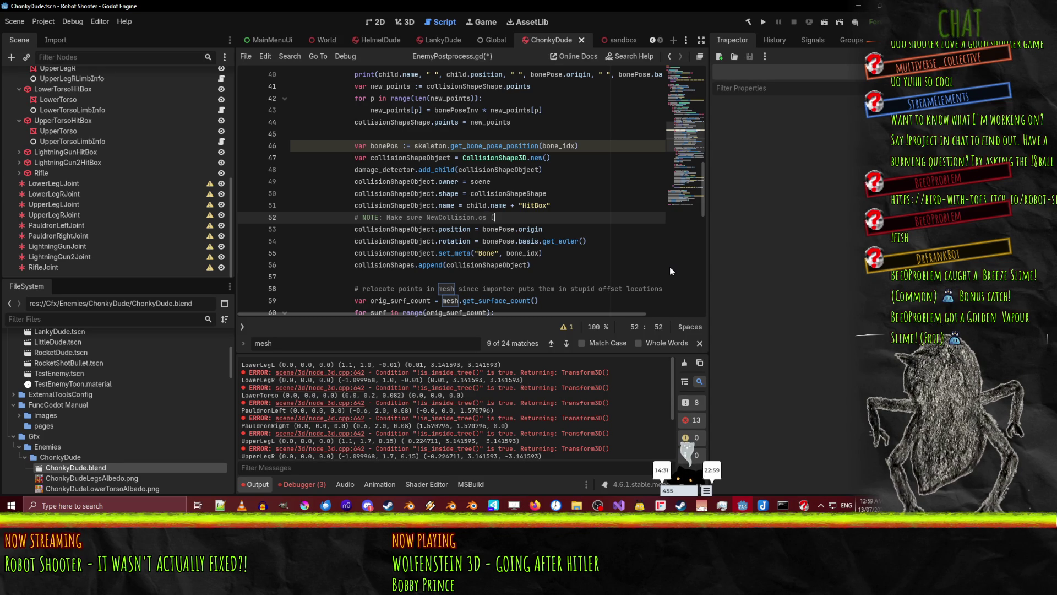
key(BackSpace)
text(also uses thi)
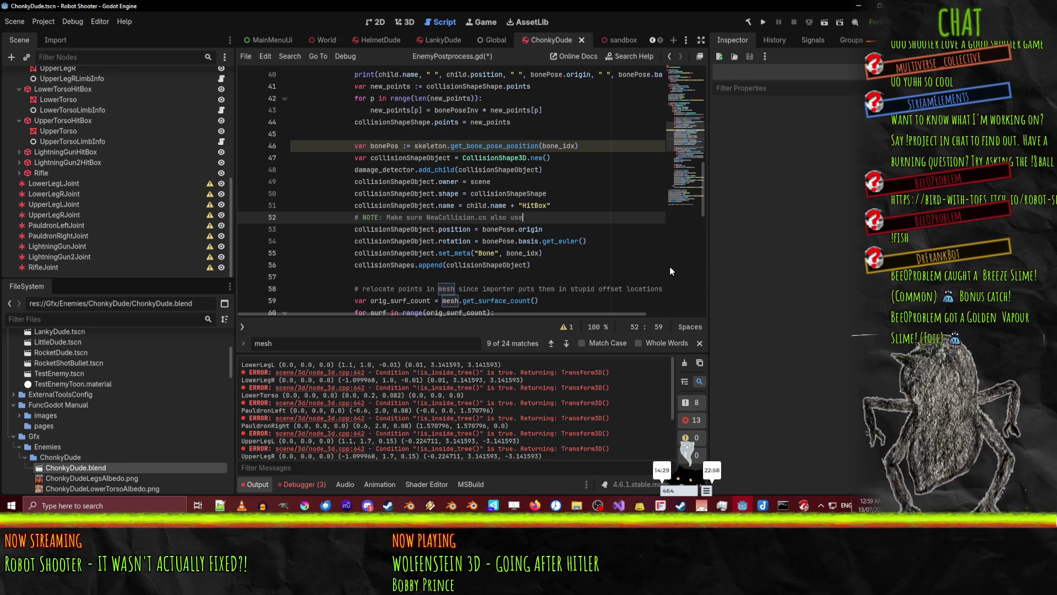
text(s same me)
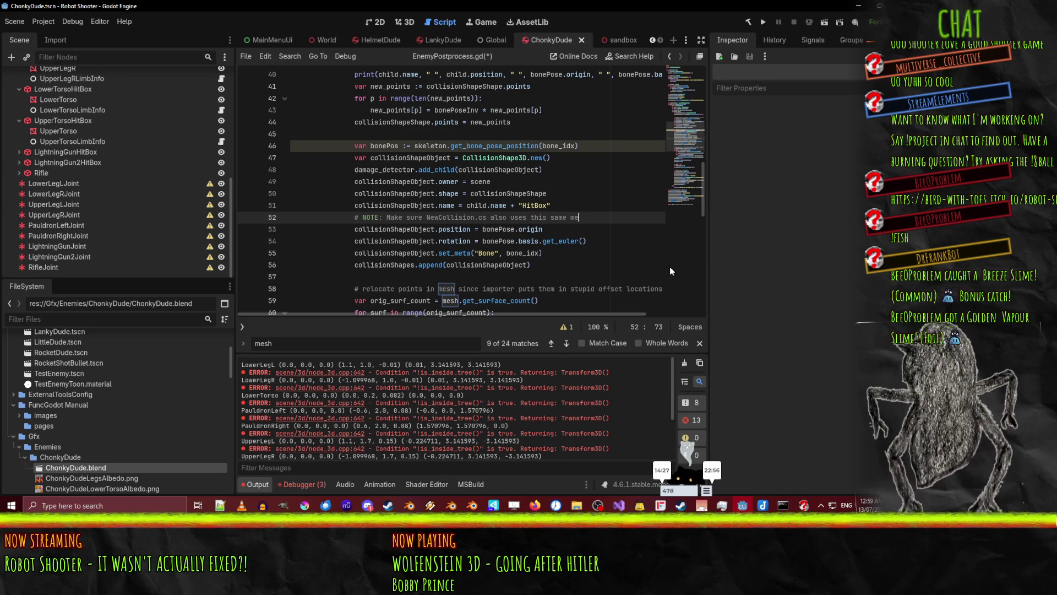
text(thod of posi)
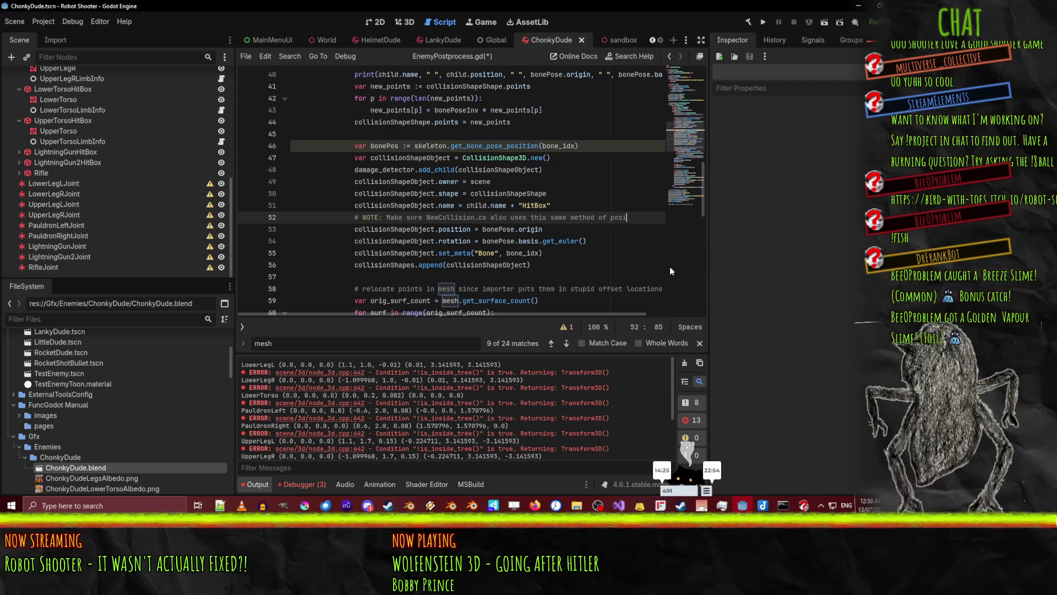
text(tioning)
key(ctrl+s)
Select the word rotation in line 54's rotation assignment
key(Home)
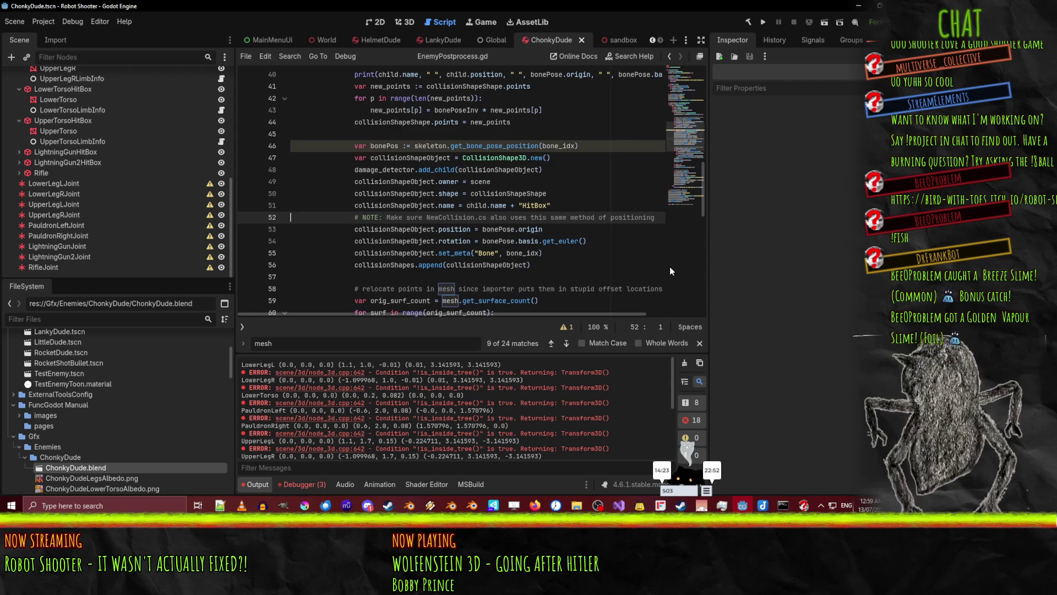
key(Home)
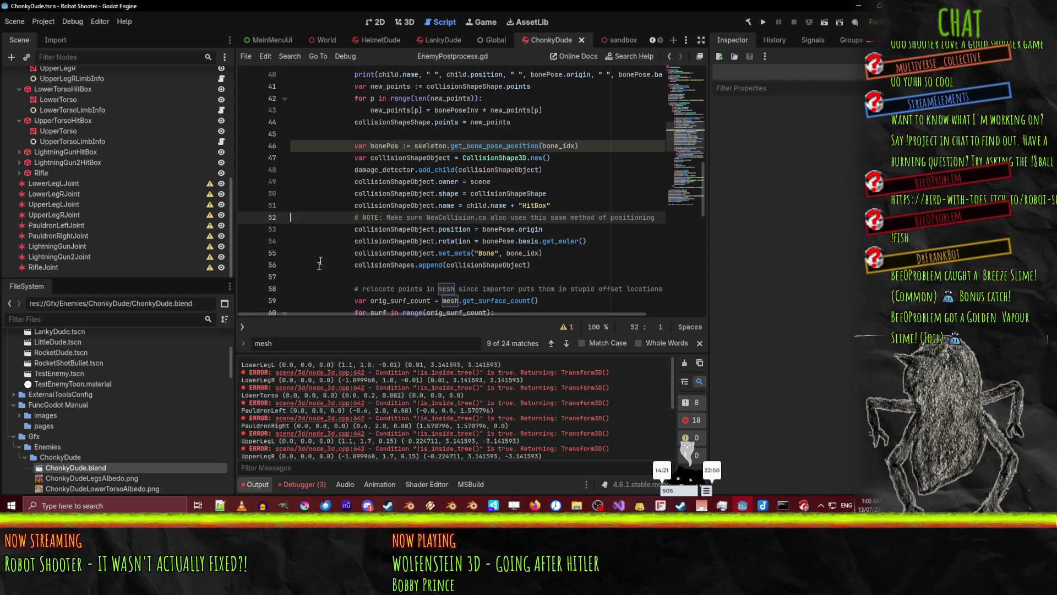
click(475, 229)
double_click(465, 240)
mouse_move(464, 238)
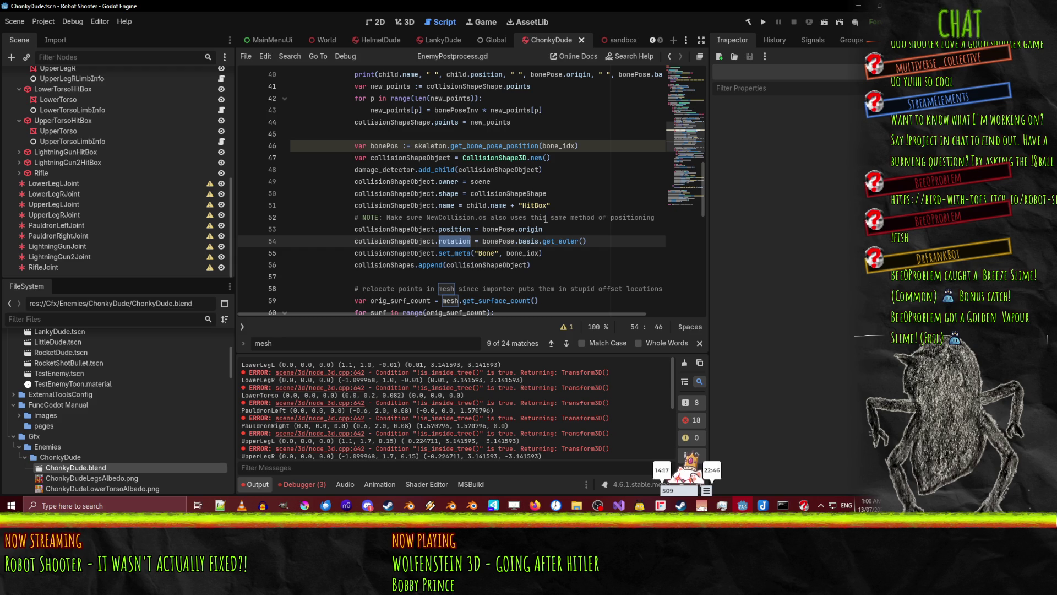
mouse_move(619, 506)
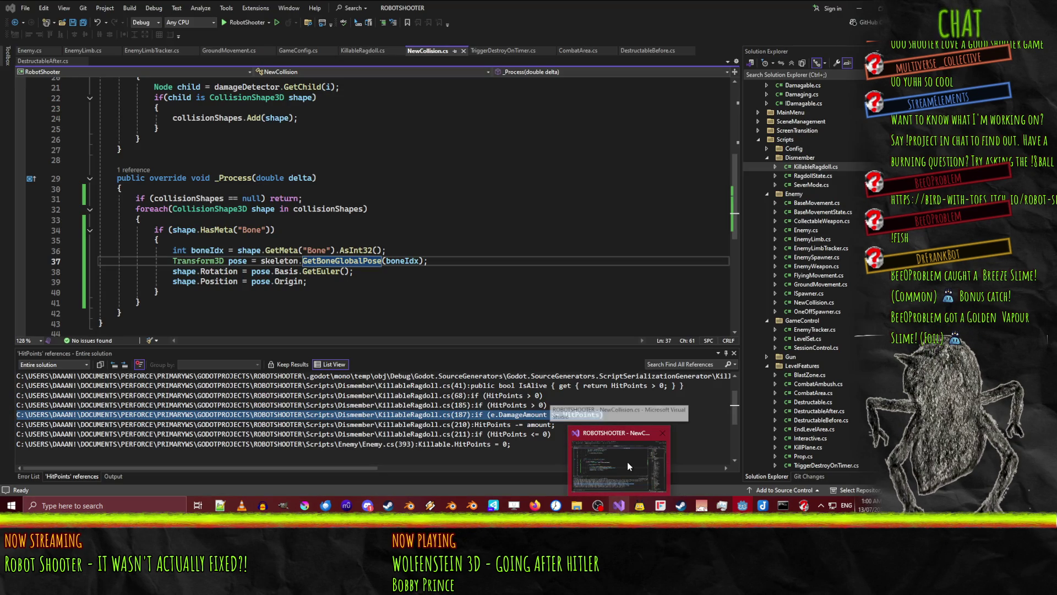
In NewCollision.cs, try GlobalRotation on line 38, save, then revert the change
click(627, 461)
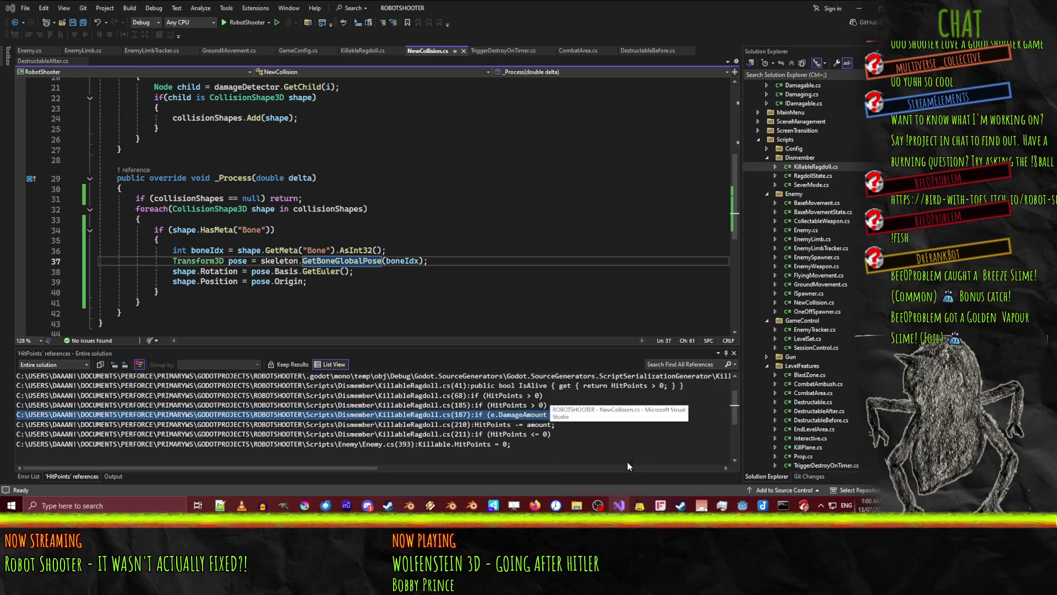
click(201, 271)
text(Gl)
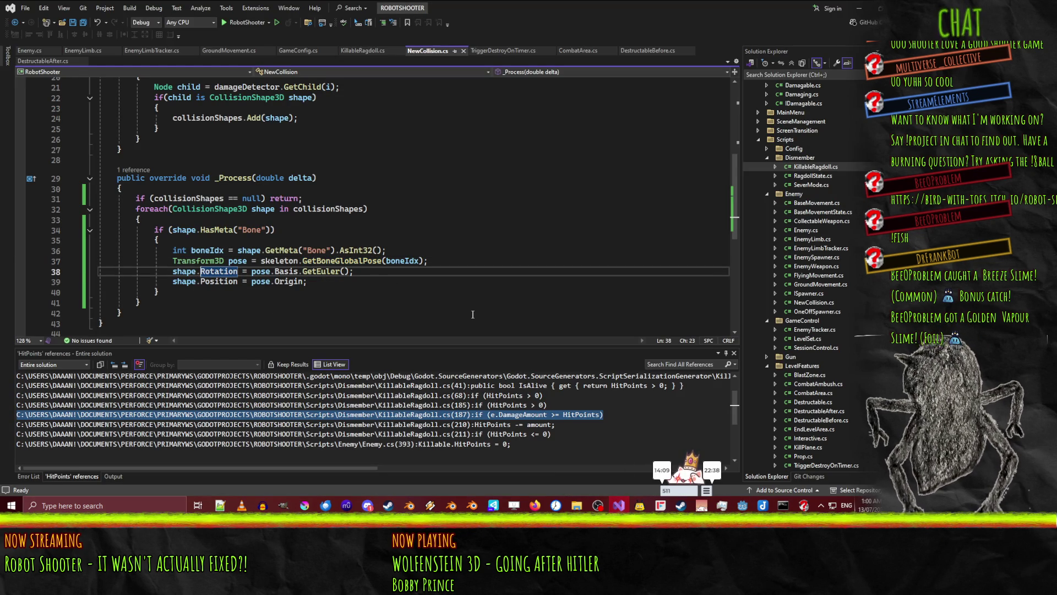
text(obal)
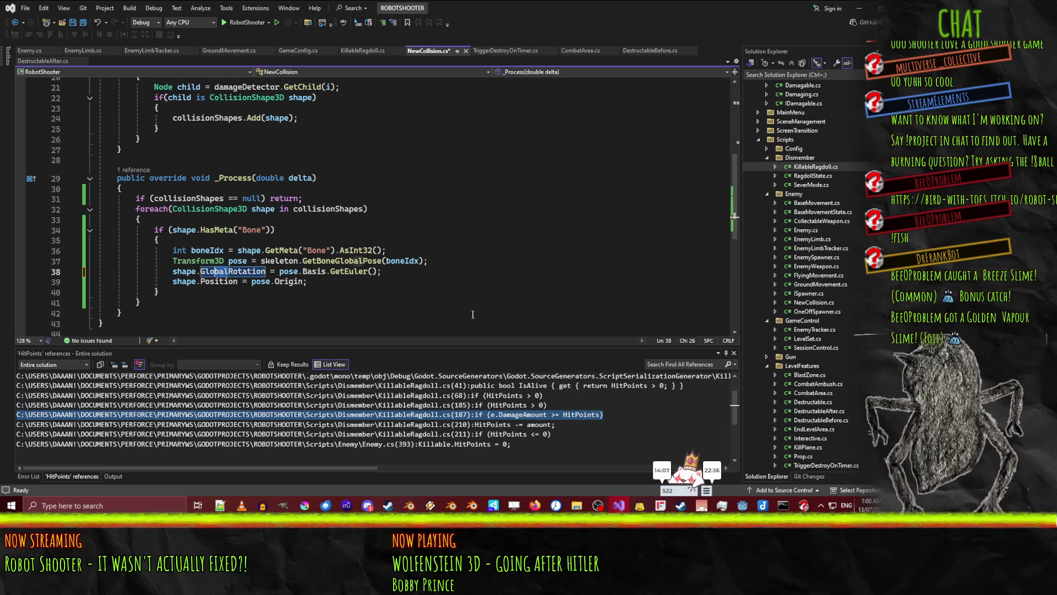
key(Down)
text(Global)
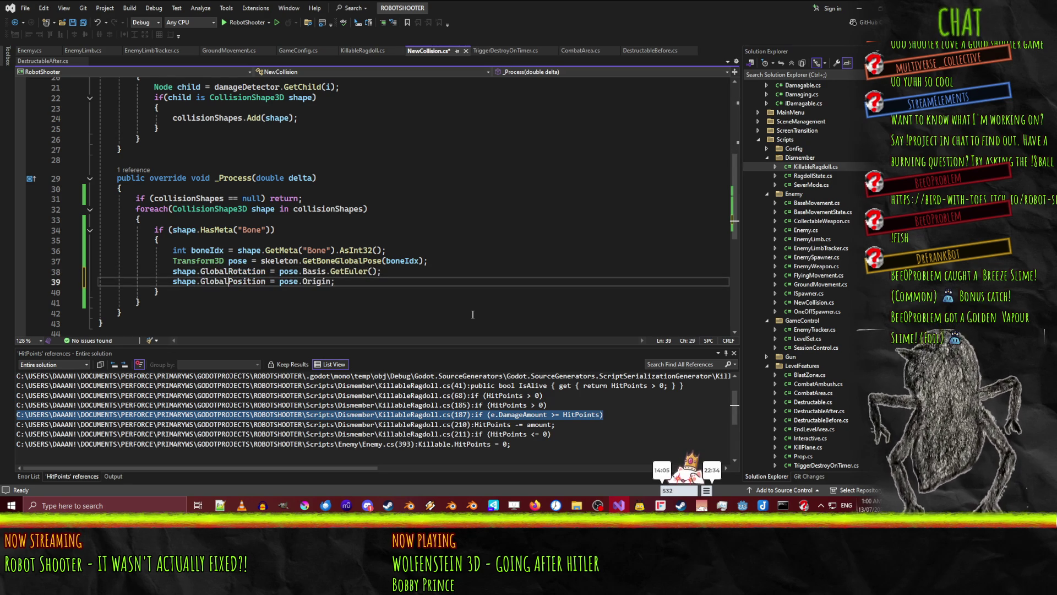
key(ctrl+s)
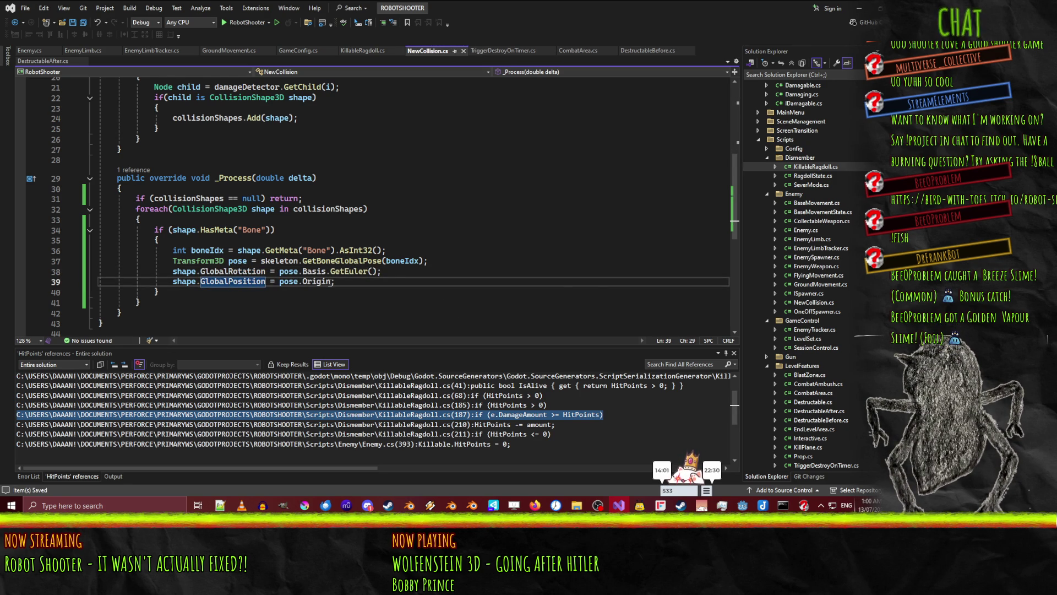
key(ctrl+z)
key(ctrl+z)
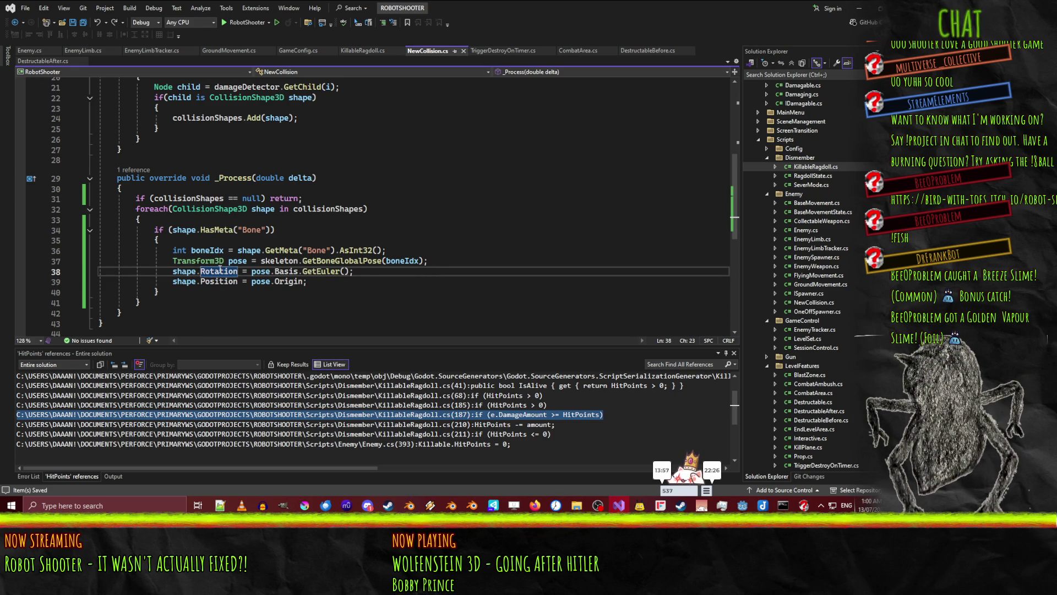
click(321, 273)
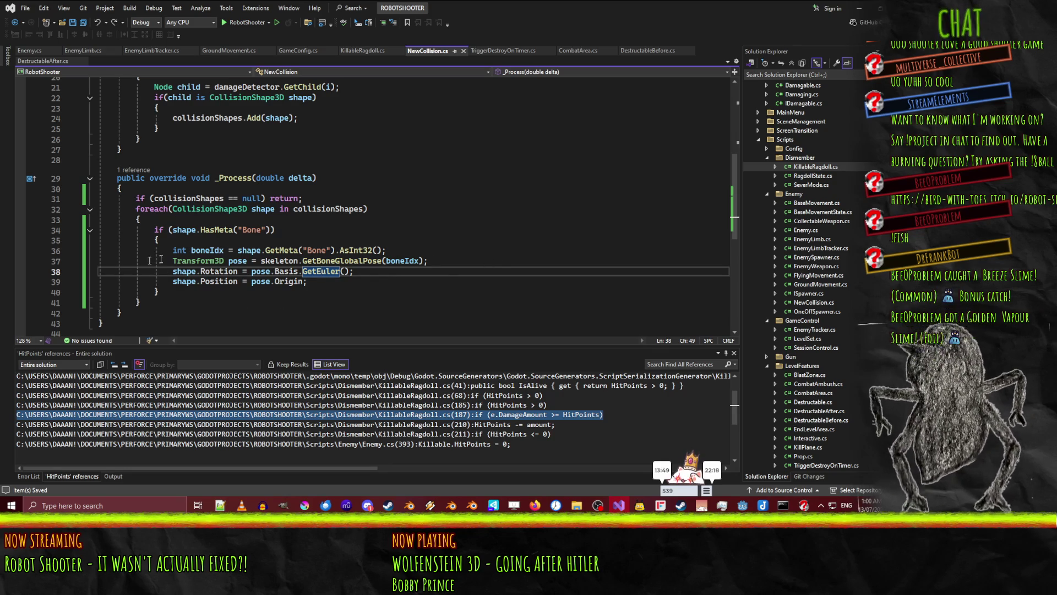
click(226, 281)
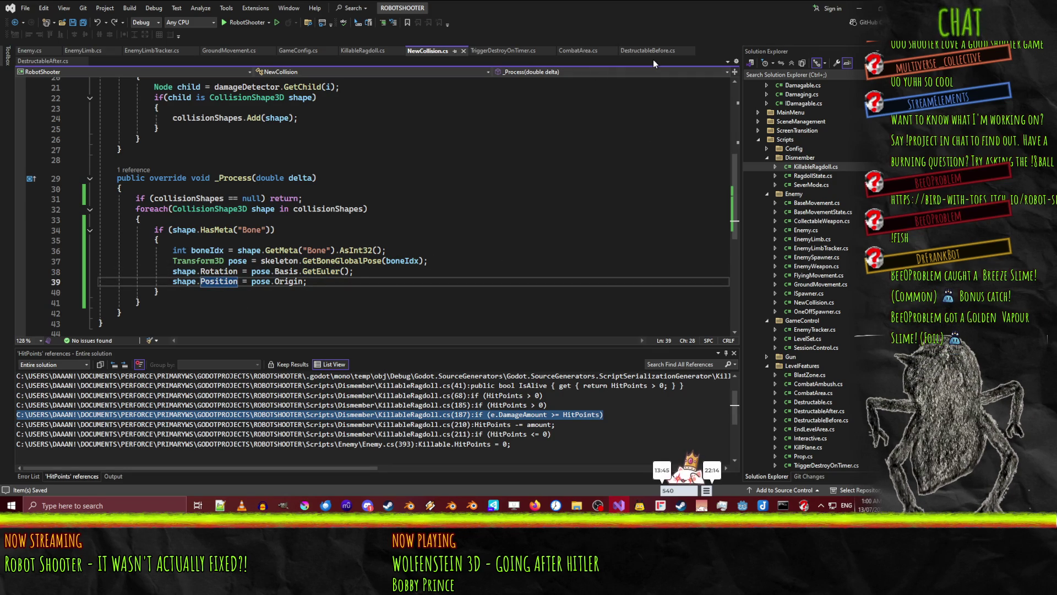
Close the TriggerDestroyOnTimer, CombatArea, DestructableBefore and DestructableAfter tabs, then return to EnemyPostprocess.gd
click(552, 50)
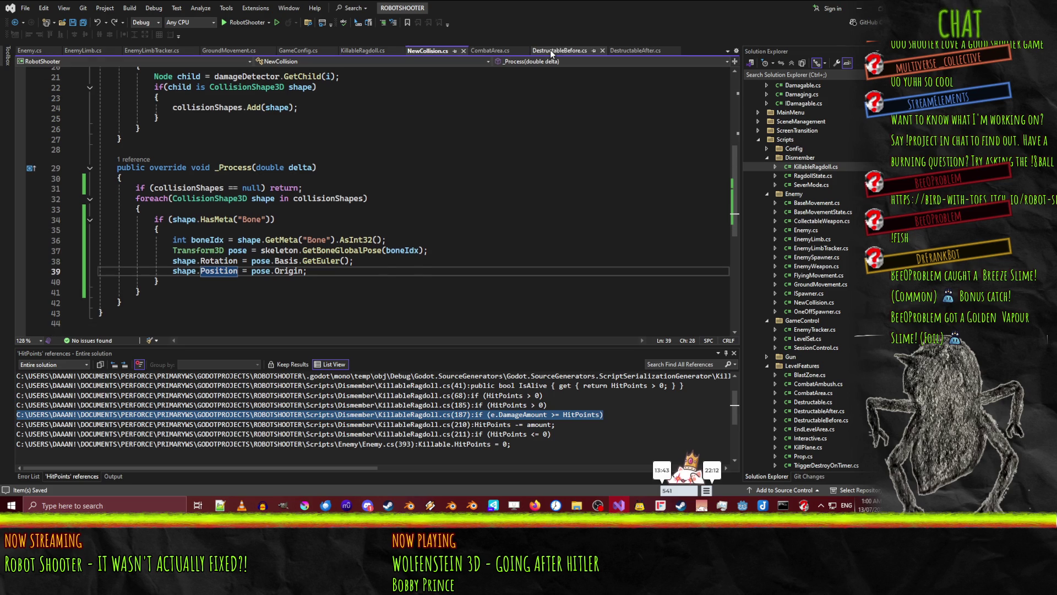
middle_click(550, 49)
click(526, 50)
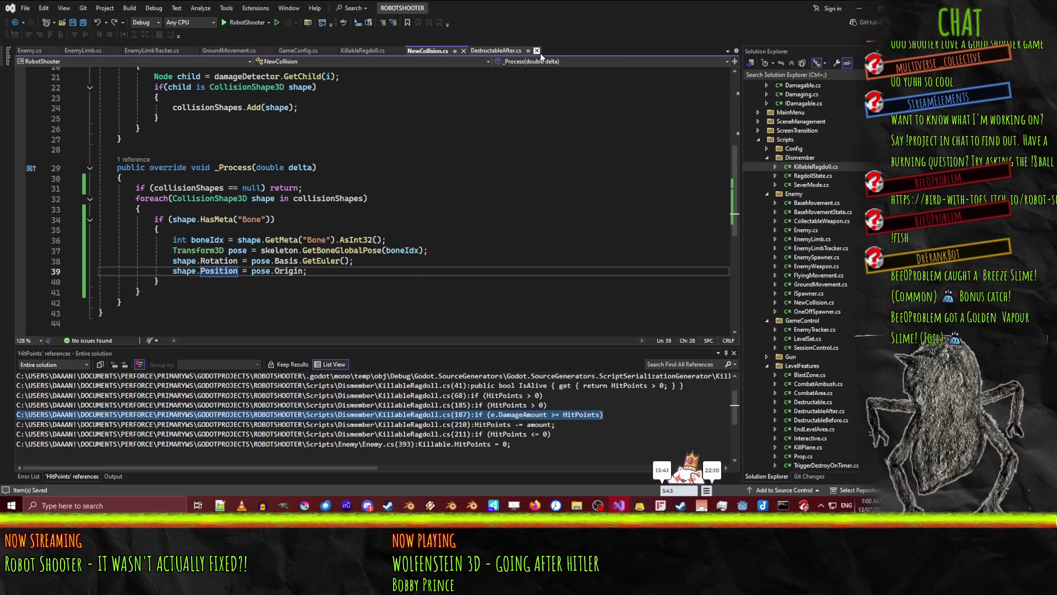
click(537, 51)
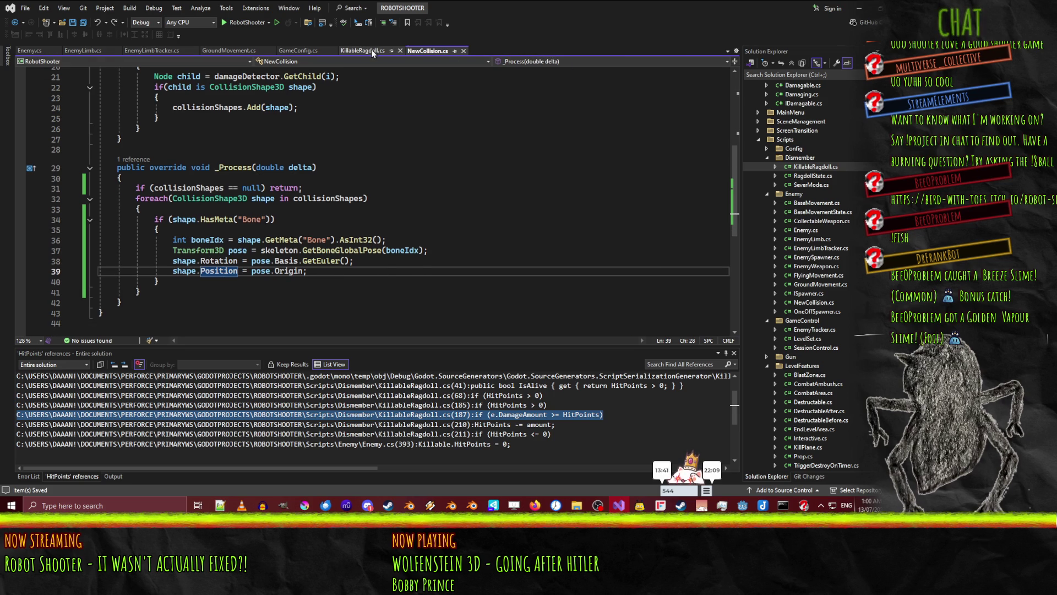
click(858, 9)
click(489, 235)
scroll(489, 230, up, 3)
click(551, 229)
Review the mesh relocation code (lines 59-67) and insert a blank line after the vertex update call
scroll(551, 229, down, 6)
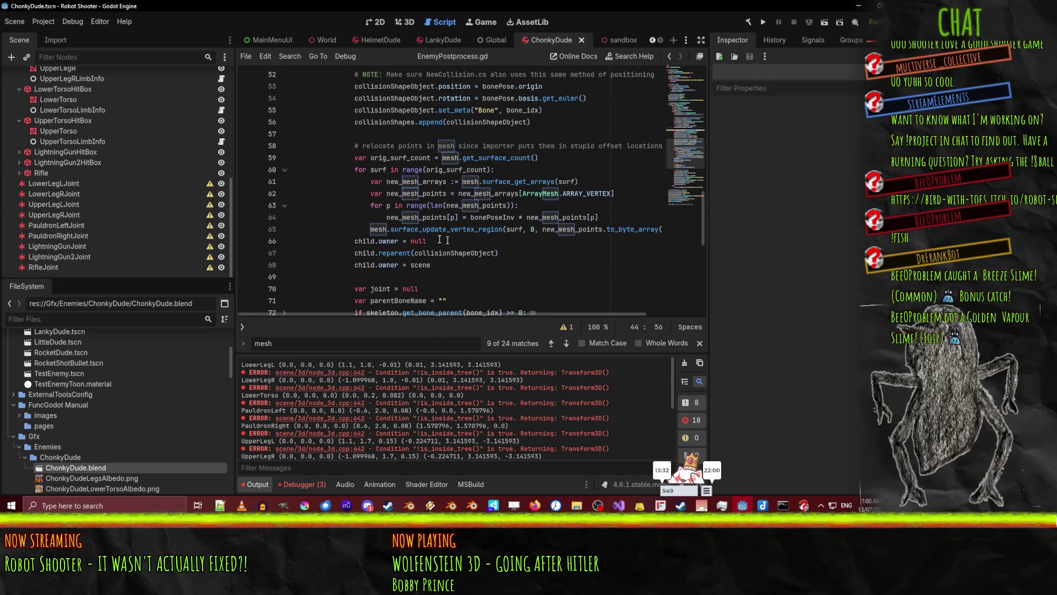
mouse_move(326, 158)
mouse_down()
mouse_move(408, 221)
mouse_move(480, 254)
mouse_up()
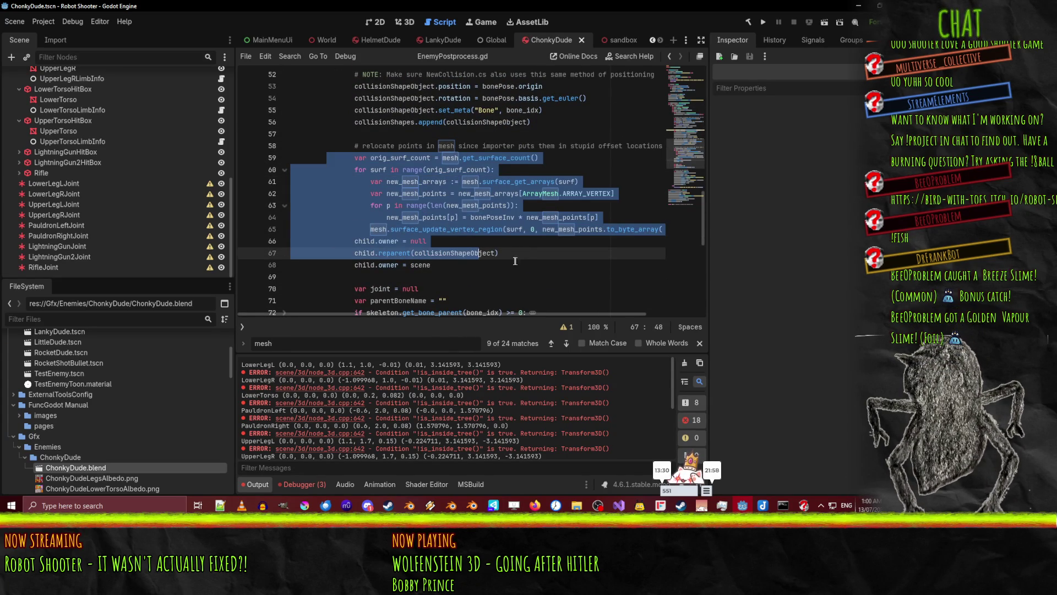
click(521, 260)
click(373, 229)
double_click(375, 230)
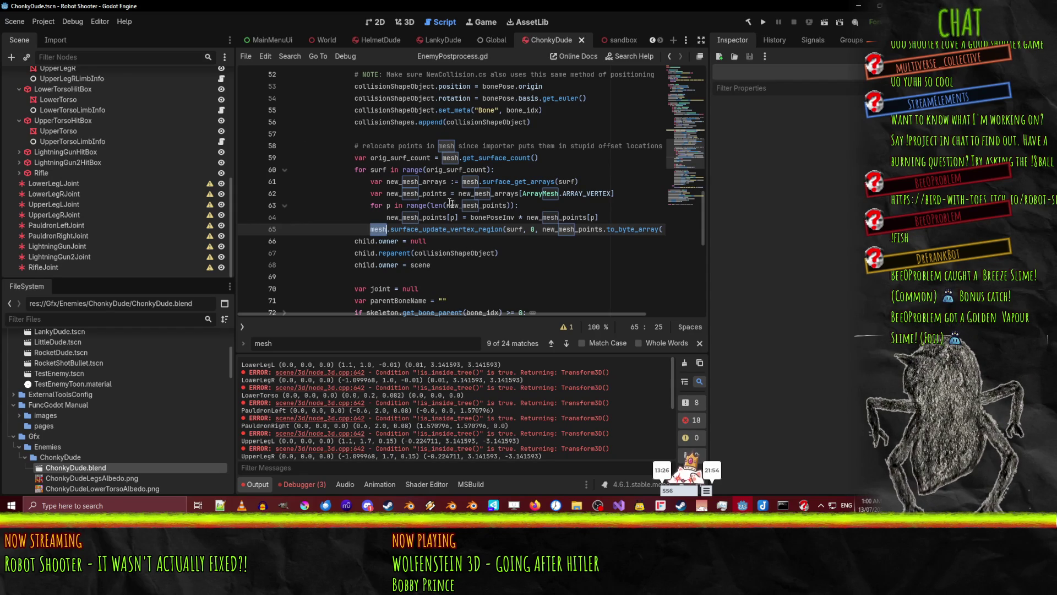
scroll(503, 209, up, 8)
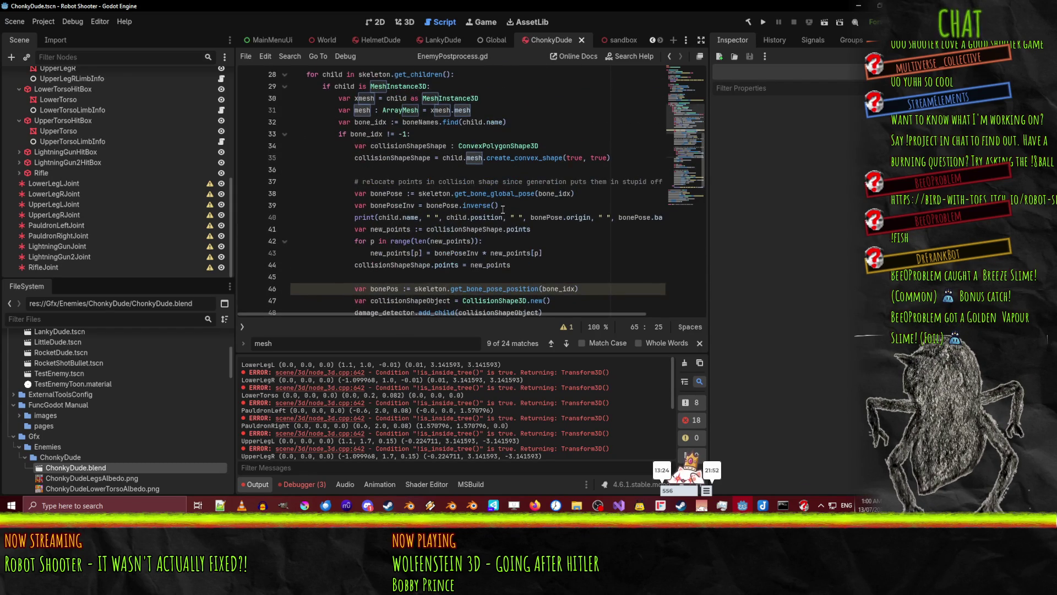
scroll(311, 197, down, 8)
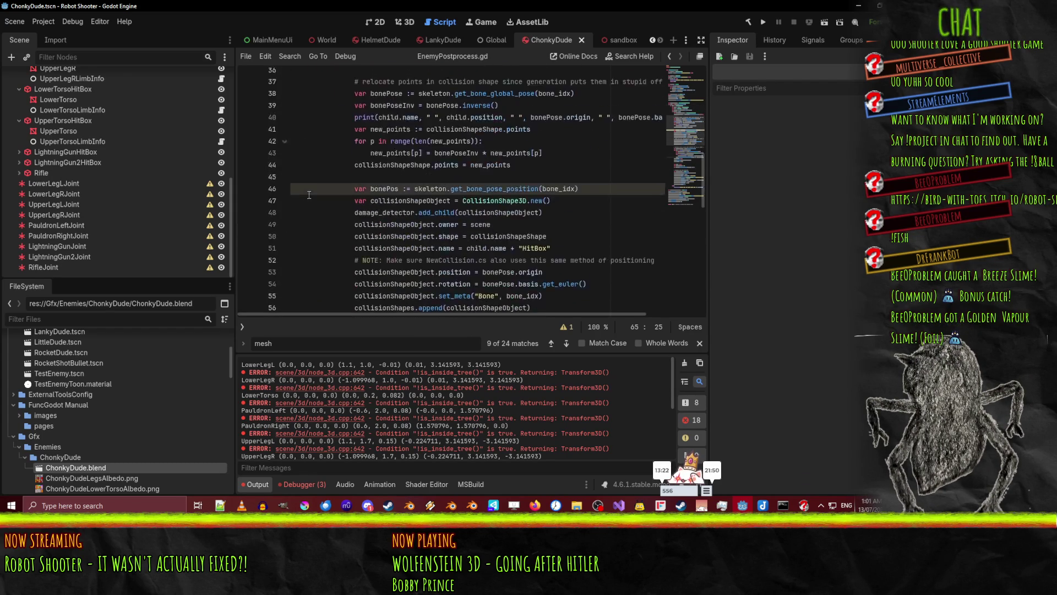
scroll(311, 197, up, 8)
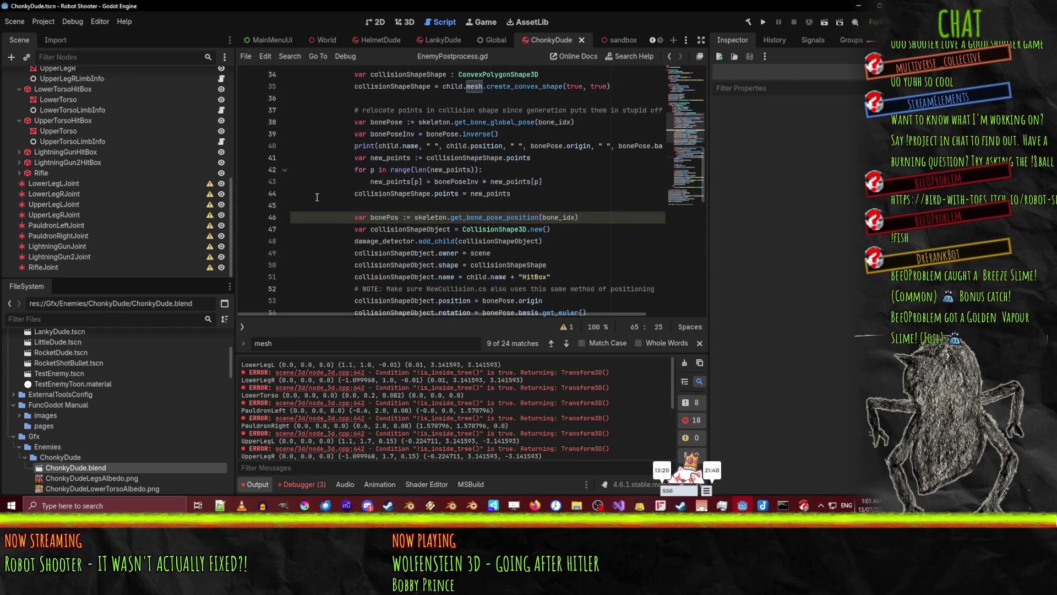
scroll(449, 203, down, 9)
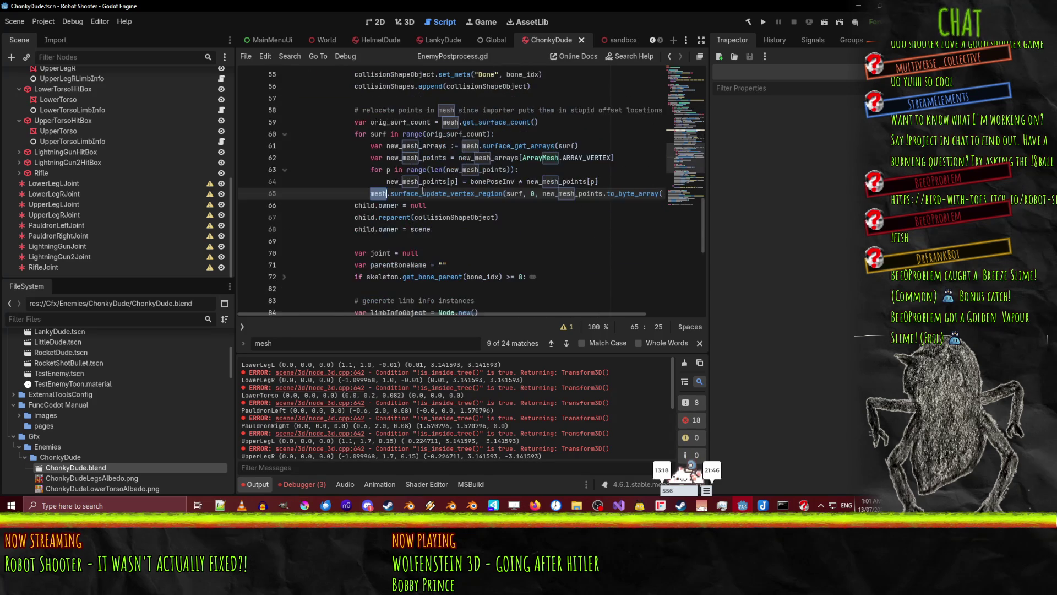
click(415, 194)
key(End)
key(Return)
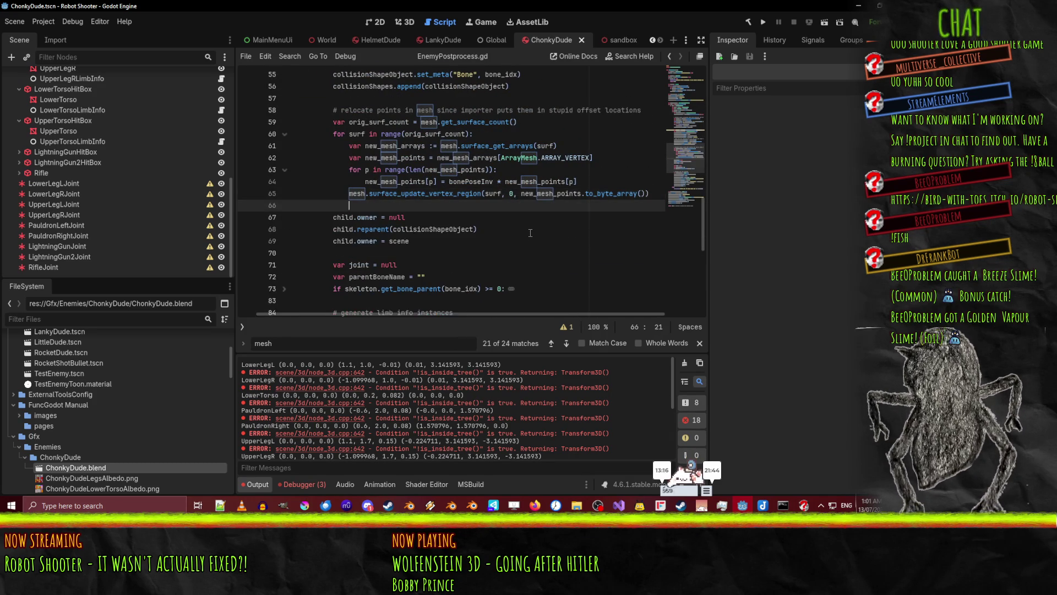
Add mesh.regen_normal_maps() and mesh.resource_local_to_scene = true lines, then save
text(mesh.)
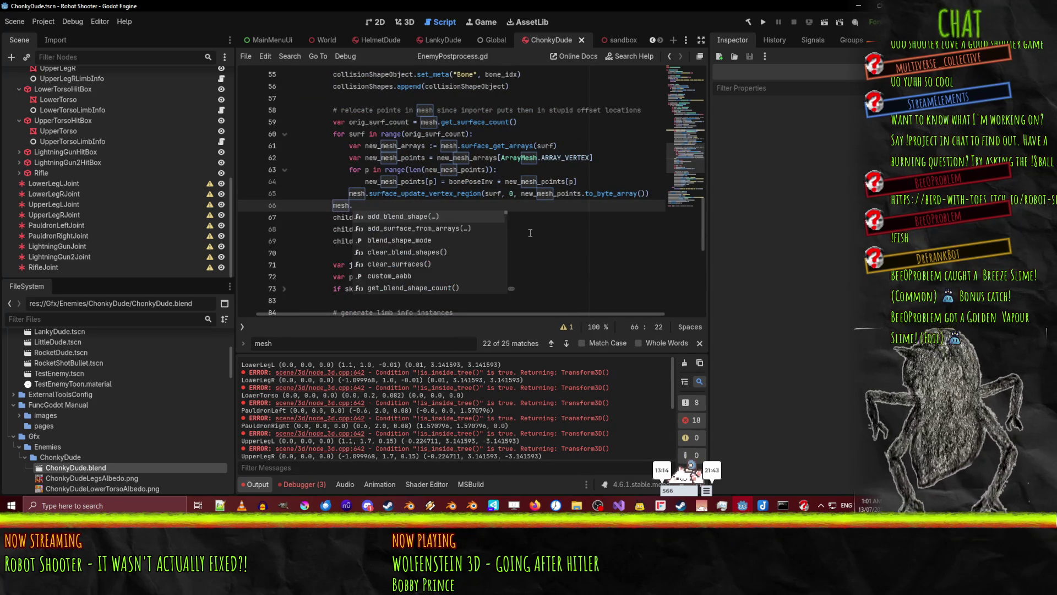
text(re)
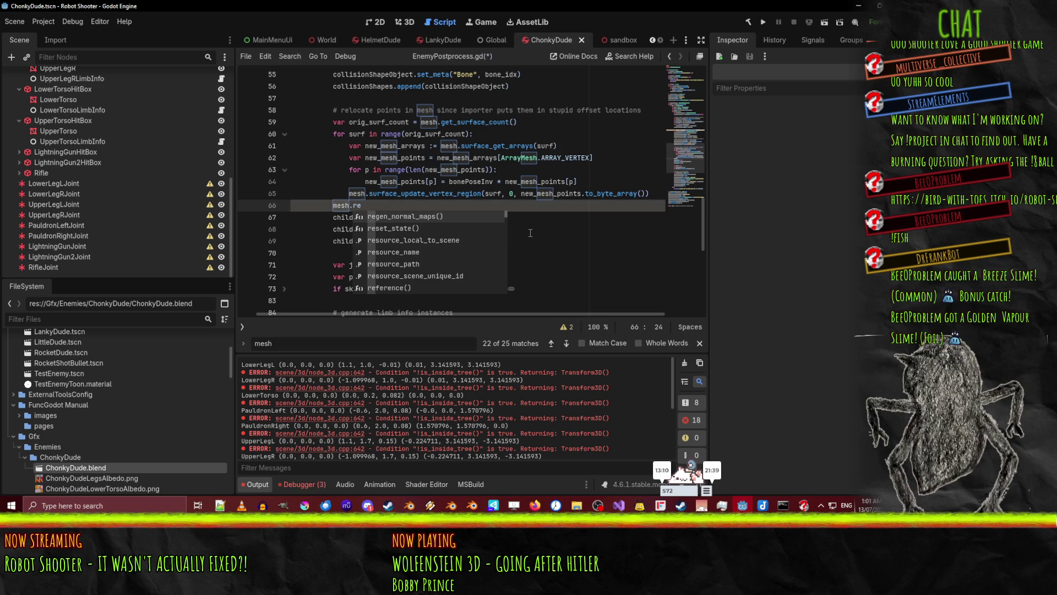
key(Return)
key(Return)
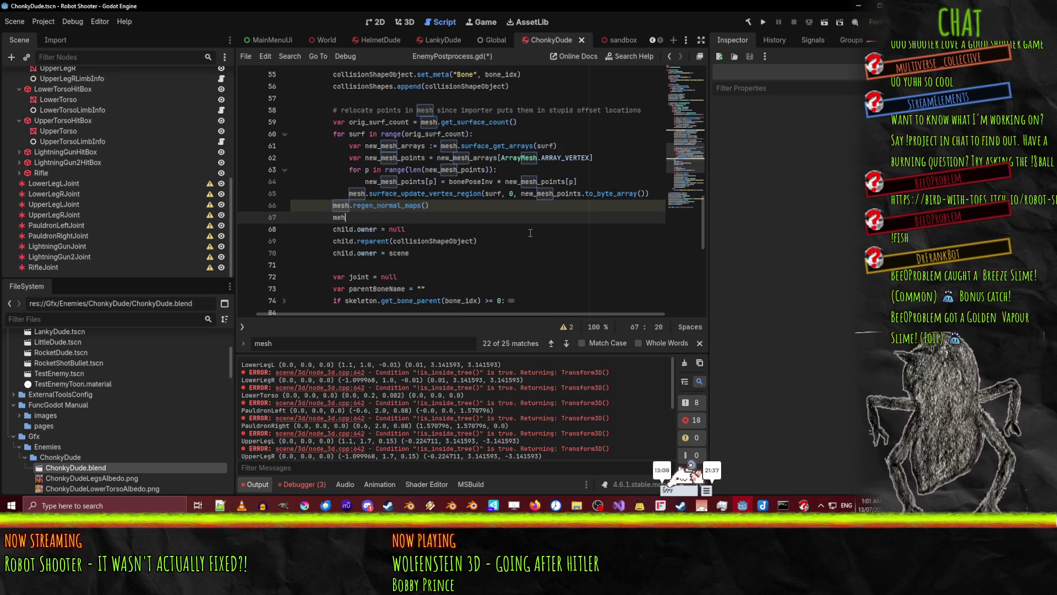
key(BackSpace)
text(sh.reca)
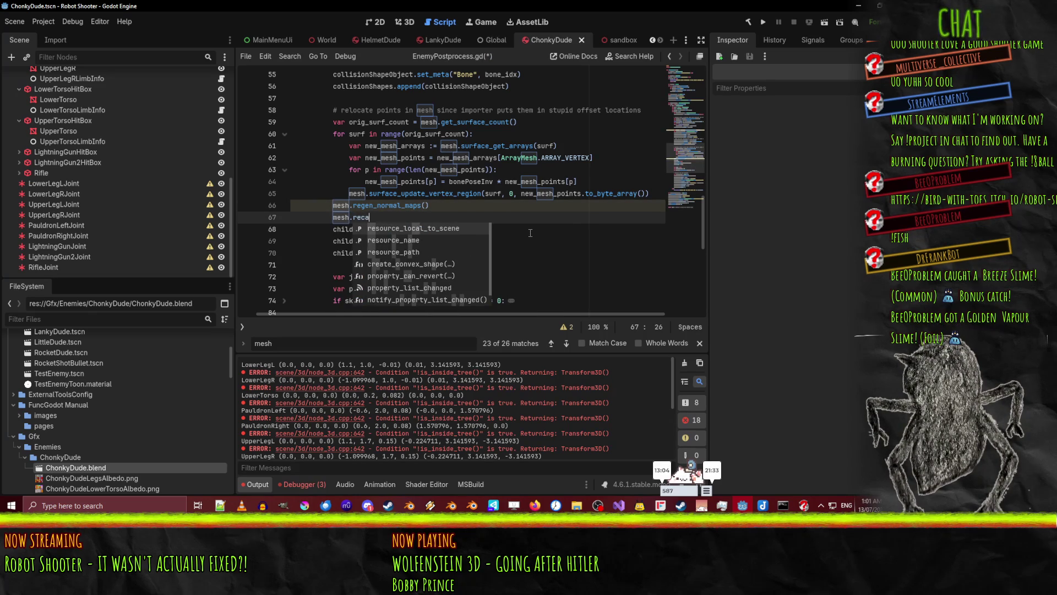
key(BackSpace)
key(BackSpace)
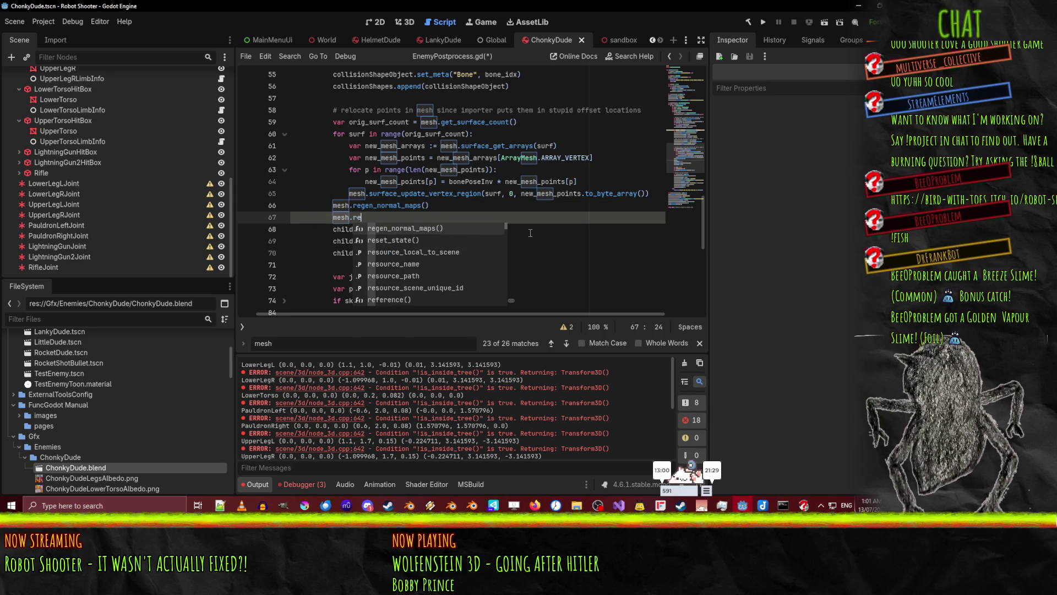
text(sou)
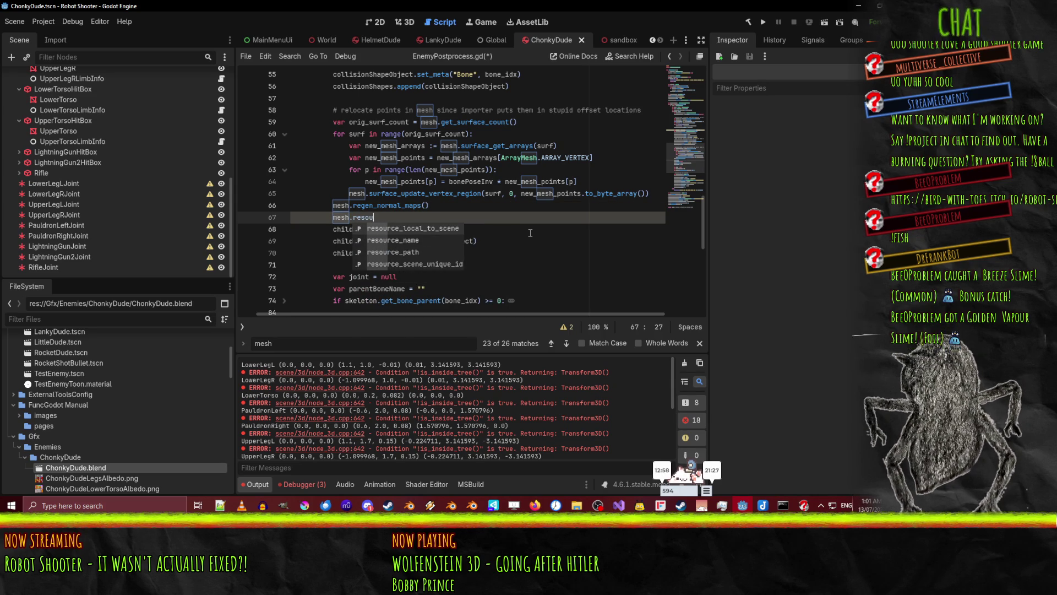
key(Return)
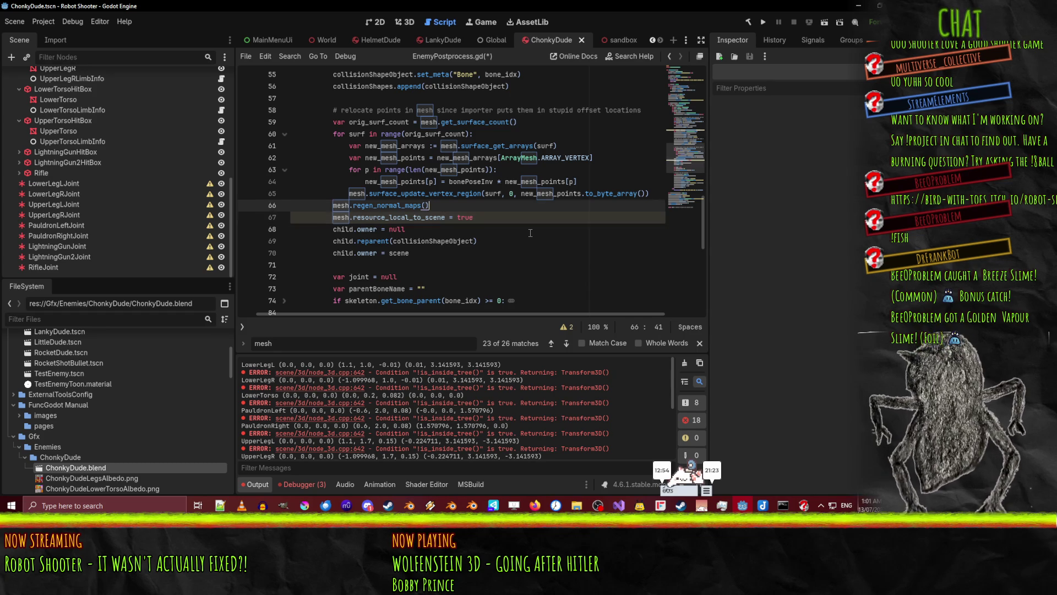
key(ctrl+s)
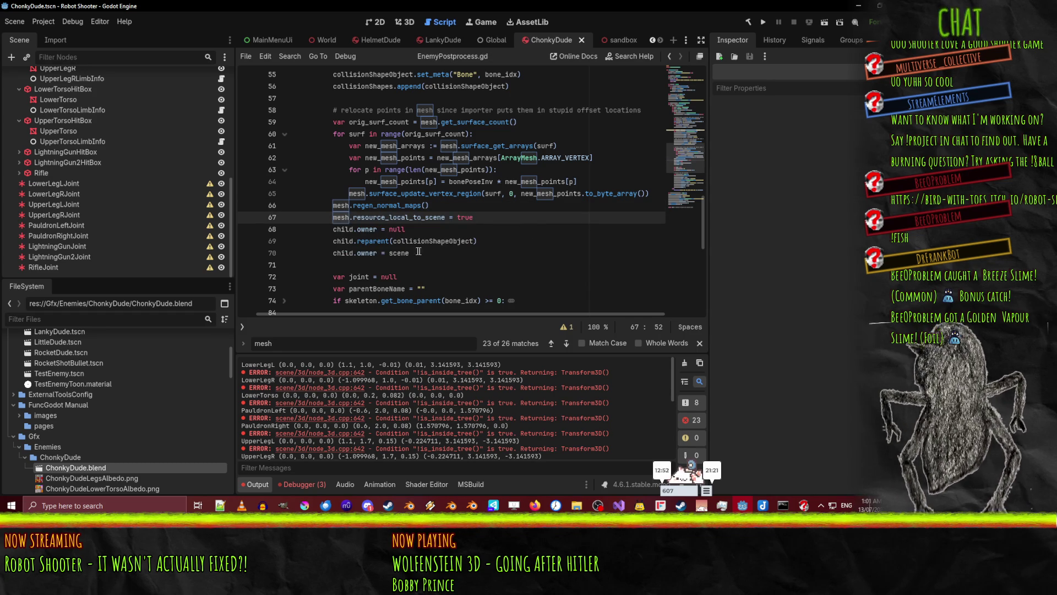
Highlight resource_local_to_scene, then bring up ChonkyDude.blend's file options
double_click(387, 217)
click(449, 217)
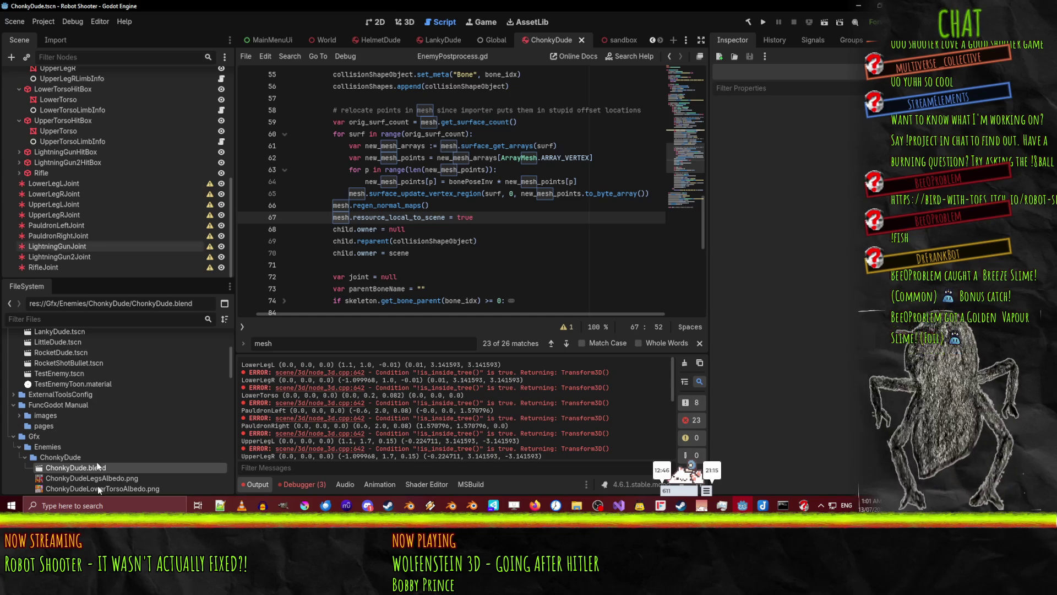
right_click(75, 471)
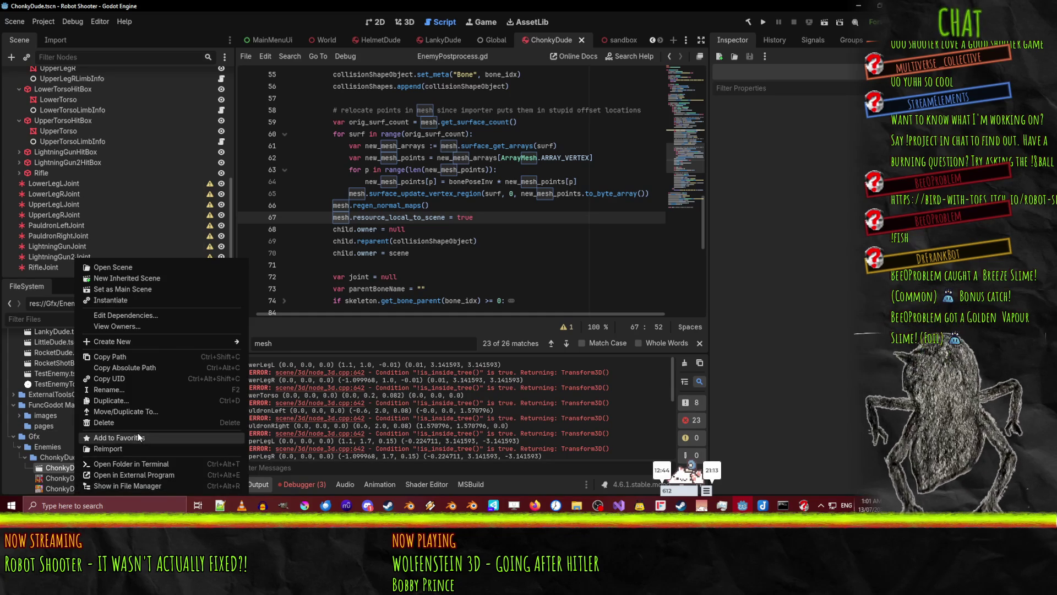
Reimport ChonkyDude.blend and inspect the updated ChonkyDude scene in the 3D view
click(130, 453)
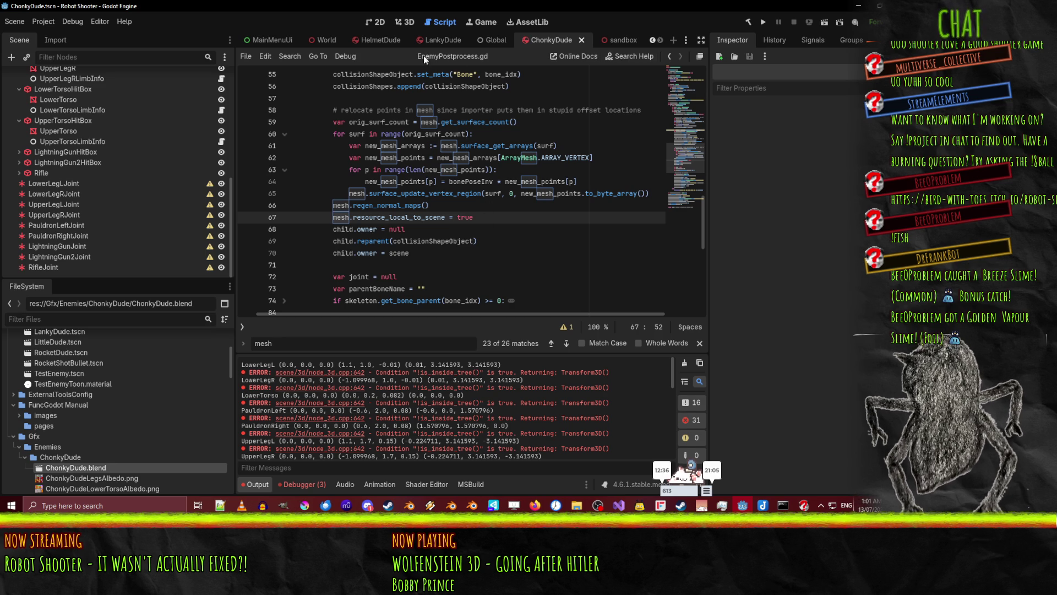
click(432, 40)
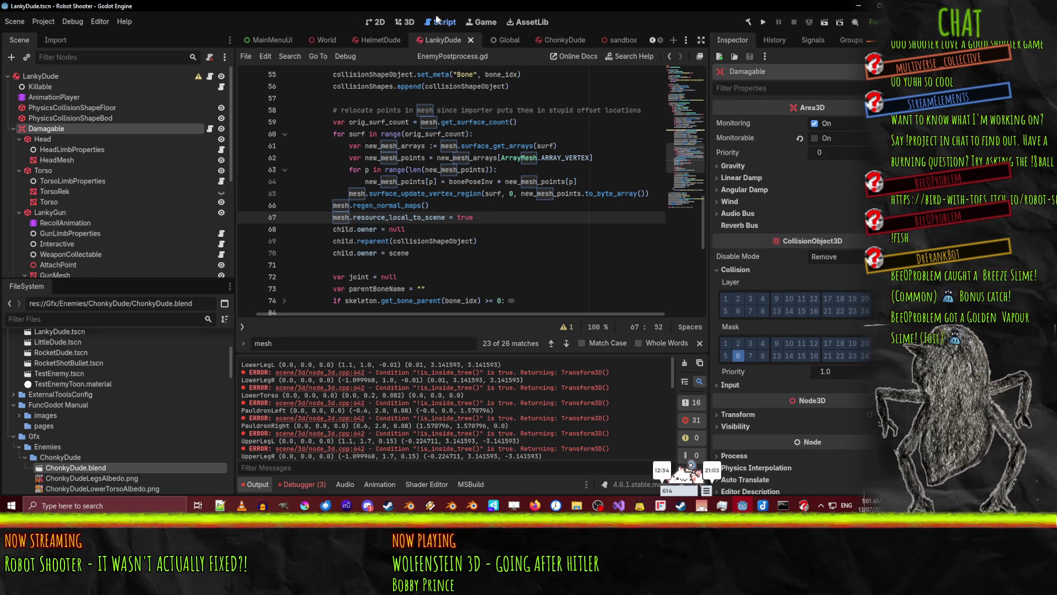
click(406, 22)
click(583, 40)
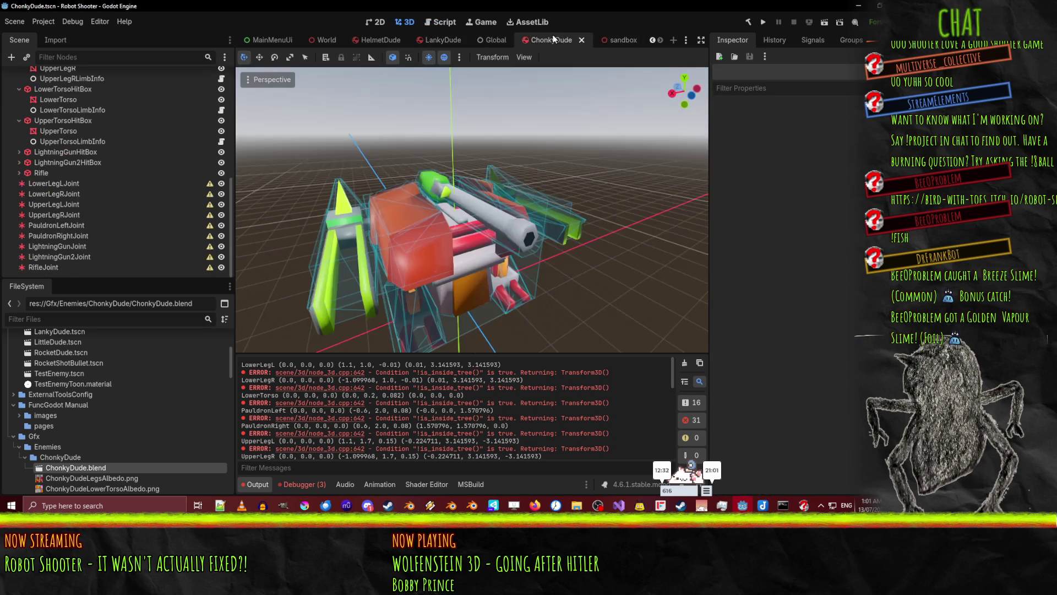
mouse_move(593, 146)
mouse_down()
mouse_move(523, 228)
mouse_move(534, 177)
mouse_up()
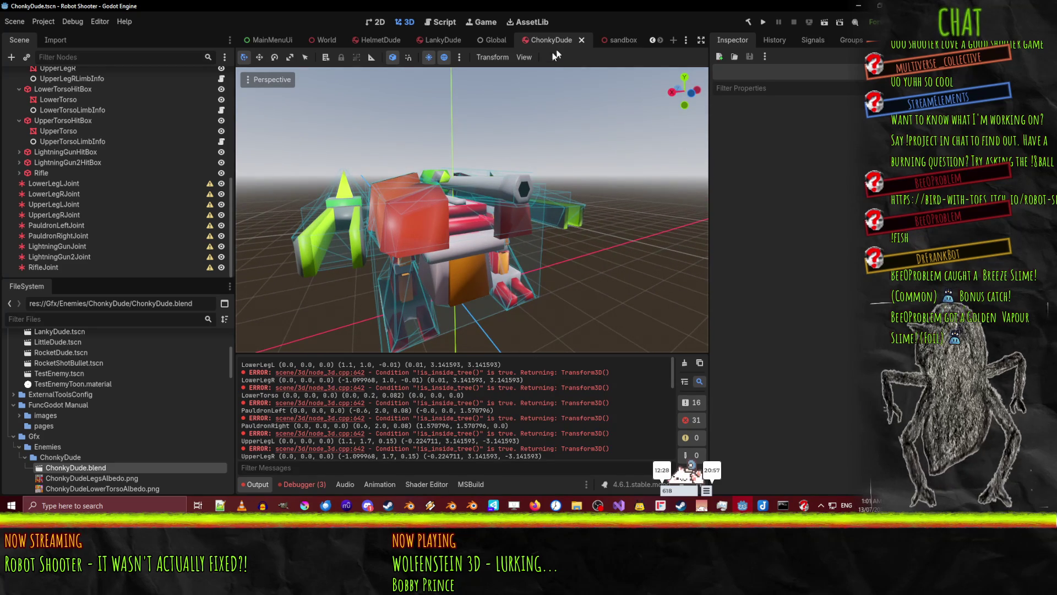
Run the sandbox scene with F6, then close the game window
click(617, 40)
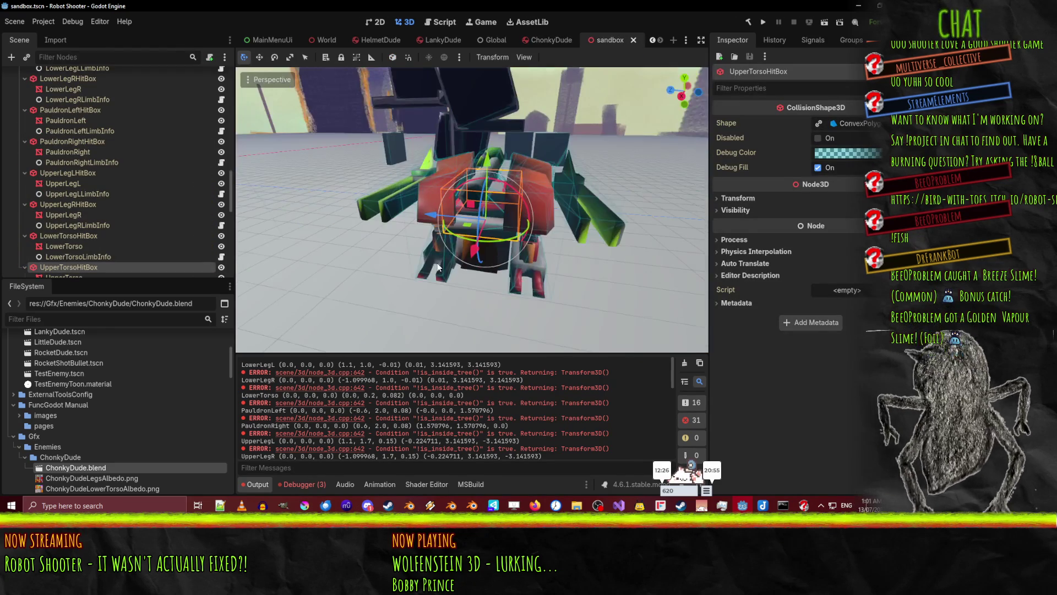
key(F6)
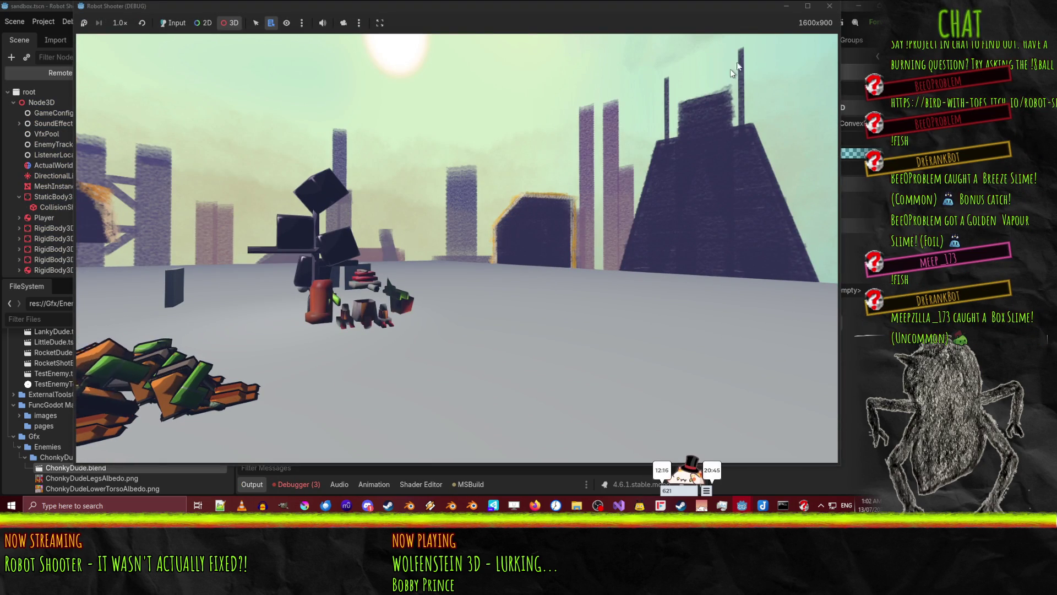
click(828, 8)
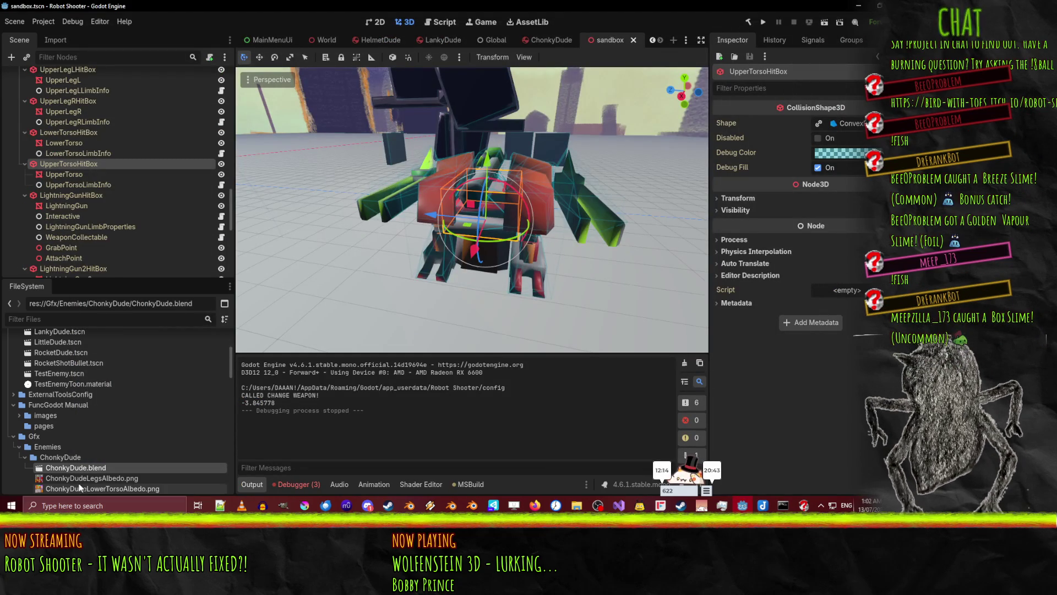
Drag a ChonkyDude.blend instance into the sandbox viewport
mouse_move(92, 465)
mouse_down()
mouse_move(110, 471)
mouse_move(627, 273)
mouse_move(675, 272)
mouse_move(639, 296)
mouse_up()
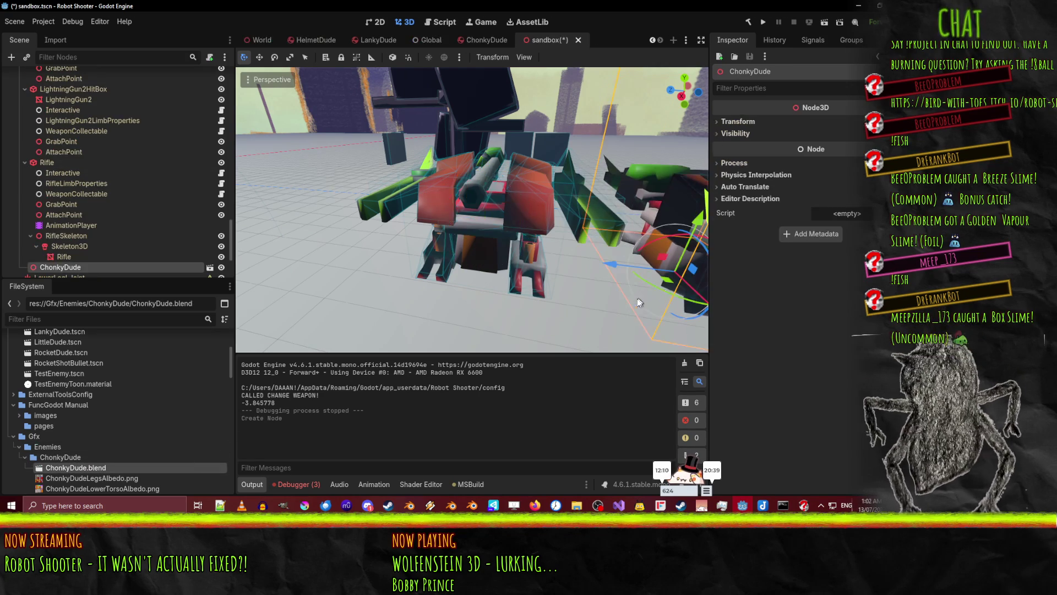
scroll(639, 296, down, 3)
scroll(555, 297, down, 3)
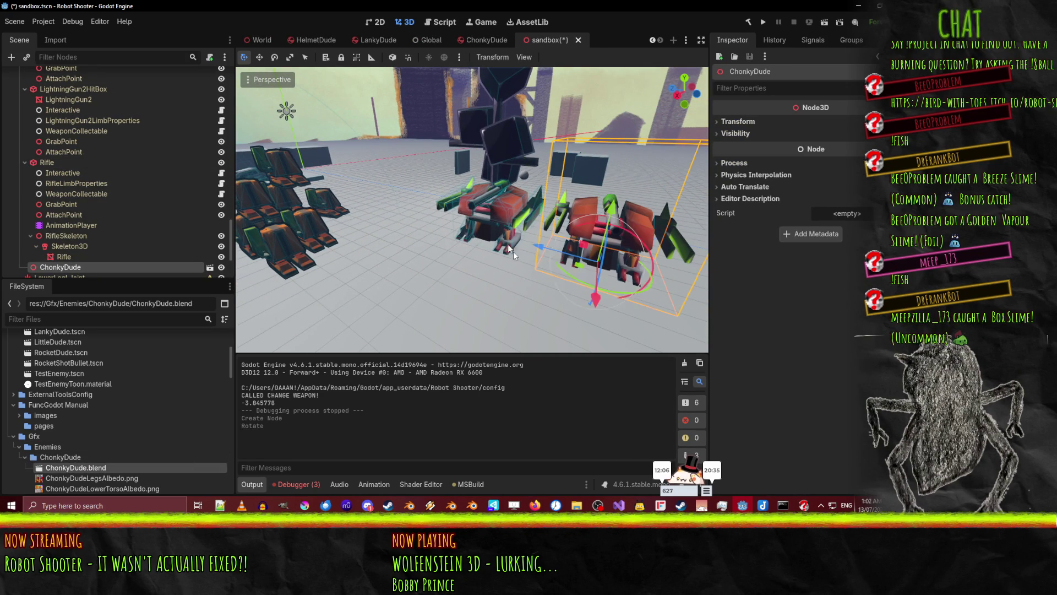
scroll(566, 289, up, 3)
scroll(104, 257, down, 3)
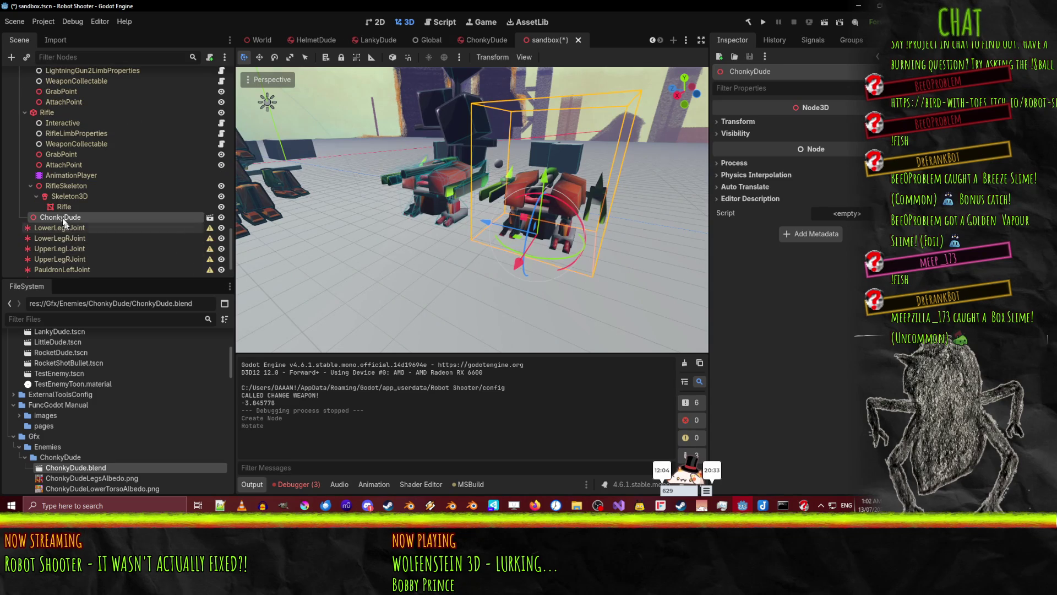
Give ChonkyDude editable children, set its AnimationPlayer to WalkFwd, and save the sandbox
right_click(62, 218)
click(113, 412)
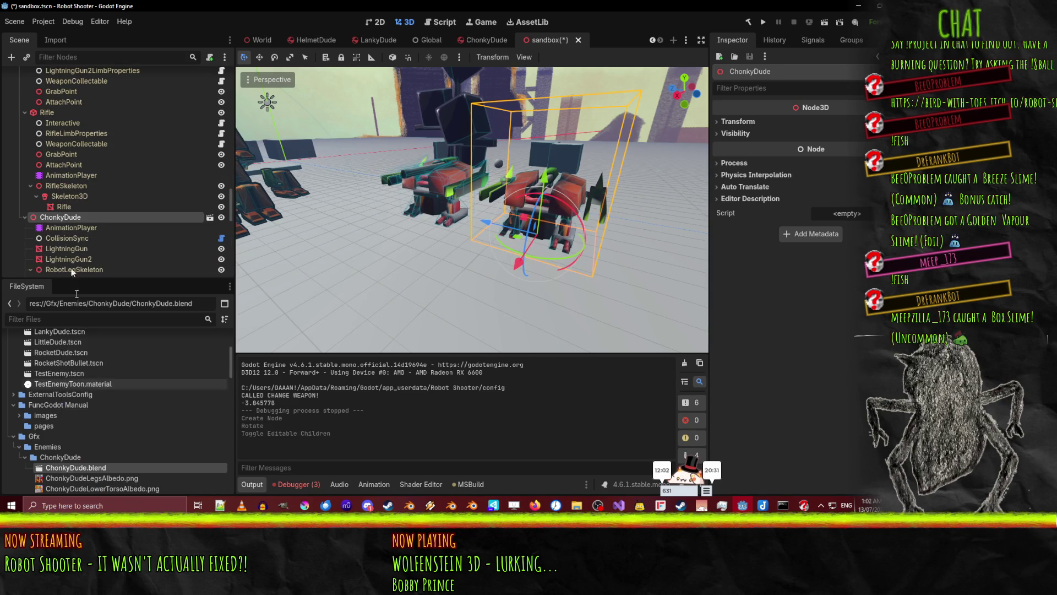
click(72, 227)
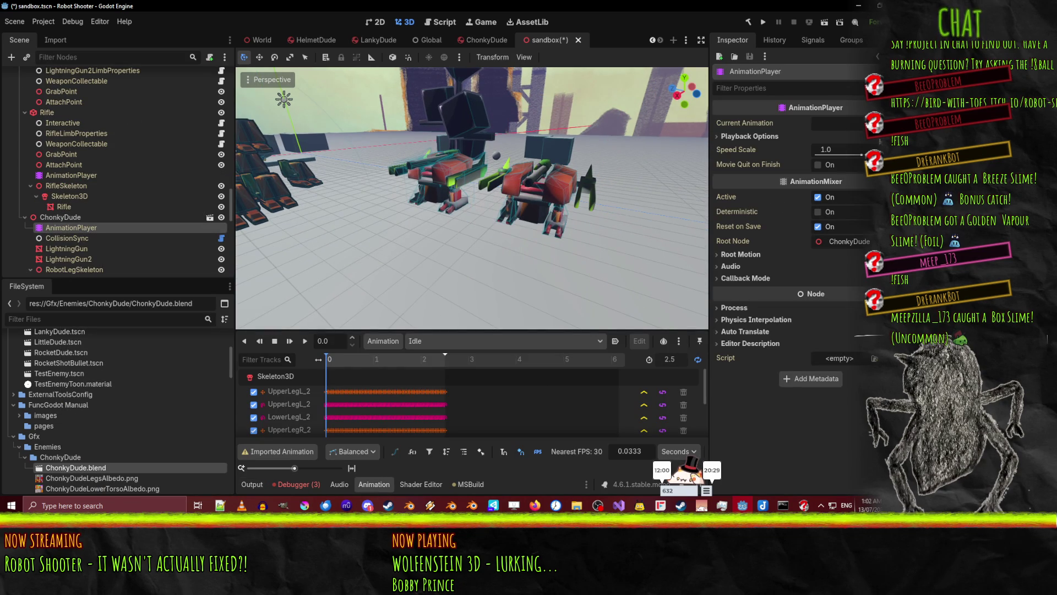
click(844, 162)
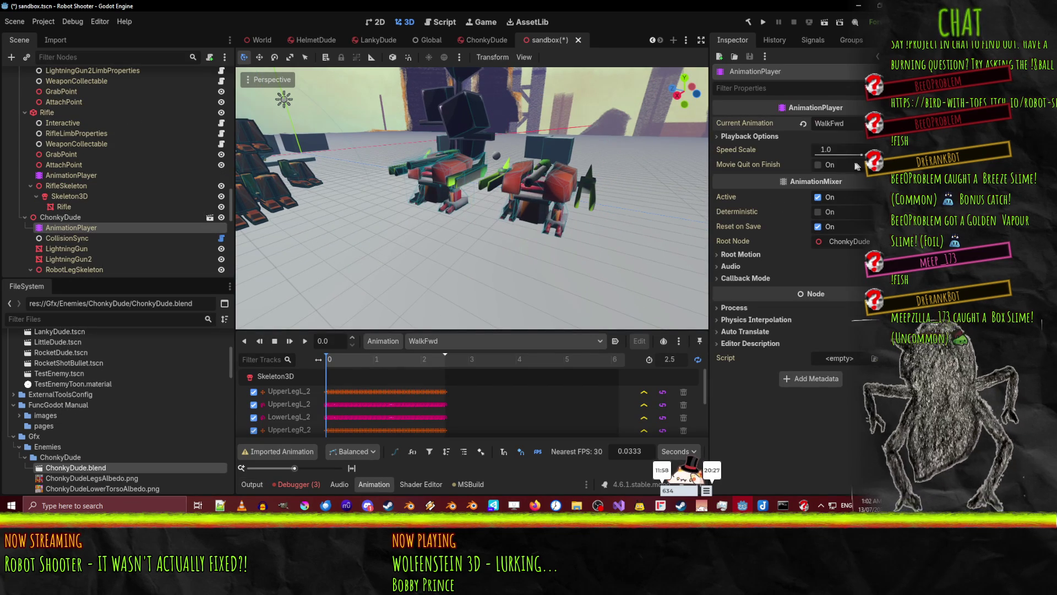
mouse_move(584, 165)
mouse_down()
mouse_move(555, 160)
mouse_move(546, 141)
mouse_up()
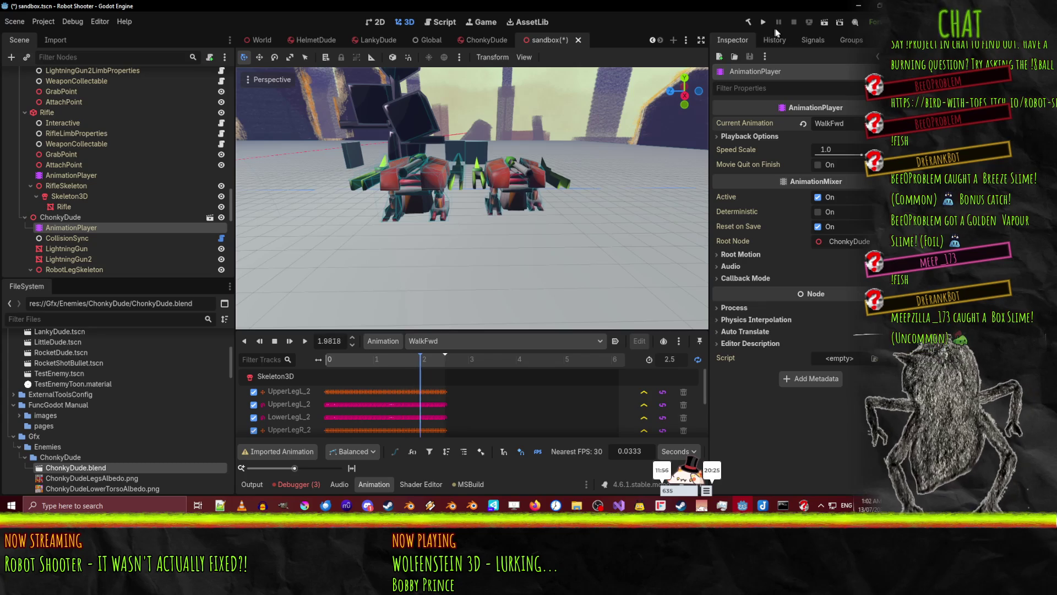
key(ctrl+s)
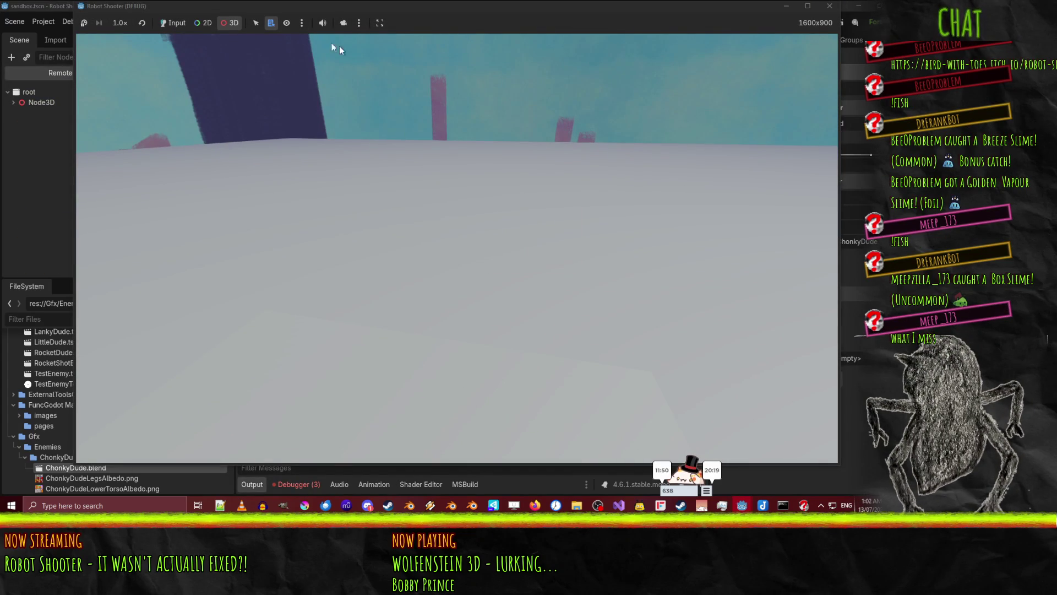
Play the running sandbox game, then close it with Alt+F4
click(172, 22)
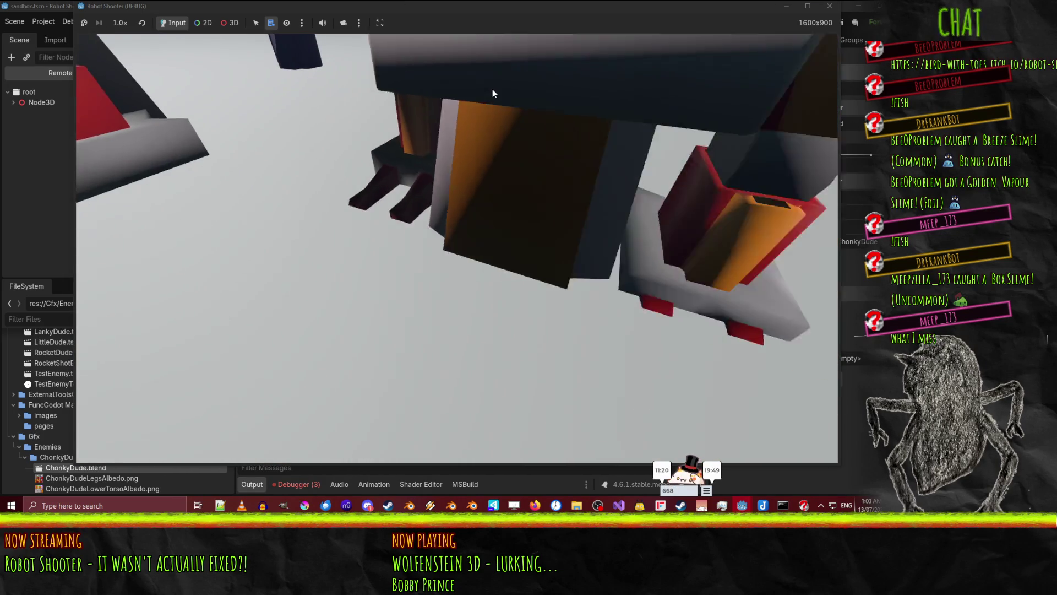
key(alt+F4)
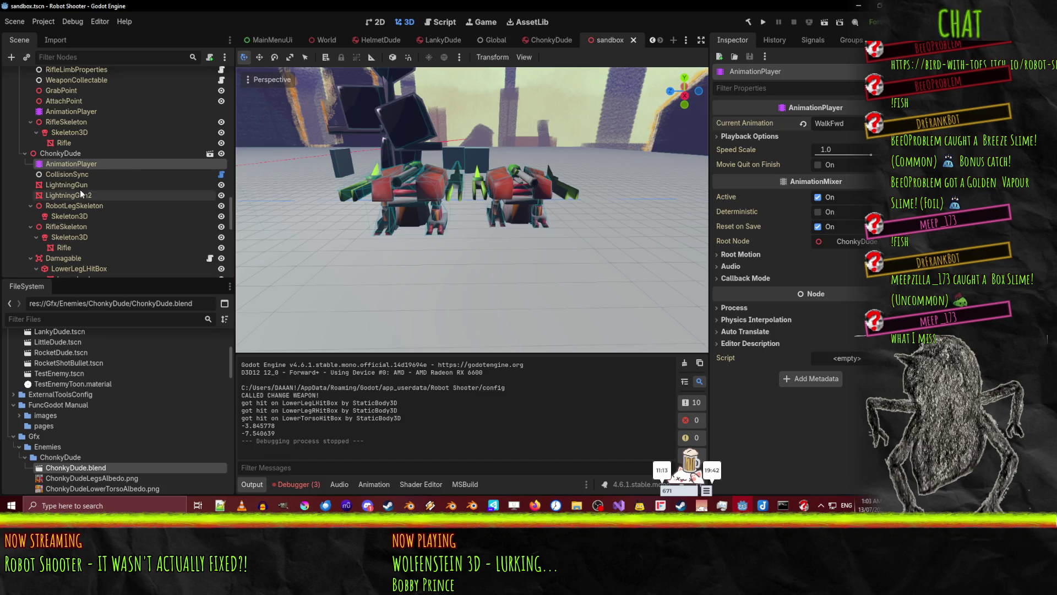
Turn on Autoplay on Load for the WalkFwd animation in the Animation panel
click(375, 483)
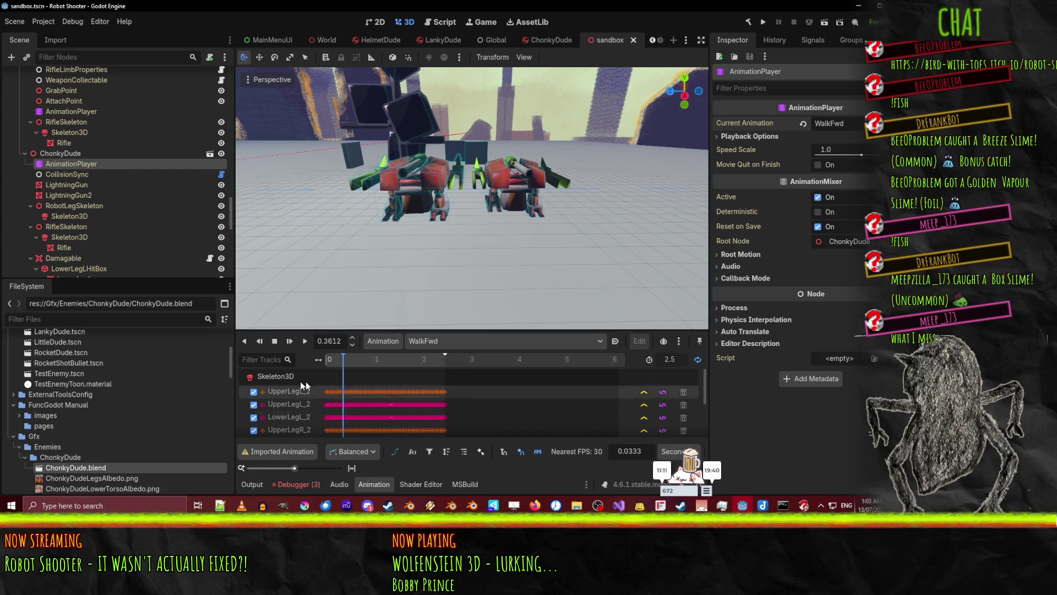
click(621, 341)
mouse_move(545, 236)
mouse_down()
mouse_move(514, 216)
mouse_move(576, 214)
mouse_up()
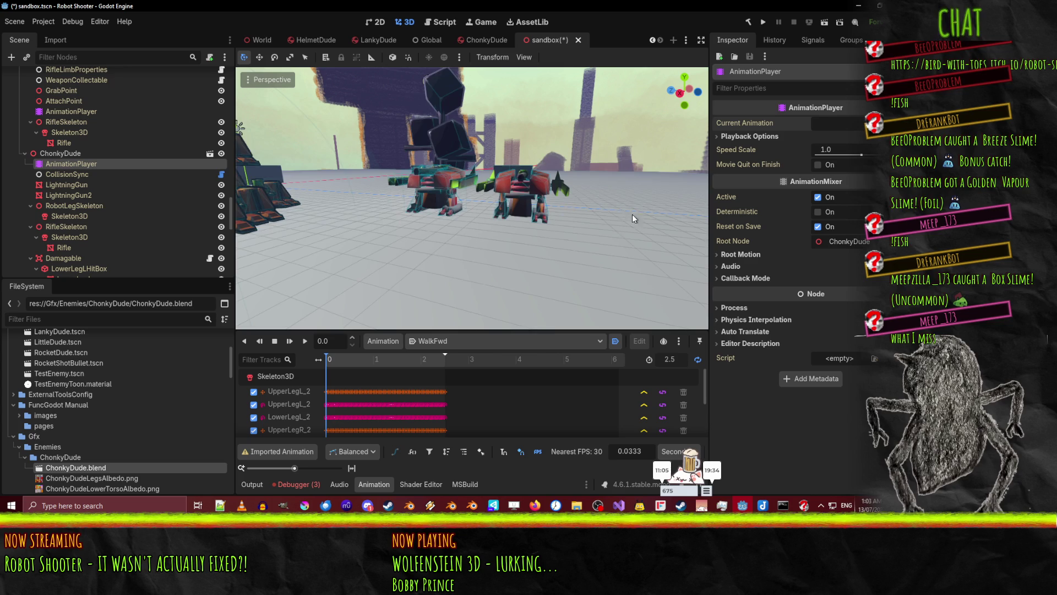
scroll(606, 214, up, 5)
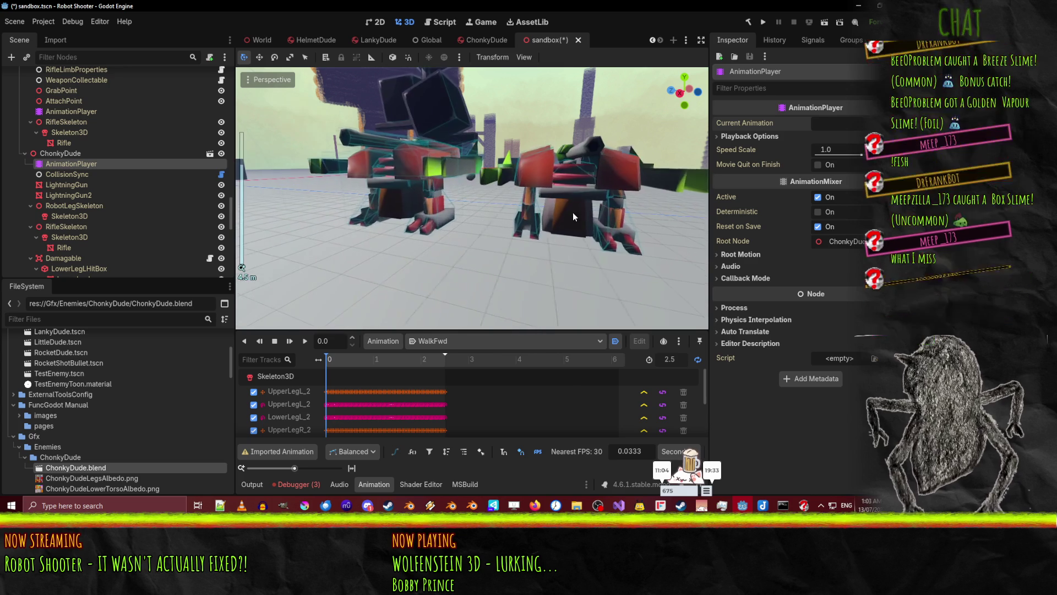
Select ChonkyDude and orbit to a low view of it beside the other robot
click(48, 153)
mouse_move(529, 223)
mouse_down()
mouse_move(325, 124)
mouse_move(270, 175)
mouse_move(327, 200)
mouse_move(448, 199)
mouse_up()
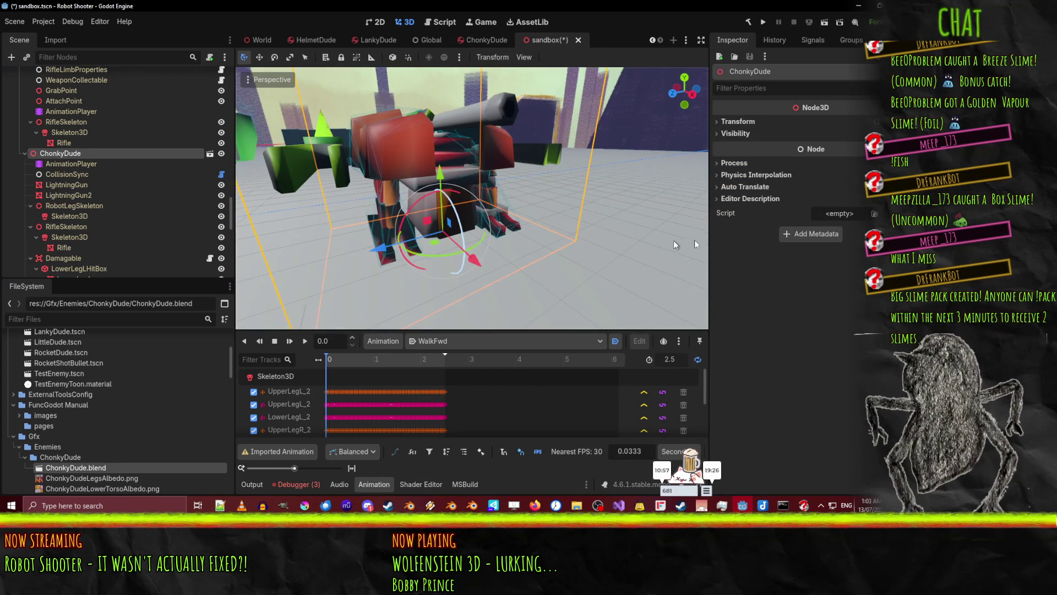
click(535, 504)
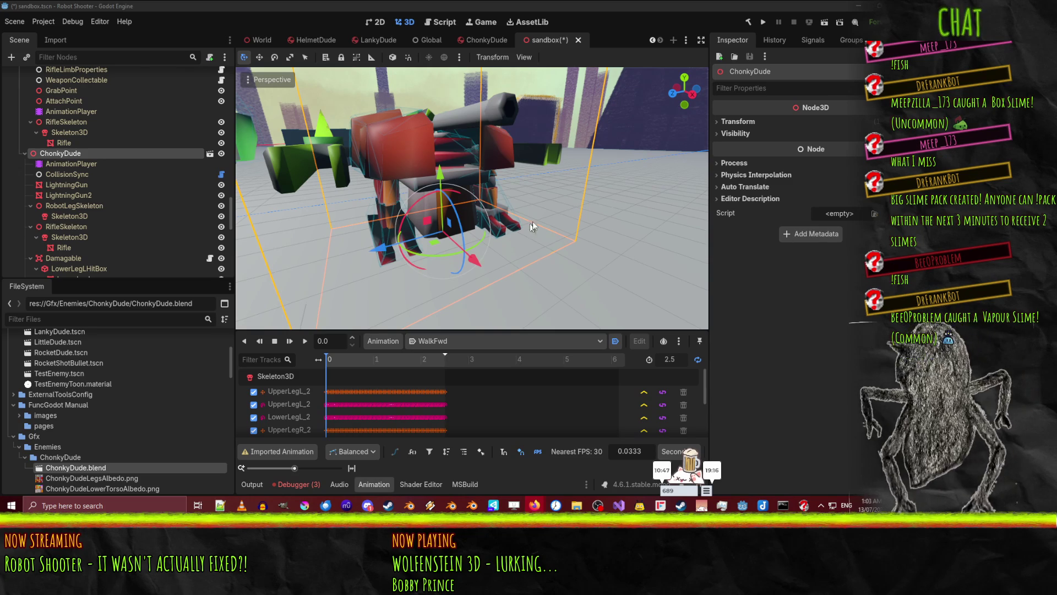
scroll(433, 286, down, 3)
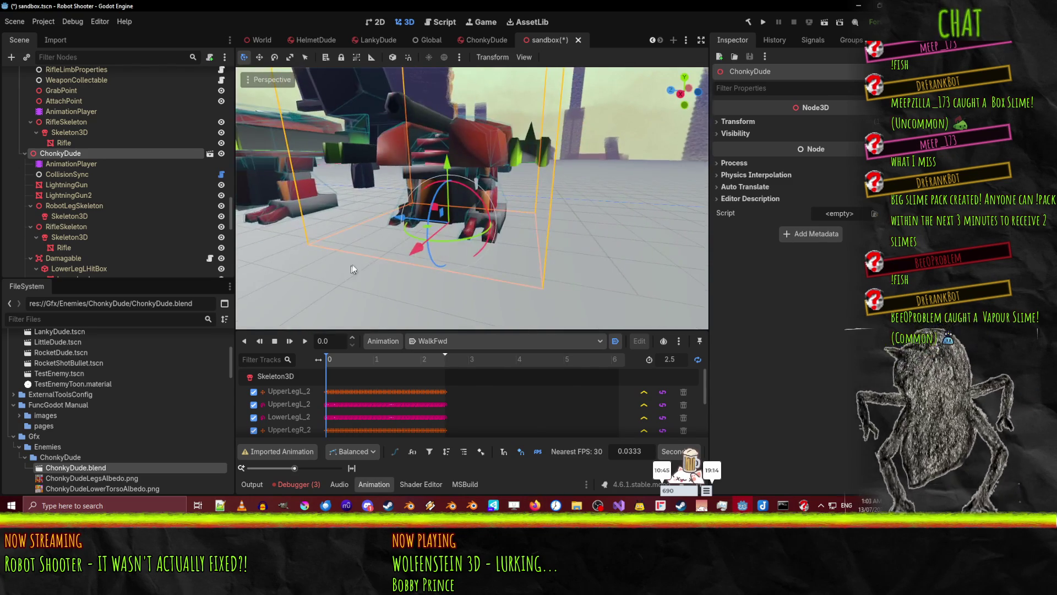
scroll(352, 237, up, 3)
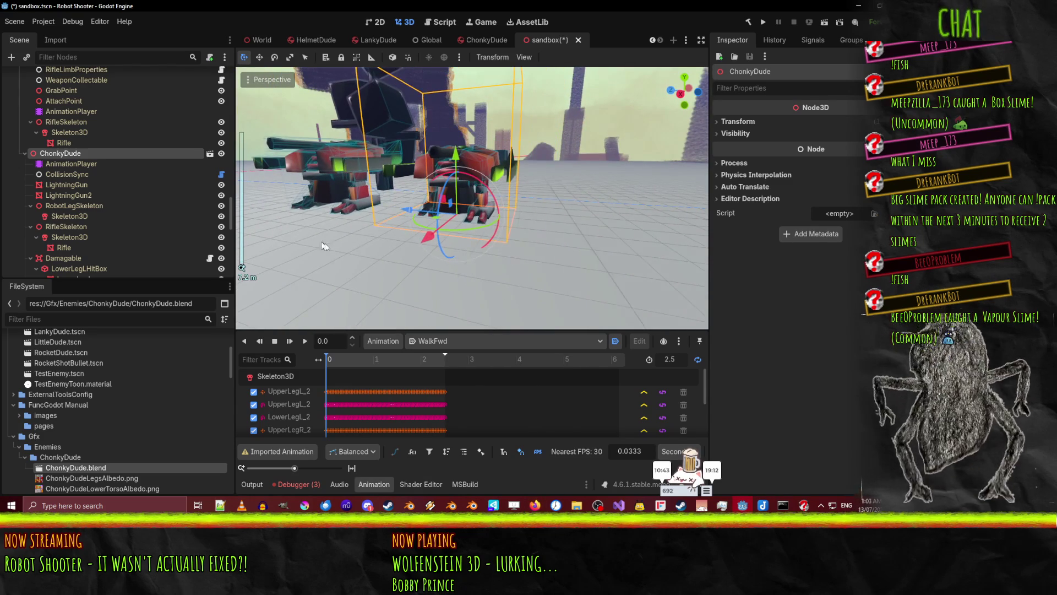
mouse_move(460, 179)
mouse_down()
mouse_move(410, 183)
mouse_move(478, 212)
mouse_up()
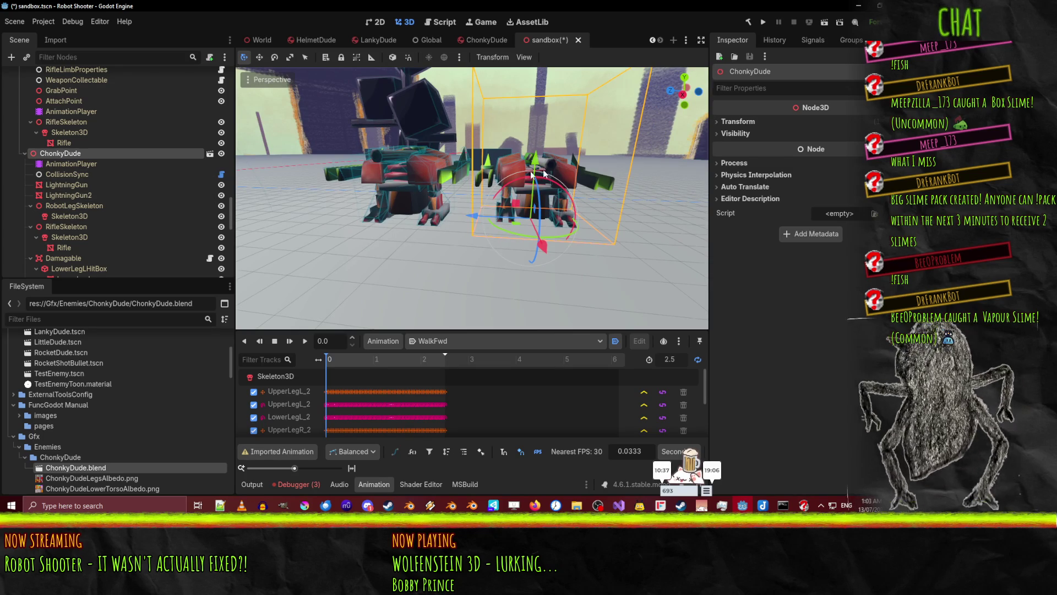
Inspect the pauldron meshes, their hitboxes and PauldronLeftLimbInfo's limb settings
click(508, 171)
drag(588, 208, 556, 243)
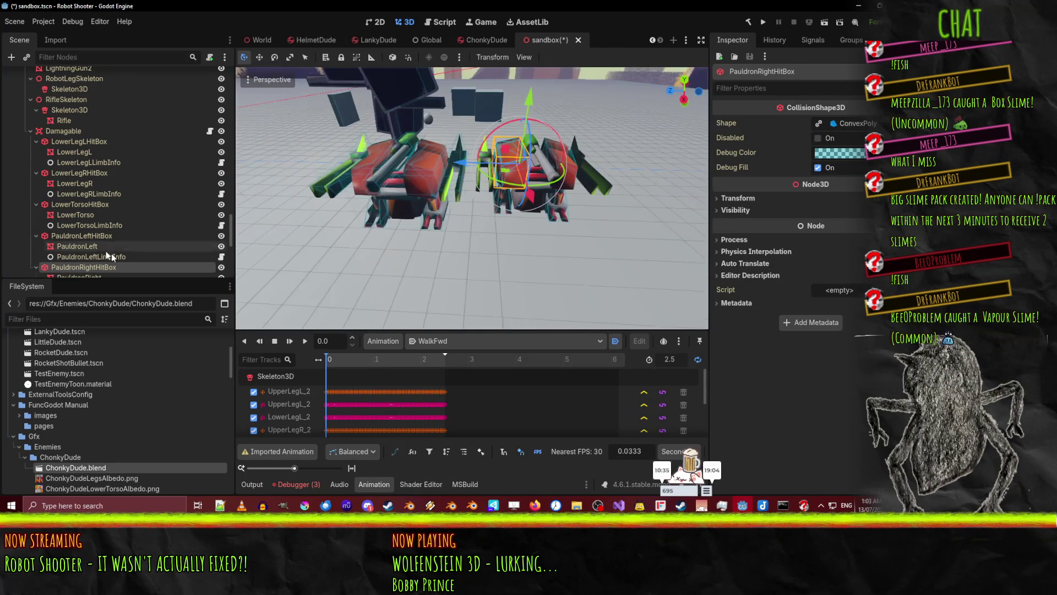
scroll(103, 222, down, 3)
click(101, 228)
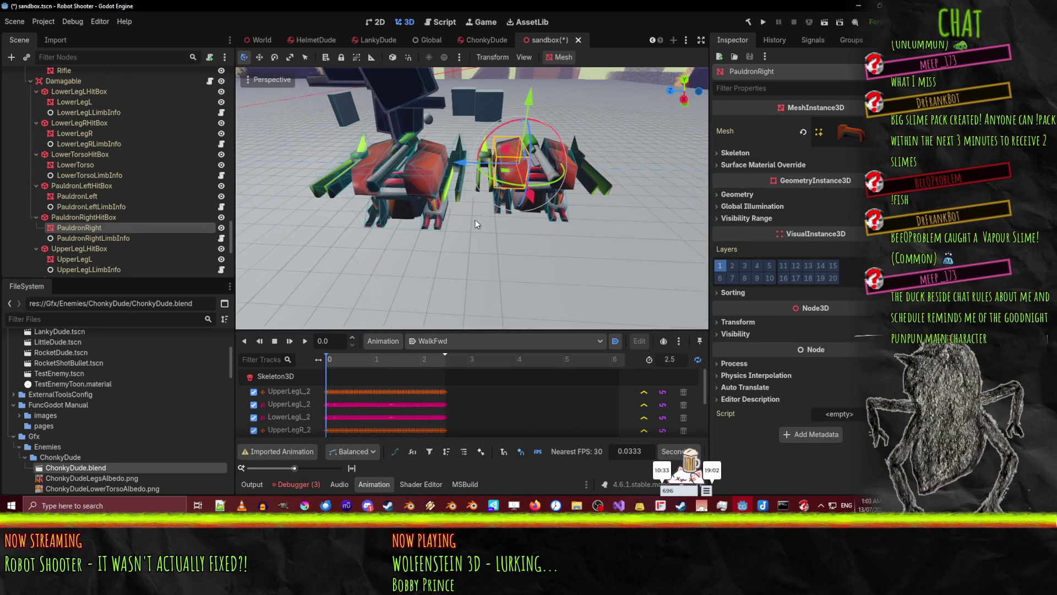
scroll(474, 220, up, 5)
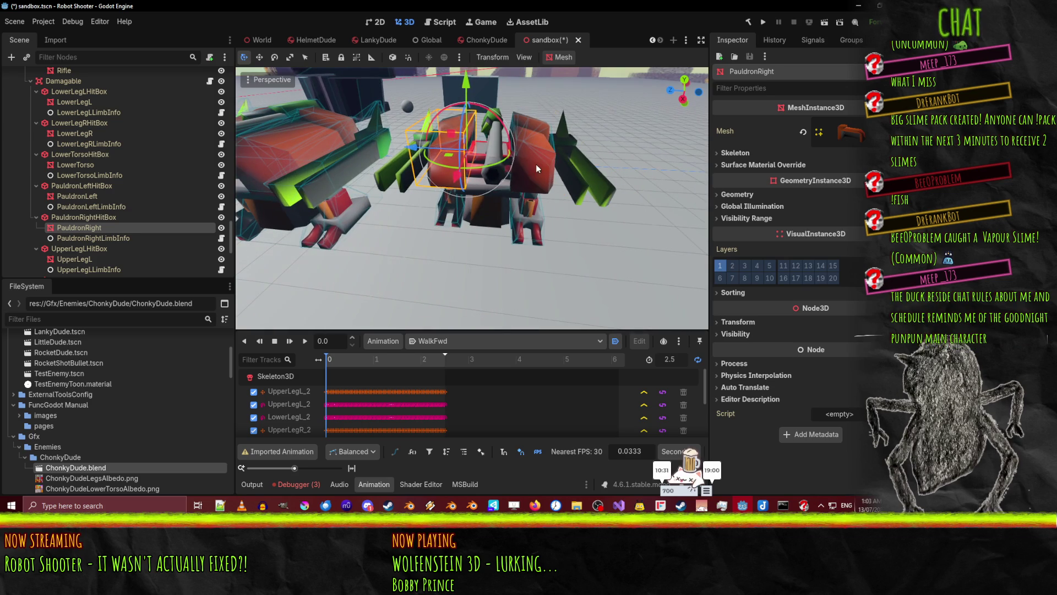
click(97, 206)
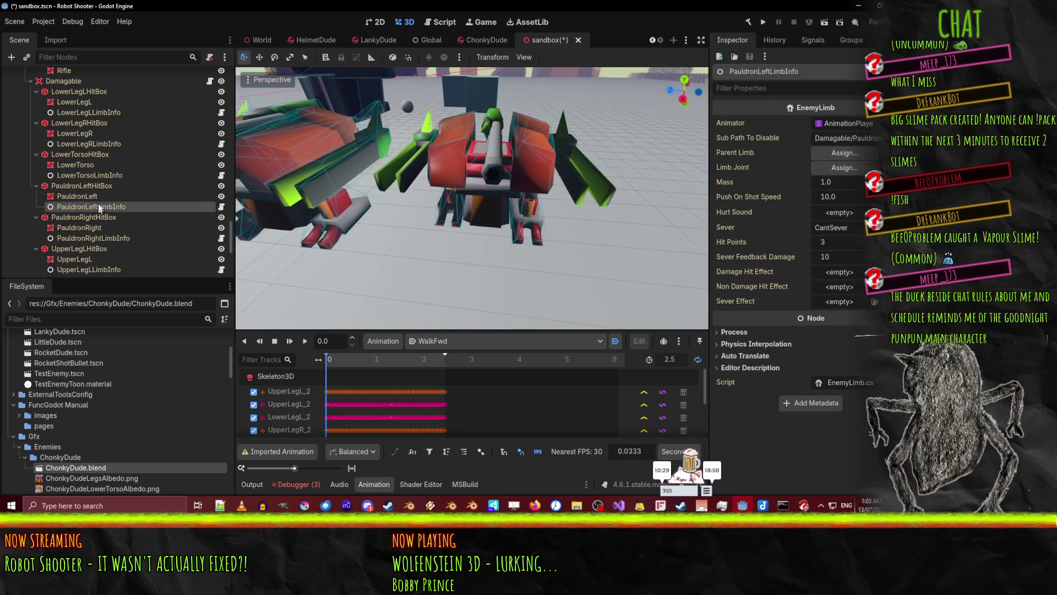
click(98, 197)
click(90, 190)
Examine UpperLegL and its UpperLegLHitBox, then frame UpperLegL in the viewport
drag(544, 225, 533, 161)
click(531, 190)
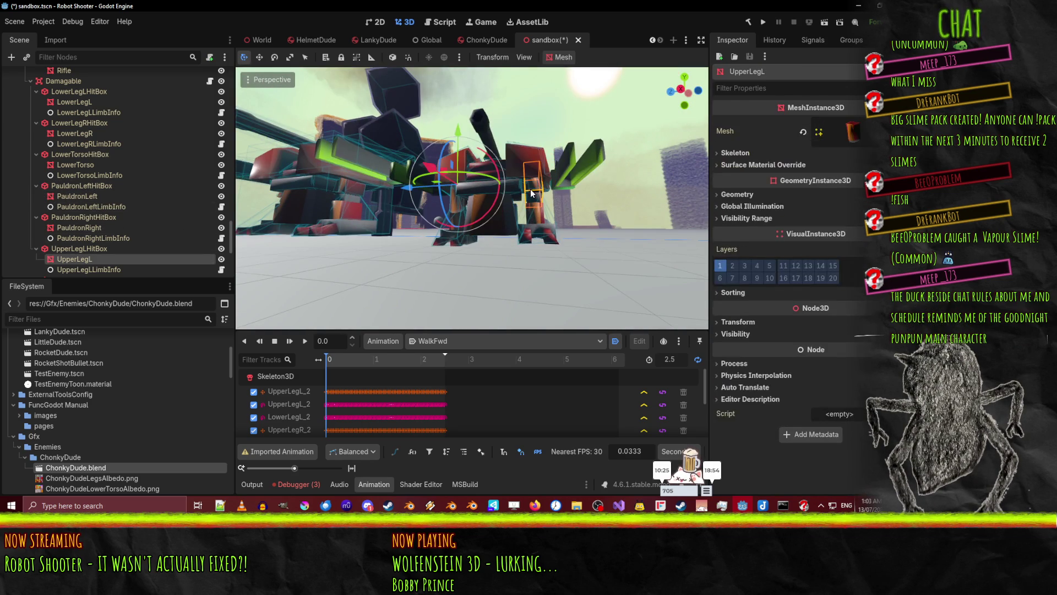
click(83, 249)
mouse_move(496, 220)
mouse_down()
mouse_move(501, 227)
mouse_move(421, 201)
mouse_up()
click(428, 188)
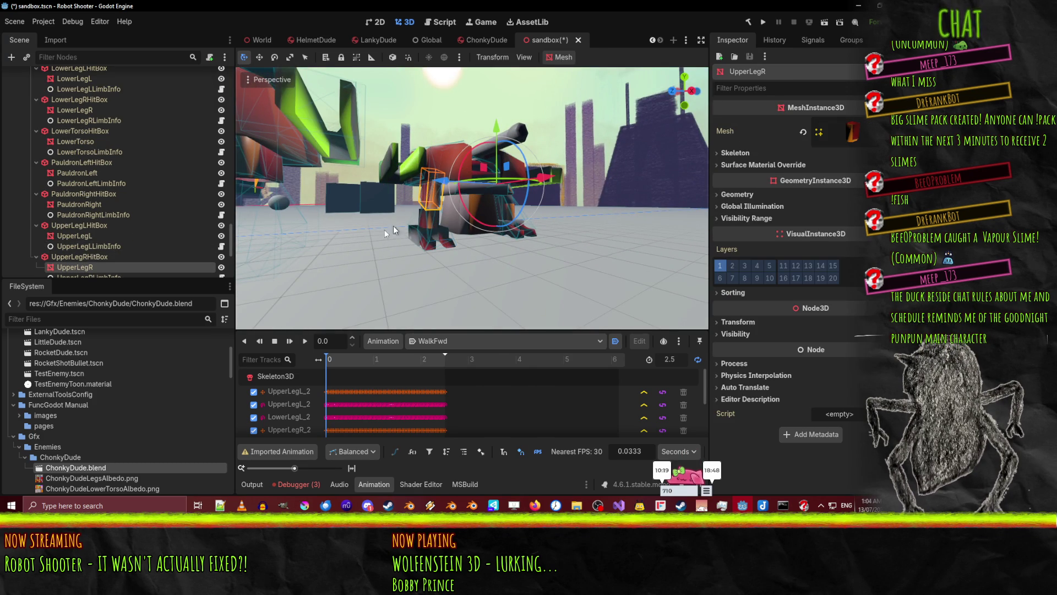
scroll(101, 236, down, 3)
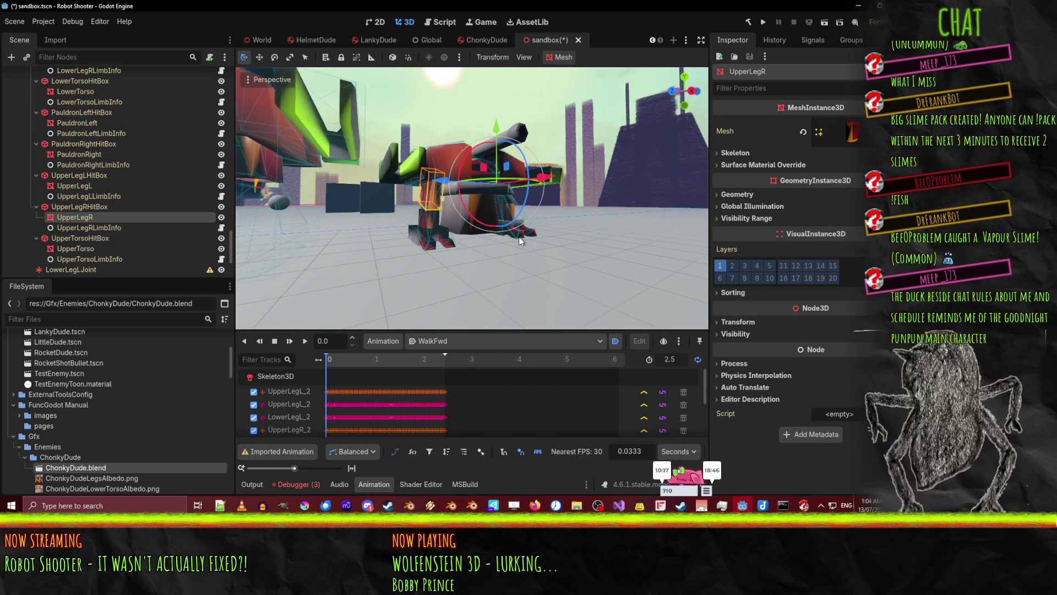
scroll(502, 197, up, 2)
click(498, 185)
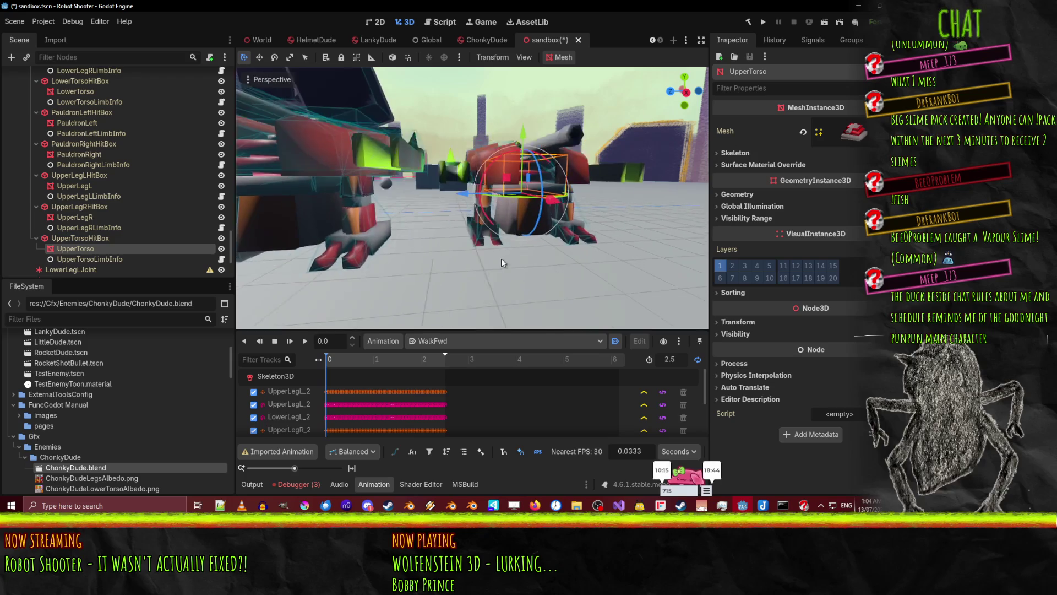
click(381, 194)
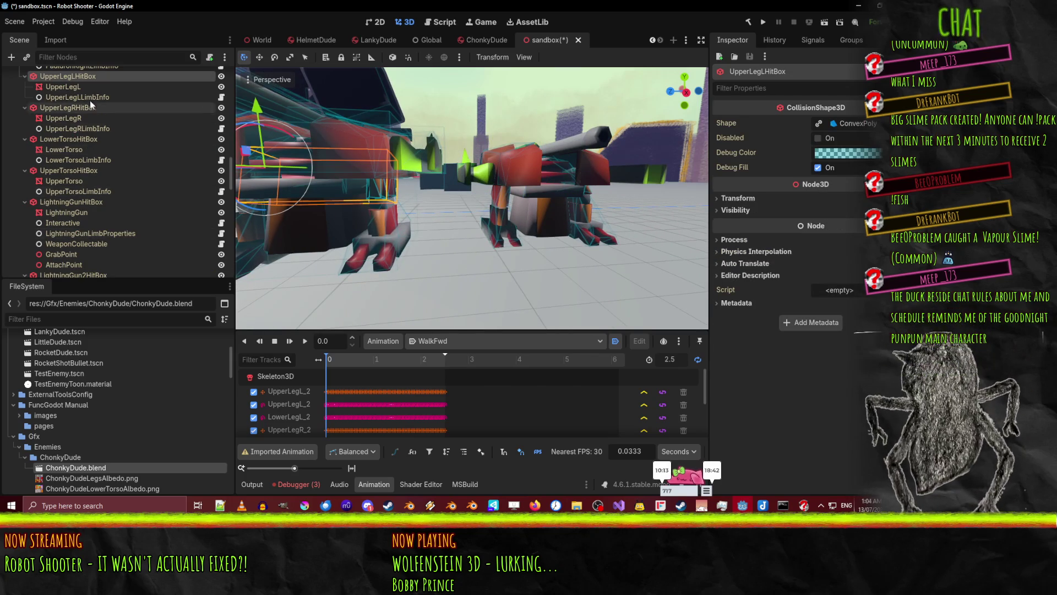
click(72, 90)
key(f)
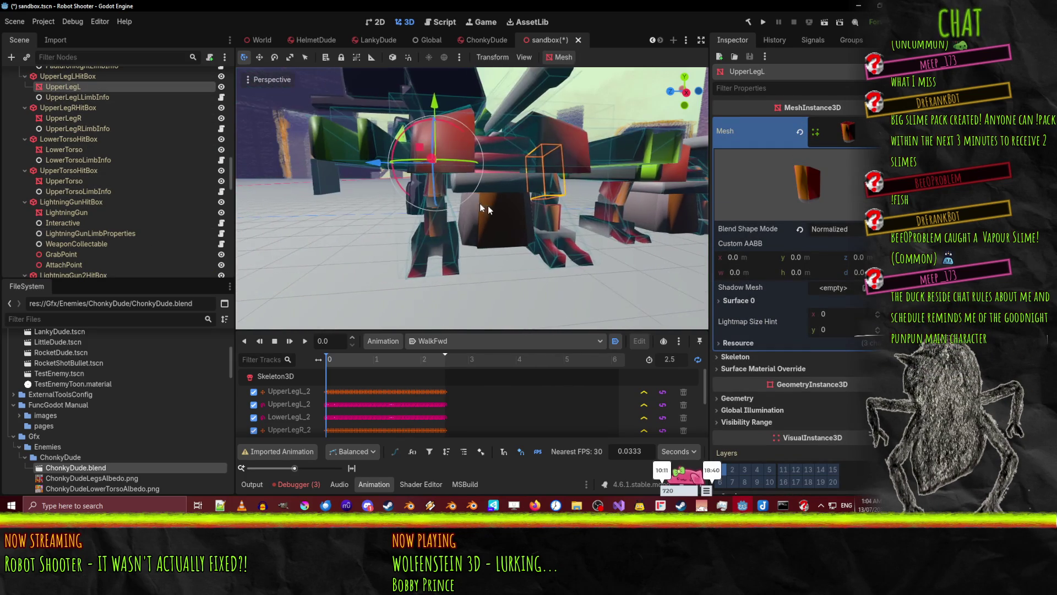
Check UpperLegR's transform and shift UpperLegRHitBox 3 units along Z
click(429, 192)
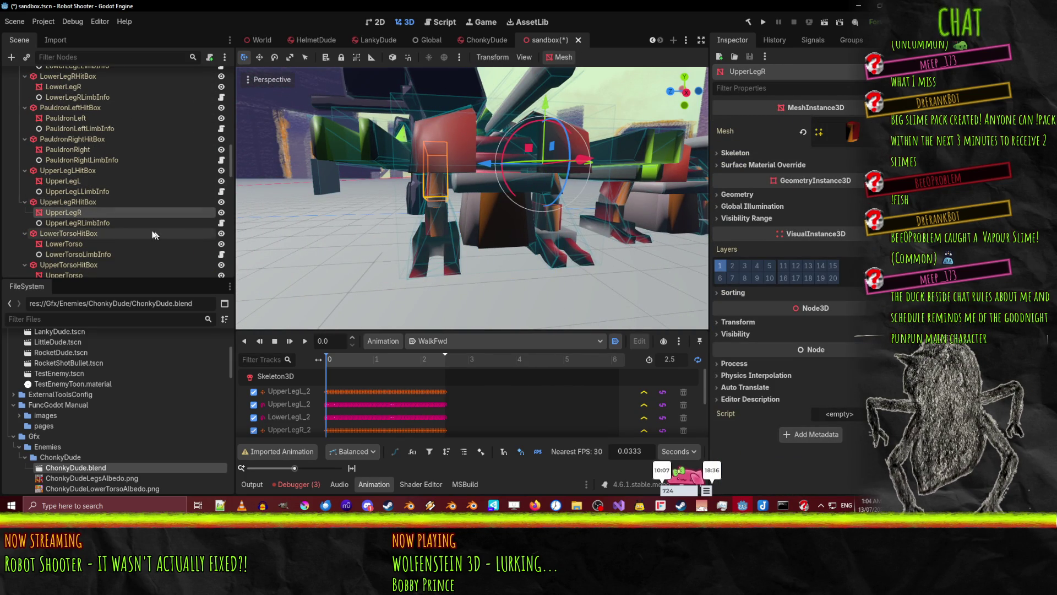
drag(428, 233, 471, 257)
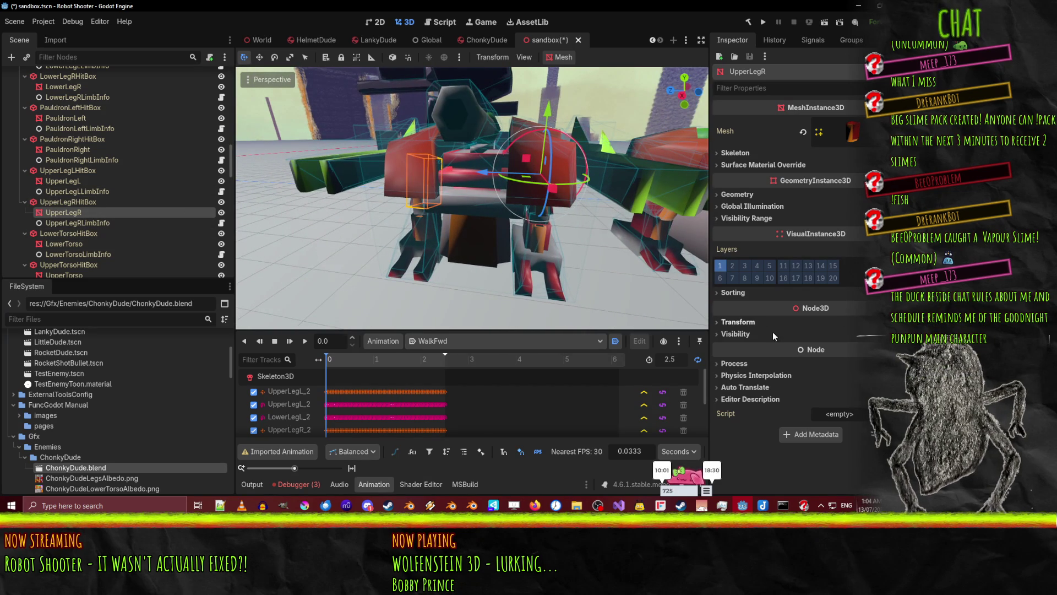
click(741, 322)
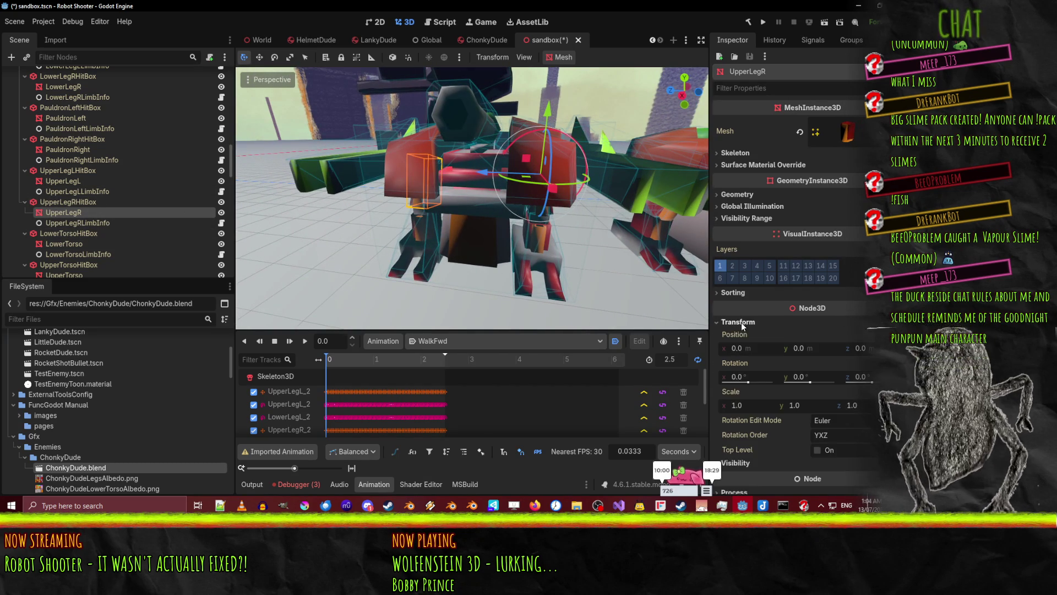
click(63, 202)
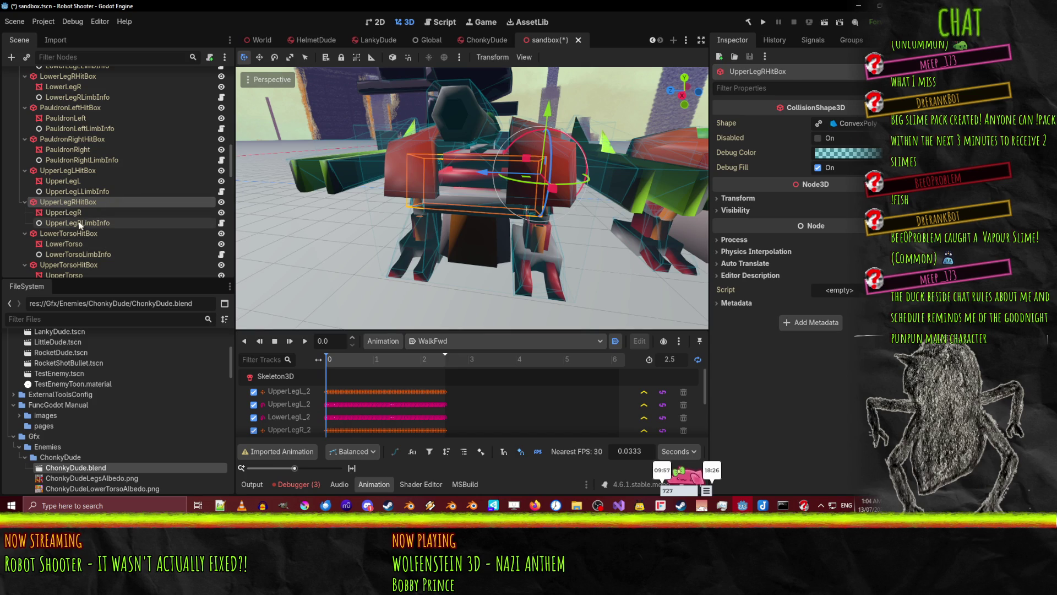
click(70, 212)
mouse_move(299, 263)
mouse_down()
mouse_move(374, 206)
mouse_move(348, 239)
mouse_move(353, 260)
mouse_up()
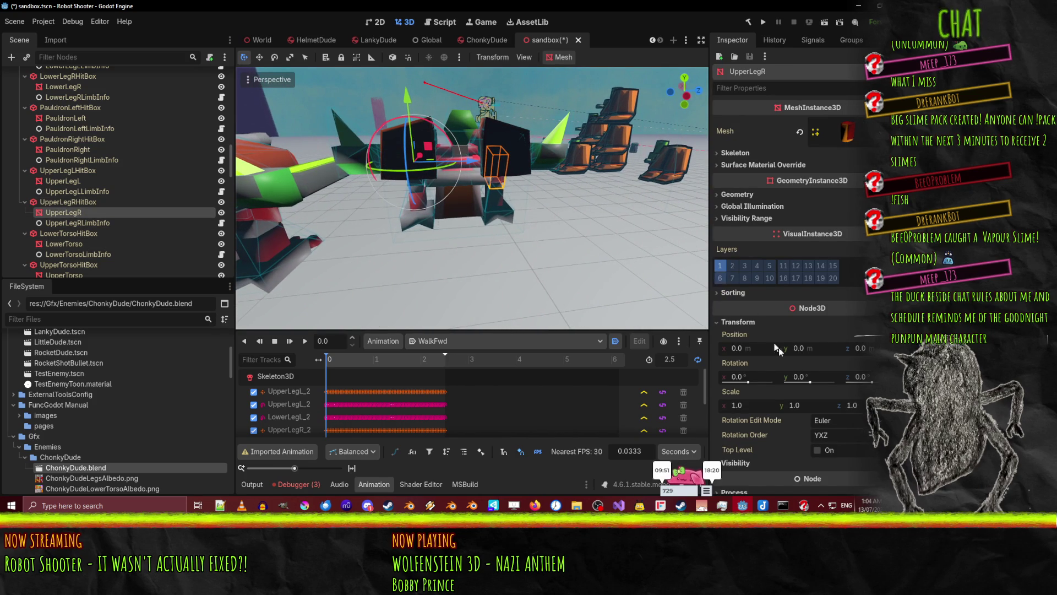
click(58, 203)
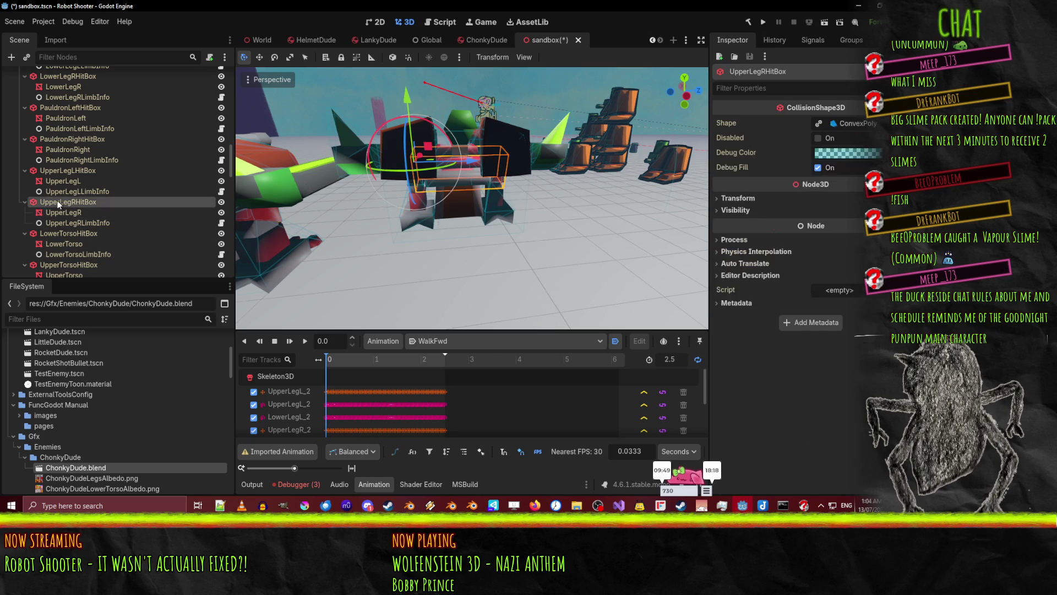
mouse_move(469, 164)
mouse_down()
mouse_move(560, 166)
mouse_move(545, 214)
mouse_move(446, 187)
mouse_move(292, 198)
mouse_move(680, 196)
mouse_move(487, 197)
mouse_move(558, 182)
mouse_move(421, 176)
mouse_move(341, 185)
mouse_up()
Expand UpperLegRHitBox's Transform: position x -1.1, y 1.68, rotation 17.1°, 180°, 180°
click(570, 177)
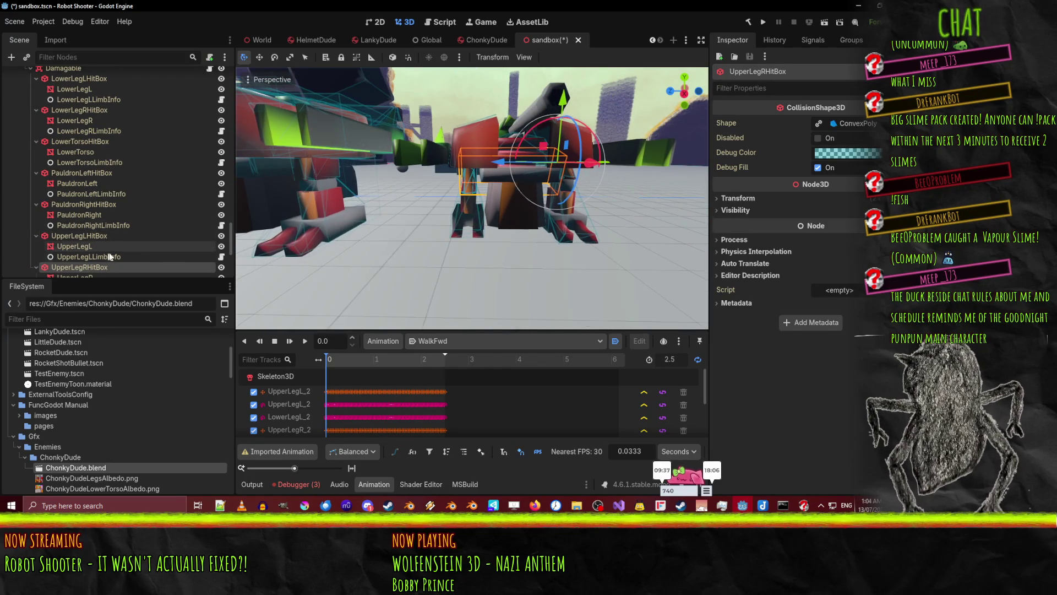
mouse_move(242, 220)
mouse_down()
mouse_move(643, 236)
mouse_move(652, 209)
mouse_move(543, 211)
mouse_up()
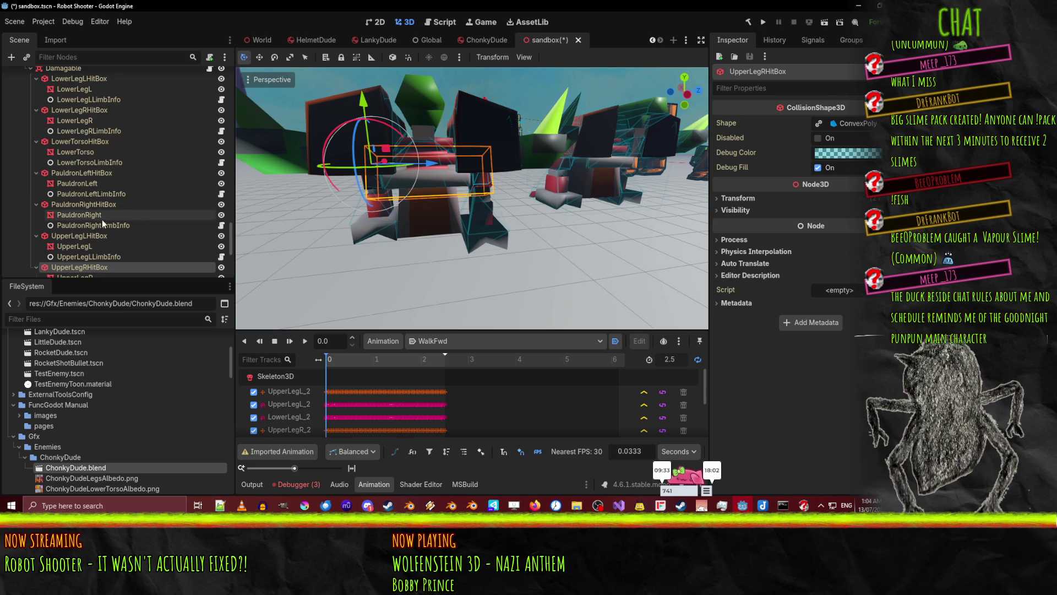
scroll(74, 256, down, 1)
click(77, 257)
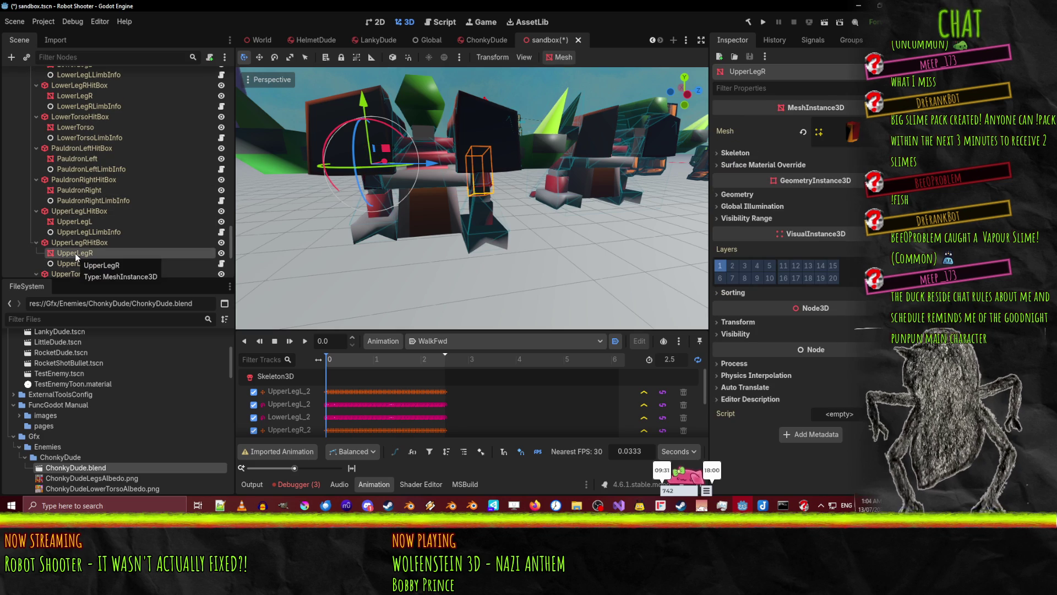
mouse_move(328, 204)
mouse_down()
mouse_move(415, 192)
mouse_move(450, 170)
mouse_move(561, 170)
mouse_move(512, 192)
mouse_move(463, 191)
mouse_up()
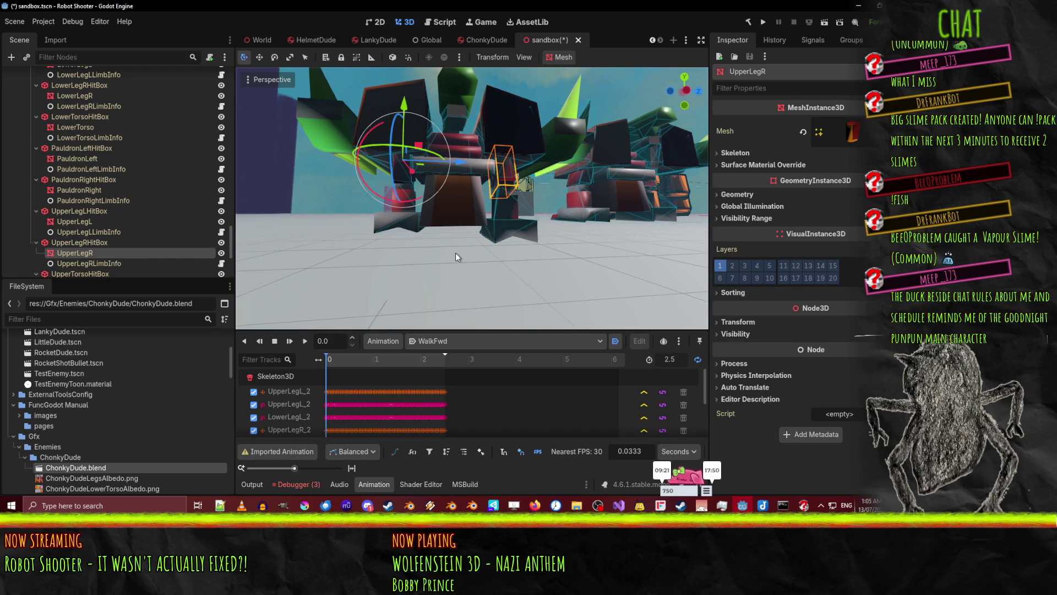
click(748, 324)
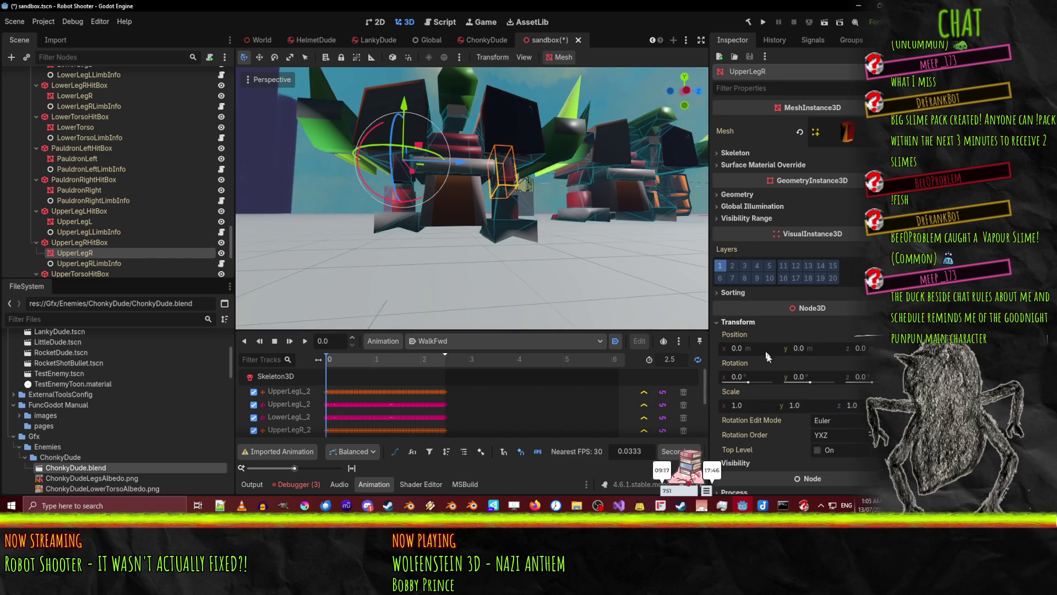
click(114, 243)
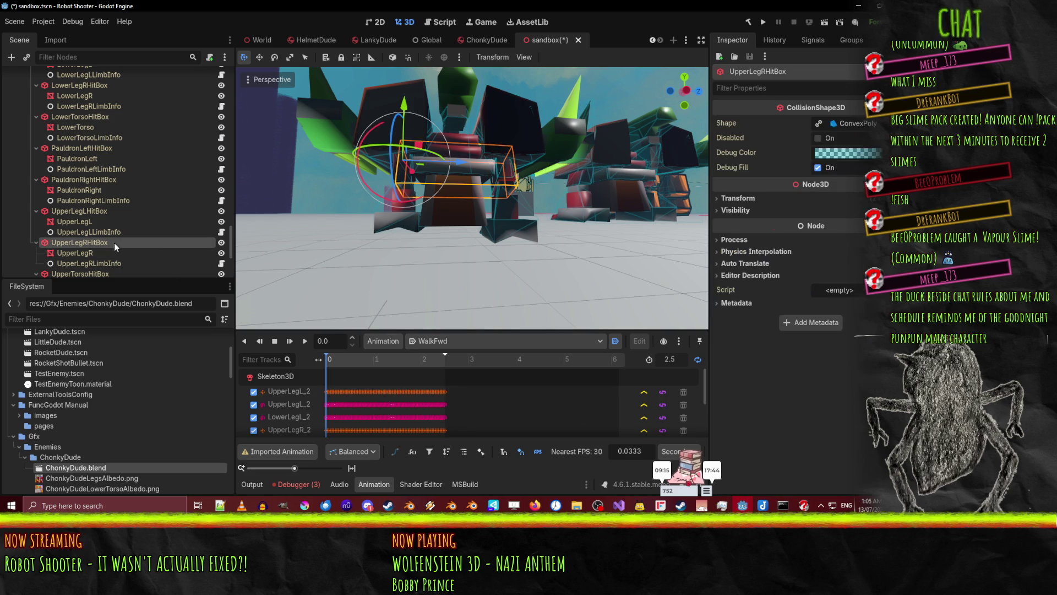
click(738, 199)
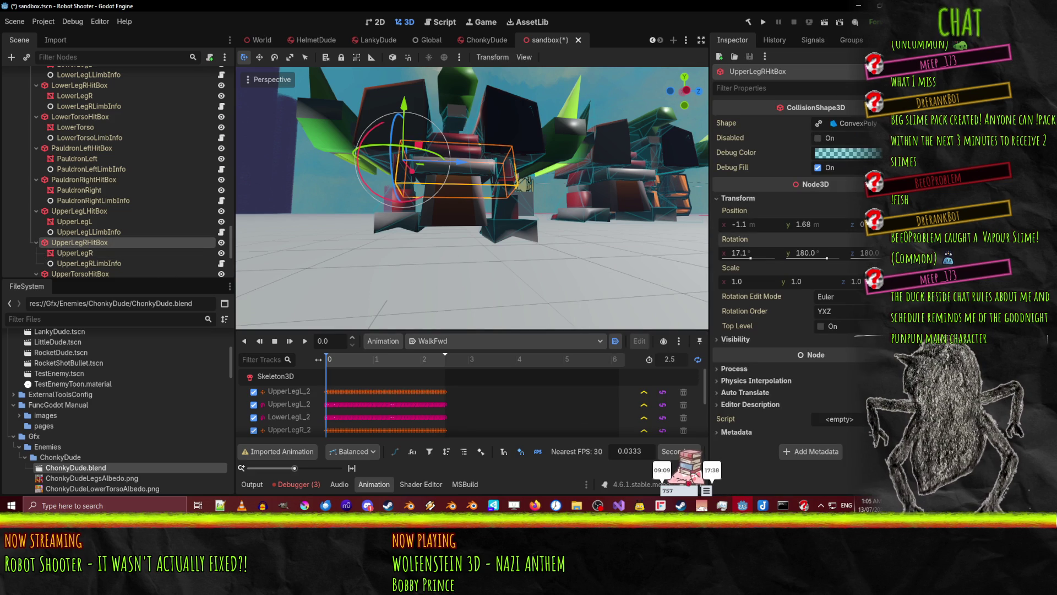
mouse_move(331, 229)
mouse_down()
mouse_move(639, 272)
mouse_move(365, 226)
mouse_move(344, 249)
mouse_up()
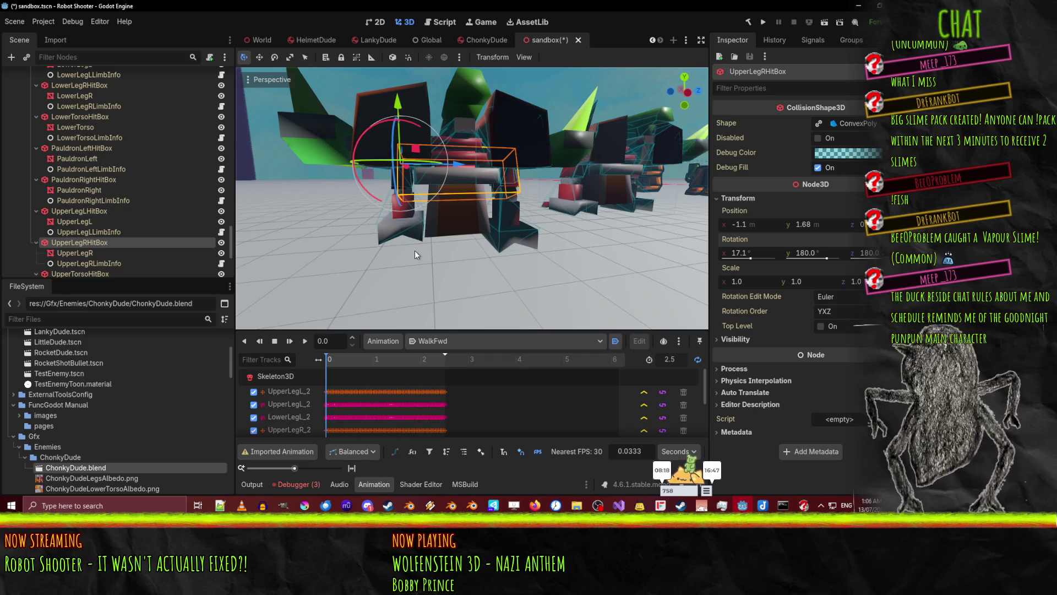
mouse_move(477, 164)
mouse_down()
mouse_move(477, 197)
mouse_move(600, 180)
mouse_move(686, 194)
mouse_move(705, 232)
mouse_move(645, 212)
mouse_move(551, 235)
mouse_move(541, 230)
mouse_move(582, 228)
mouse_move(440, 158)
mouse_up()
Inspect the PauldronRightHitBox and the right lower leg hitbox in the viewport
click(442, 149)
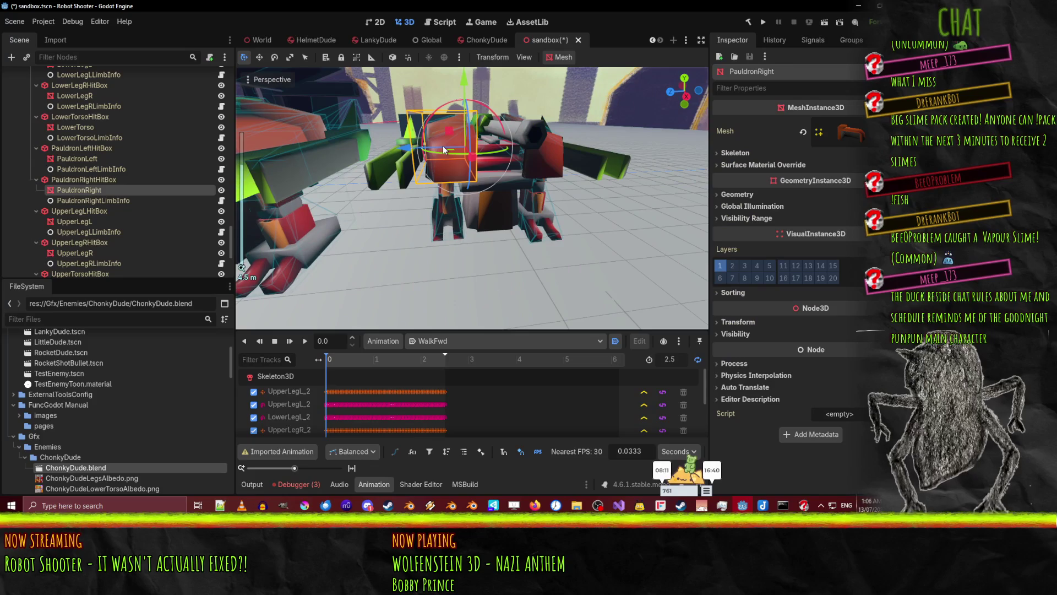
click(83, 180)
drag(586, 213, 545, 208)
click(88, 190)
click(98, 182)
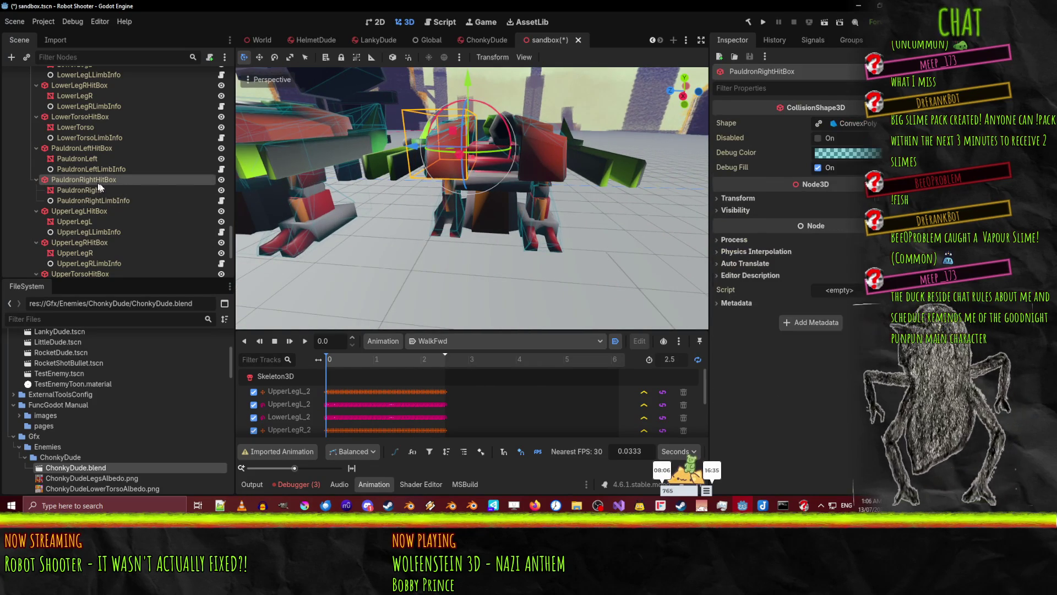
drag(495, 248, 569, 204)
click(442, 206)
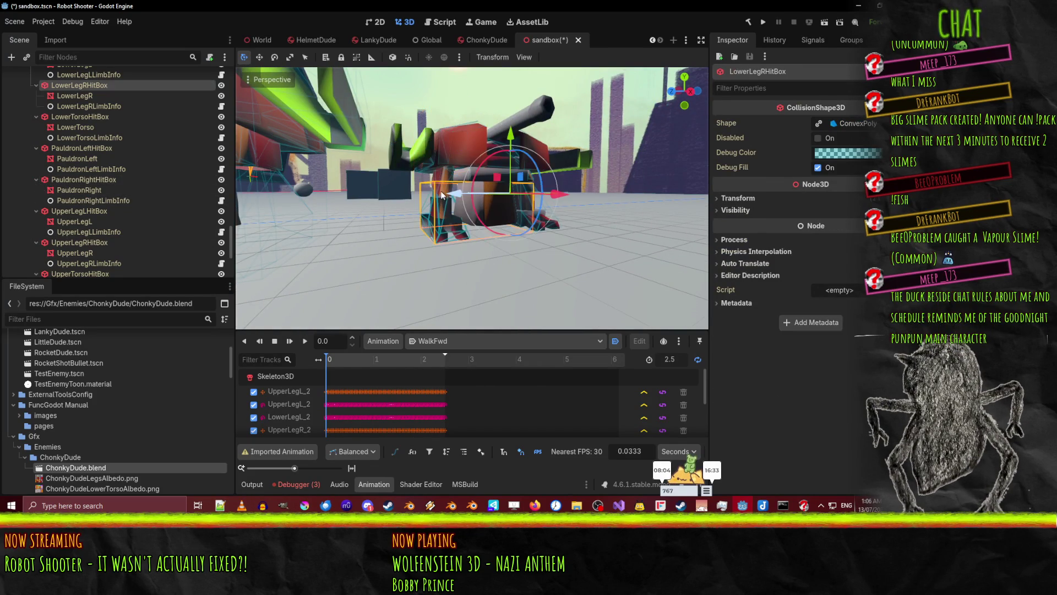
mouse_move(441, 190)
mouse_down()
mouse_move(470, 233)
mouse_move(385, 220)
mouse_up()
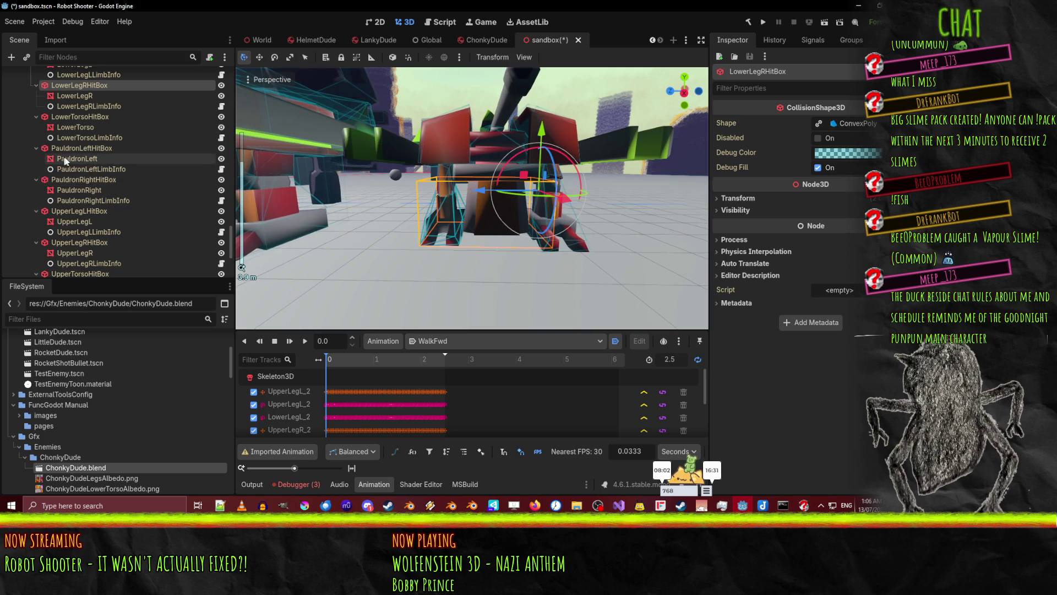
scroll(64, 157, up, 5)
Collapse the LowerLeg, LowerTorso, Pauldron, UpperLeg and UpperTorso hitboxes under Damagable
click(36, 160)
click(36, 129)
click(36, 150)
click(38, 161)
click(37, 171)
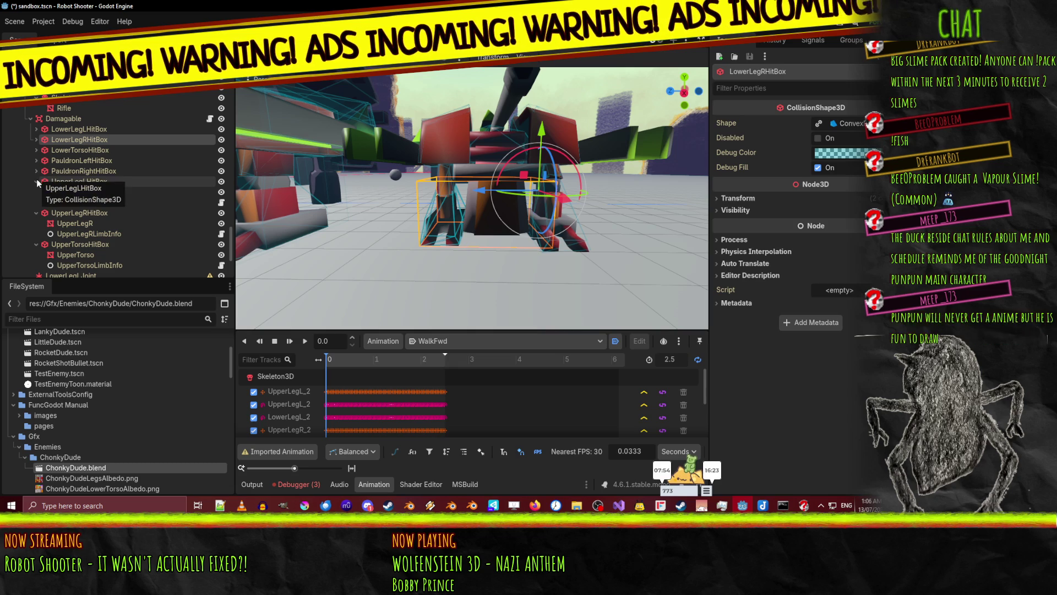
click(35, 181)
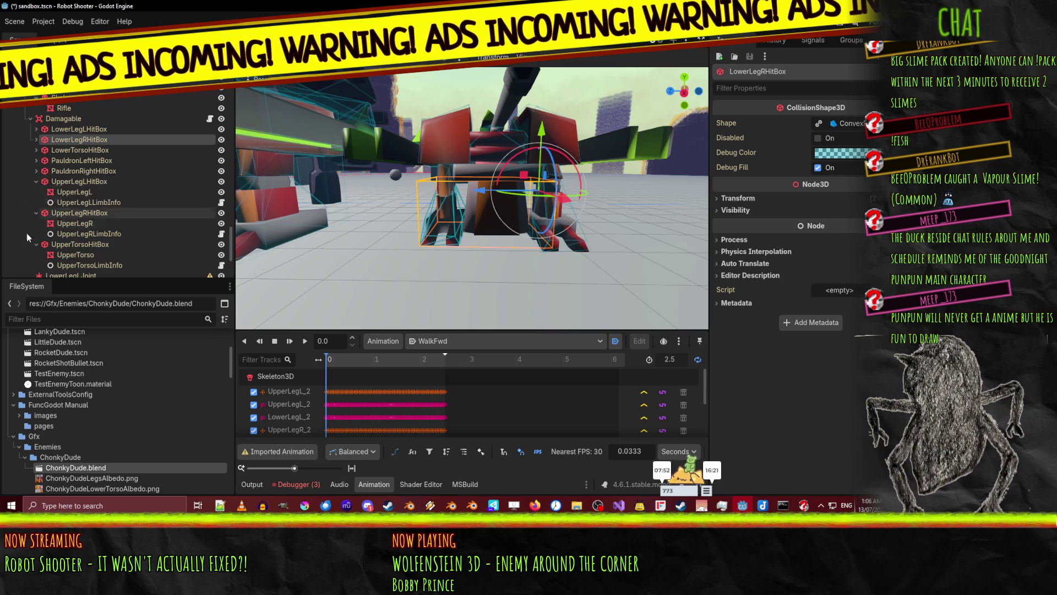
click(36, 192)
click(37, 203)
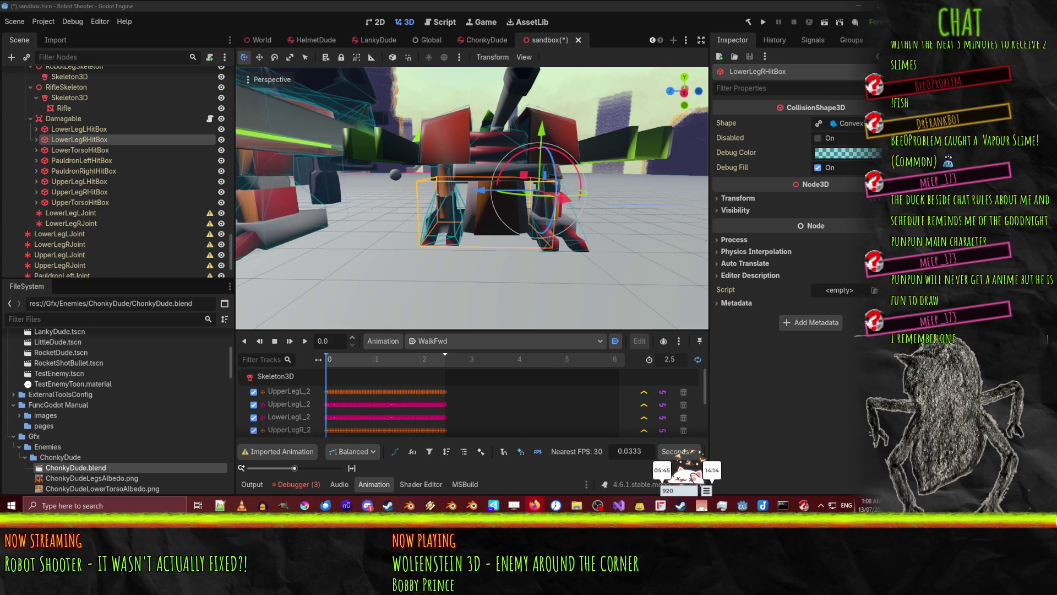
Save and run the sandbox scene, play-test it, then stop the game with F8
mouse_move(471, 199)
mouse_down()
mouse_move(605, 106)
mouse_move(273, 126)
mouse_move(305, 167)
mouse_move(468, 200)
mouse_move(447, 237)
mouse_move(475, 232)
mouse_up()
scroll(297, 157, down, 3)
scroll(376, 182, down, 2)
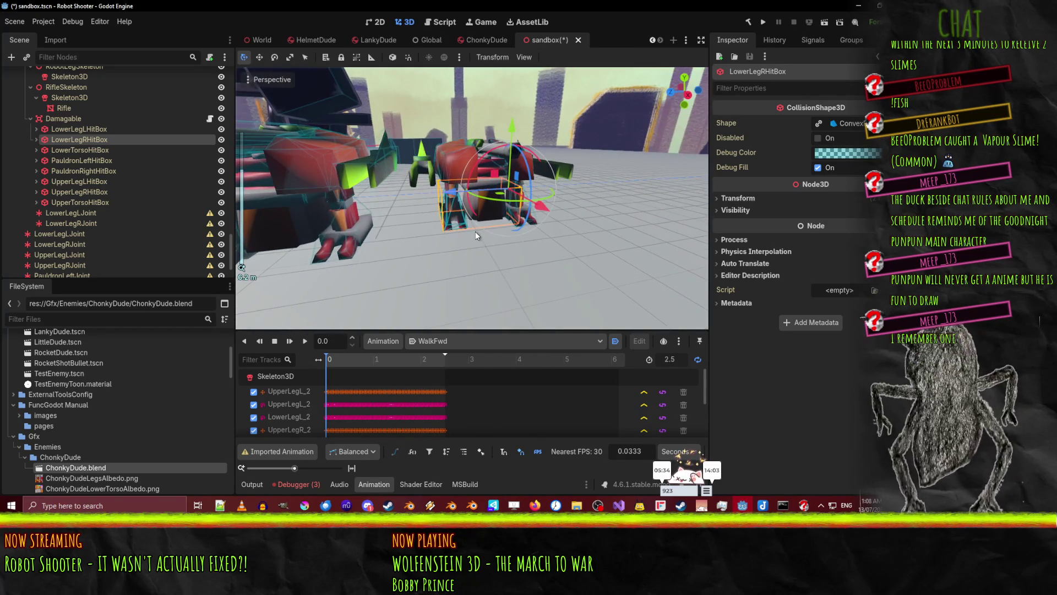
click(824, 25)
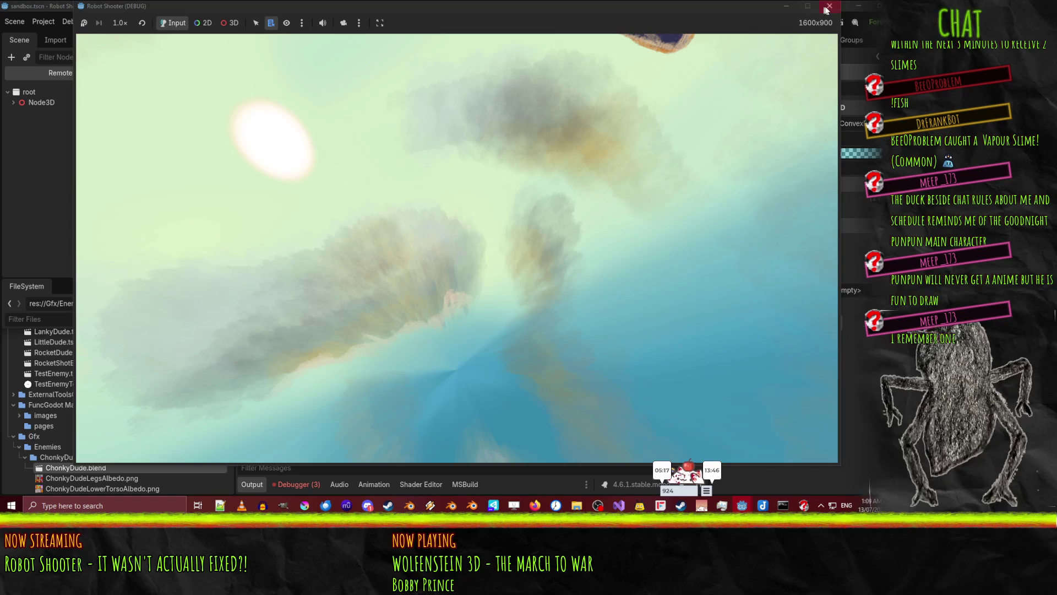
key(F8)
drag(460, 238, 402, 249)
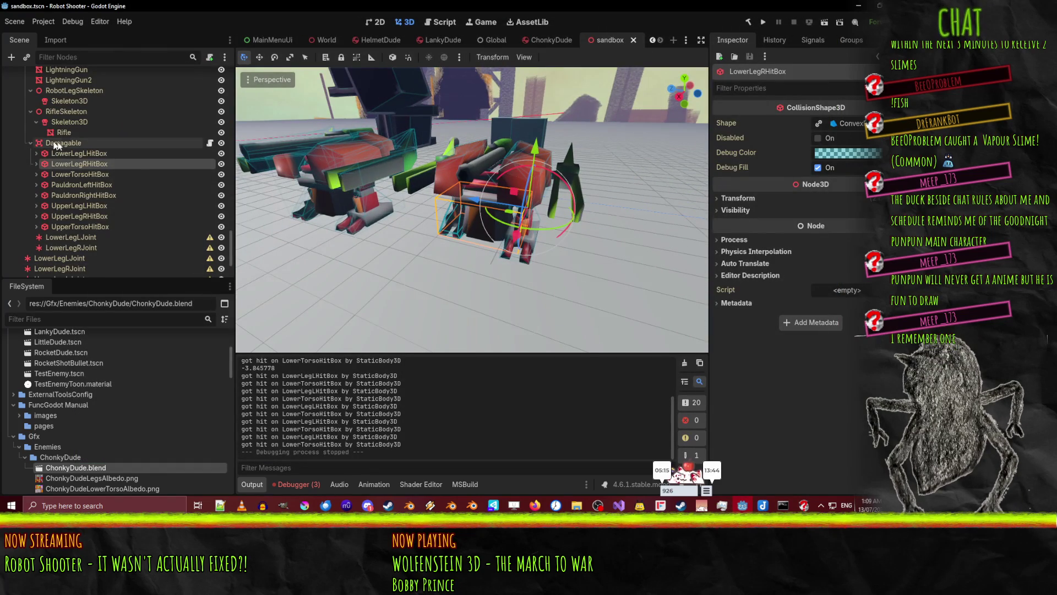
Scroll the Scene dock and select the ChonkyDude instance node
scroll(83, 153, up, 3)
click(87, 163)
scroll(91, 173, up, 2)
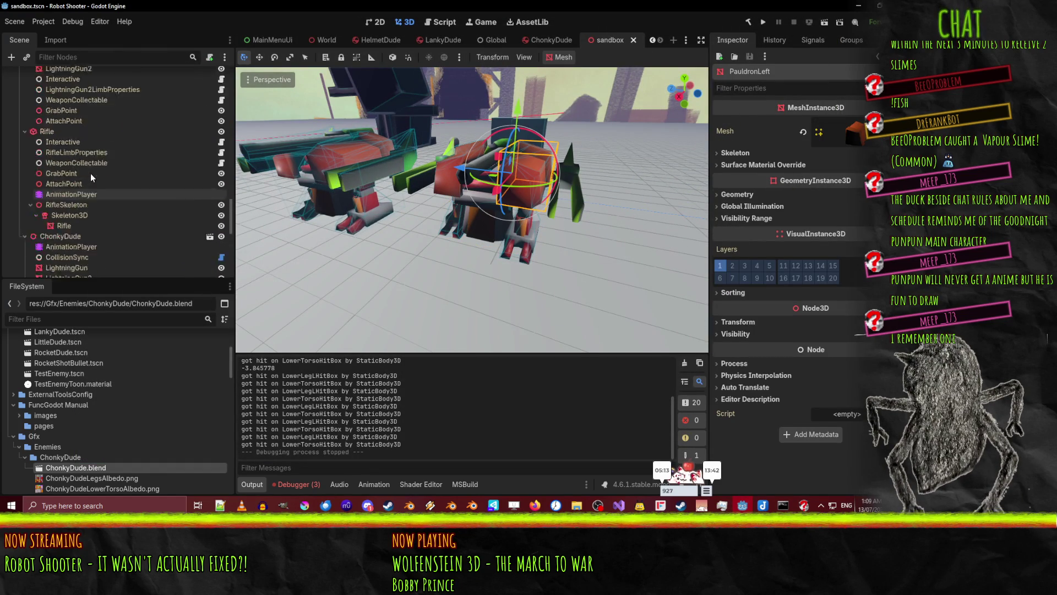
scroll(91, 177, down, 2)
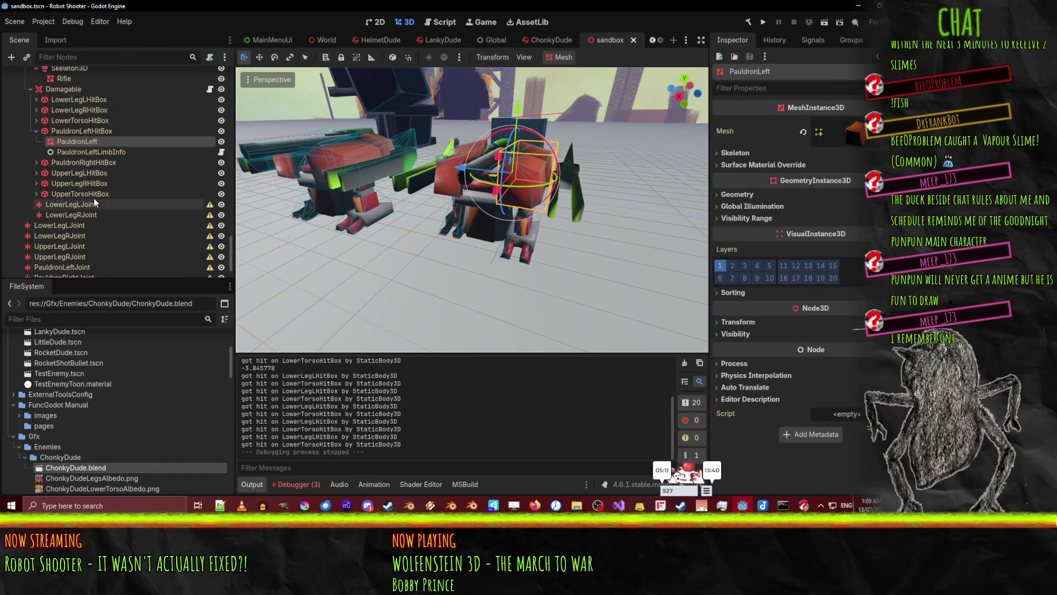
scroll(94, 177, up, 10)
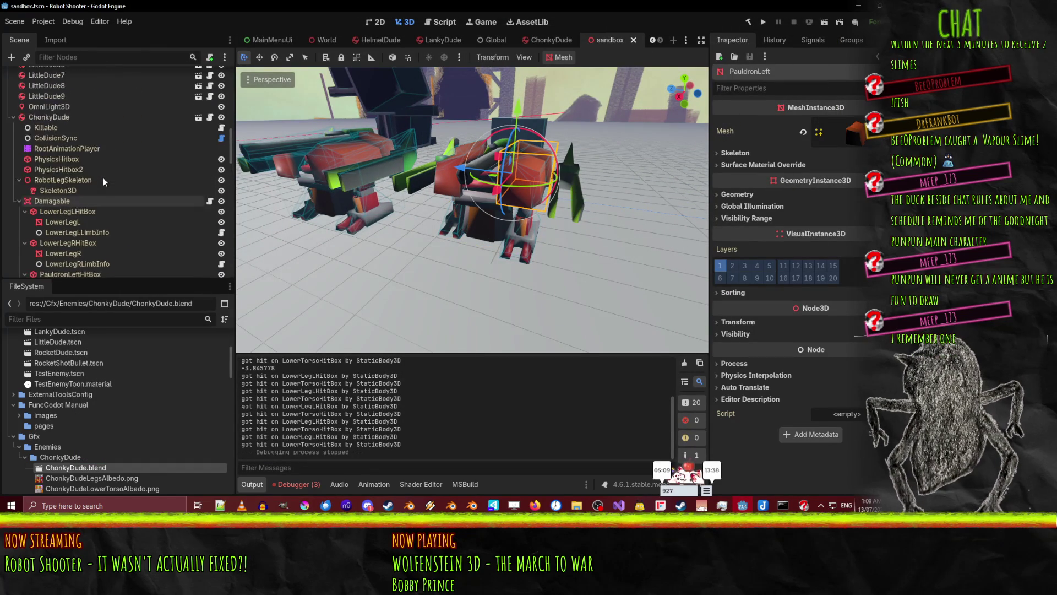
scroll(83, 167, up, 10)
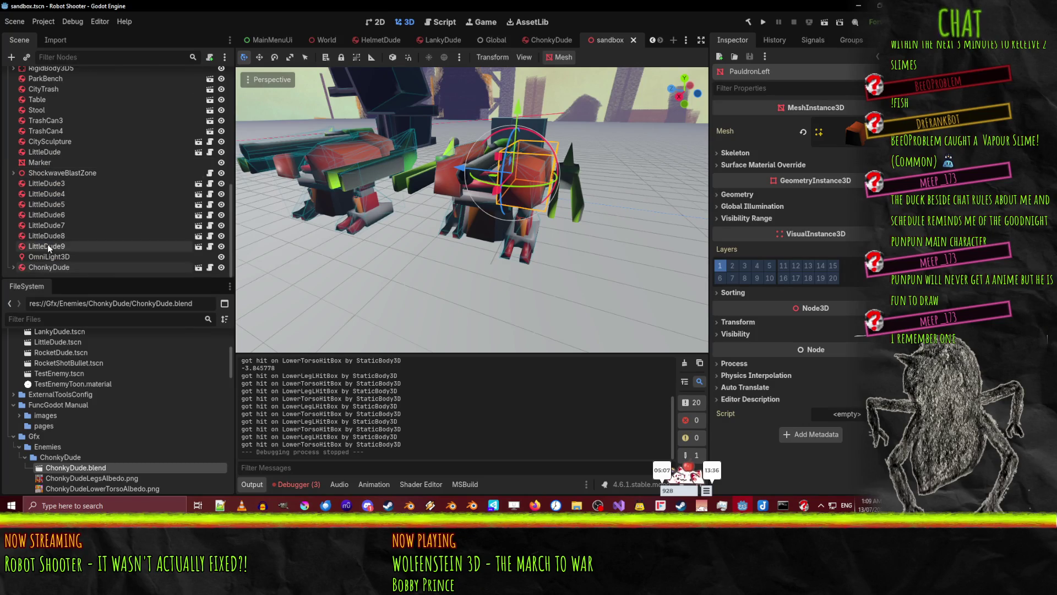
scroll(48, 243, down, 5)
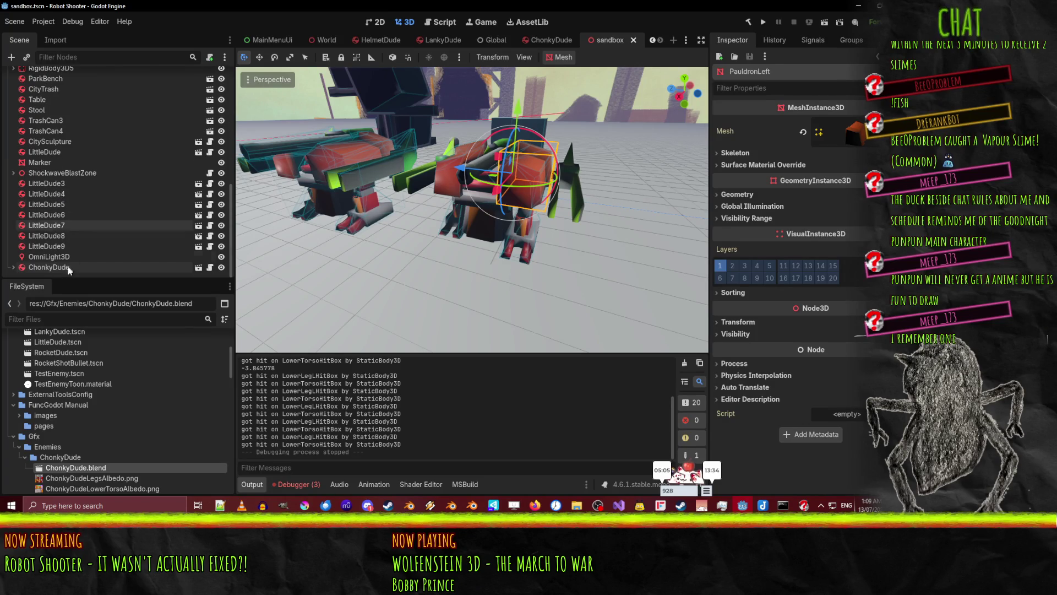
click(62, 267)
click(58, 256)
click(60, 268)
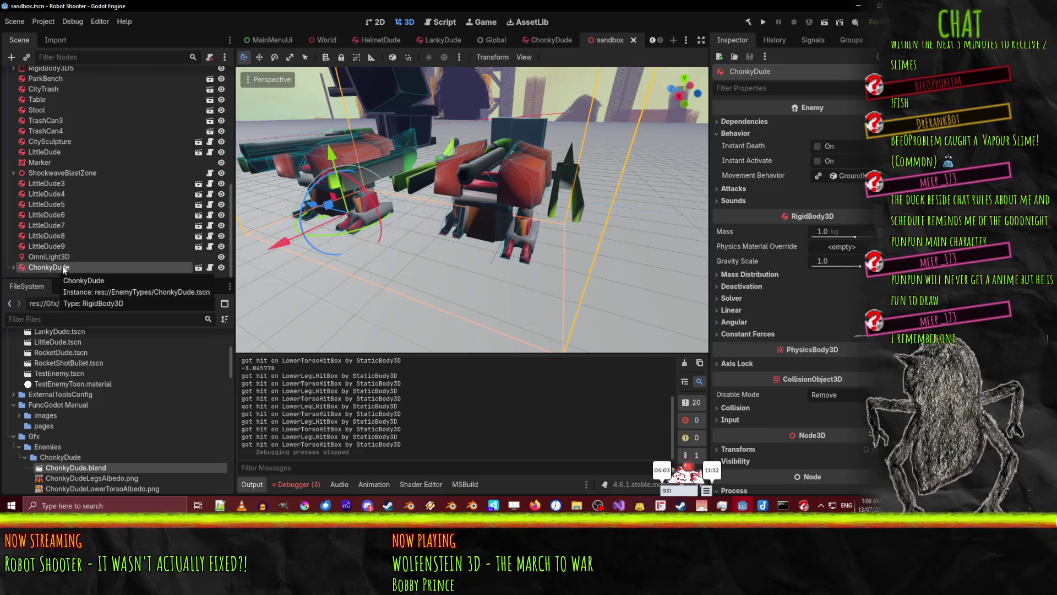
Frame ChonkyDude in the view, move it along Z, then undo the move
click(516, 206)
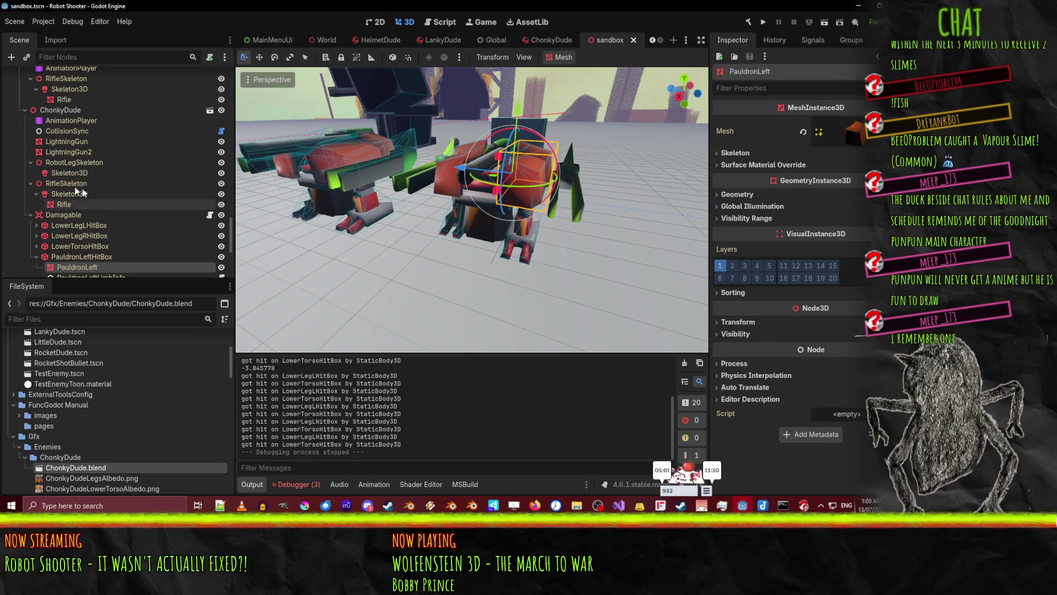
scroll(63, 180, up, 10)
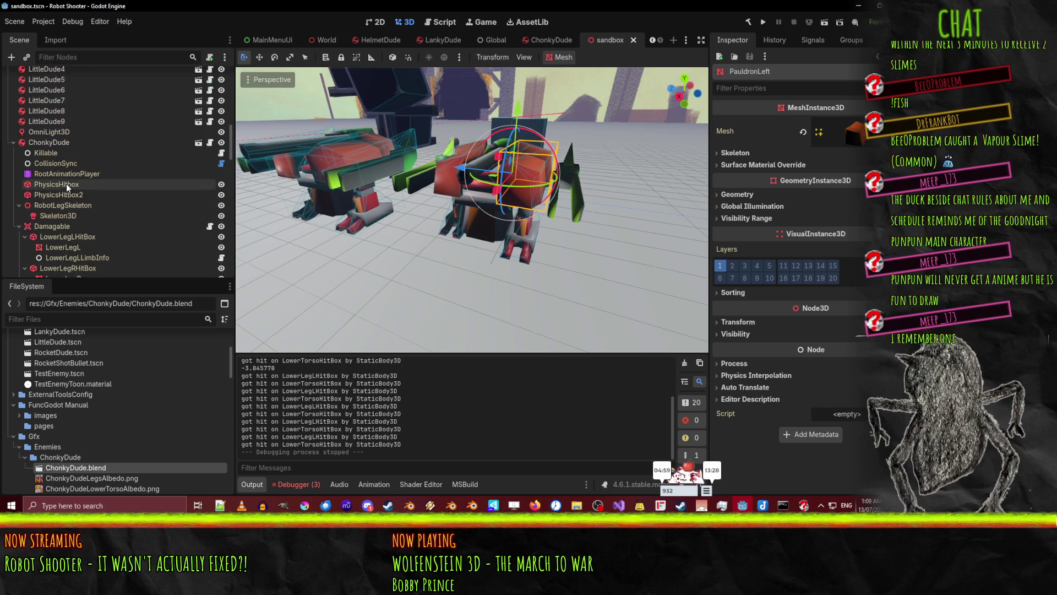
click(48, 143)
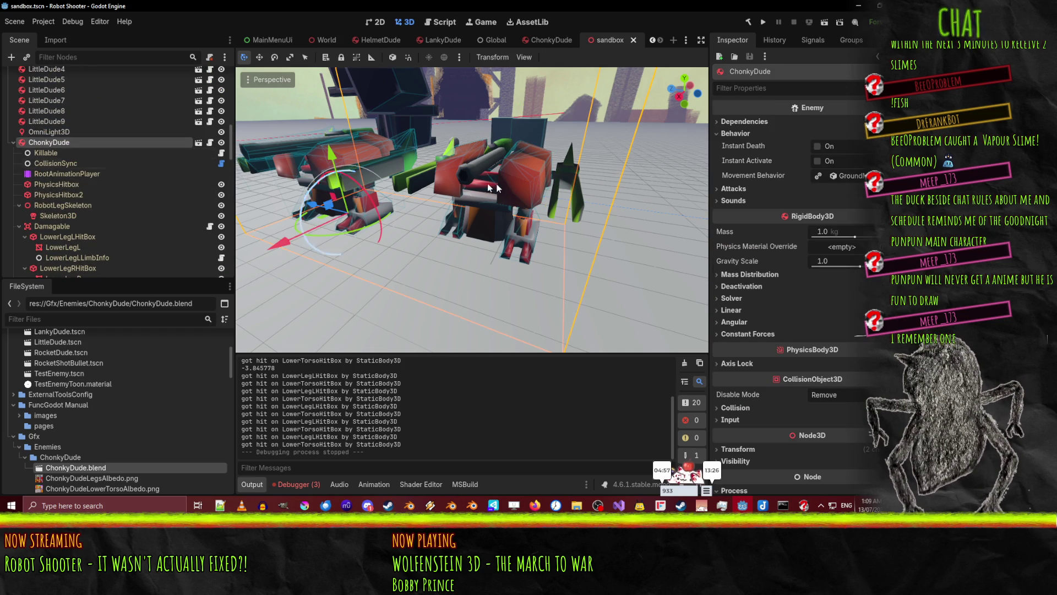
key(f)
mouse_move(352, 222)
mouse_down()
mouse_move(315, 228)
mouse_move(342, 229)
mouse_up()
key(ctrl+z)
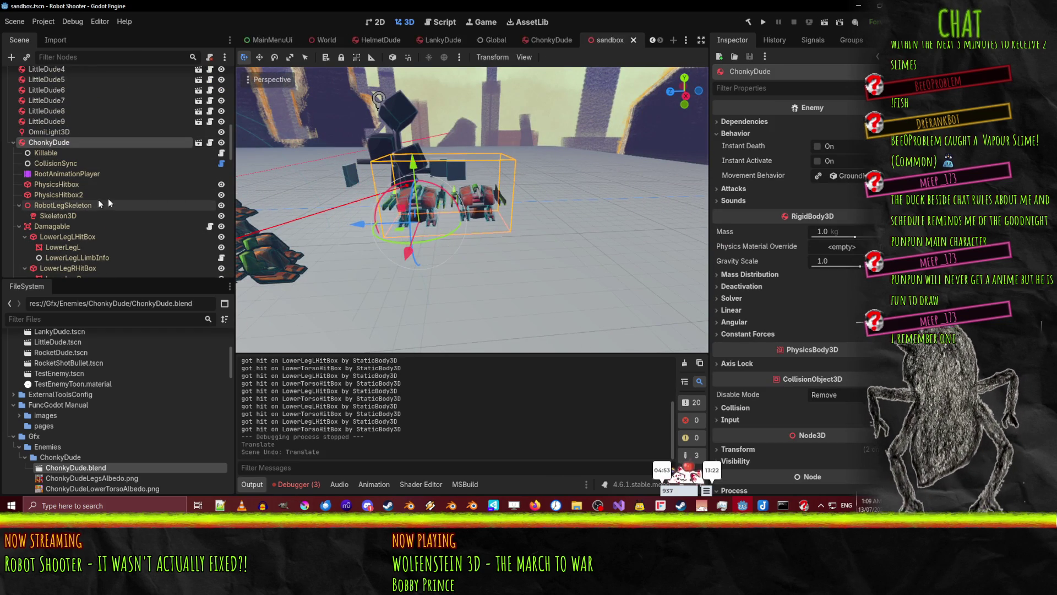
Back in the sandbox scene, delete the ChonkyDude node and confirm
click(578, 39)
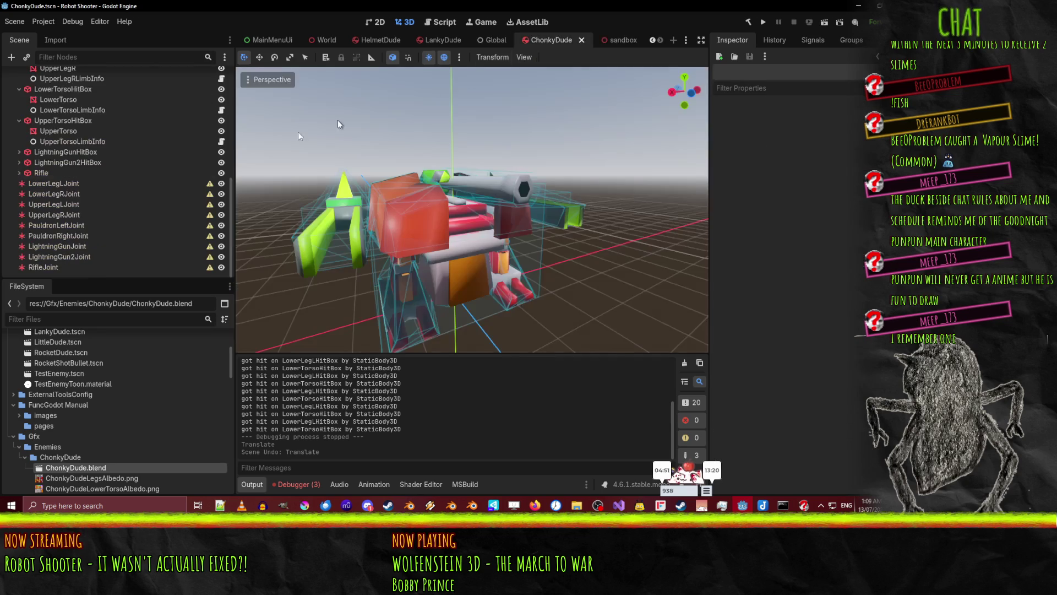
click(616, 38)
click(561, 39)
click(612, 39)
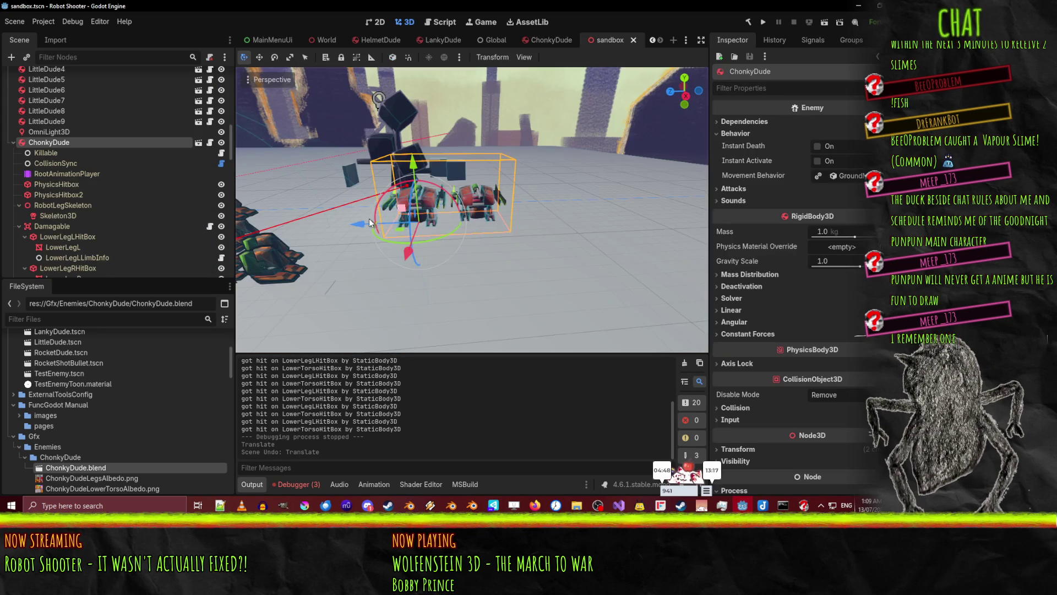
click(488, 197)
click(62, 120)
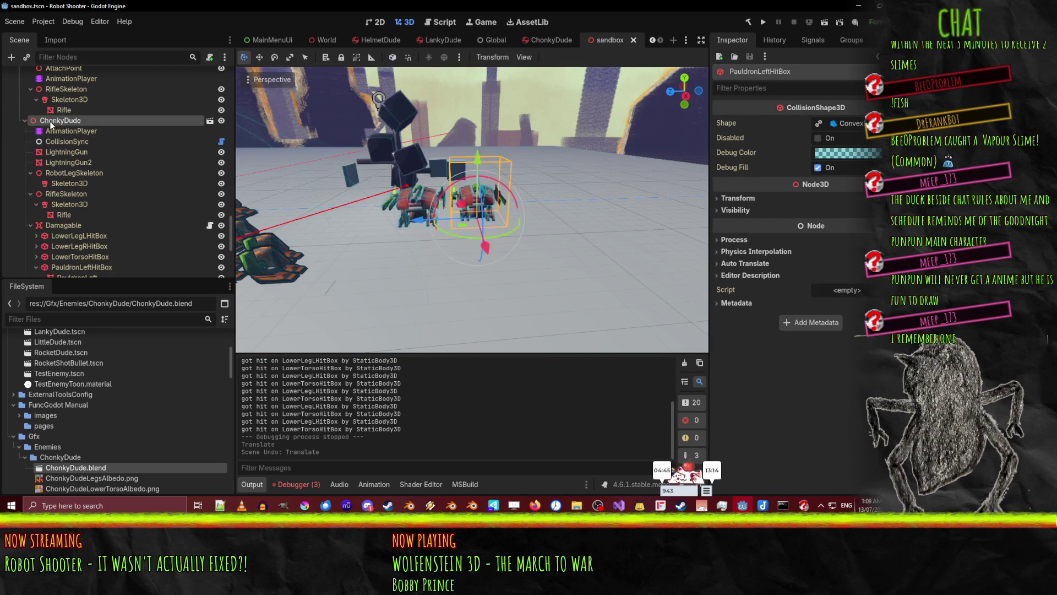
scroll(102, 145, up, 3)
key(Delete)
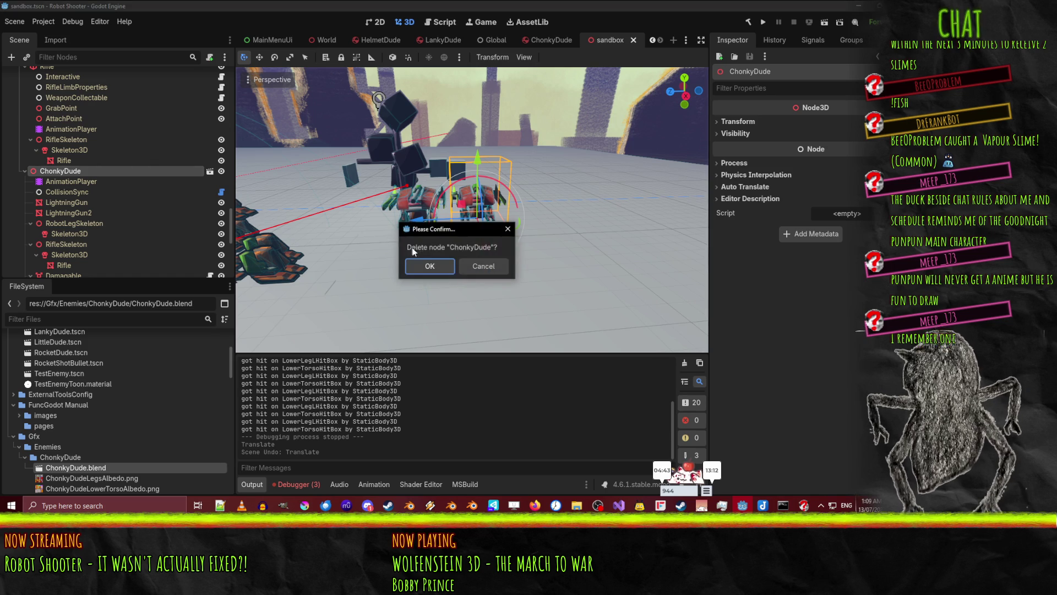
click(425, 265)
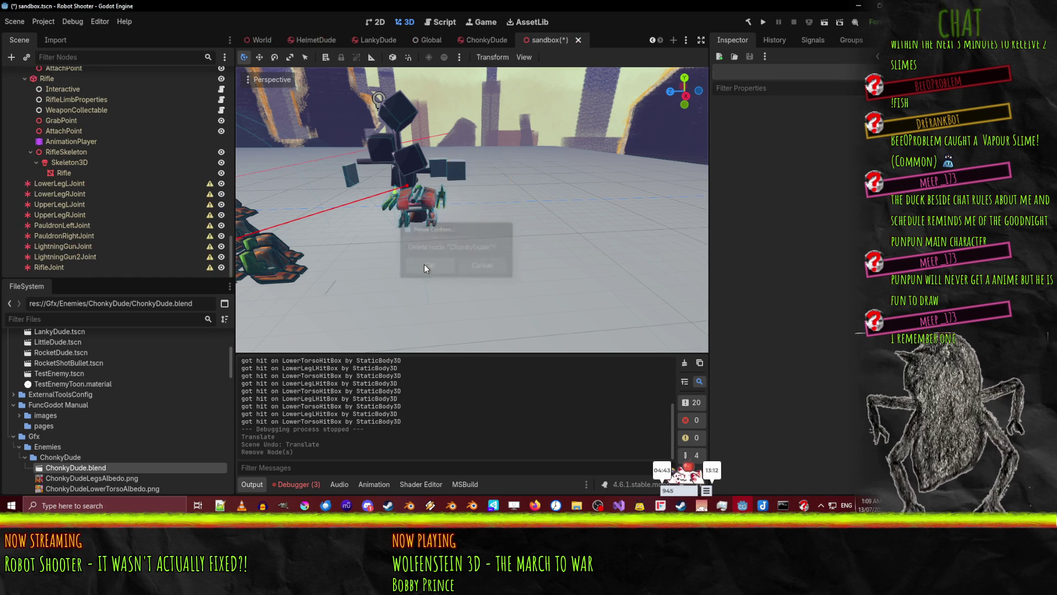
Run the sandbox scene, fire two shots at the robot, then stop the game
click(824, 22)
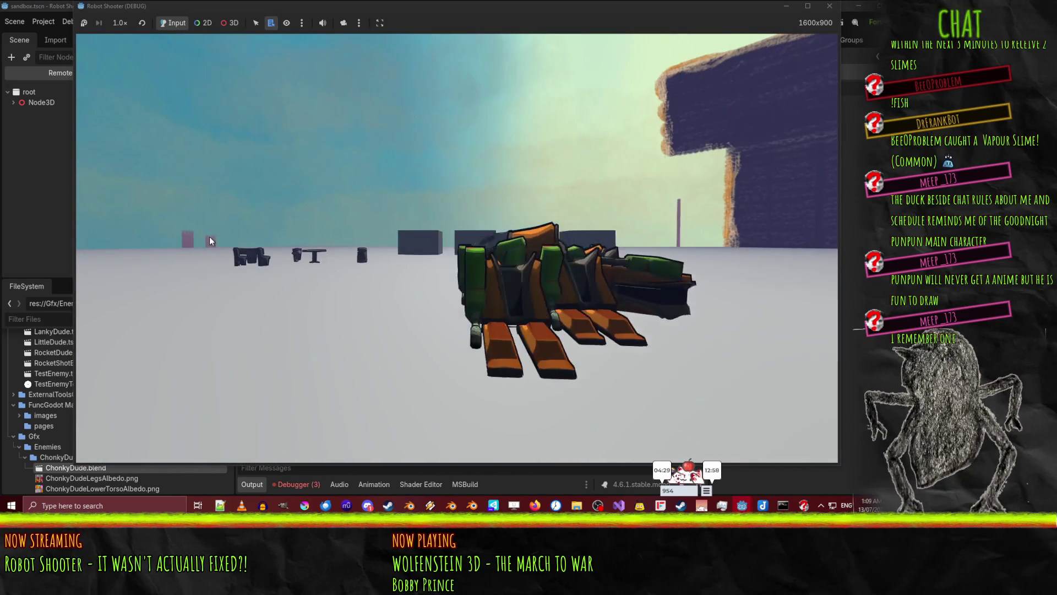
click(224, 239)
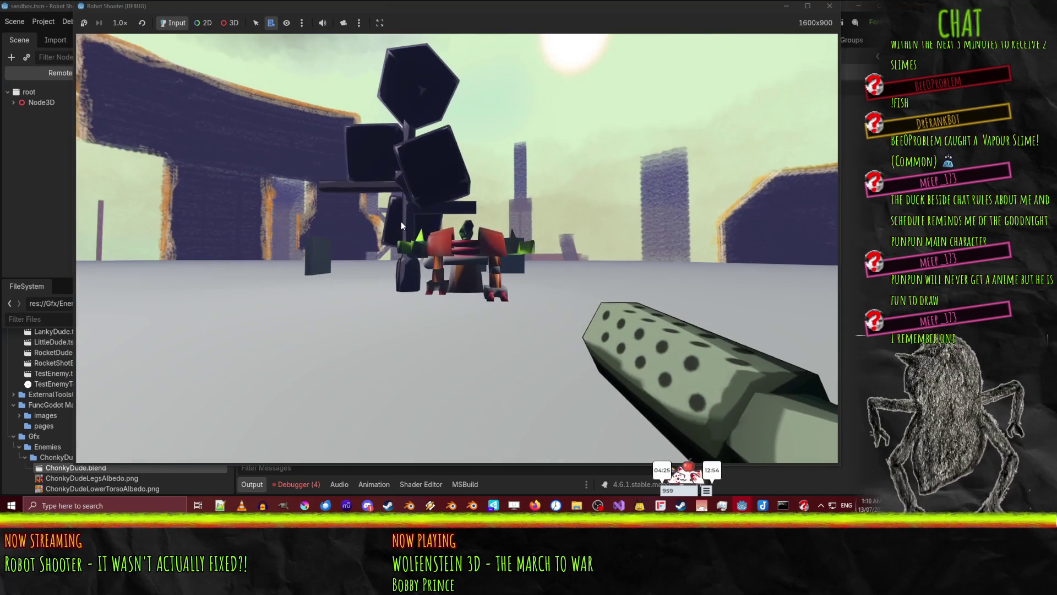
click(416, 214)
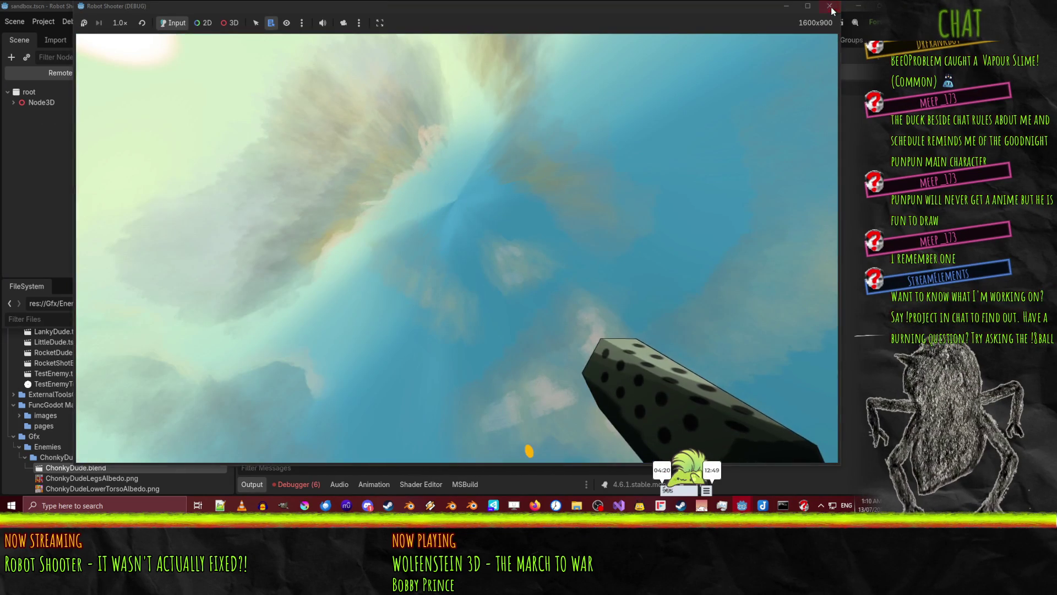
click(830, 7)
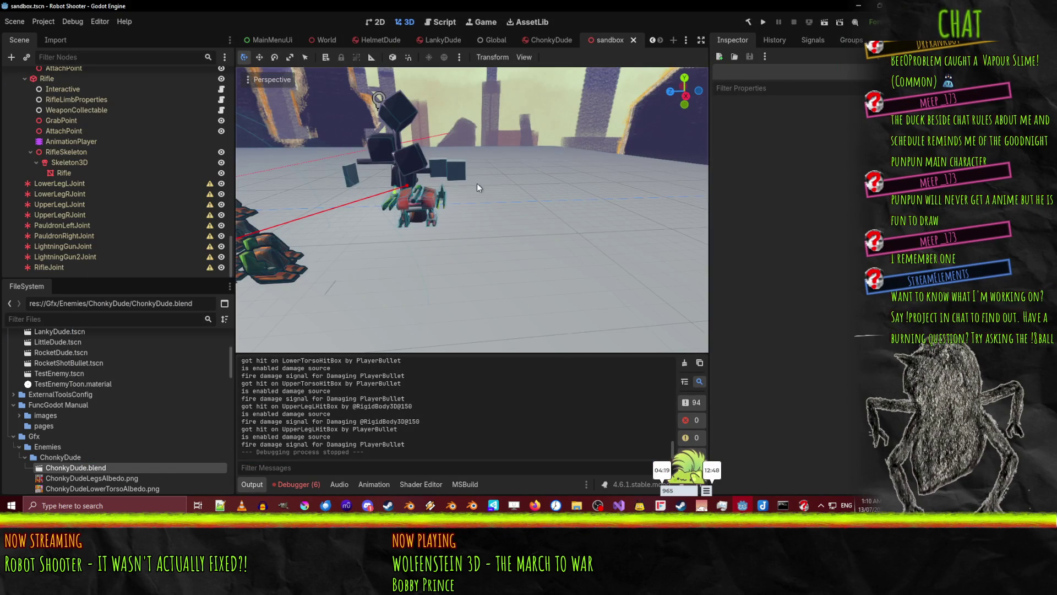
Show the Debugger errors, including 'Enemy total mass of limbs <= 0'
drag(586, 180, 441, 227)
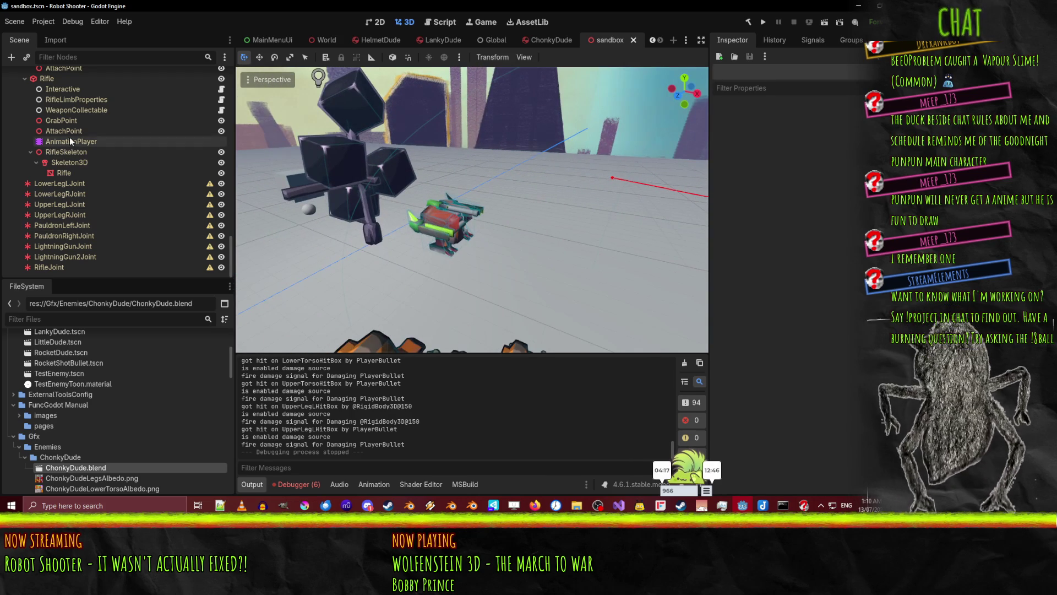
click(303, 485)
mouse_move(383, 402)
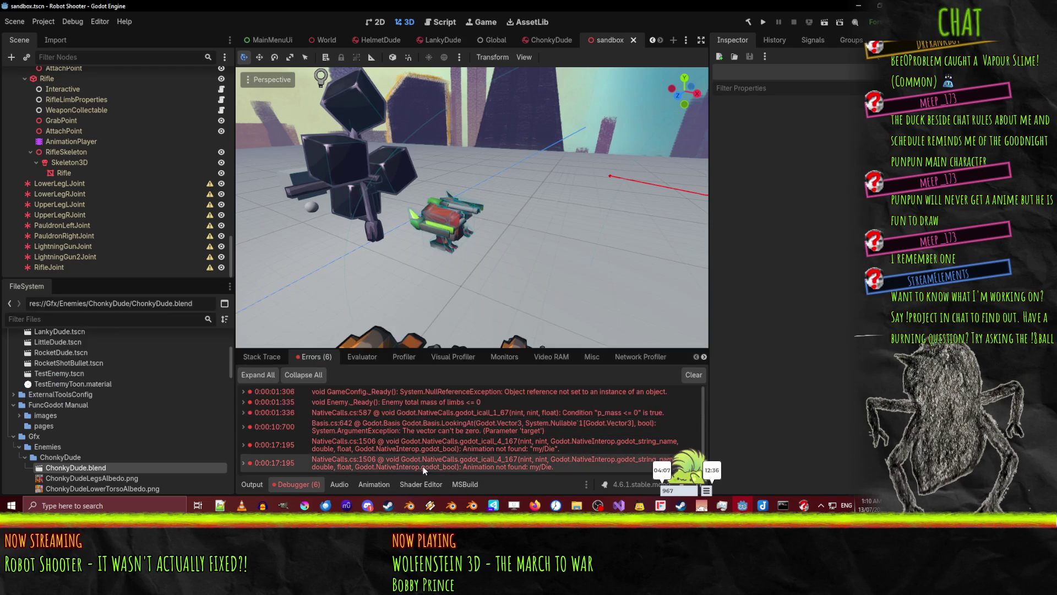
Open the ChonkyDude scene and expand Killable's Limbs array listing 11 limbs
click(570, 40)
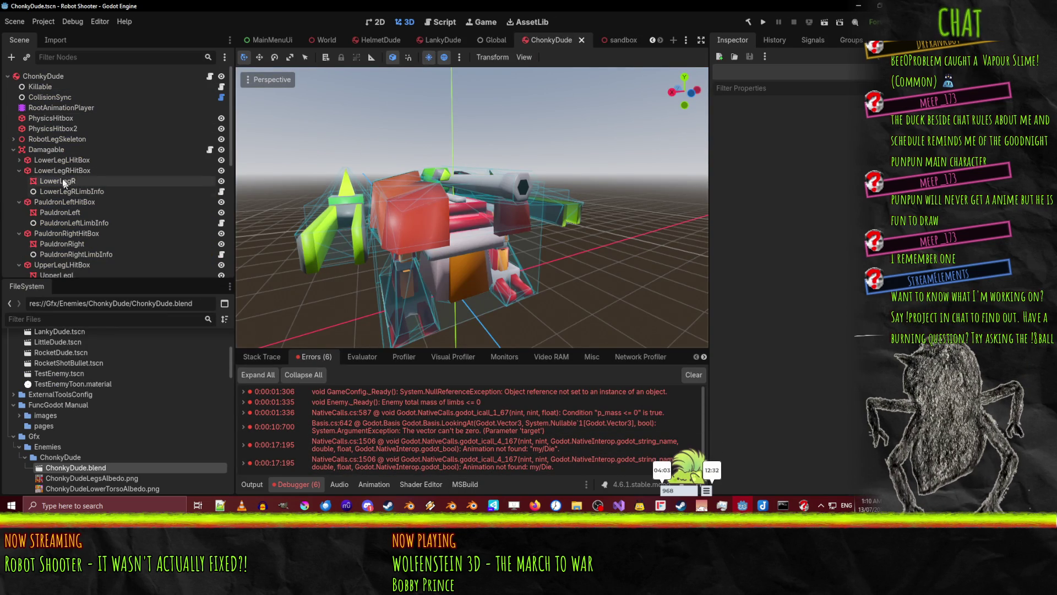
click(46, 151)
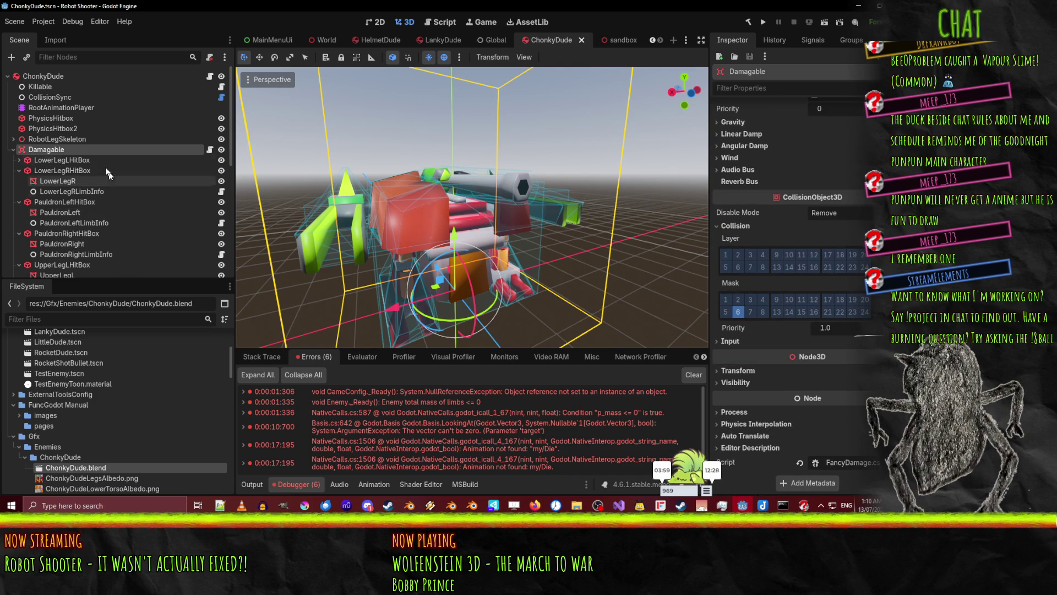
click(48, 108)
click(41, 87)
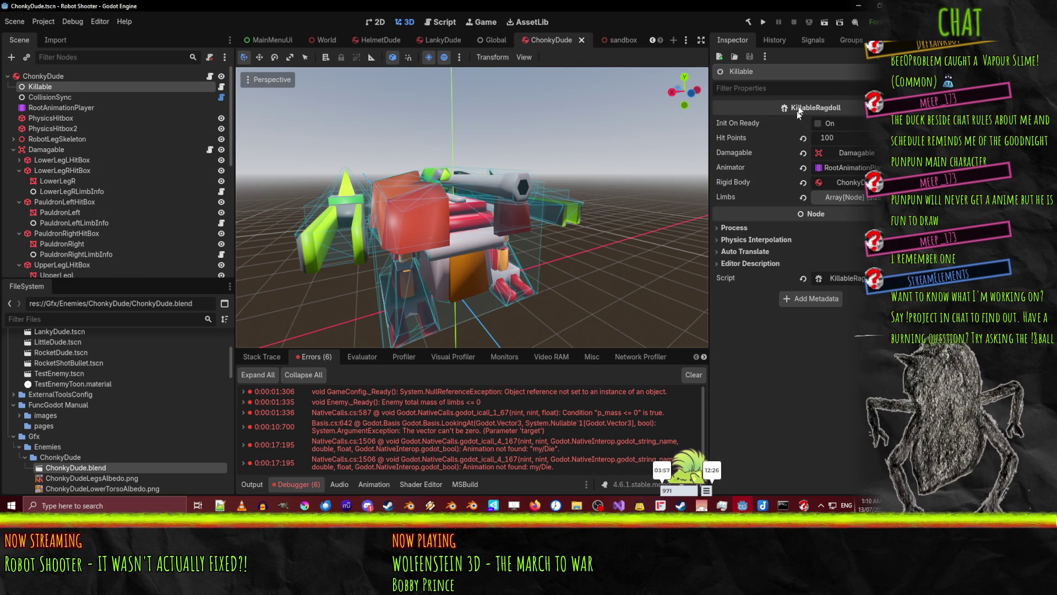
click(845, 197)
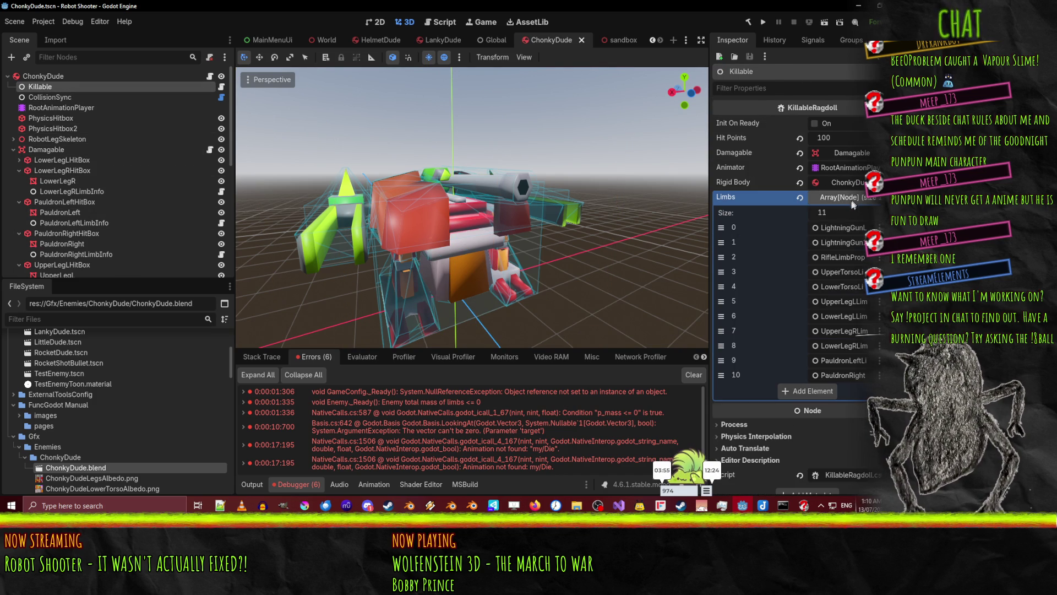
scroll(55, 140, down, 2)
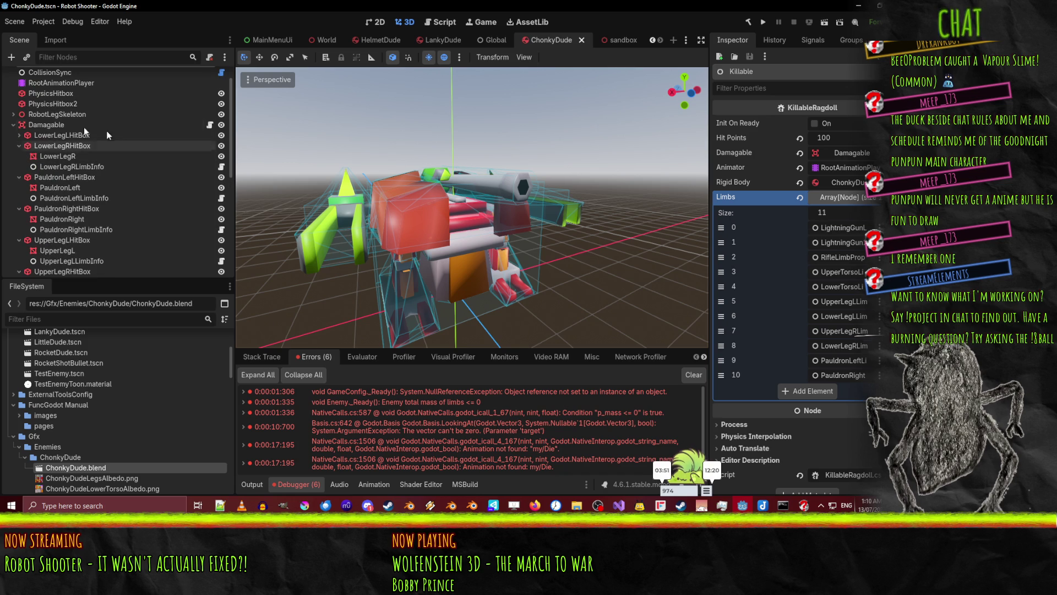
Inspect LowerLegLLimbInfo and LowerLegRLimbInfo, each with limb mass 20.0
click(20, 136)
click(87, 156)
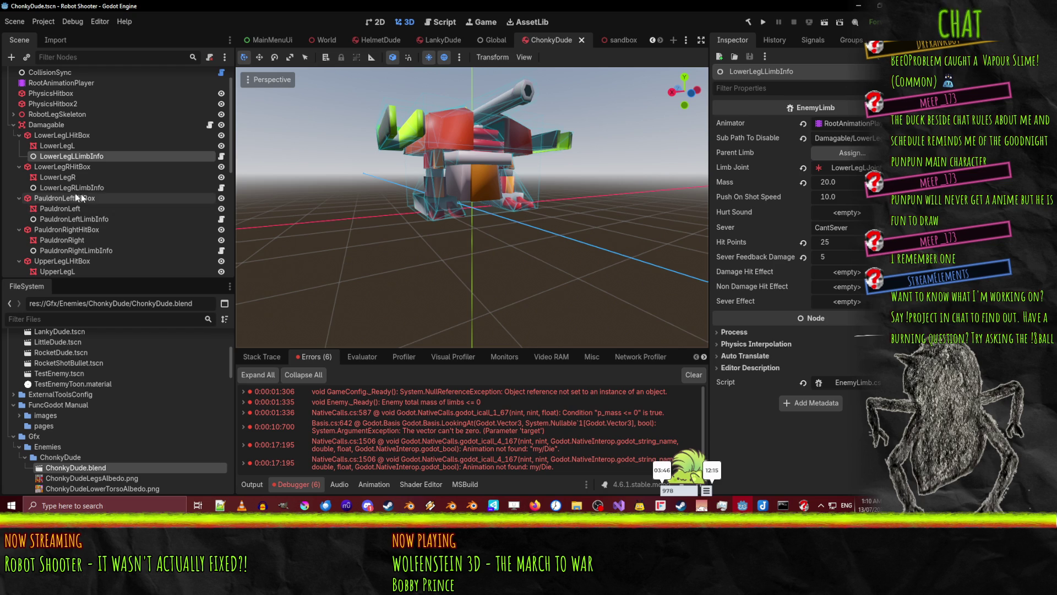
click(68, 188)
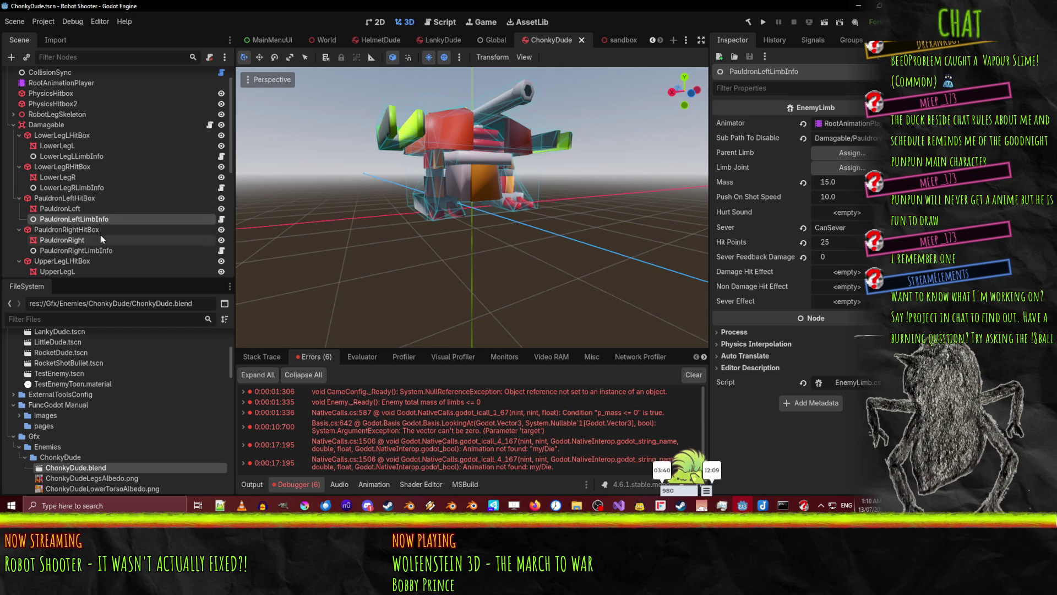
Filter the node picker by 'upp' and set UpperTorsoLimbInfo as PauldronLeftLimbInfo's Parent Limb
click(839, 155)
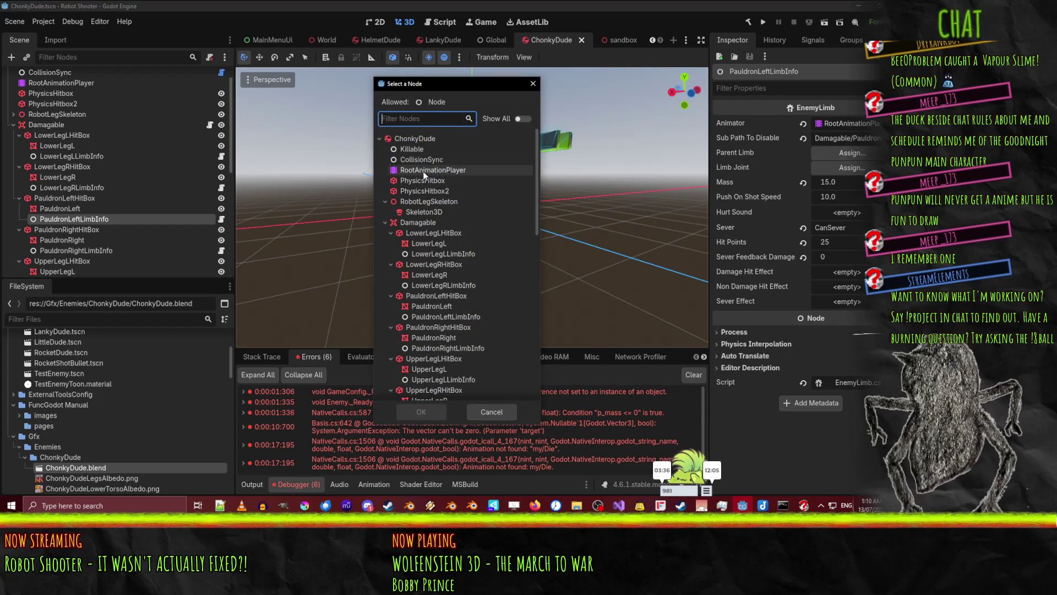
text(upp)
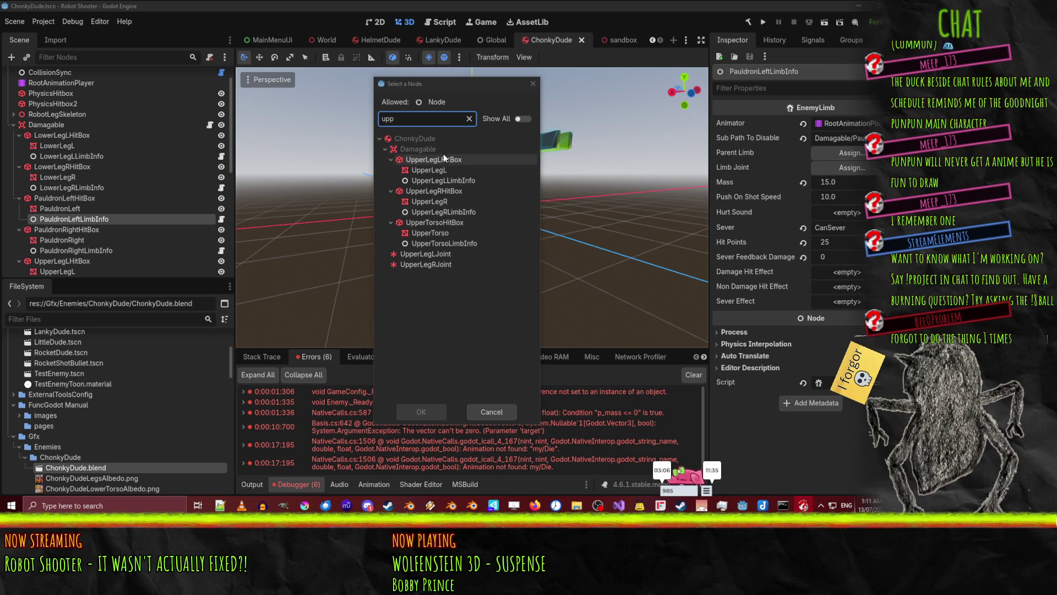
click(441, 243)
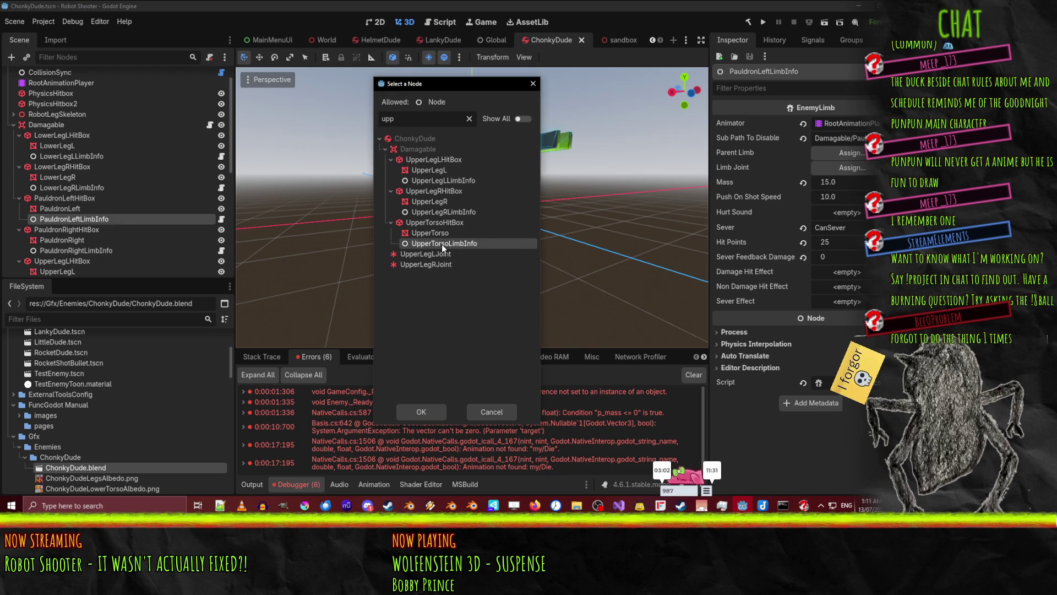
double_click(441, 243)
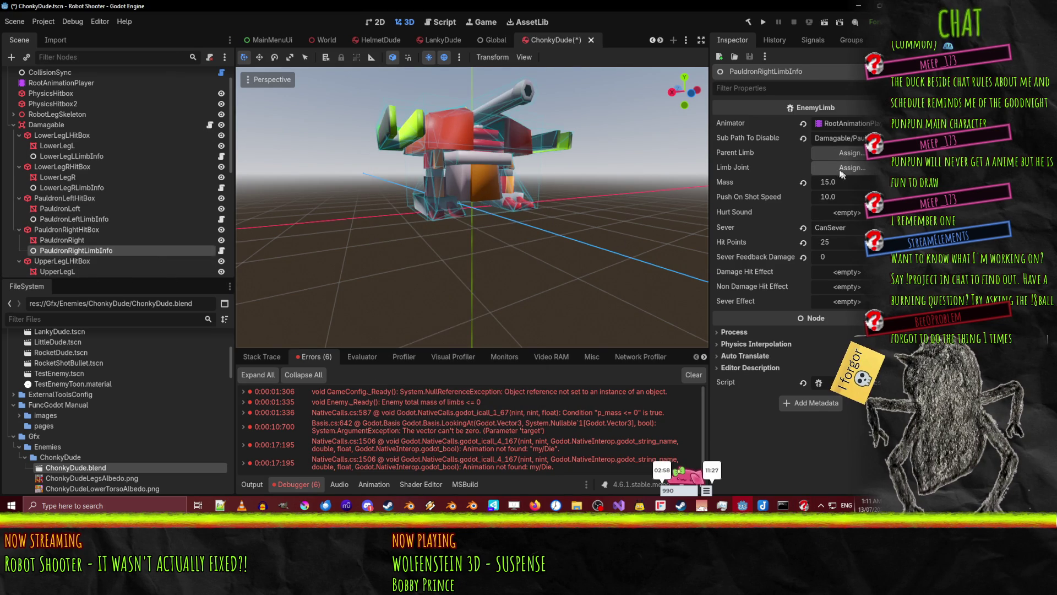
Assign PauldronLeftJoint as PauldronLeftLimbInfo's Limb Joint
click(62, 219)
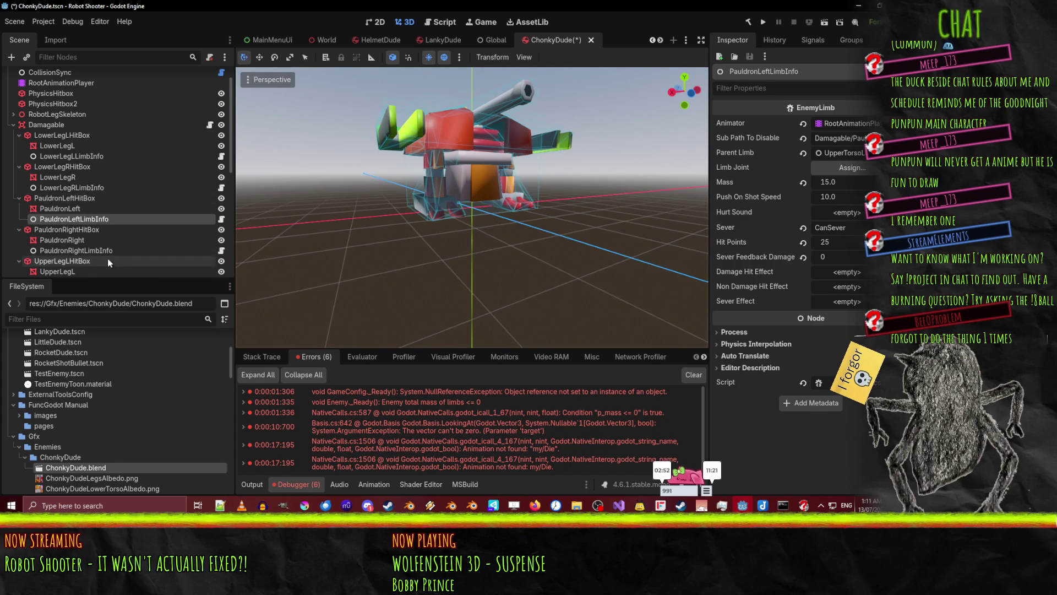
click(830, 168)
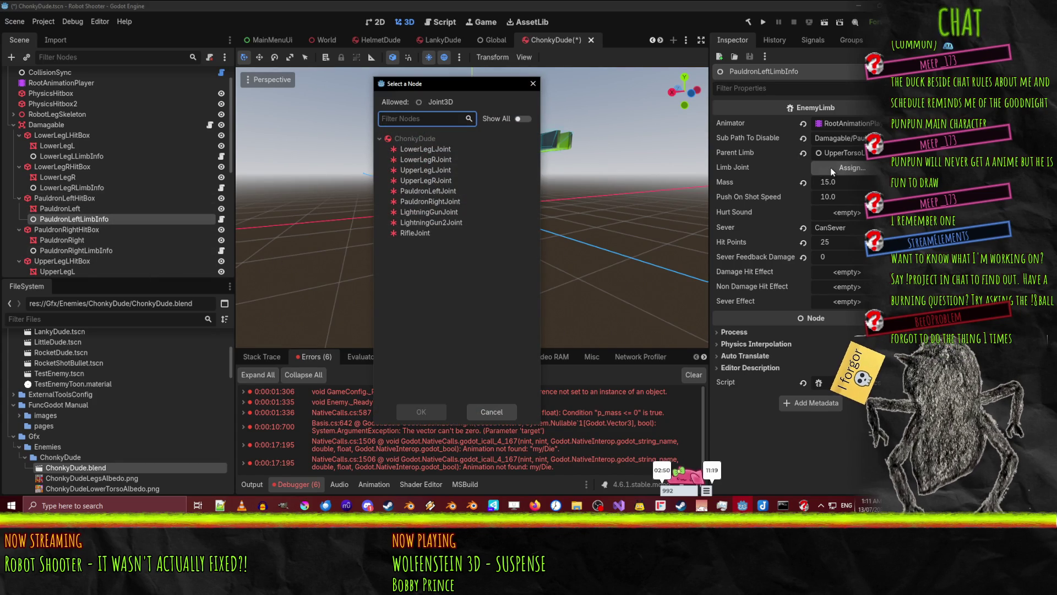
double_click(441, 191)
Filter by 'tors' and set UpperTorsoLimbInfo as PauldronRightLimbInfo's Parent Limb
click(76, 250)
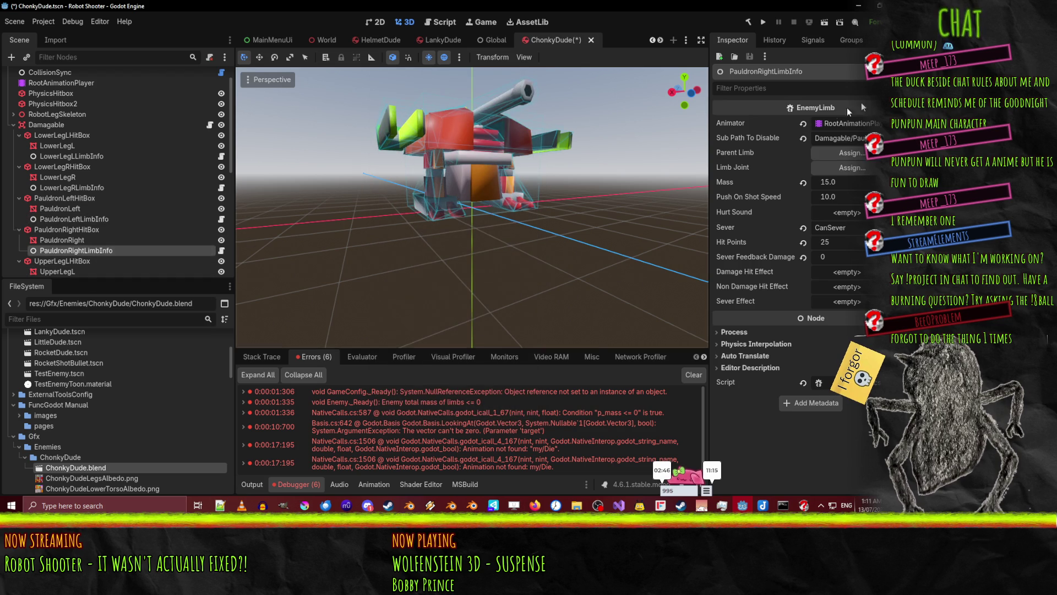
click(857, 154)
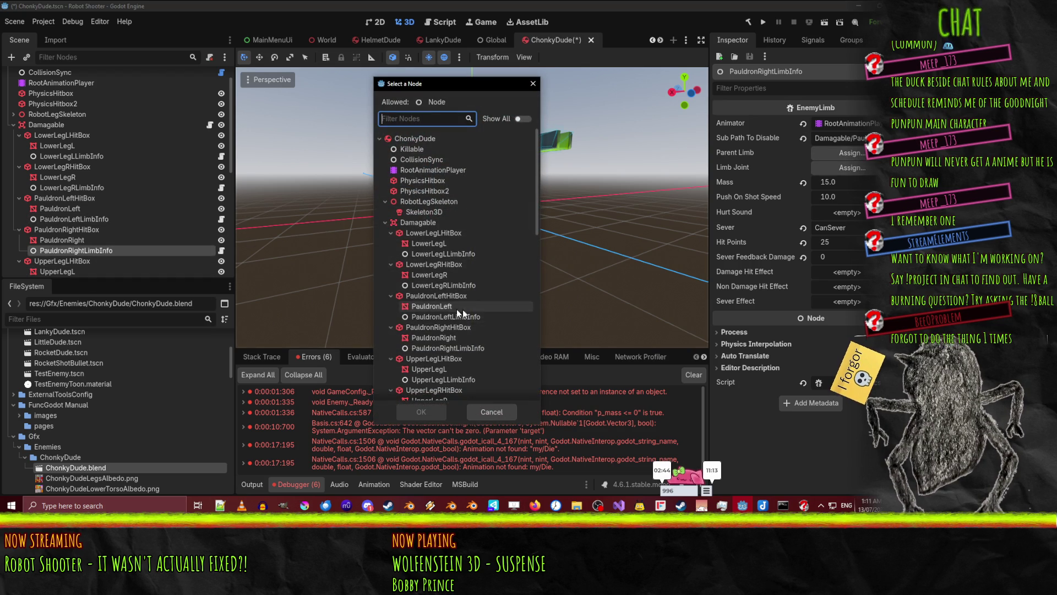
scroll(427, 223, down, 5)
scroll(431, 226, up, 5)
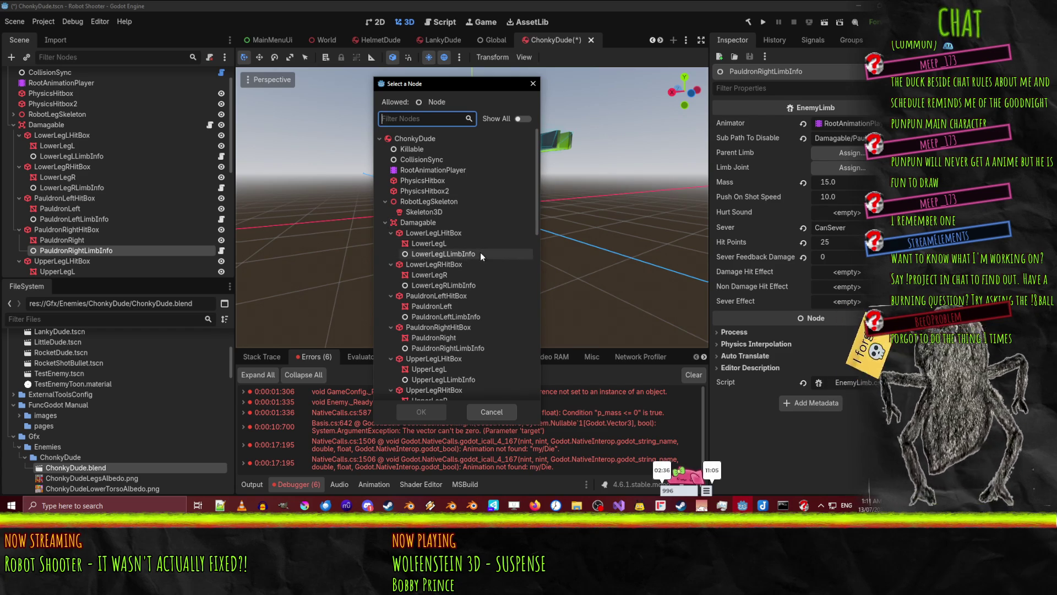
scroll(452, 254, down, 10)
scroll(452, 256, up, 10)
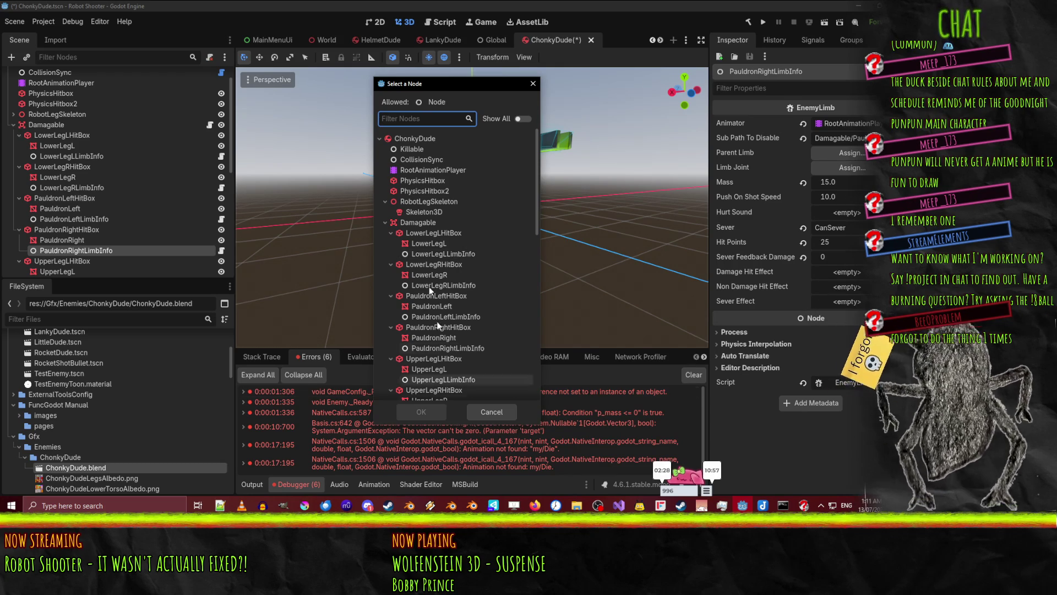
scroll(430, 229, down, 5)
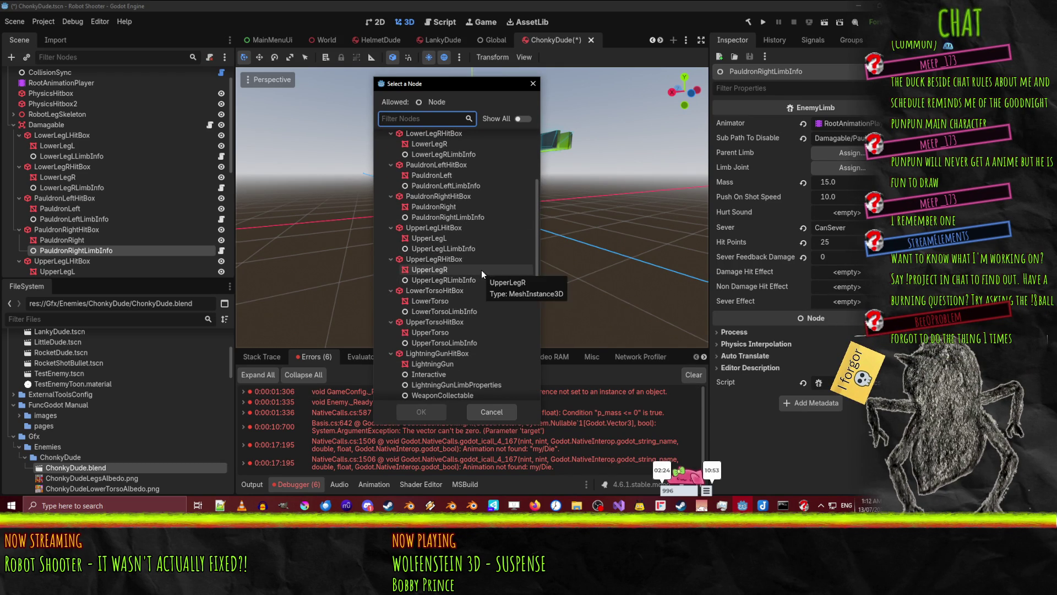
text(tors)
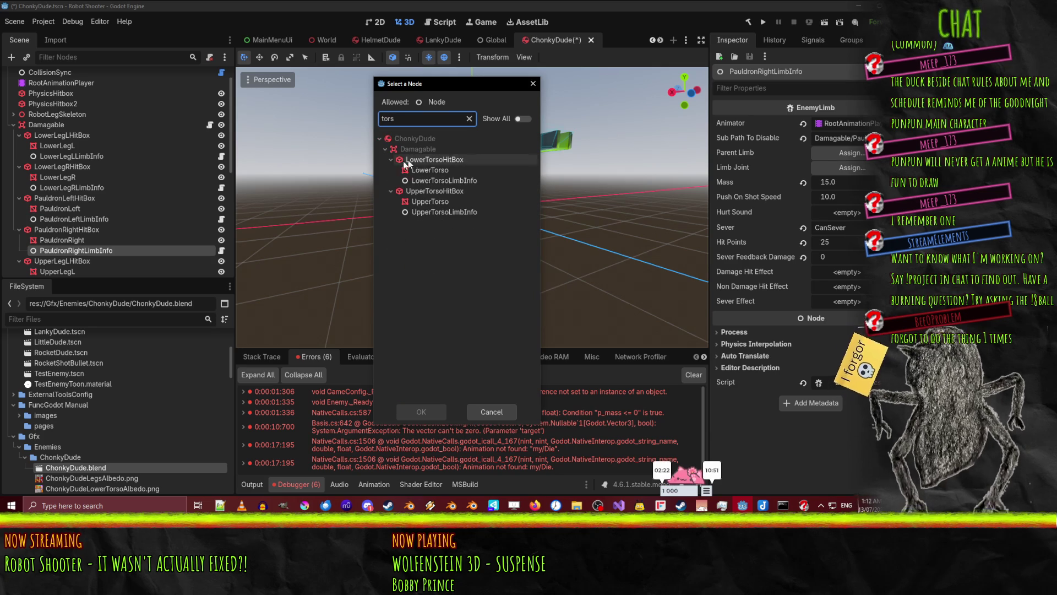
click(464, 204)
double_click(470, 211)
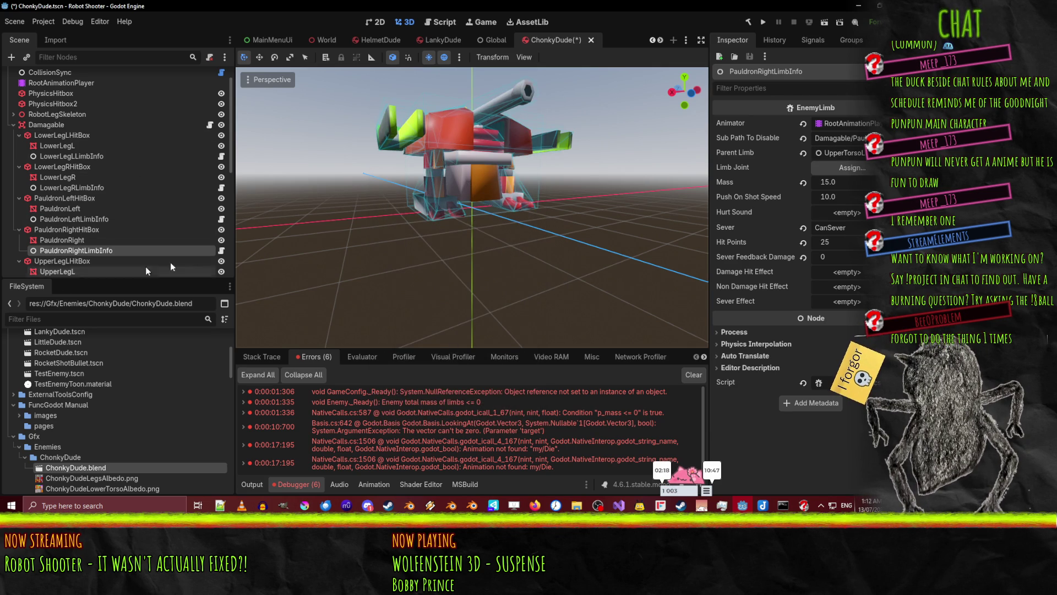
Assign PauldronRightJoint as PauldronRightLimbInfo's Limb Joint and save ChonkyDude
click(840, 173)
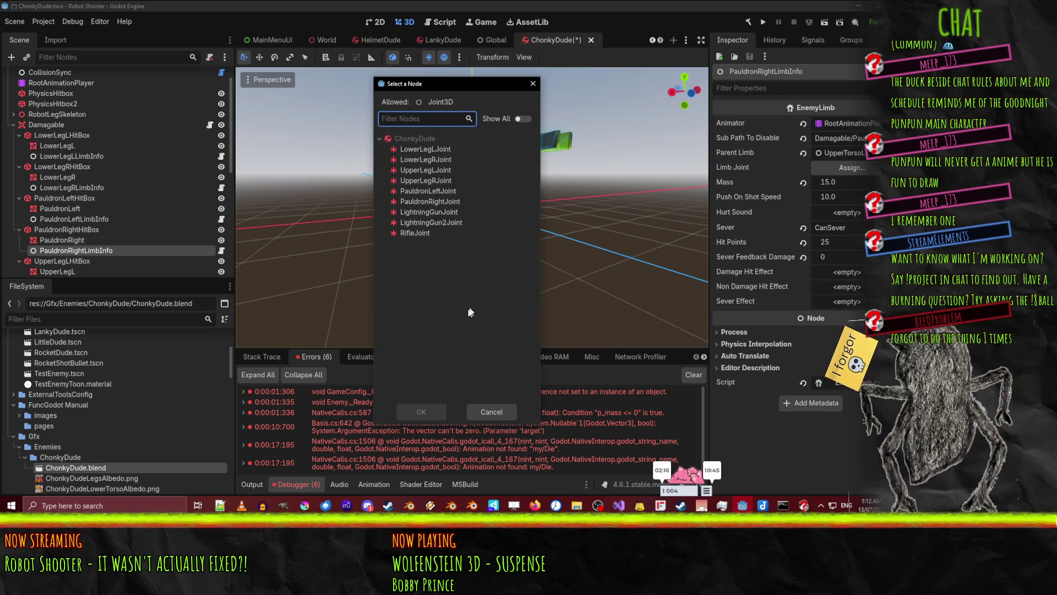
double_click(431, 203)
key(ctrl+s)
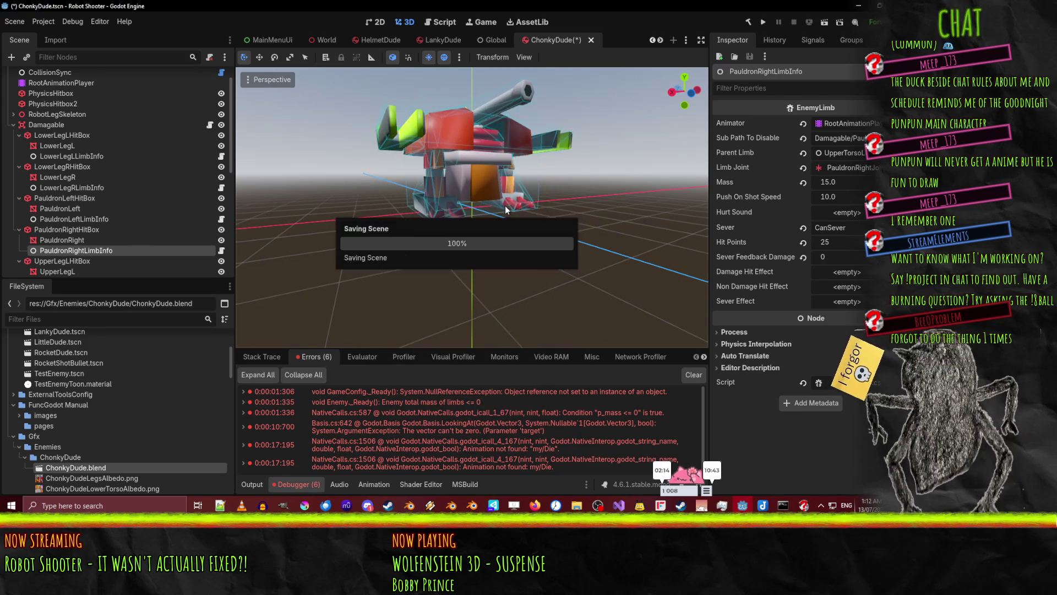
click(623, 40)
Run the sandbox scene, stop the test game, and open the Debugger errors list
click(824, 22)
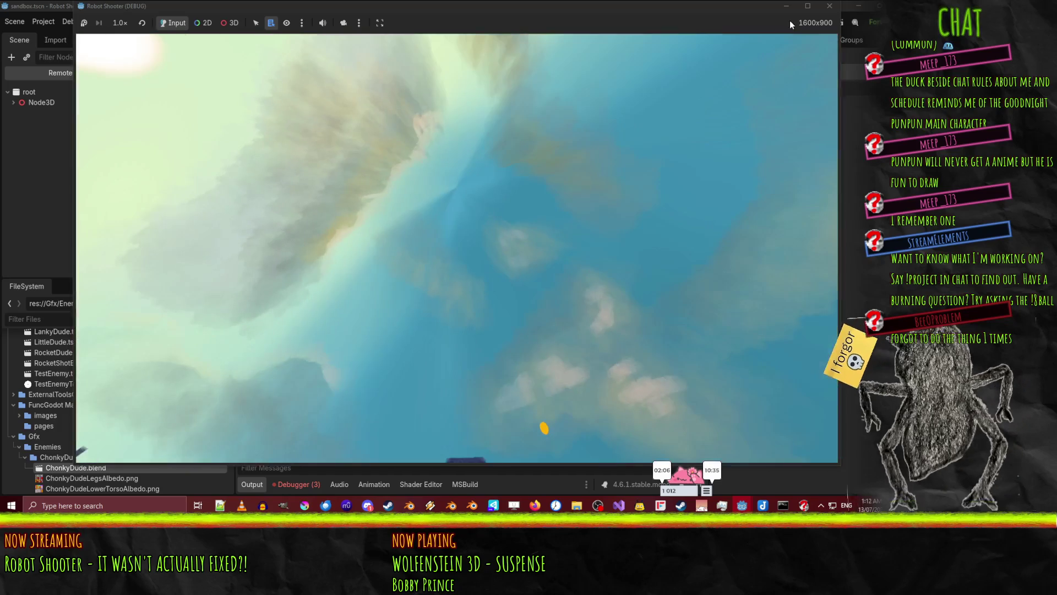
click(829, 6)
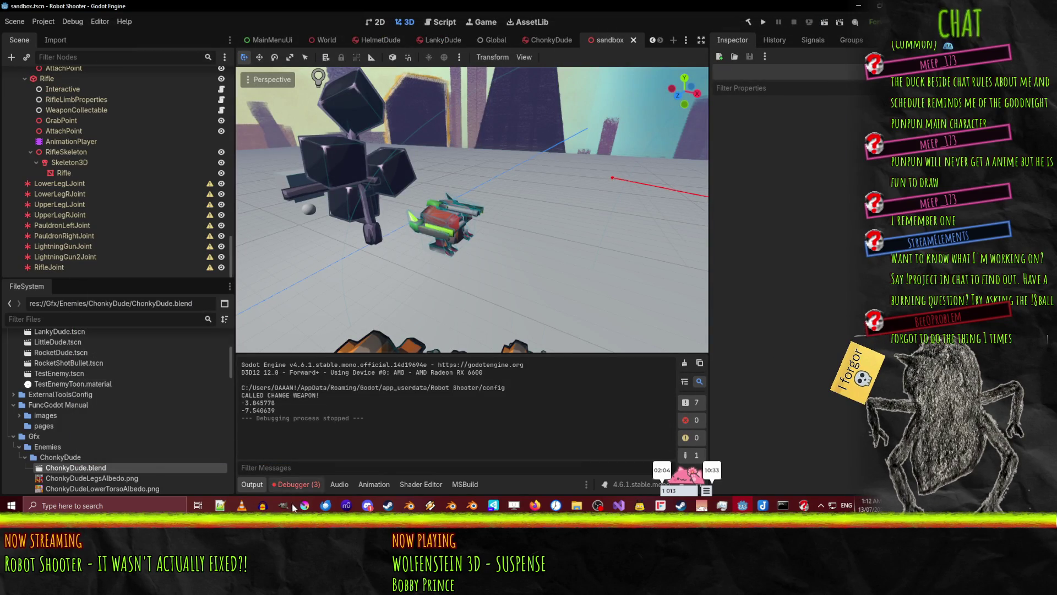
click(298, 484)
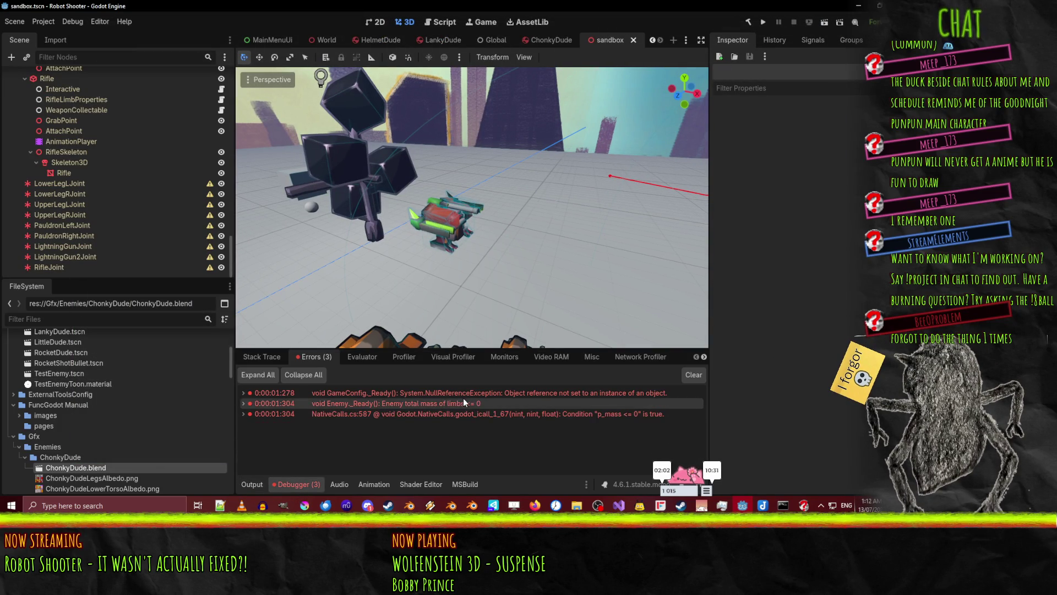
Review the limb-mass errors and inspect RifleLimbProperties, then return to the ChonkyDude scene
scroll(121, 164, up, 10)
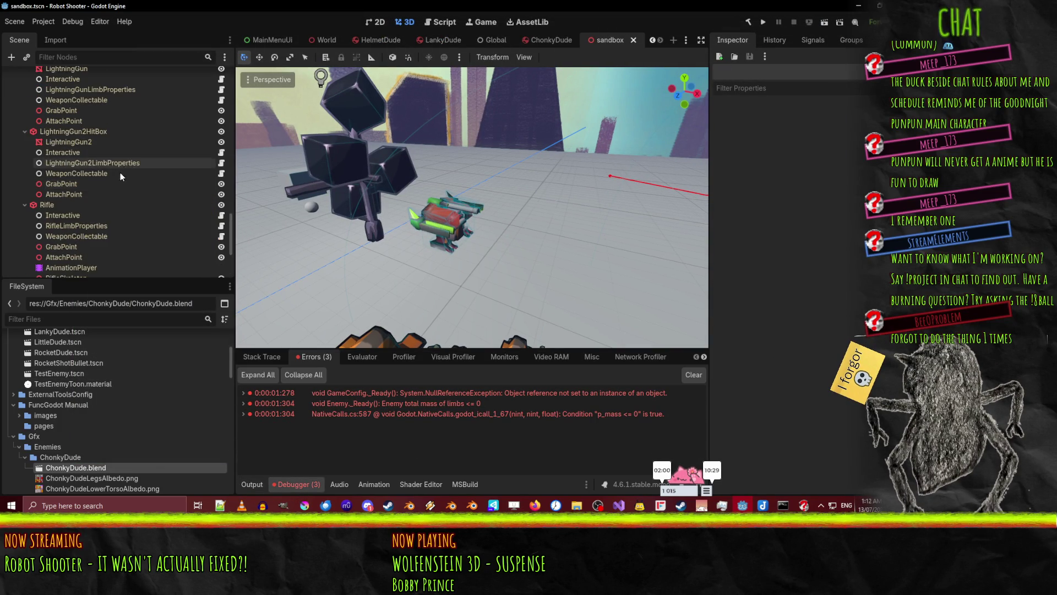
scroll(128, 166, down, 5)
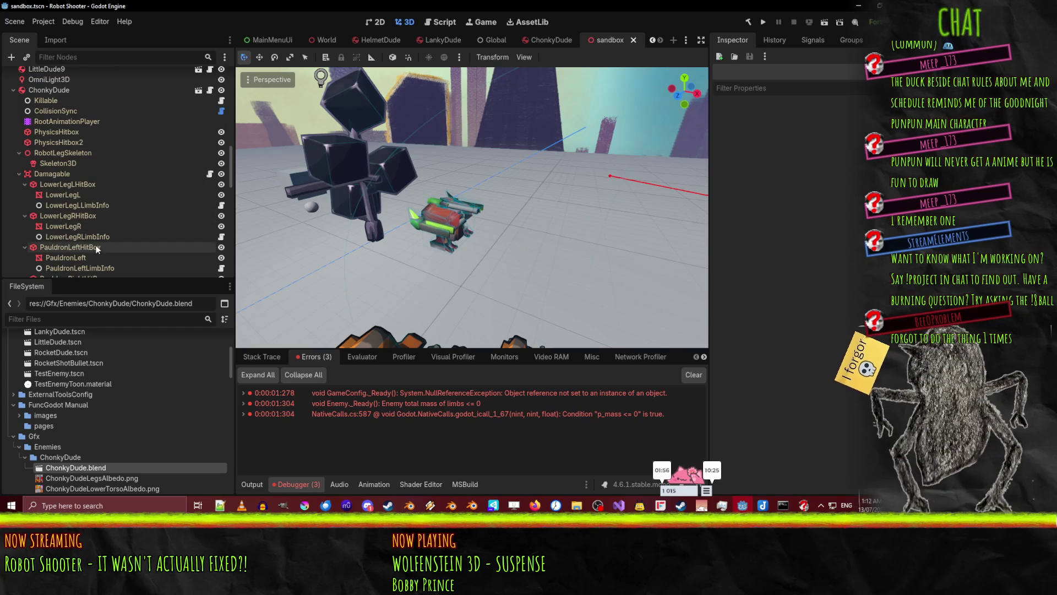
scroll(100, 184, down, 7)
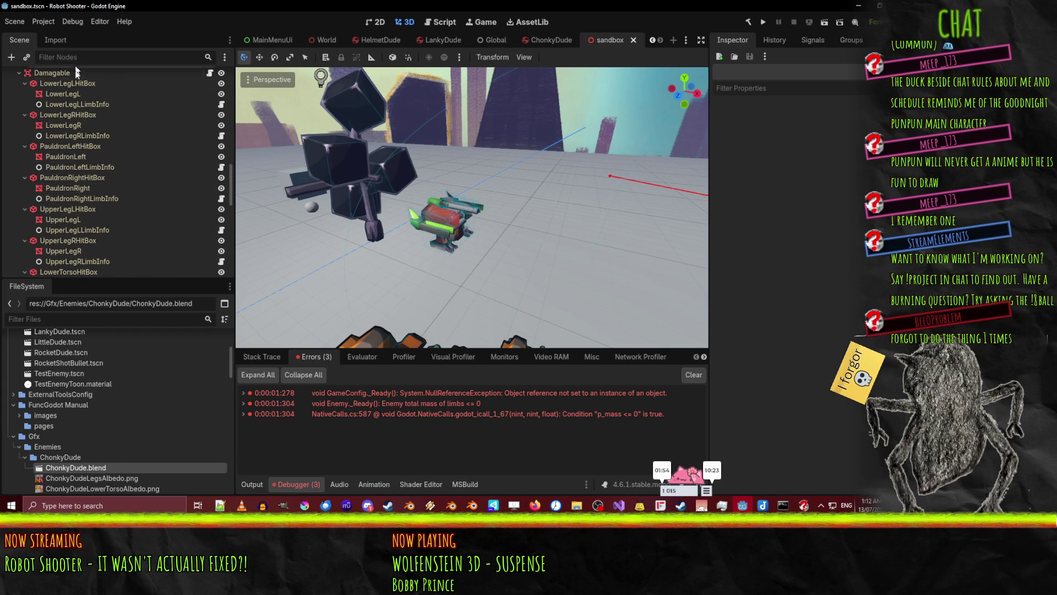
scroll(80, 249, down, 7)
scroll(98, 239, down, 10)
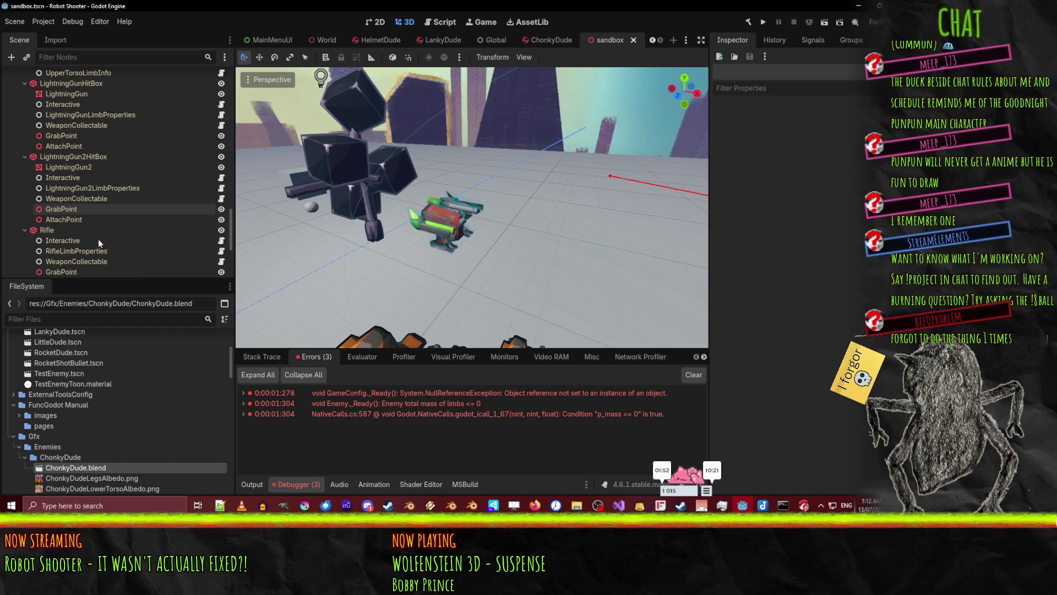
scroll(100, 233, down, 1)
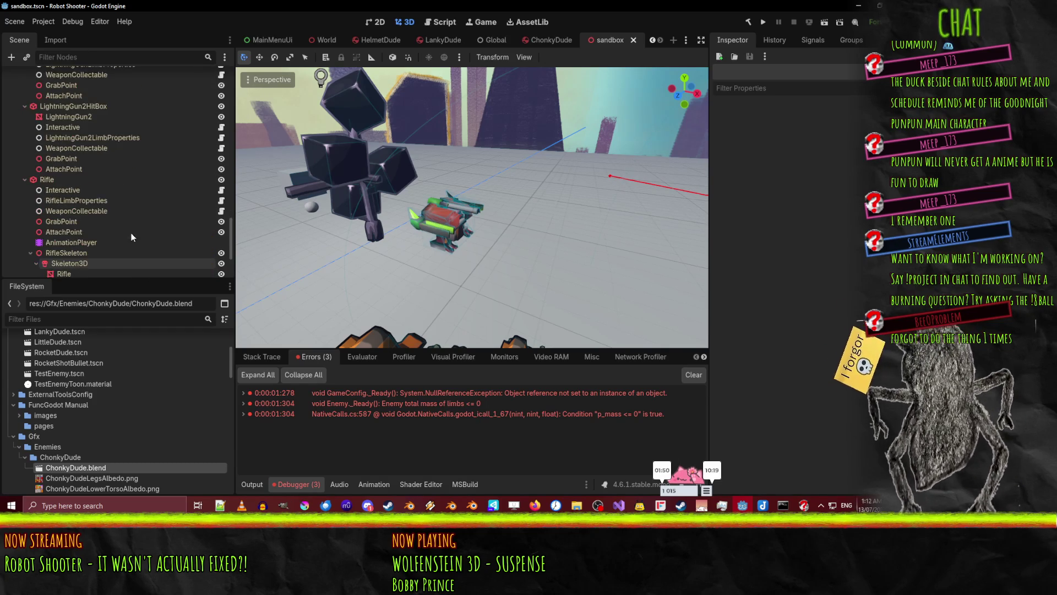
click(88, 203)
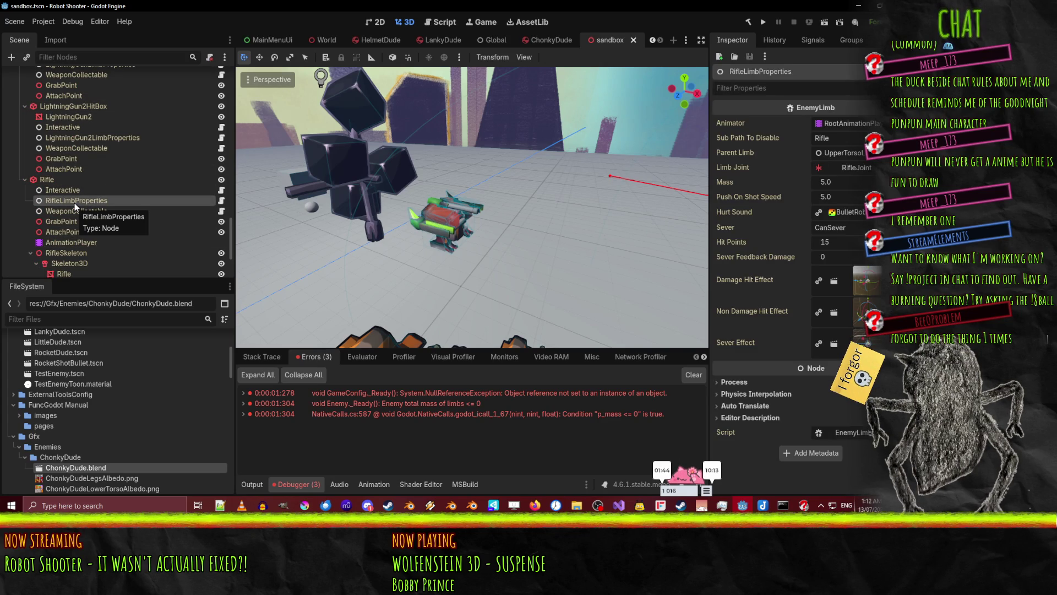
click(545, 41)
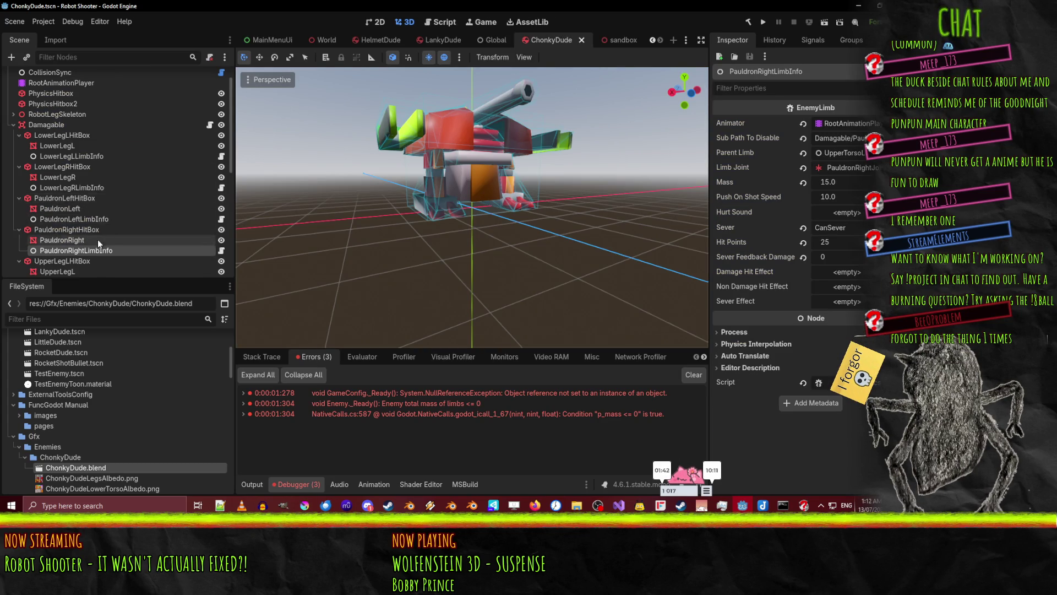
Set UpperTorsoLimbInfo as the parent limb of LowerTorsoLimbInfo
scroll(121, 221, down, 5)
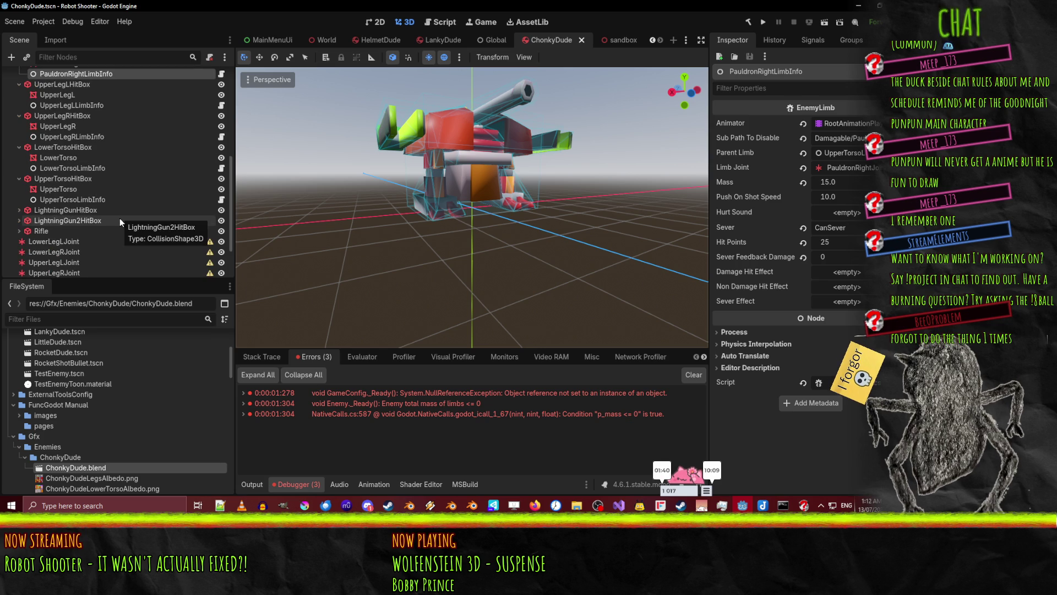
click(80, 199)
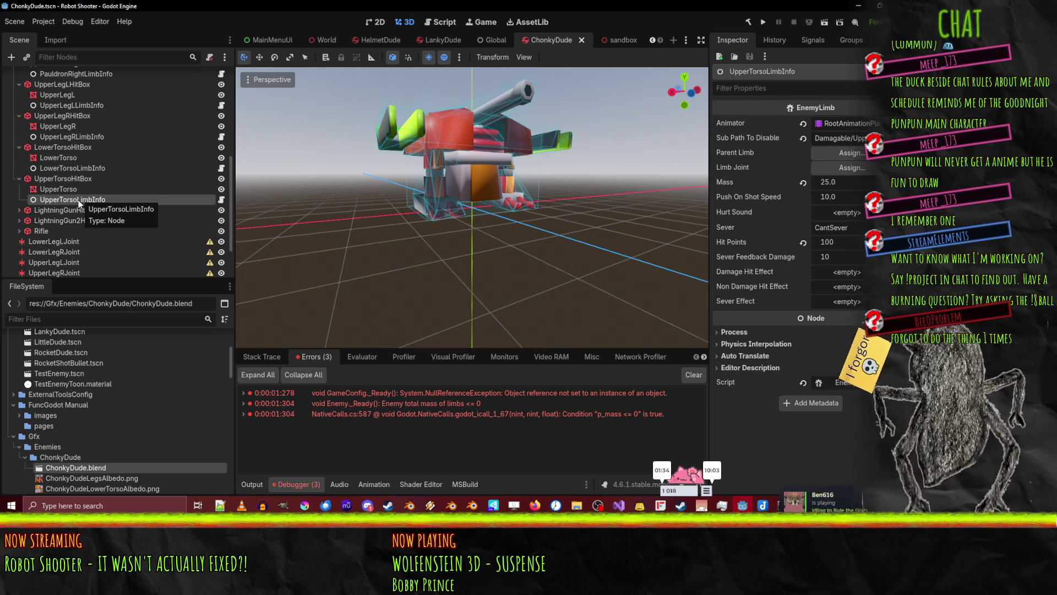
click(72, 168)
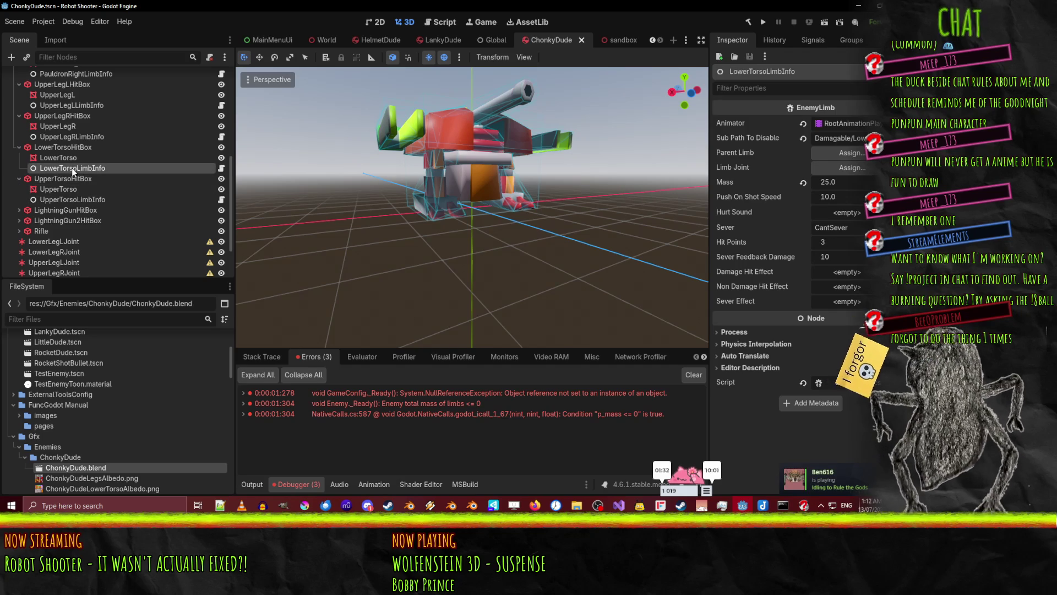
click(838, 153)
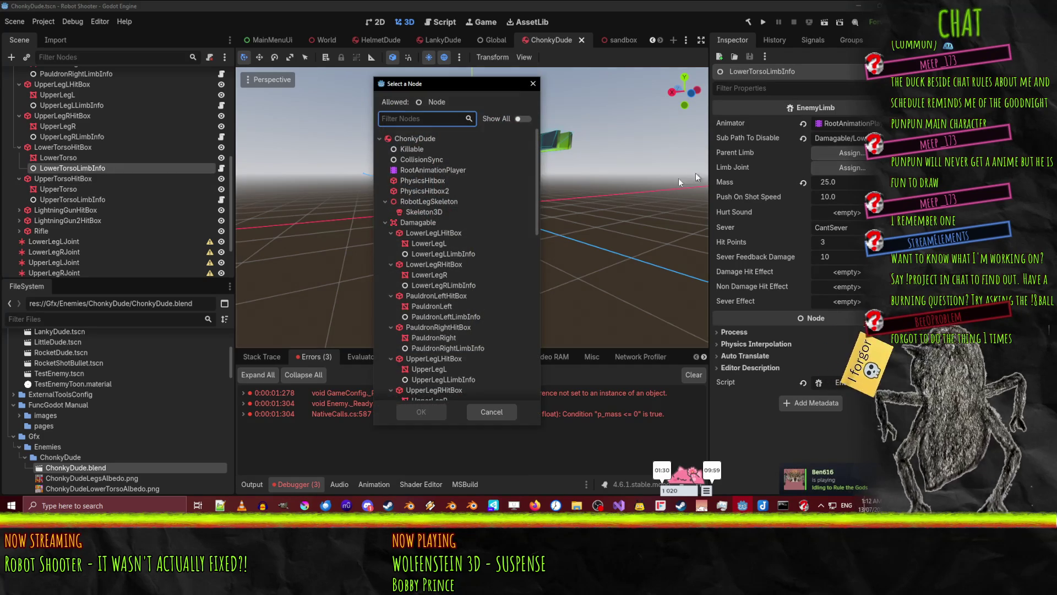
text(upp)
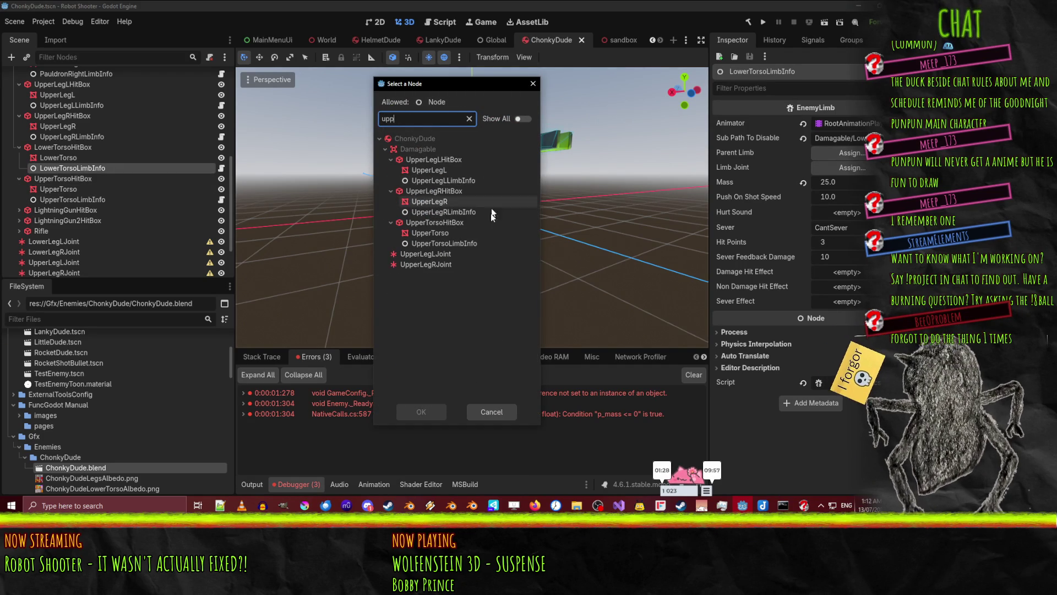
double_click(450, 244)
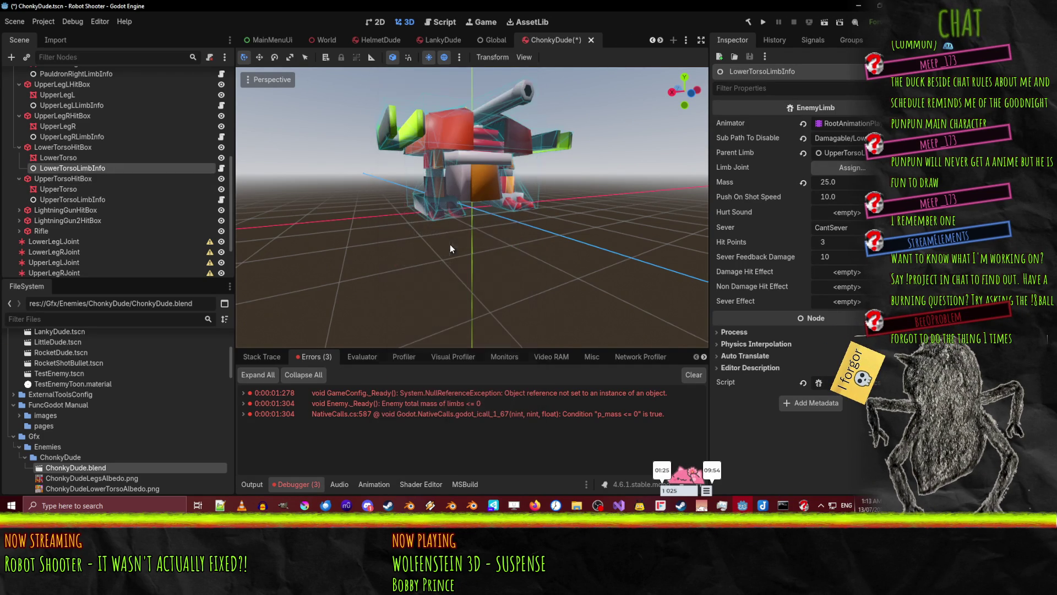
click(827, 168)
click(495, 346)
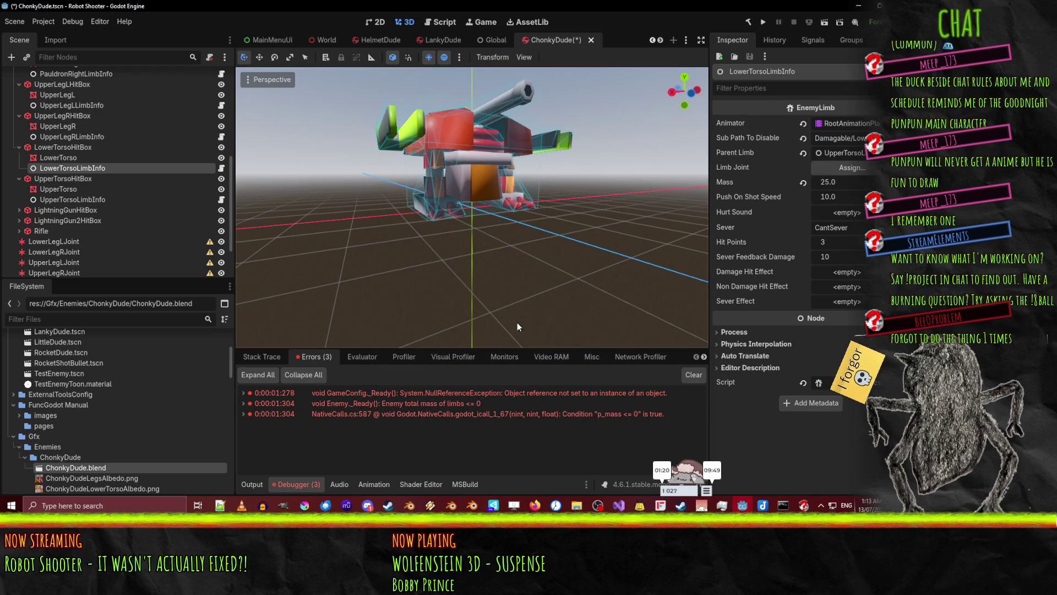
Set UpperLegRLimbInfo as the parent limb of LowerLegRLimbInfo
double_click(77, 136)
key(Escape)
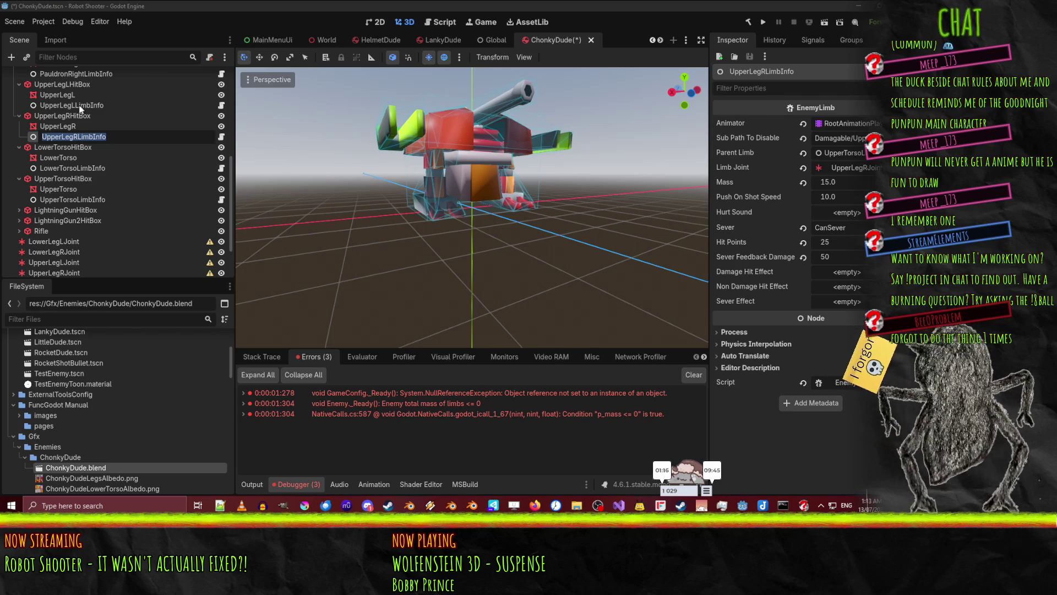
click(80, 106)
scroll(117, 159, up, 3)
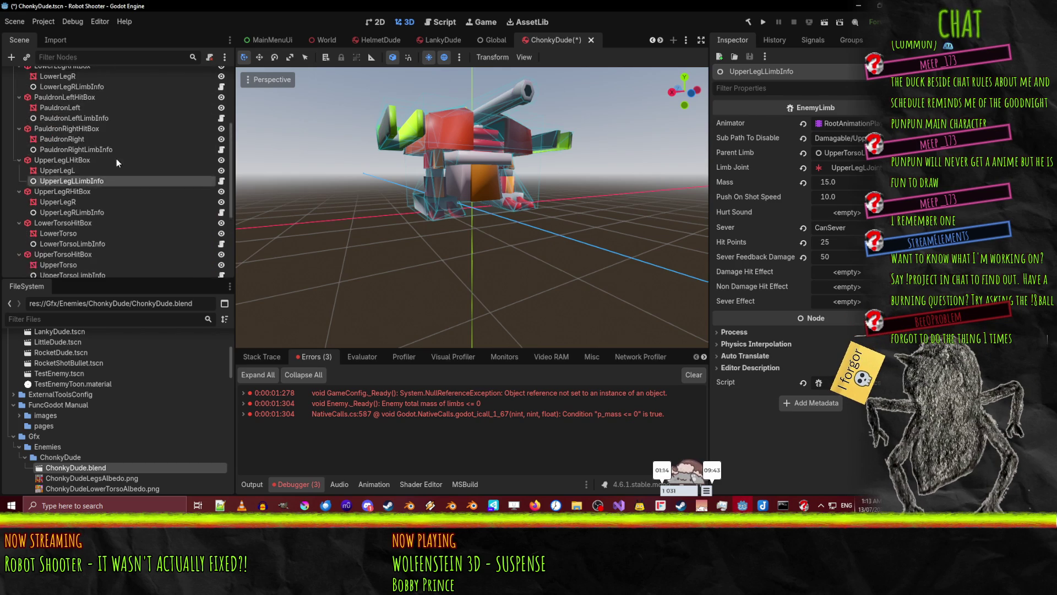
click(87, 175)
click(84, 143)
click(77, 112)
scroll(124, 131, up, 3)
scroll(124, 131, up, 1)
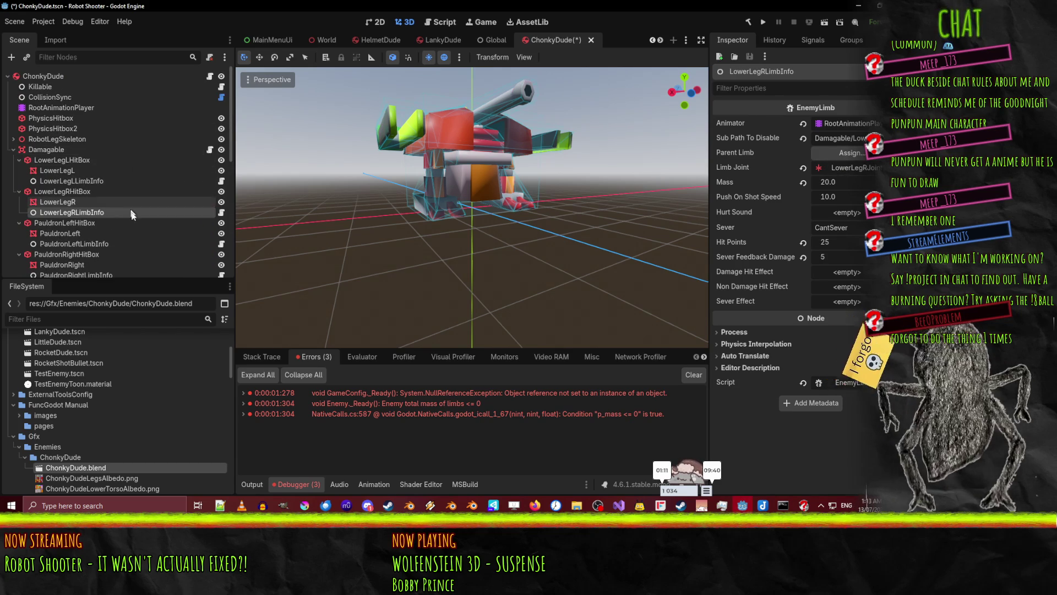
click(862, 157)
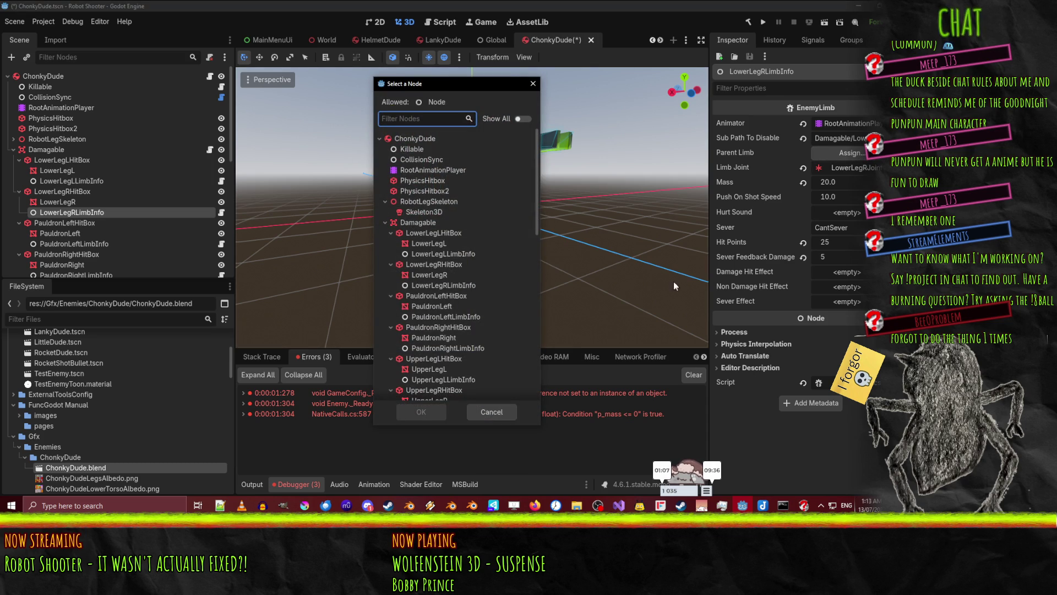
text(upp)
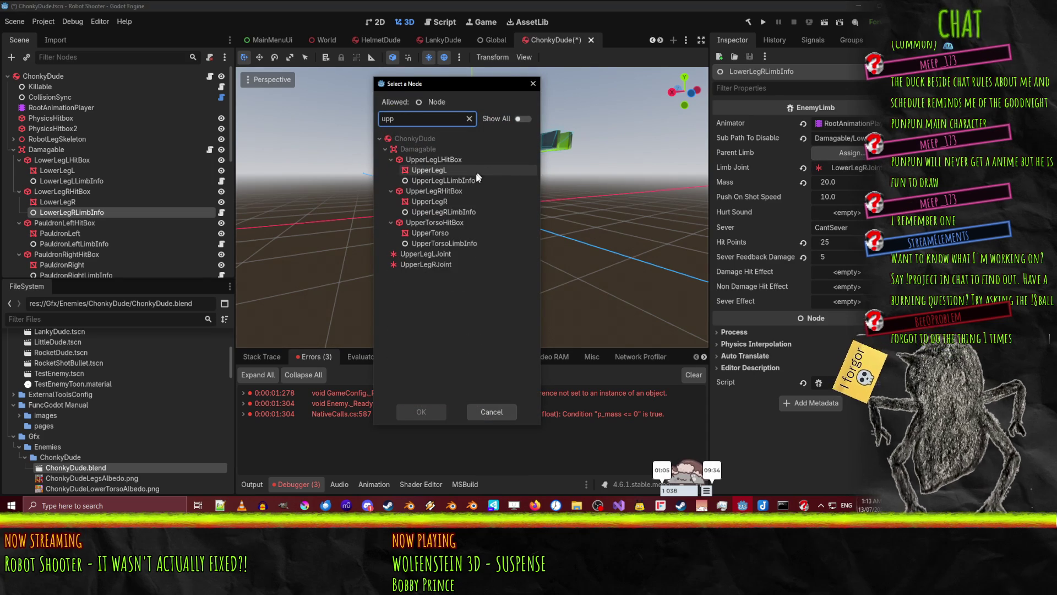
double_click(460, 212)
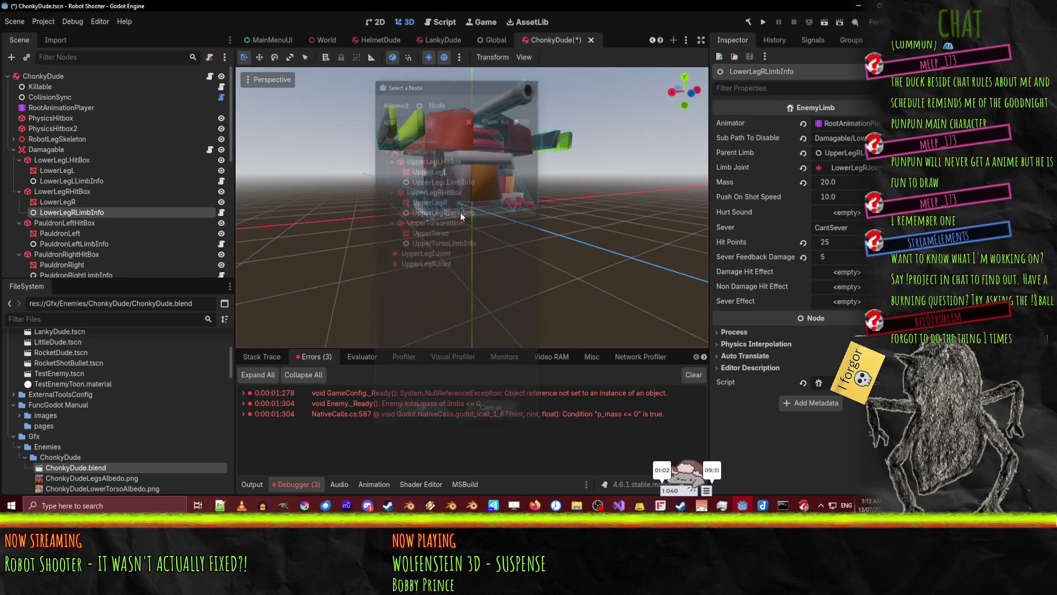
Set UpperLegLLimbInfo as LowerLegLLimbInfo's parent limb and save the ChonkyDude scene
click(69, 181)
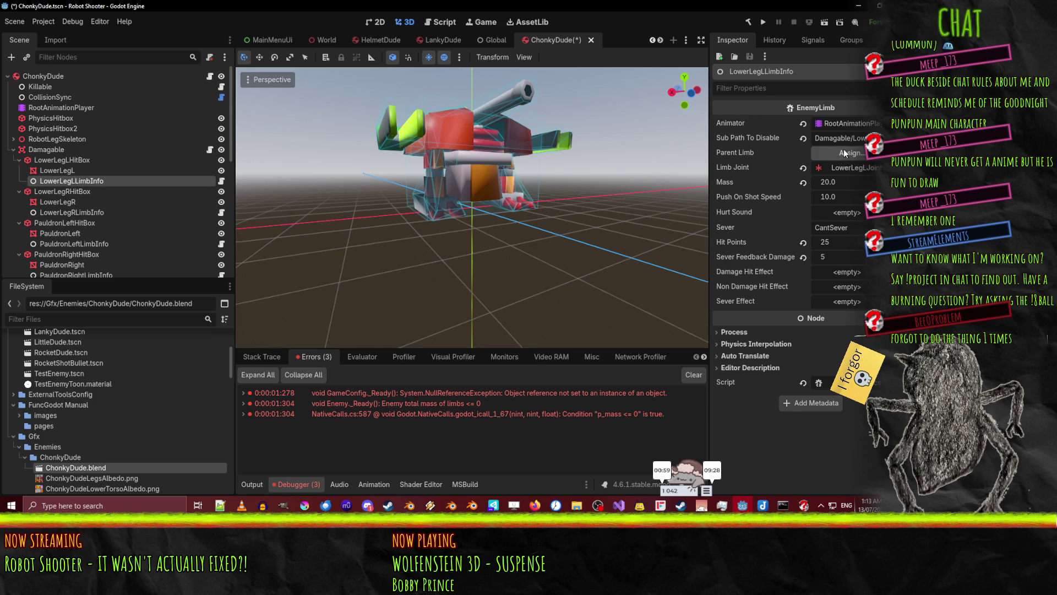
click(843, 153)
text(upp)
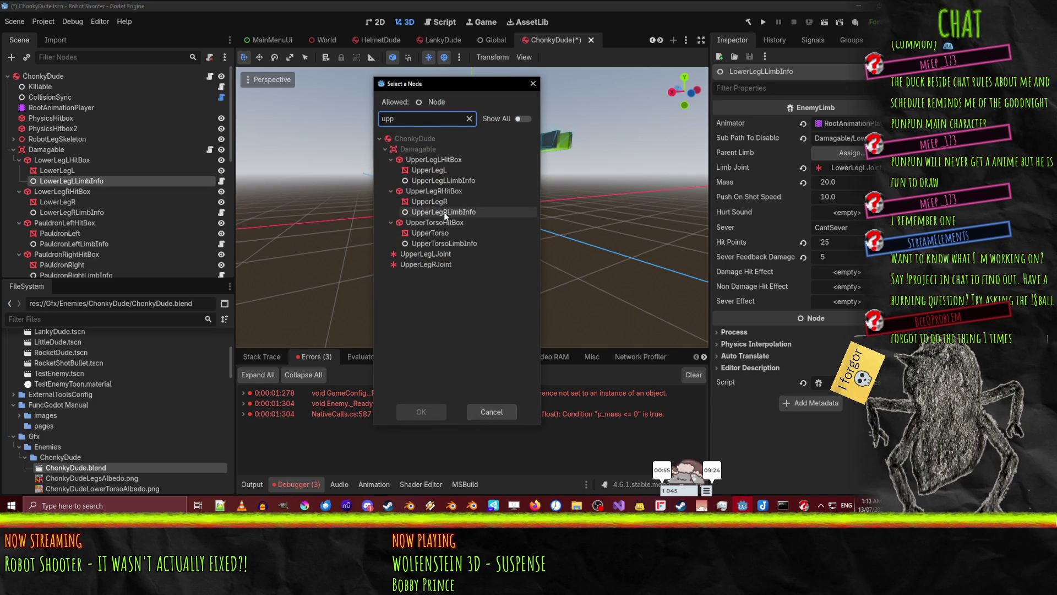
double_click(455, 182)
key(ctrl+s)
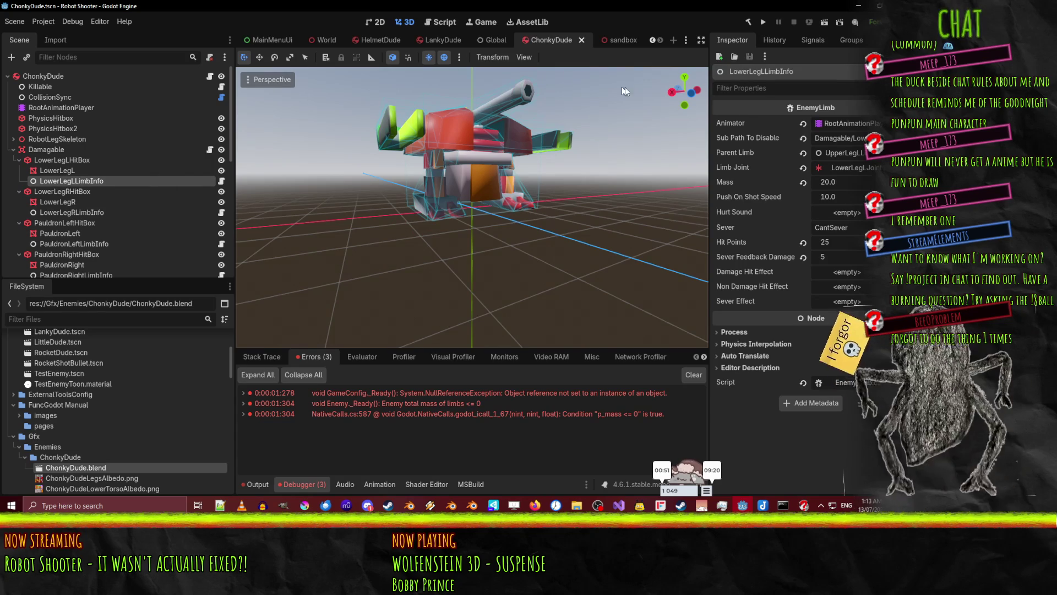
Return to the sandbox scene and run it, starting the .NET build for retesting
click(616, 40)
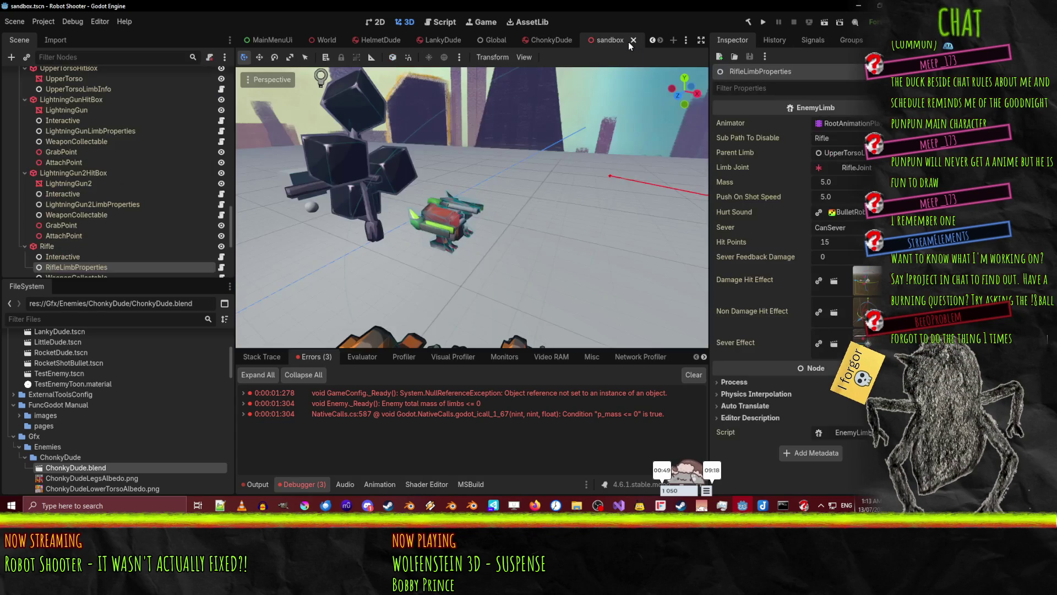
click(537, 39)
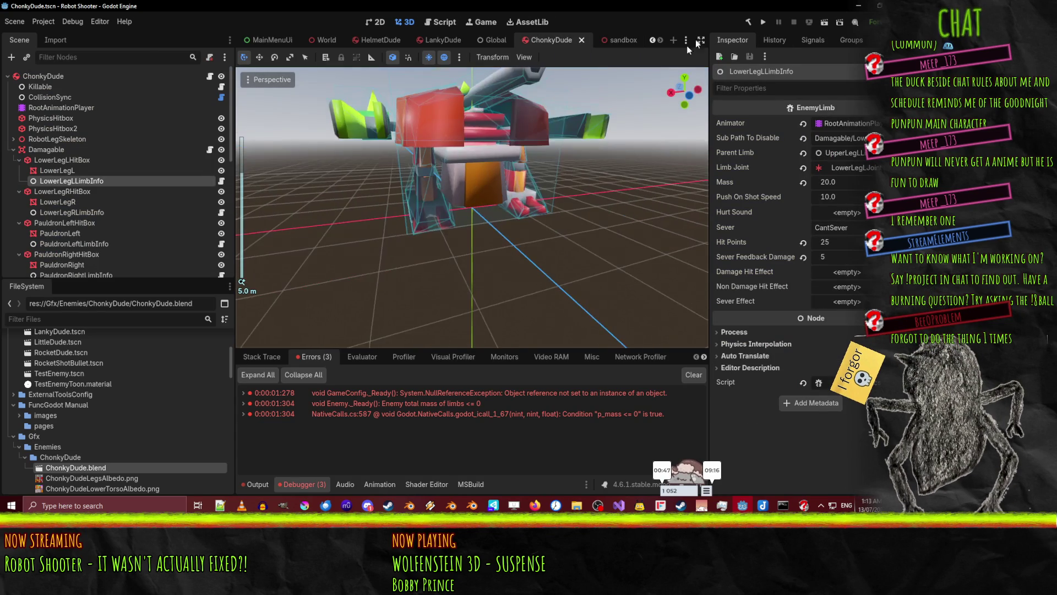
click(615, 39)
click(829, 21)
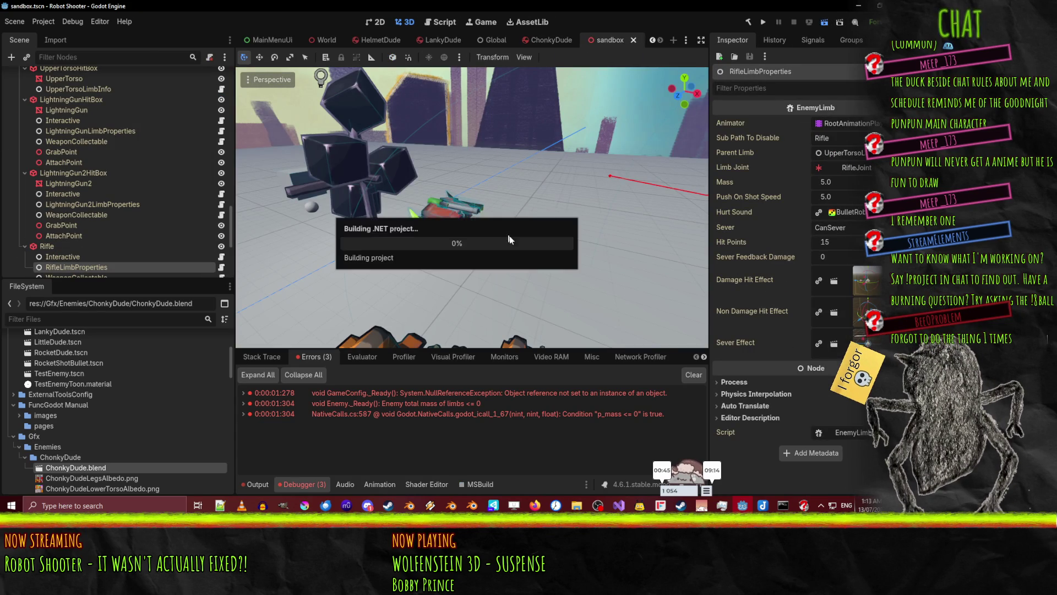
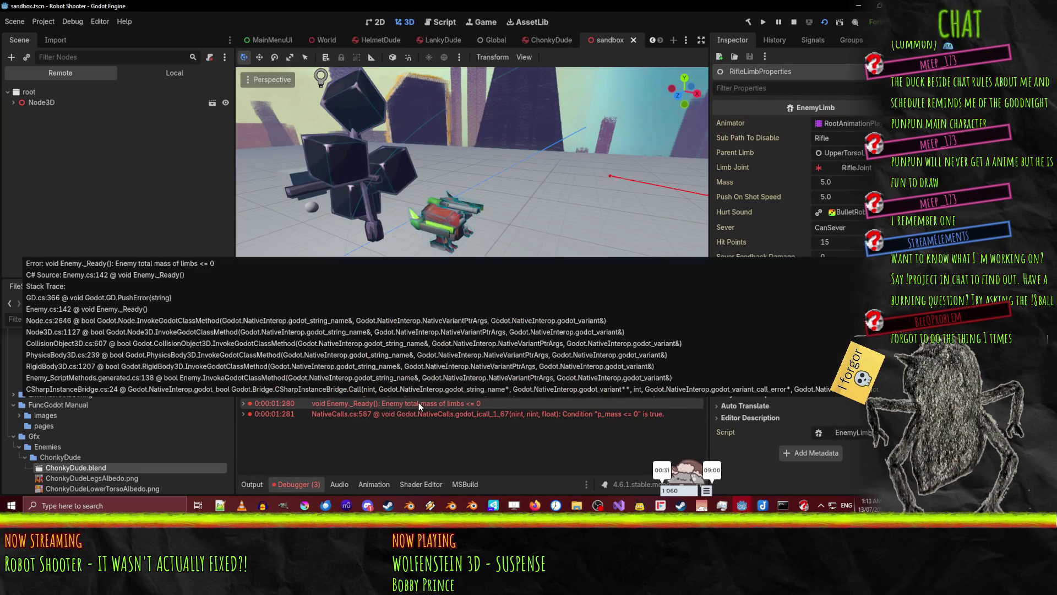
Open Enemy.cs from the Godot limb-mass error and find the Killable.Limbs mass loop
double_click(411, 401)
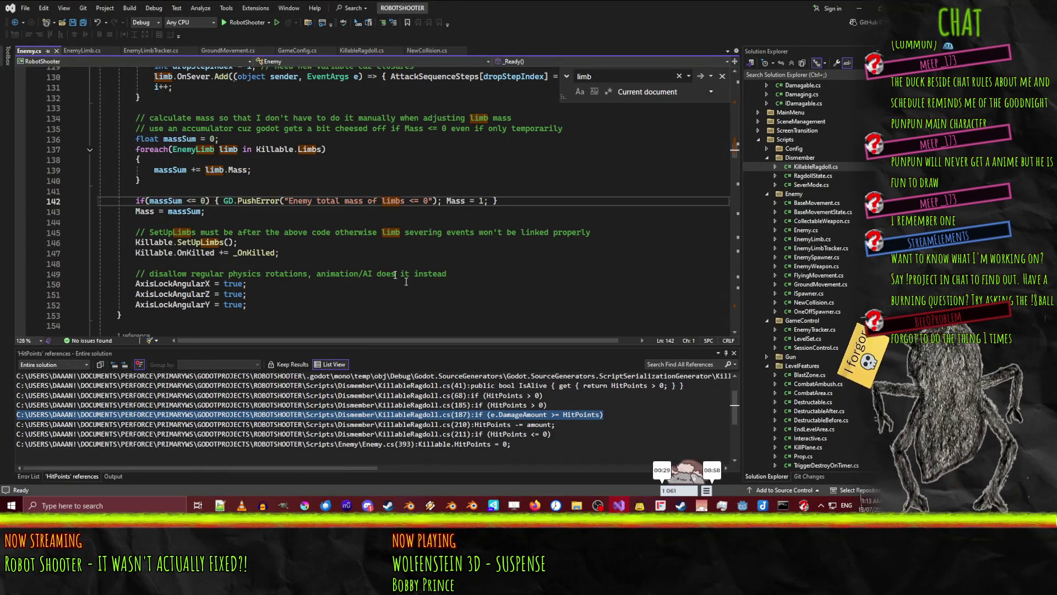
scroll(166, 226, up, 1)
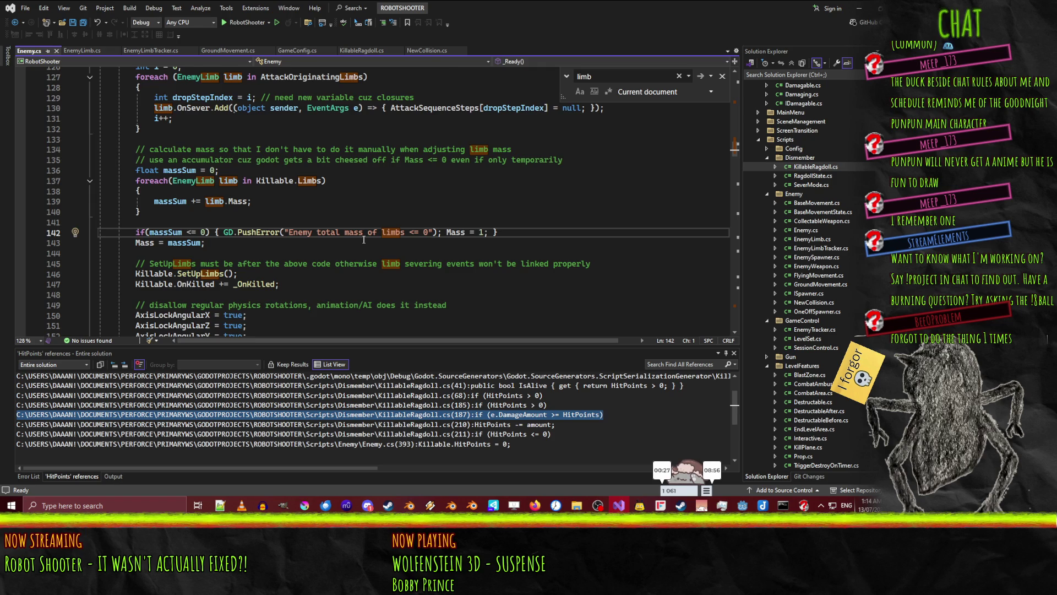
scroll(363, 240, up, 1)
scroll(370, 263, up, 1)
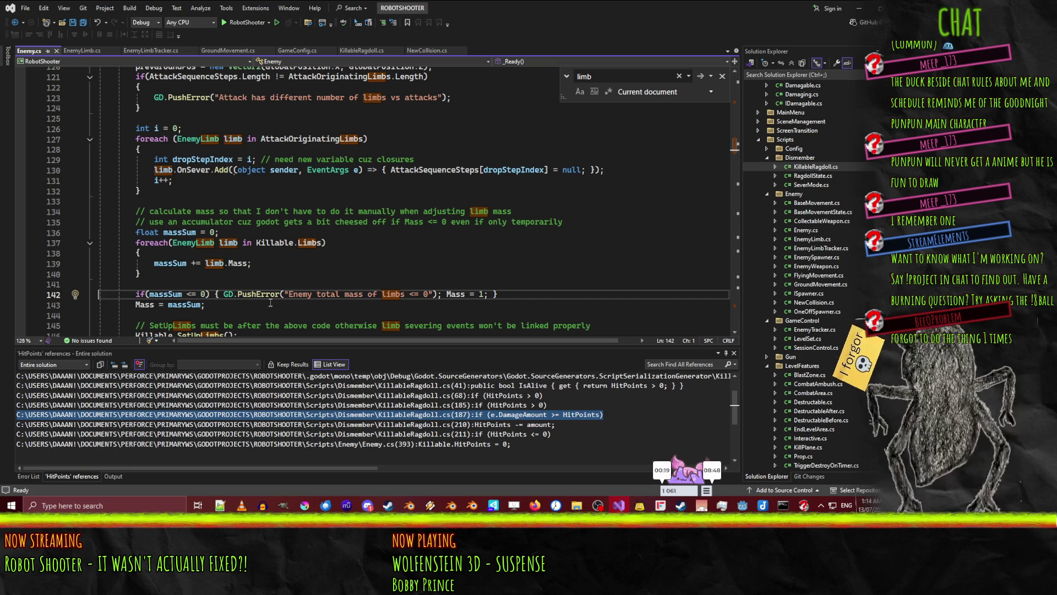
scroll(355, 284, up, 1)
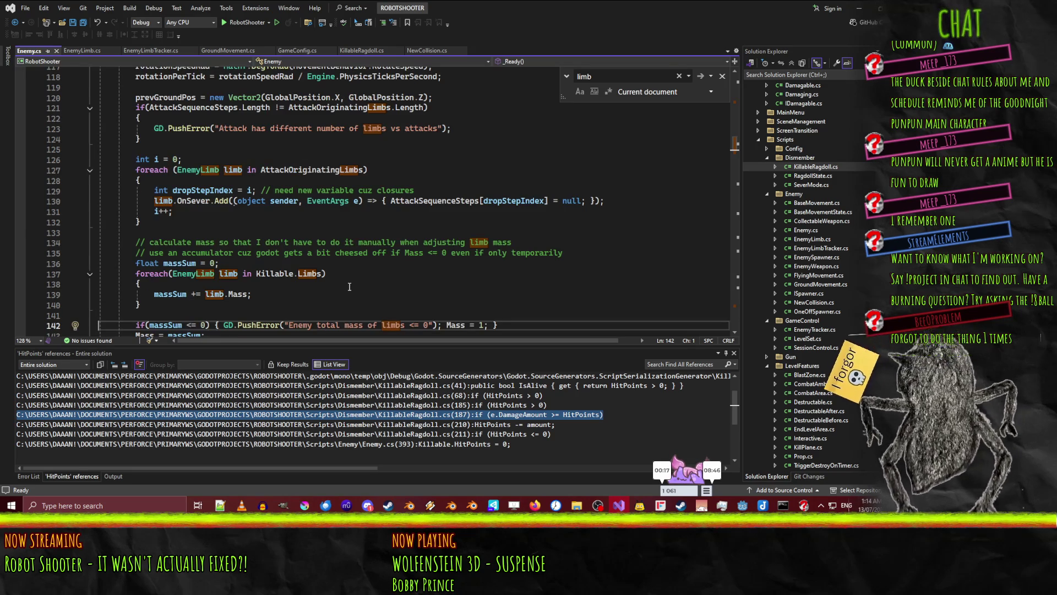
scroll(348, 286, up, 5)
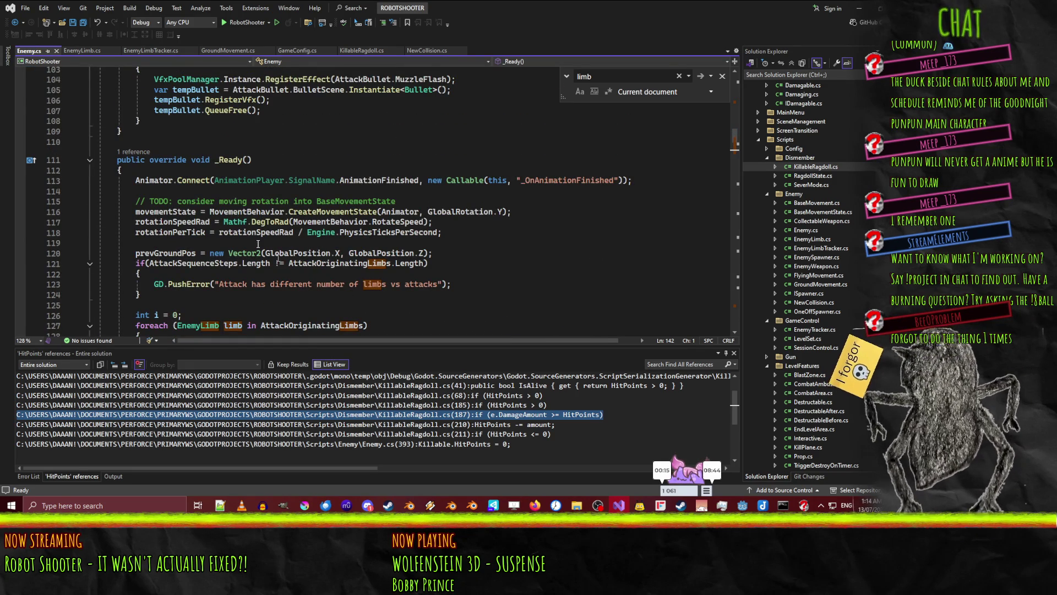
scroll(409, 250, down, 5)
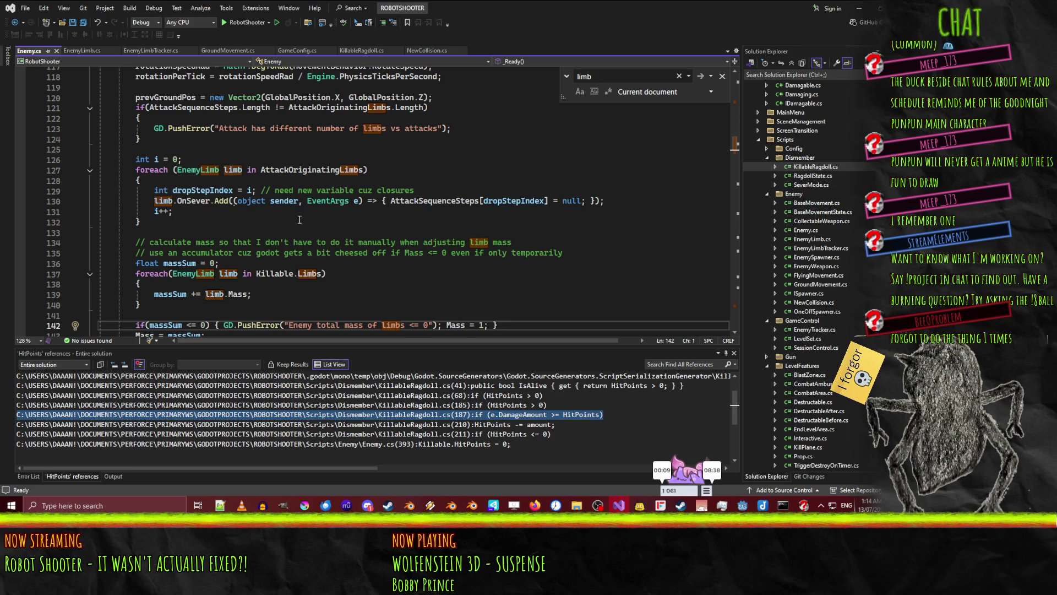
click(302, 158)
double_click(311, 172)
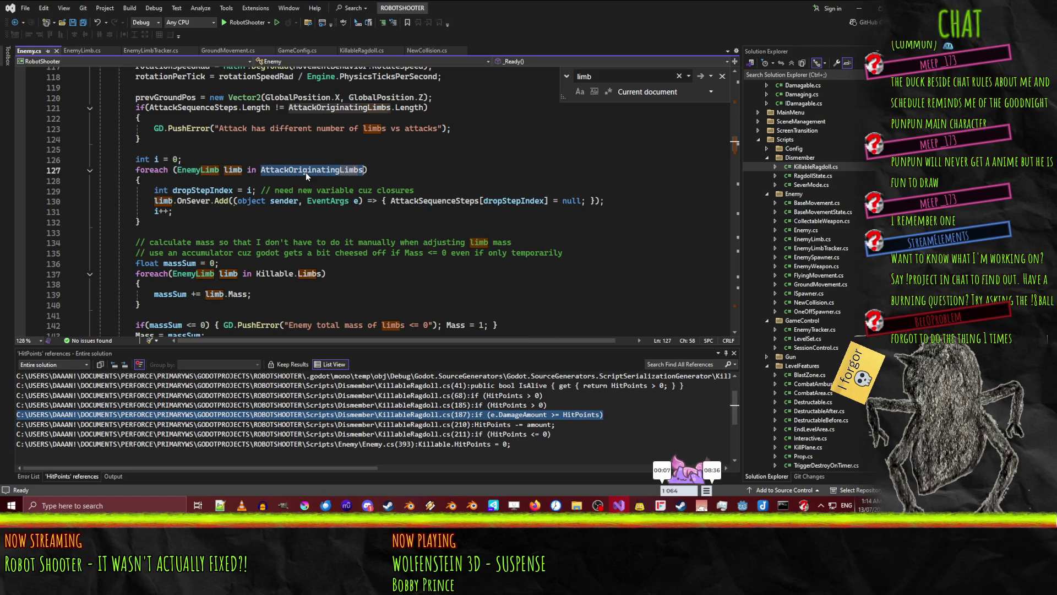
click(261, 273)
double_click(274, 274)
Add GD.Print(limb.Name); inside the Killable.Limbs foreach loop and save Enemy.cs
click(156, 285)
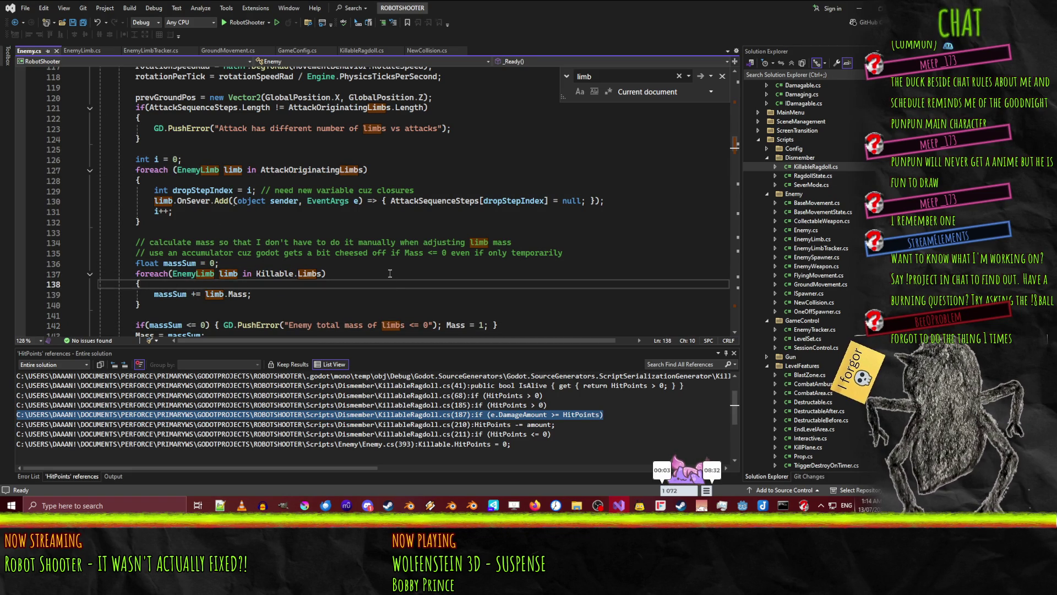
key(Return)
text(GD)
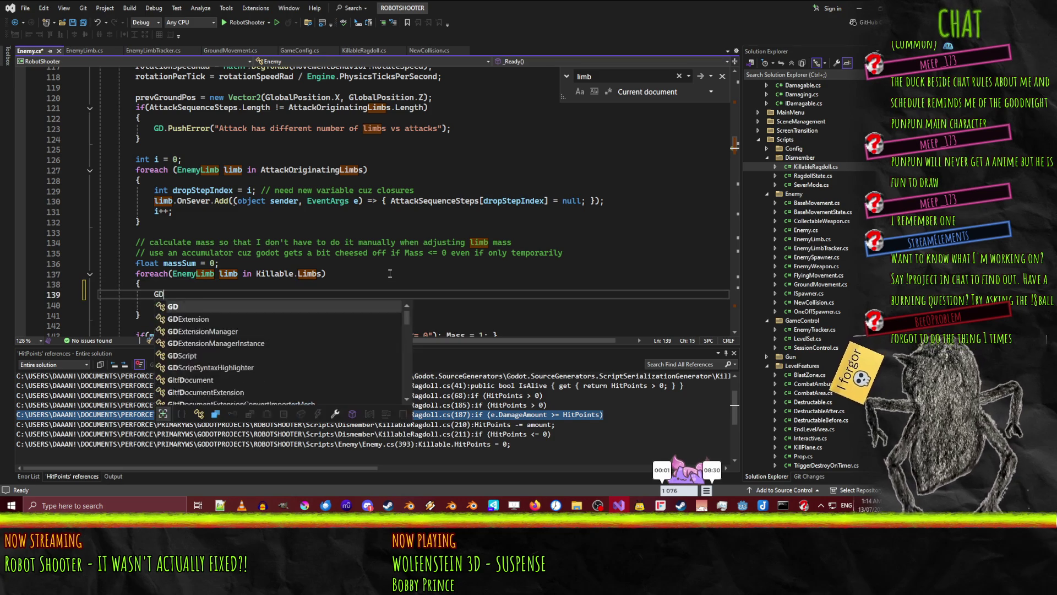
text(.Print(l)
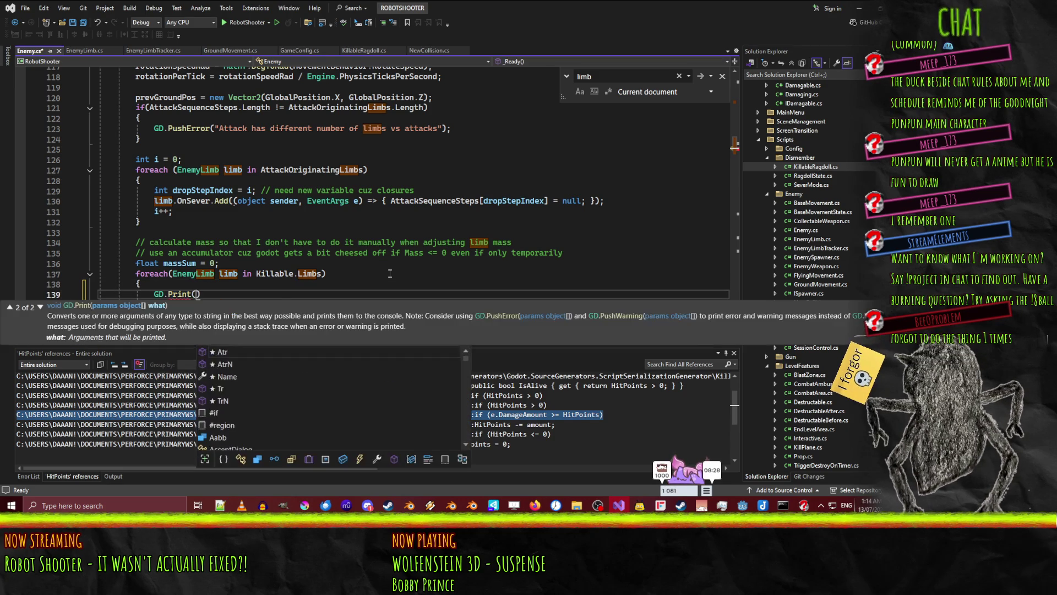
text(imb.na)
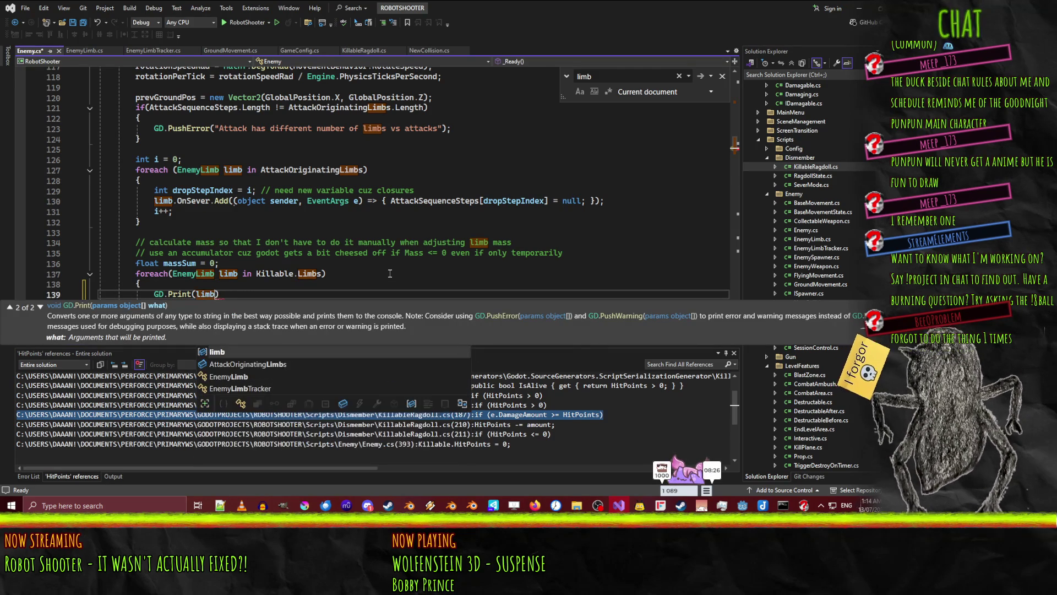
key(Tab)
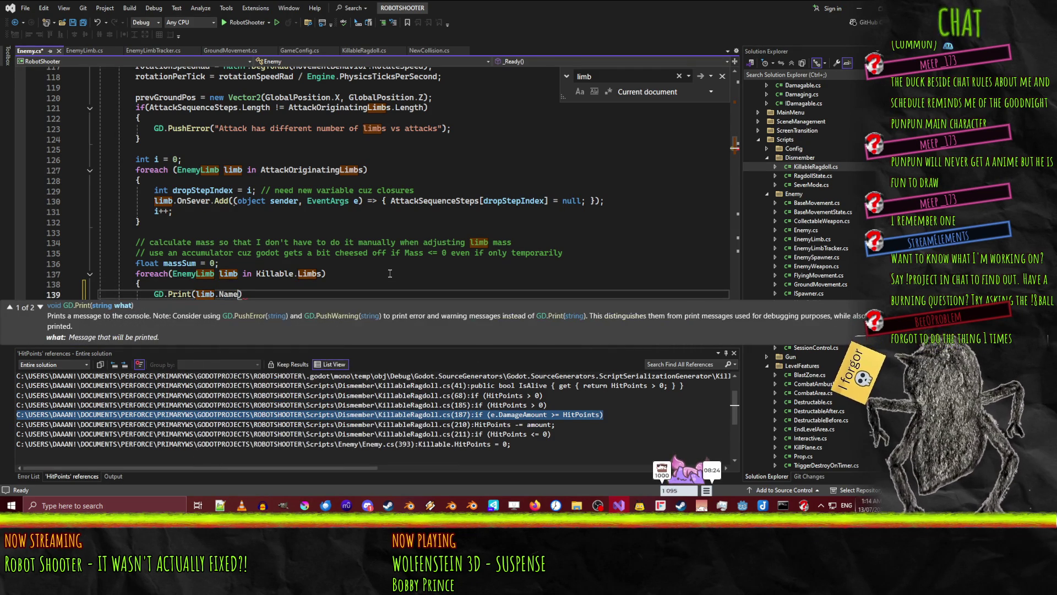
text();)
key(ctrl+s)
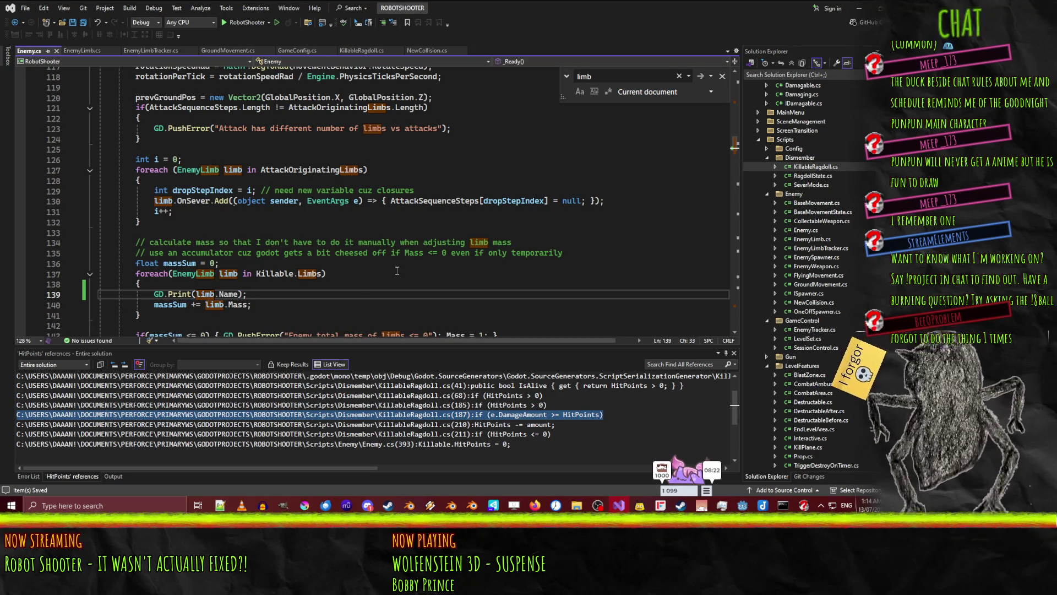
scroll(383, 299, down, 4)
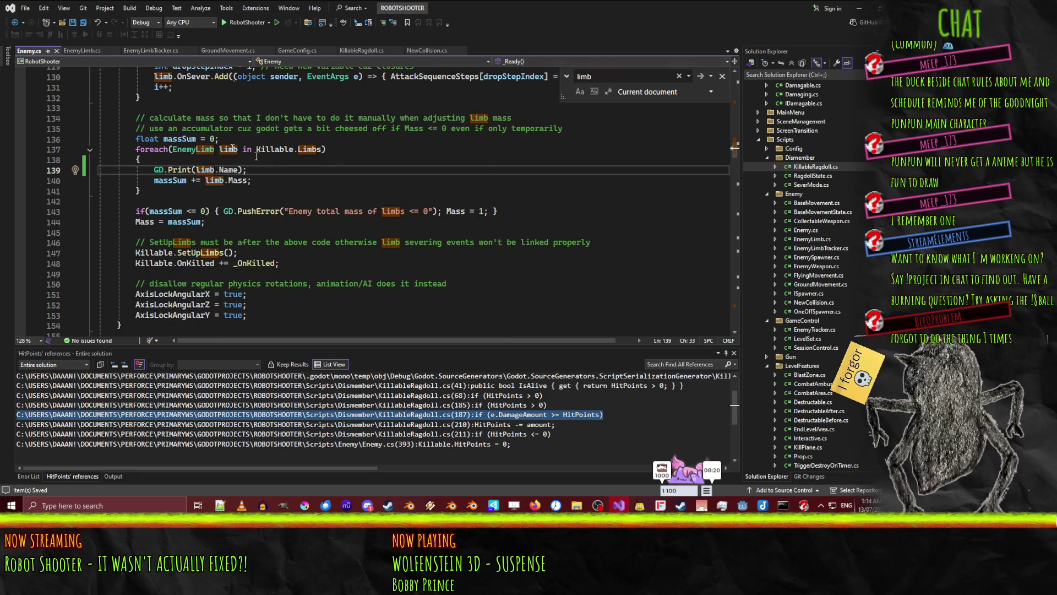
key(alt+Tab)
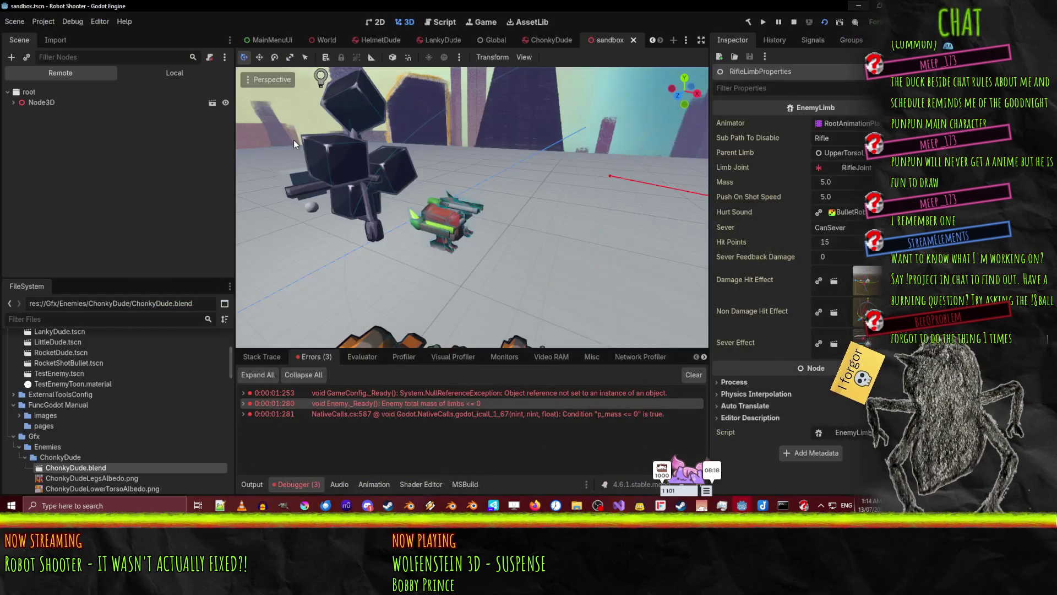
Run the sandbox scene and read the printed limb names and the -3.845778 mass total
click(822, 22)
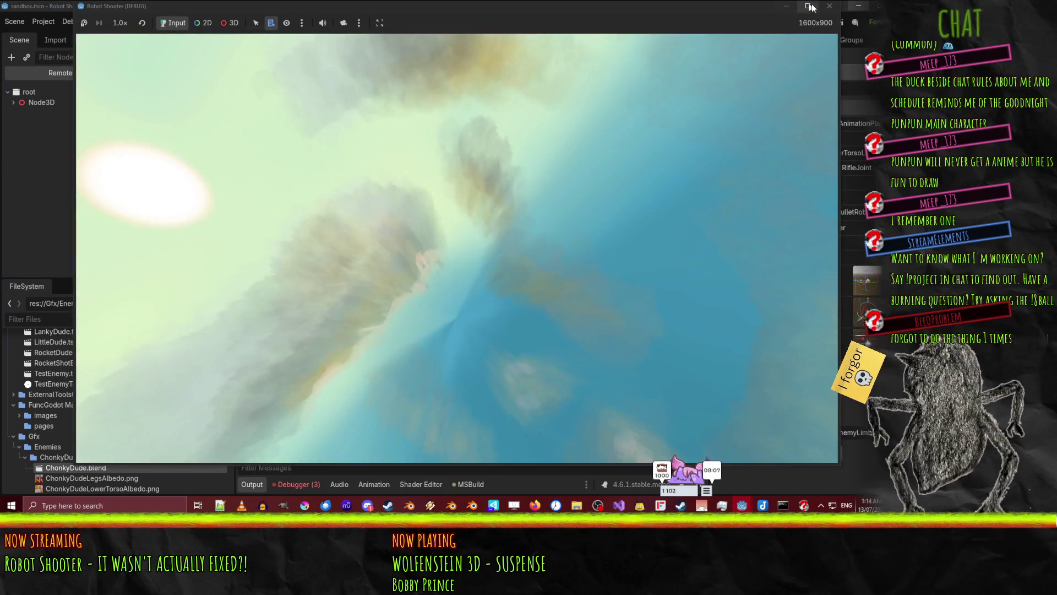
click(830, 6)
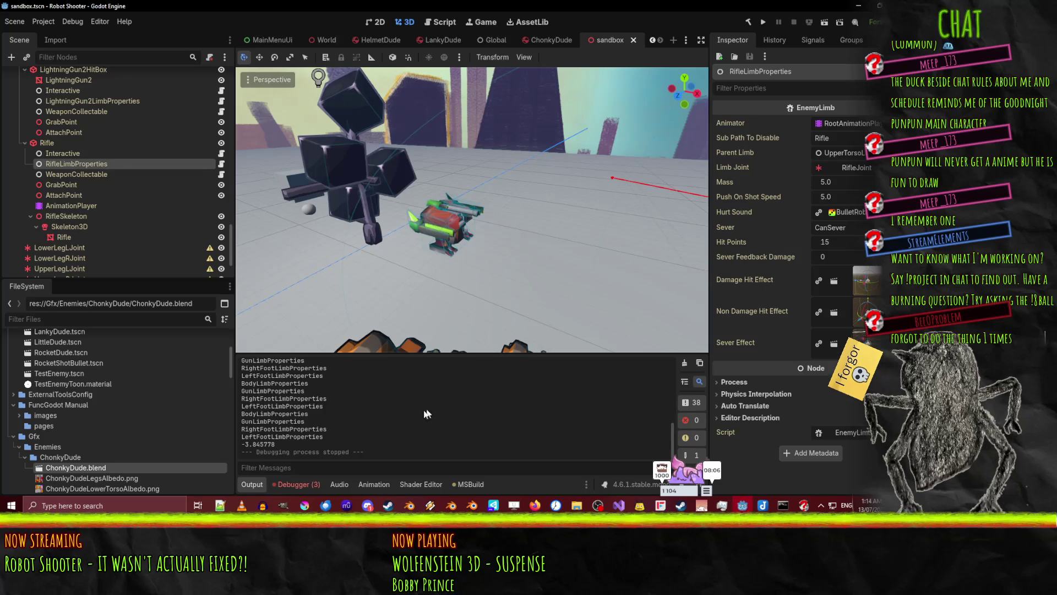
scroll(289, 436, up, 10)
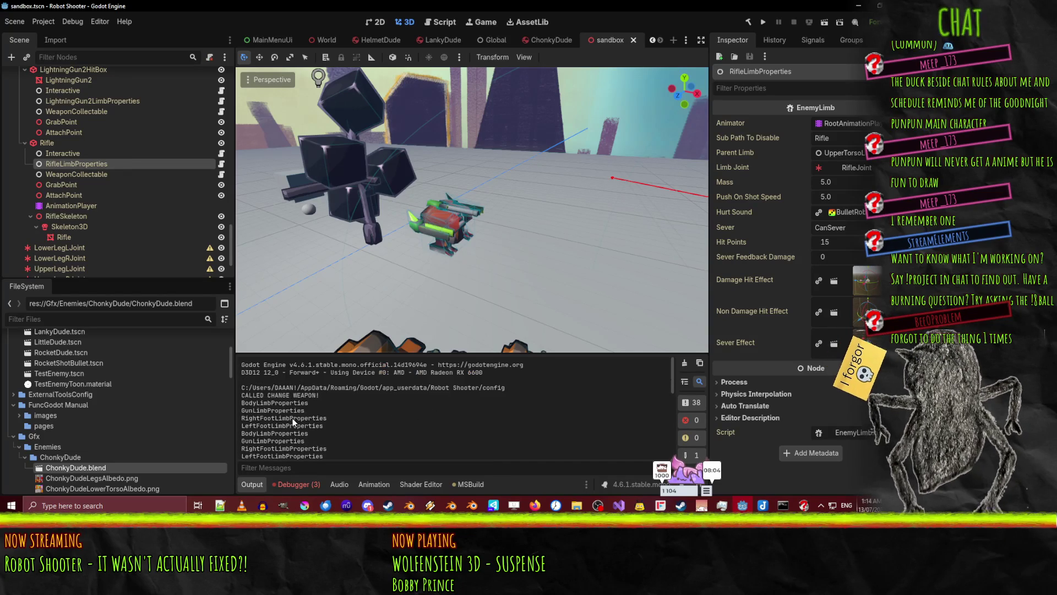
scroll(290, 419, down, 10)
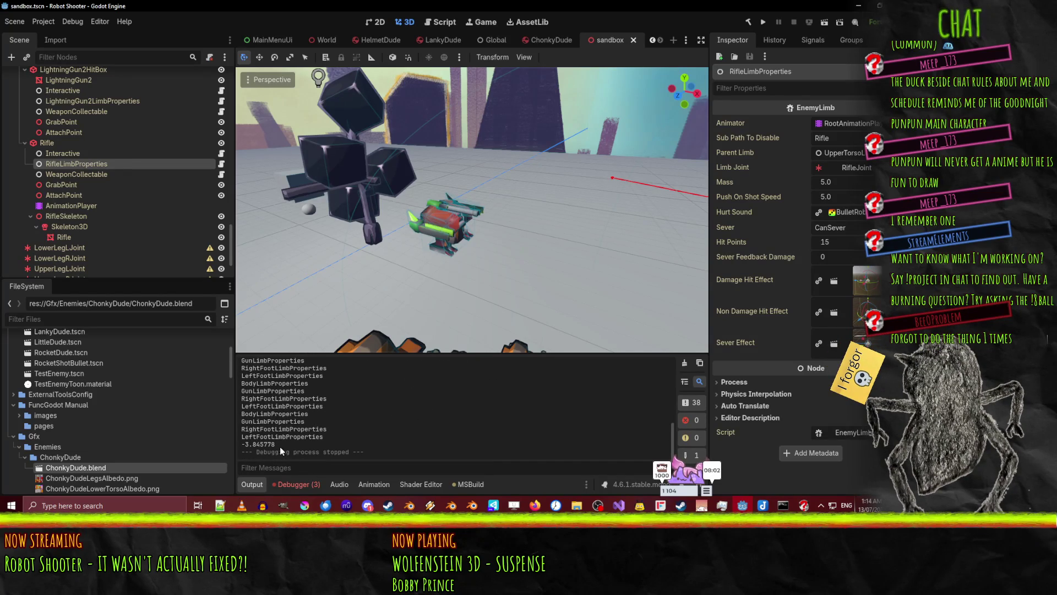
scroll(315, 437, up, 5)
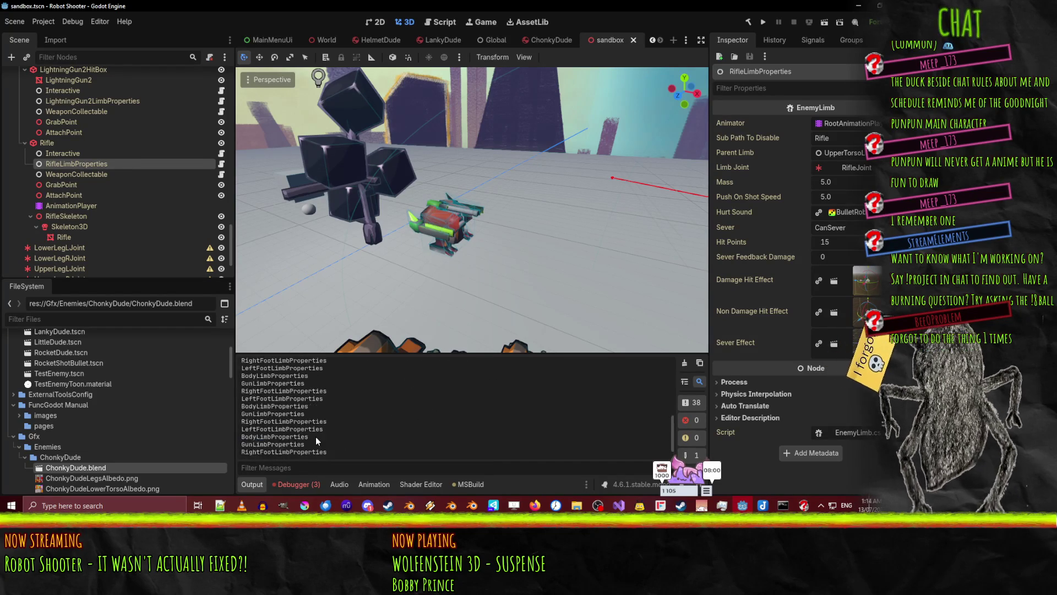
scroll(326, 424, down, 5)
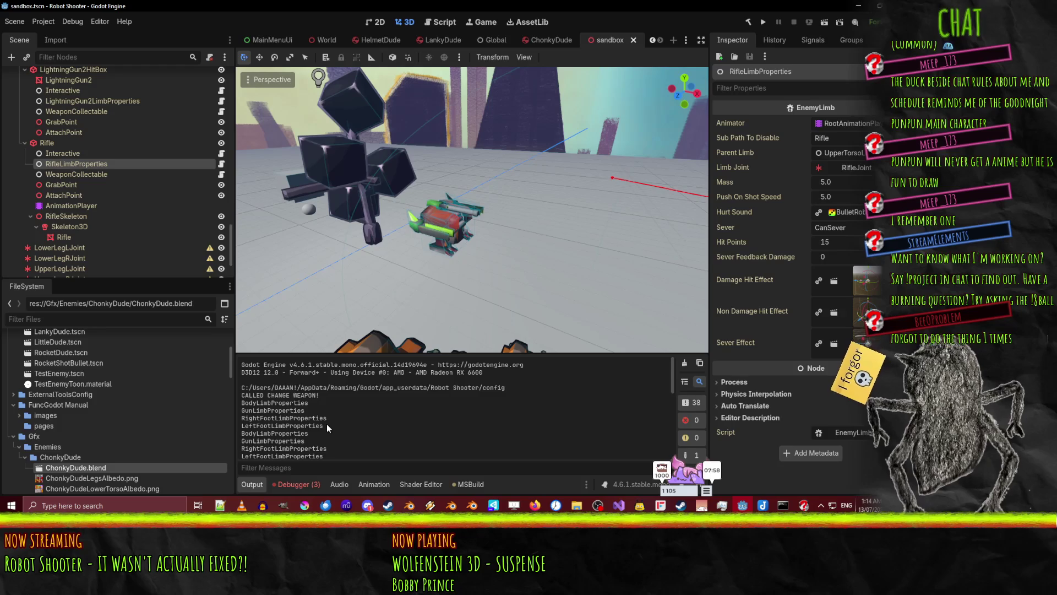
click(619, 507)
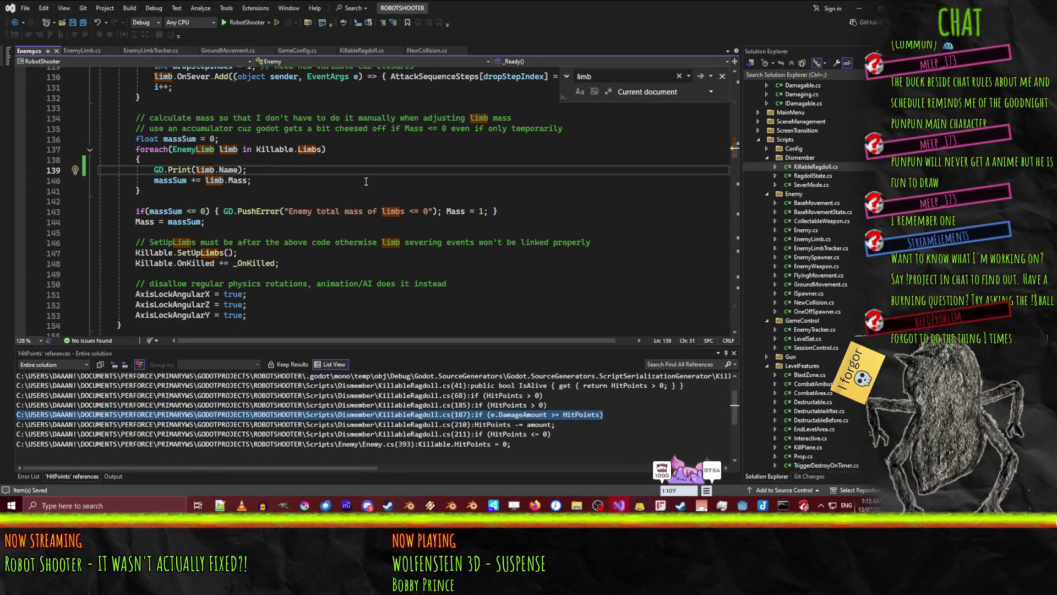
Change the limb print to GD.Print(limb.Name, " ", limb.Mass);
text(, limnb)
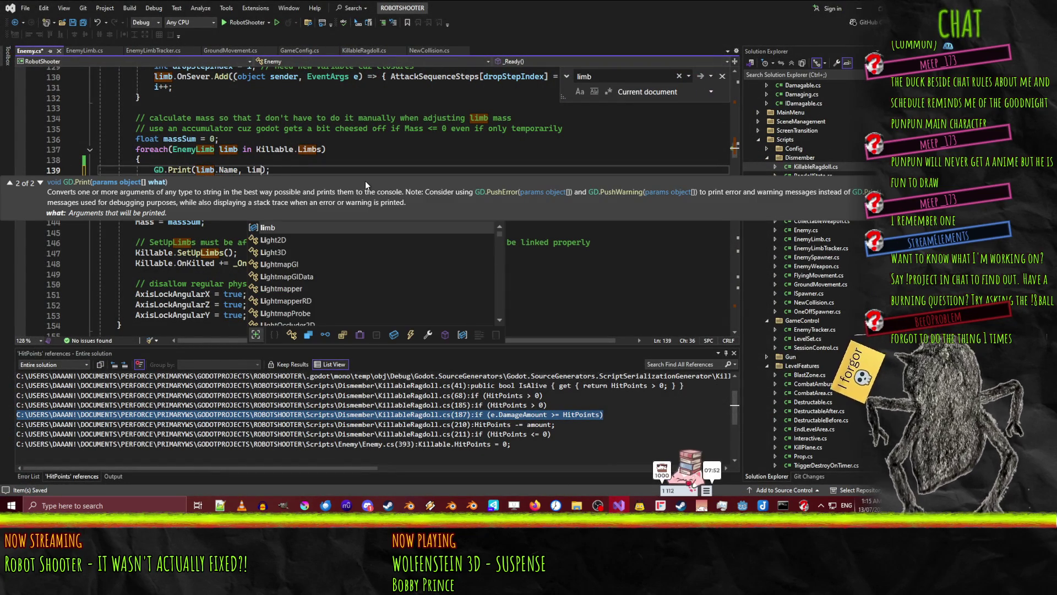
key(BackSpace)
key(BackSpace)
text(b.Mass)
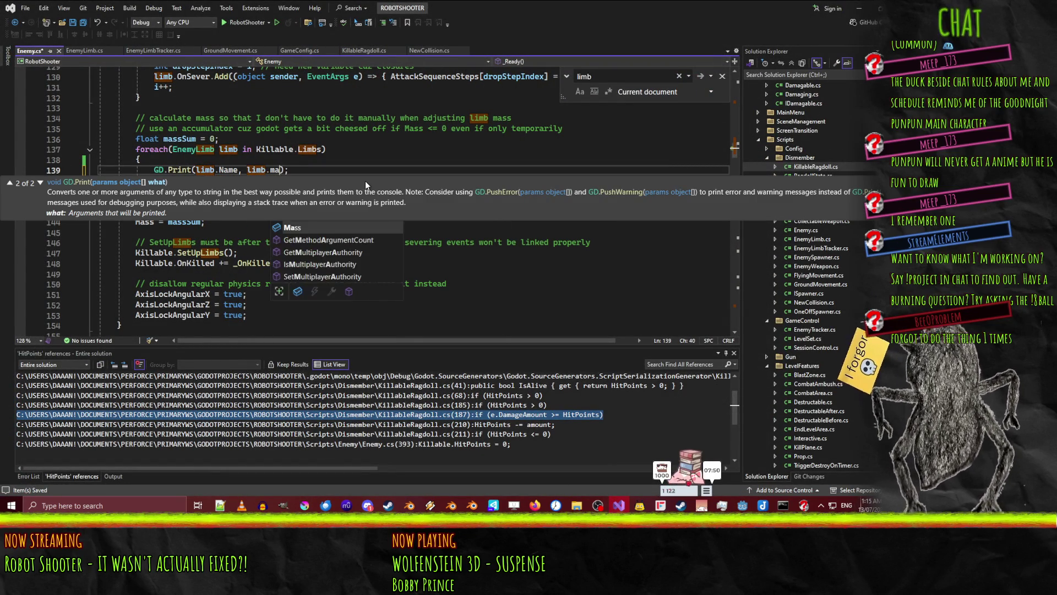
key(ctrl+Left)
key(ctrl+Left)
key(ctrl+Left)
text(, " ")
key(End)
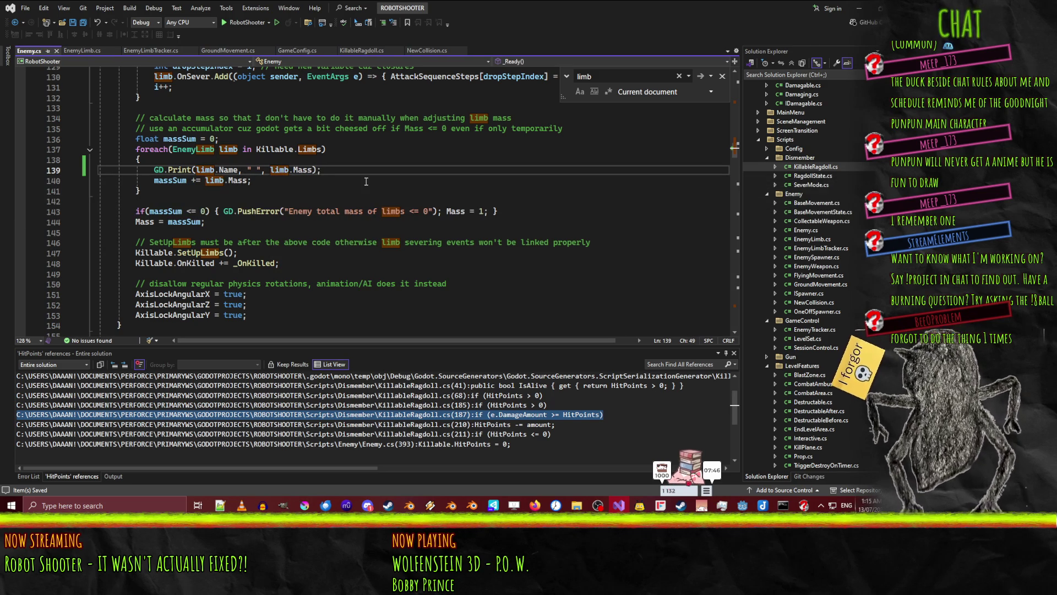
key(alt+Tab)
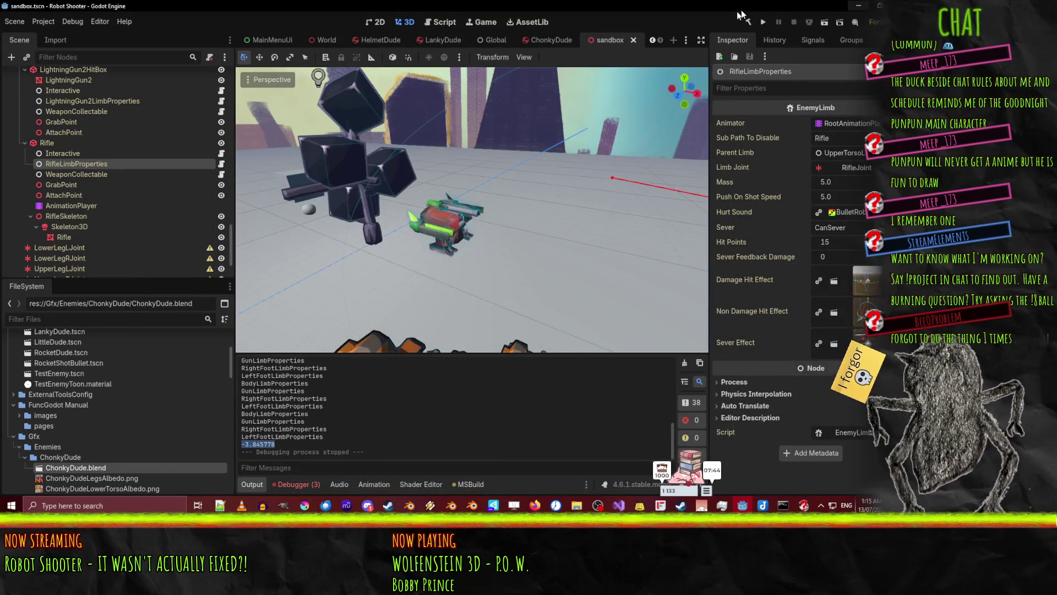
Rerun the sandbox, review the limb masses (body 5, gun and feet 1), then stop the game
click(824, 23)
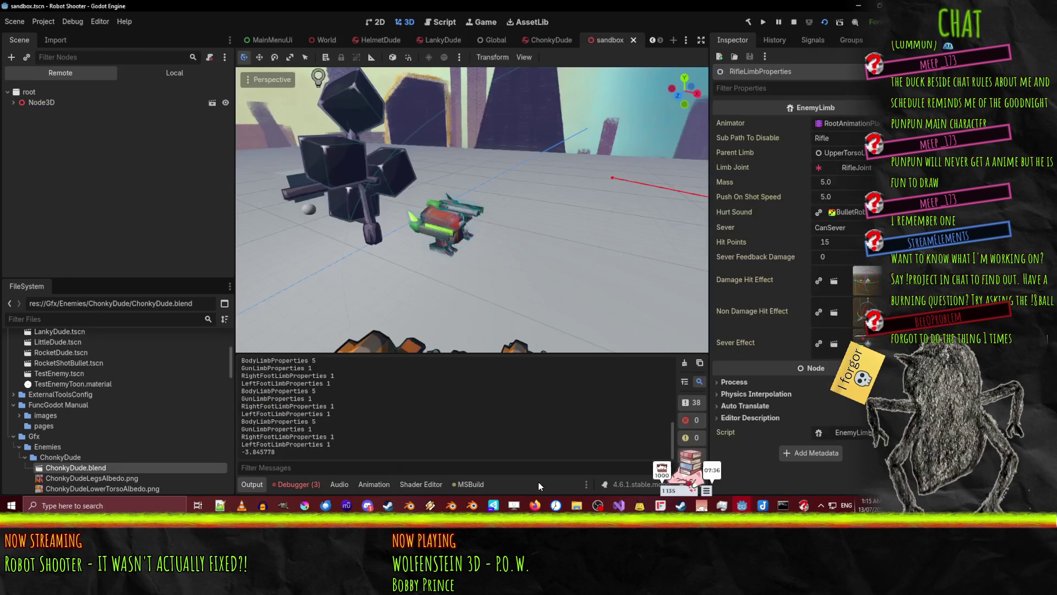
scroll(376, 415, up, 3)
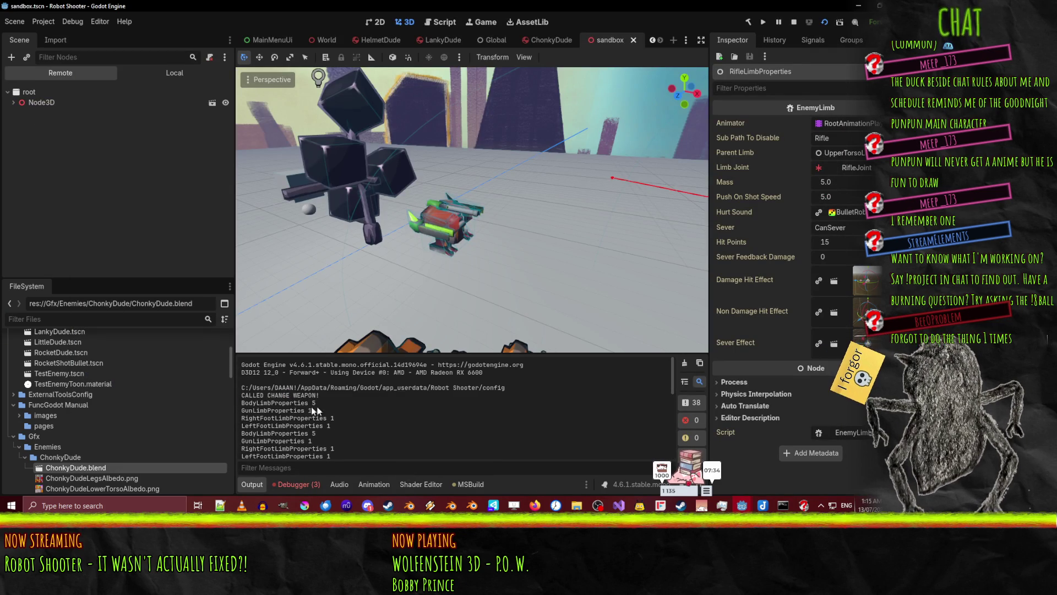
scroll(294, 403, down, 5)
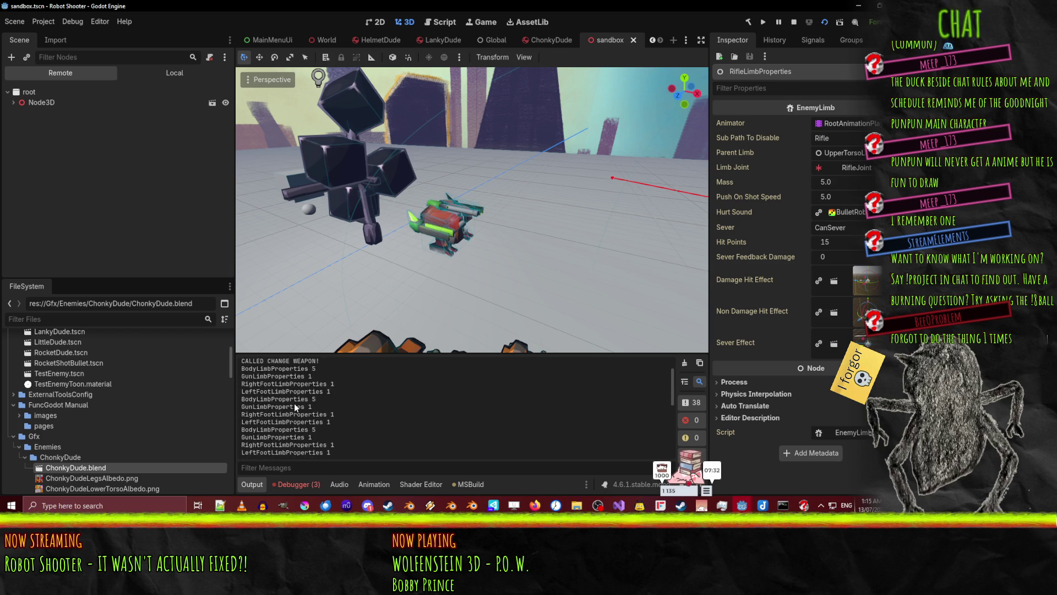
scroll(297, 410, down, 1)
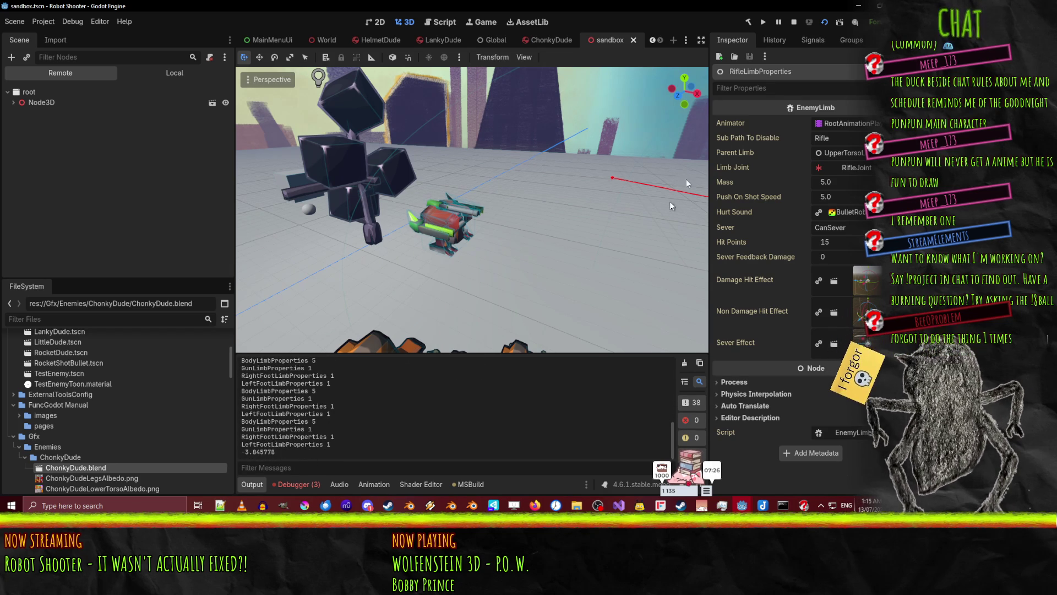
click(794, 22)
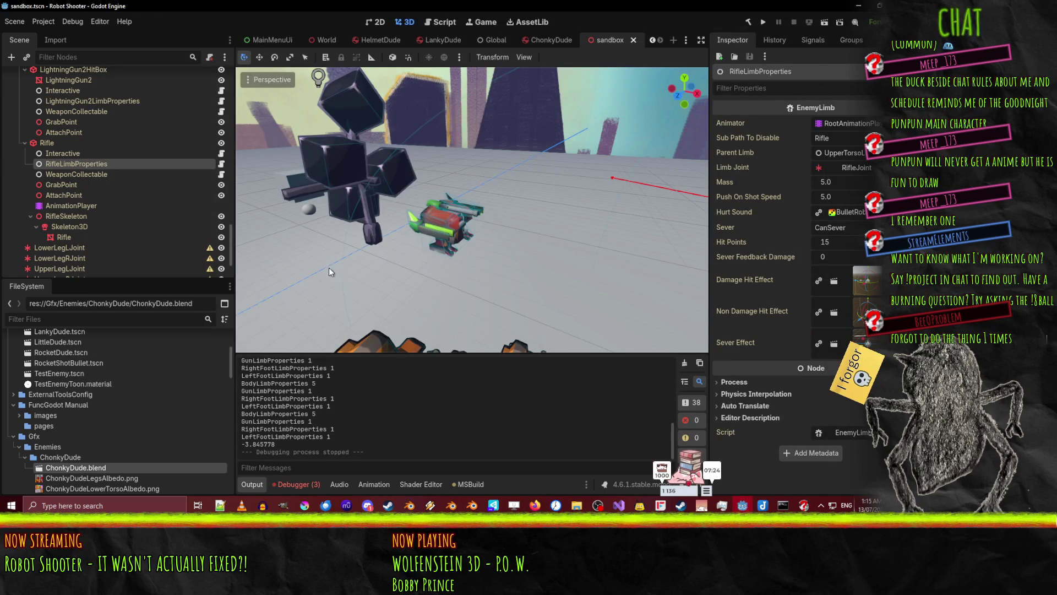
Inspect HelmetDude's Killable ragdoll and compare it across the HelmetDude, LankyDude and ChonkyDude scenes
click(384, 41)
click(50, 86)
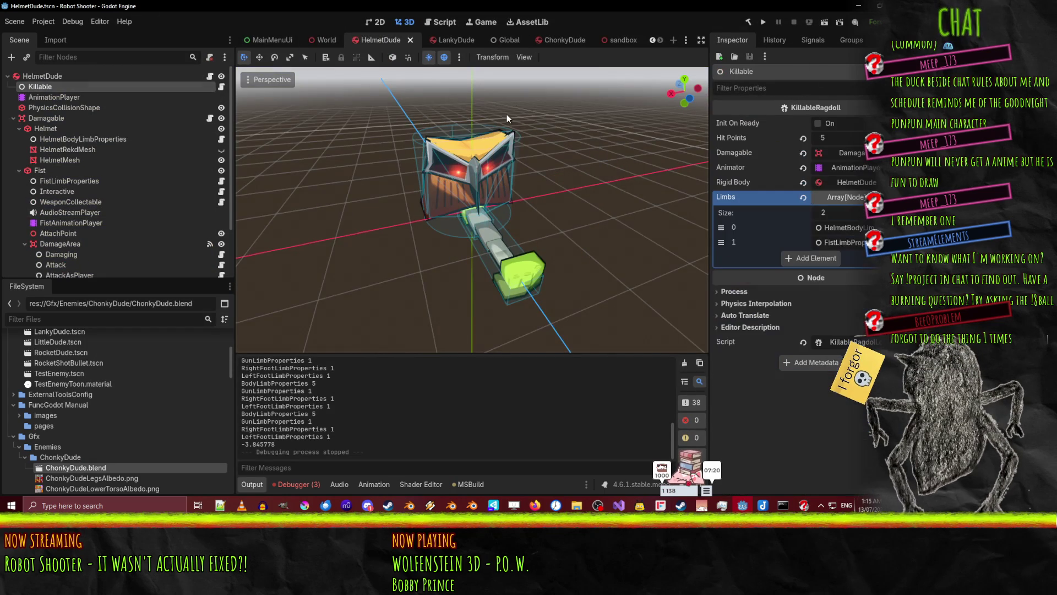
click(562, 41)
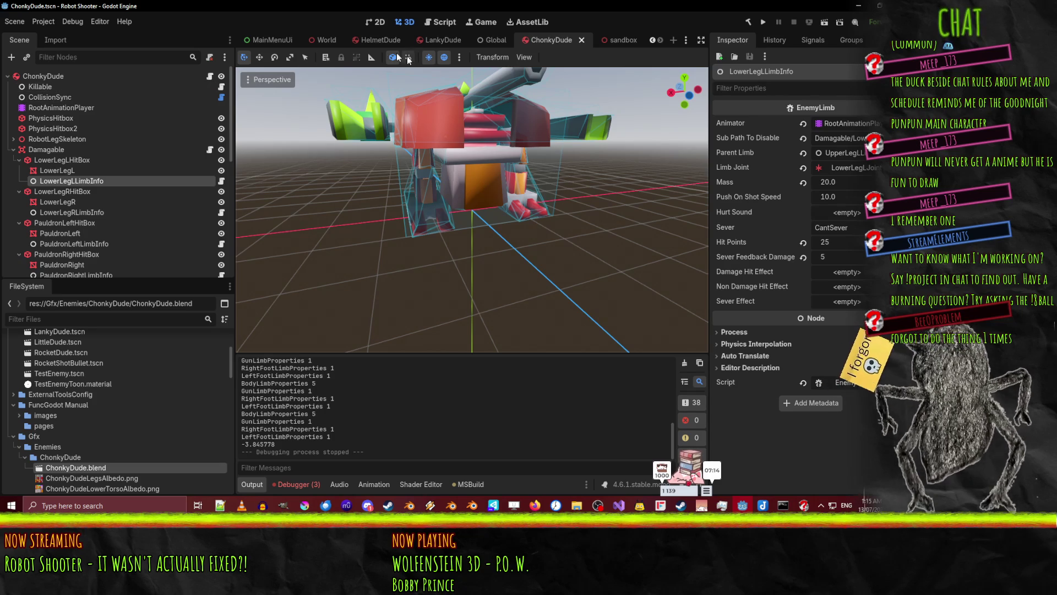
click(378, 39)
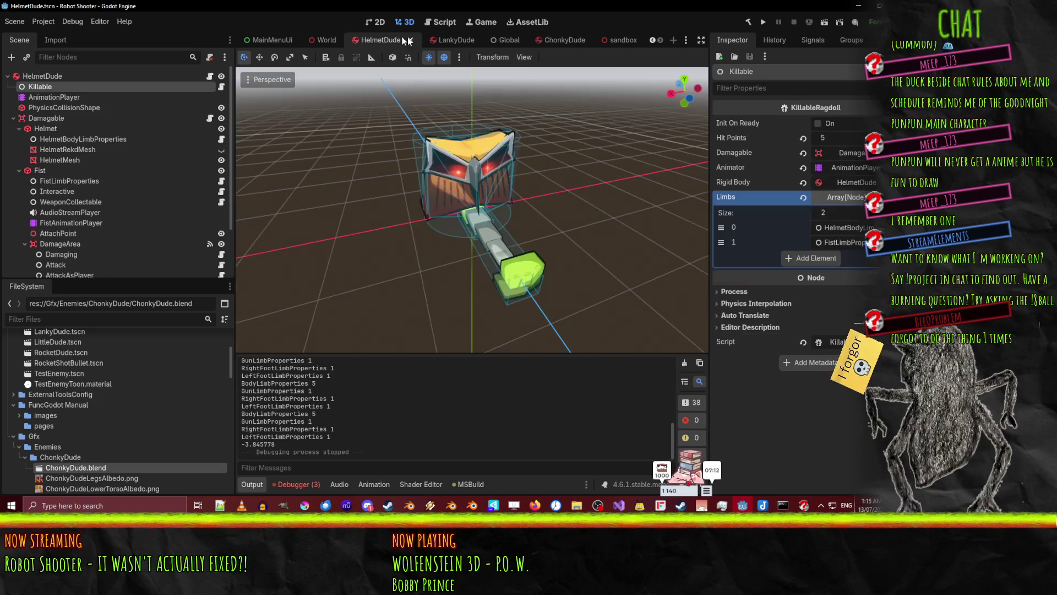
click(443, 40)
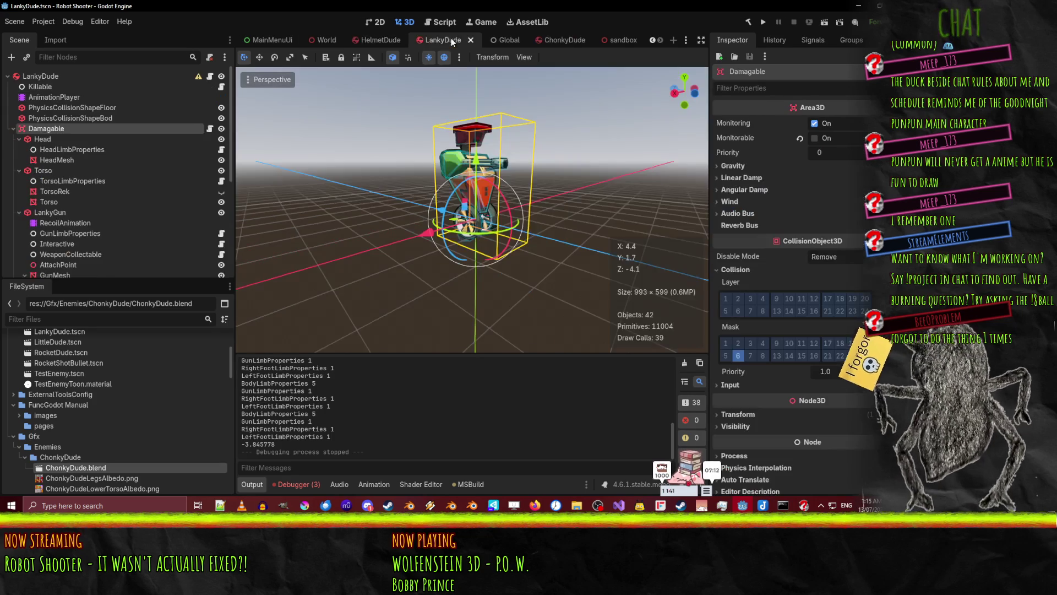
click(555, 43)
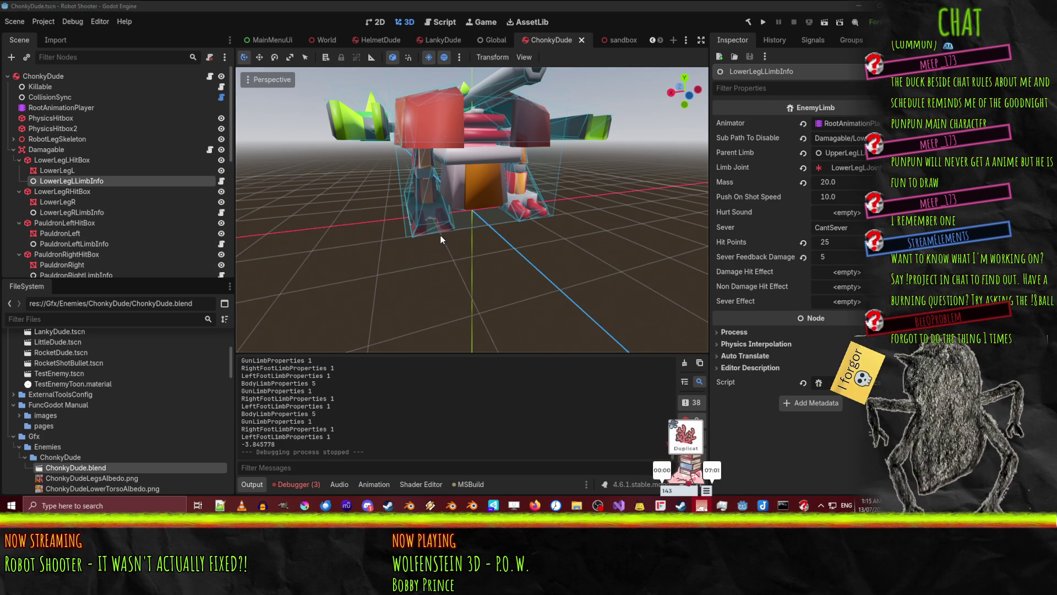
click(58, 81)
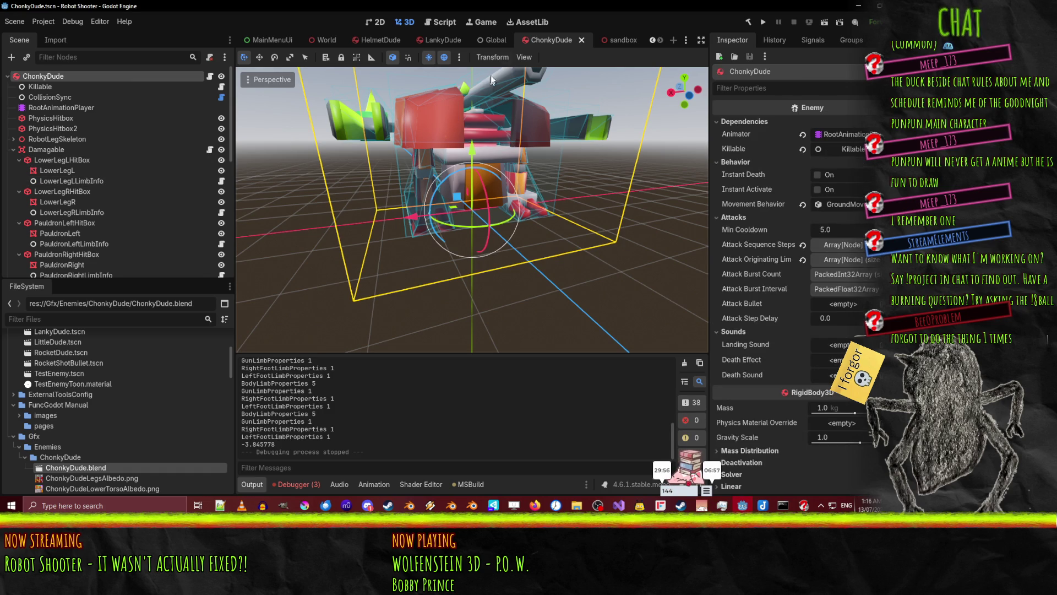
Compare LankyDude's 5-limb Killable list with ChonkyDude's 11-limb list
click(438, 38)
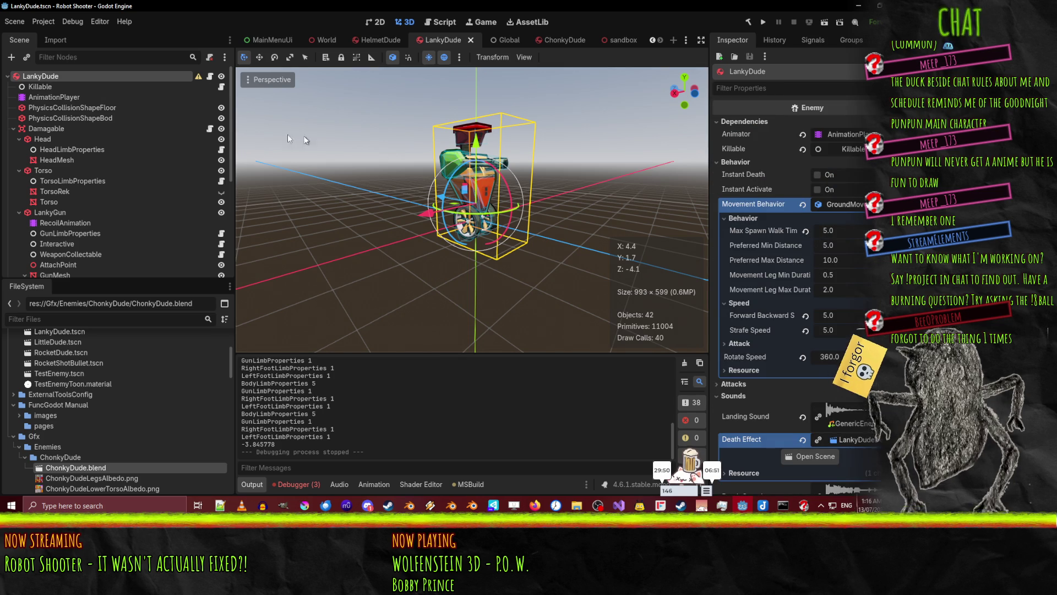
click(40, 87)
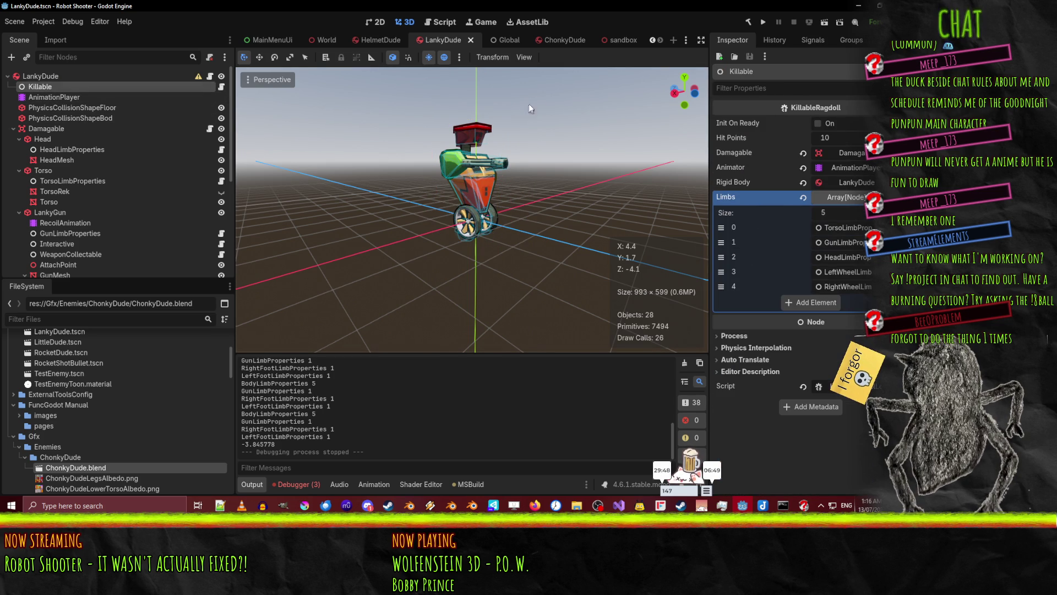
click(558, 41)
click(64, 86)
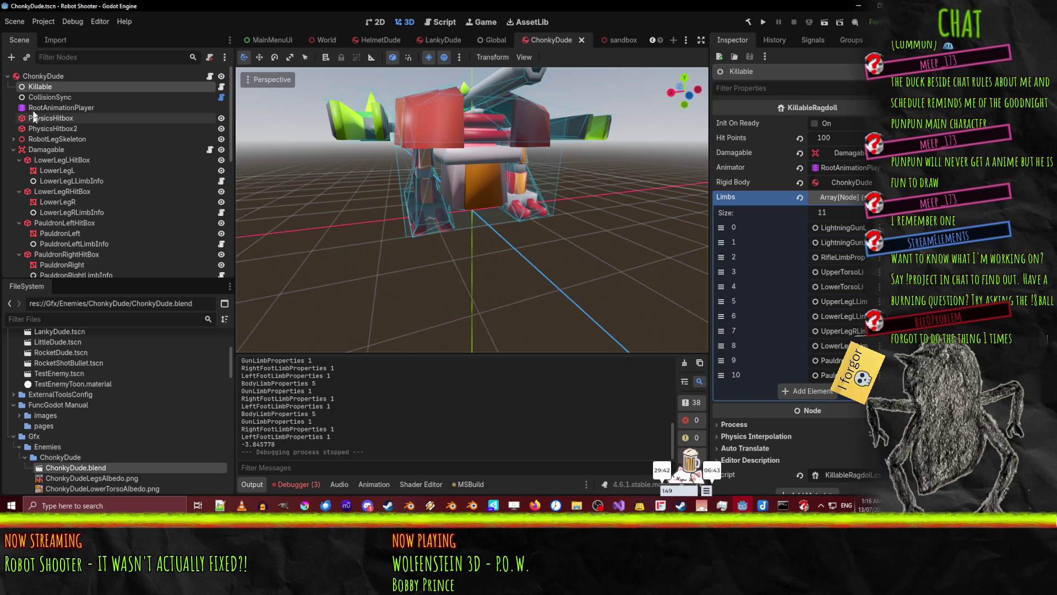
click(381, 44)
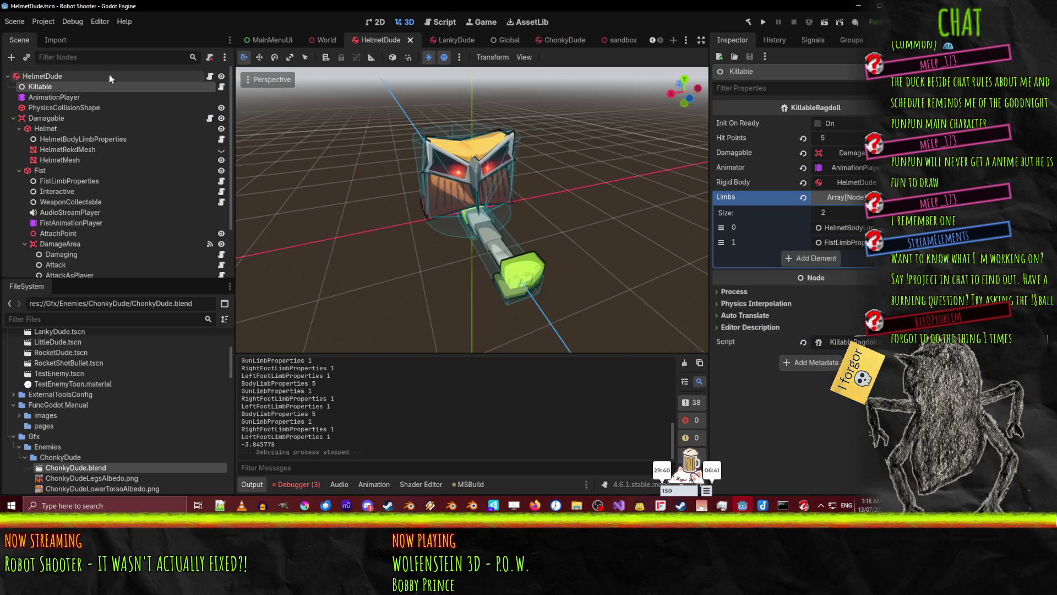
click(560, 38)
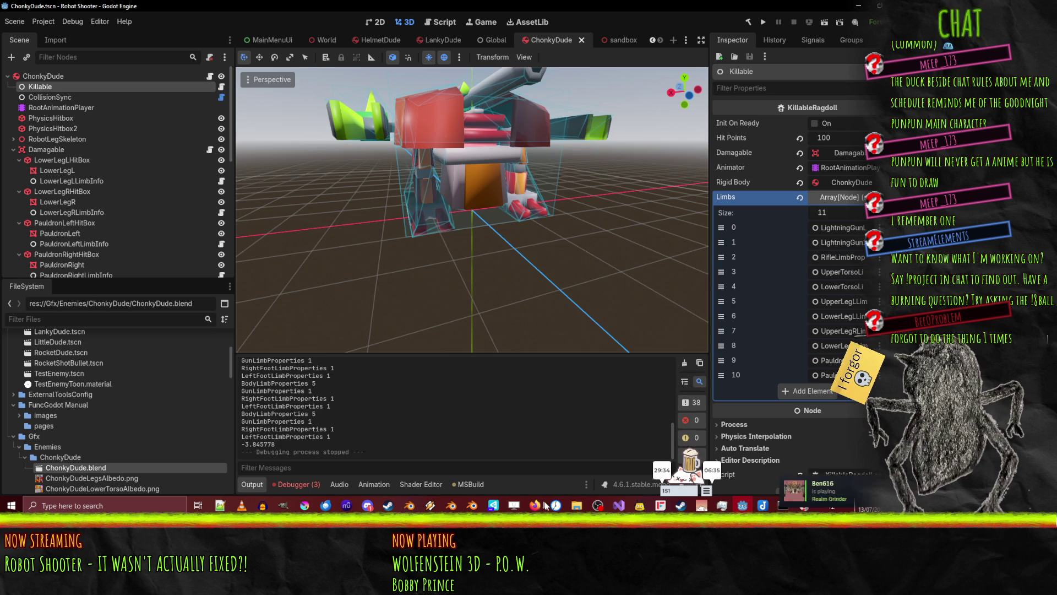
Bring Visual Studio with Enemy.cs back to the front
mouse_move(619, 505)
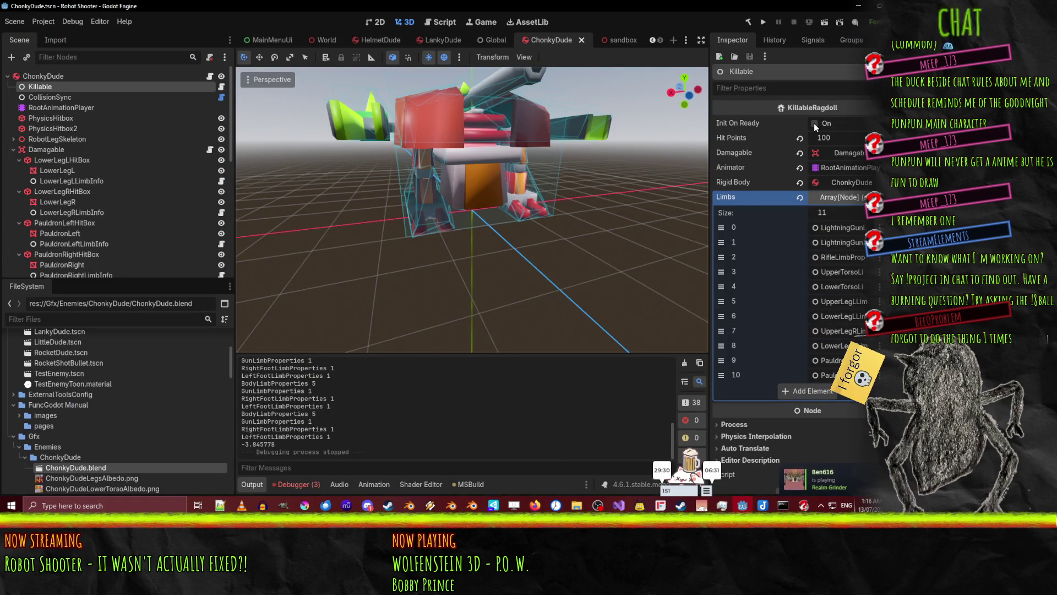
click(619, 506)
scroll(322, 220, up, 10)
scroll(306, 211, up, 20)
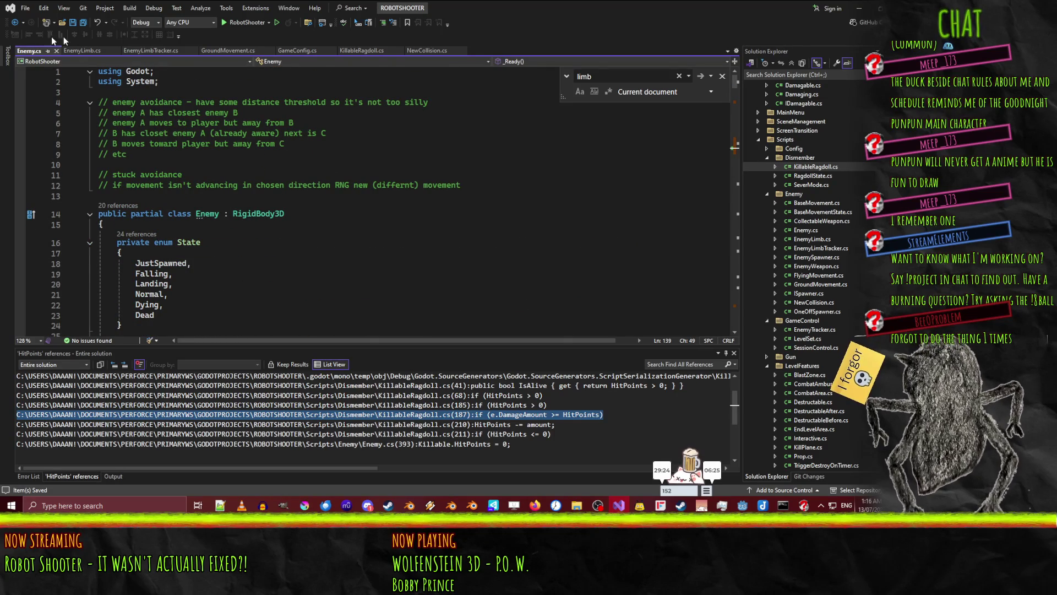
Search KillableRagdoll.cs for 'init' to review its InitOnReady code
click(361, 50)
scroll(286, 190, up, 20)
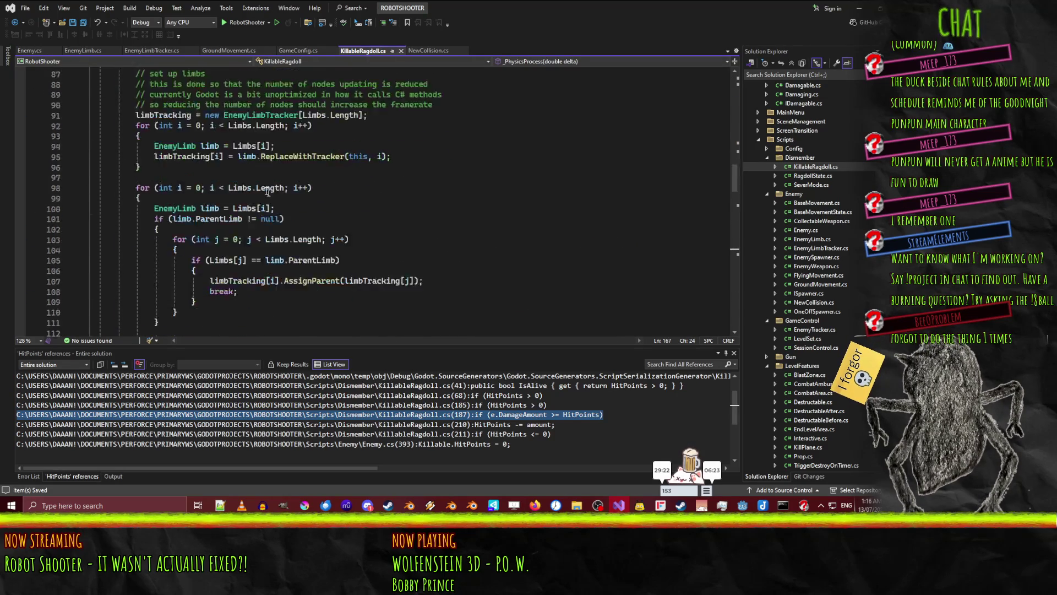
scroll(270, 173, up, 16)
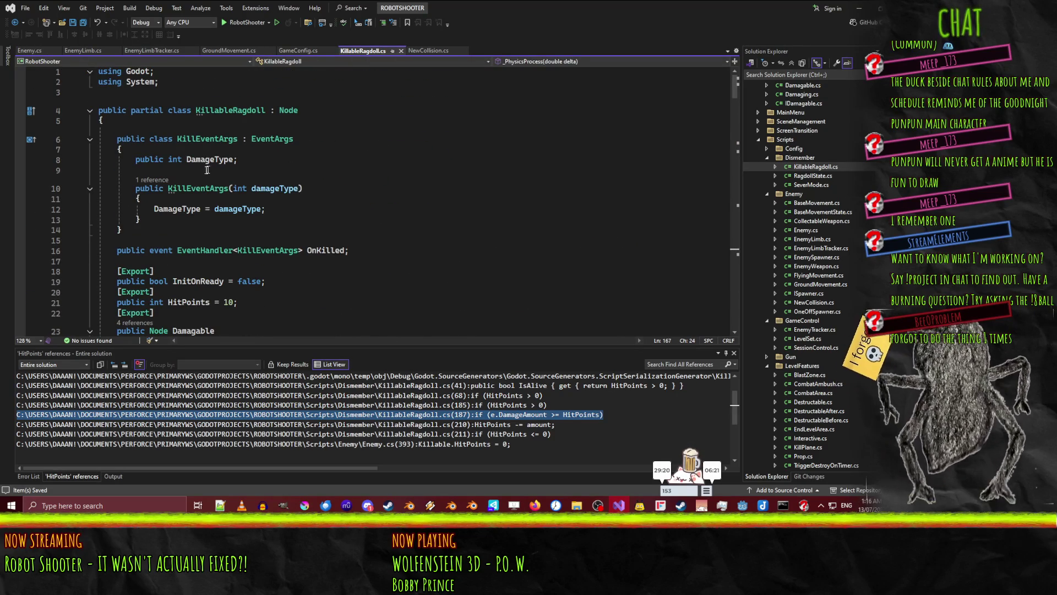
click(363, 120)
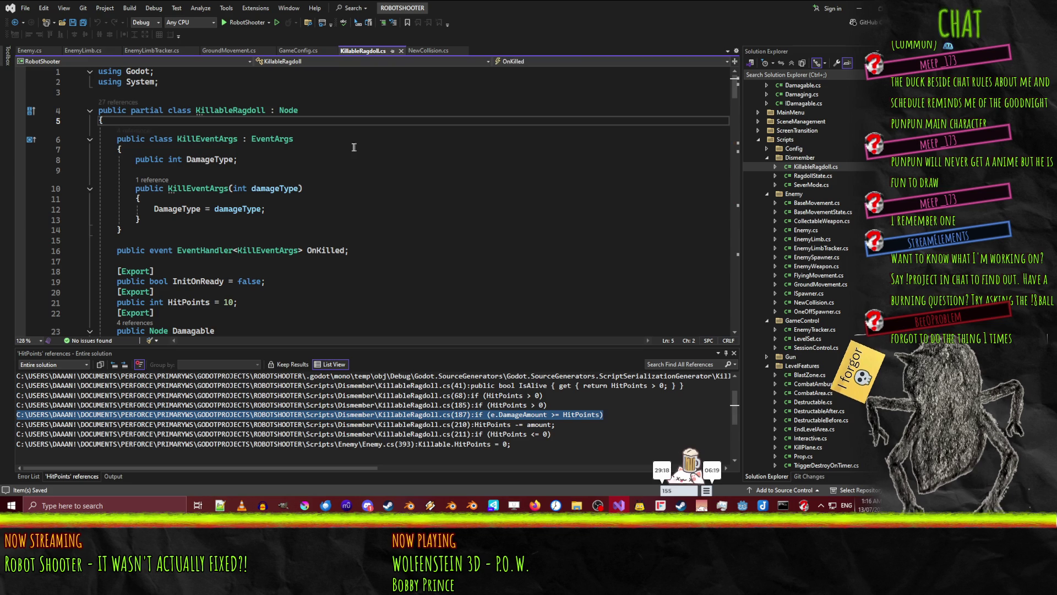
key(ctrl+f)
text(init)
key(Return)
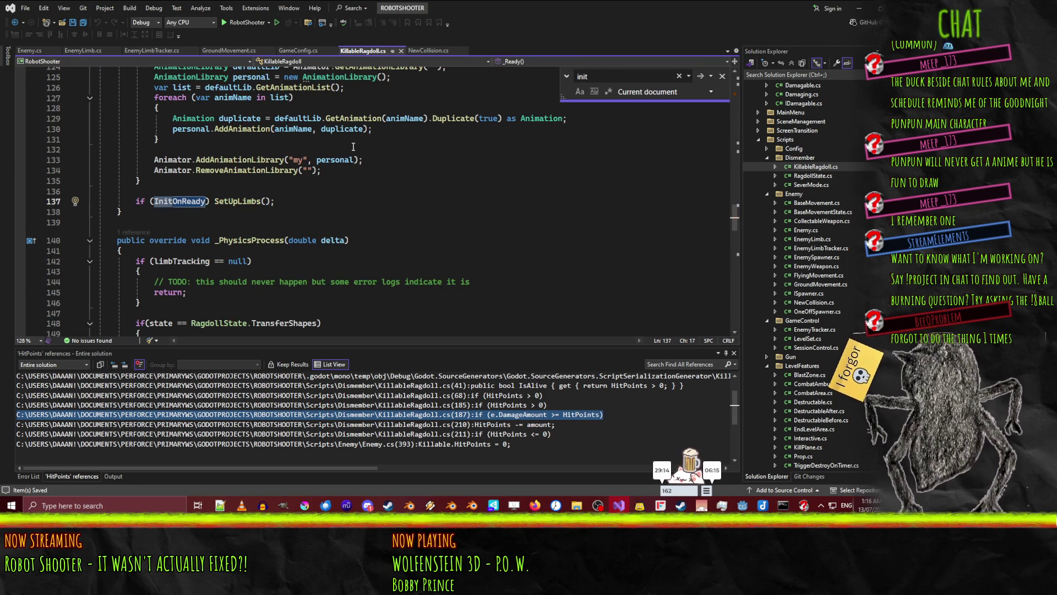
scroll(308, 231, up, 7)
scroll(300, 246, down, 3)
scroll(300, 246, down, 2)
scroll(308, 258, up, 2)
scroll(331, 304, down, 1)
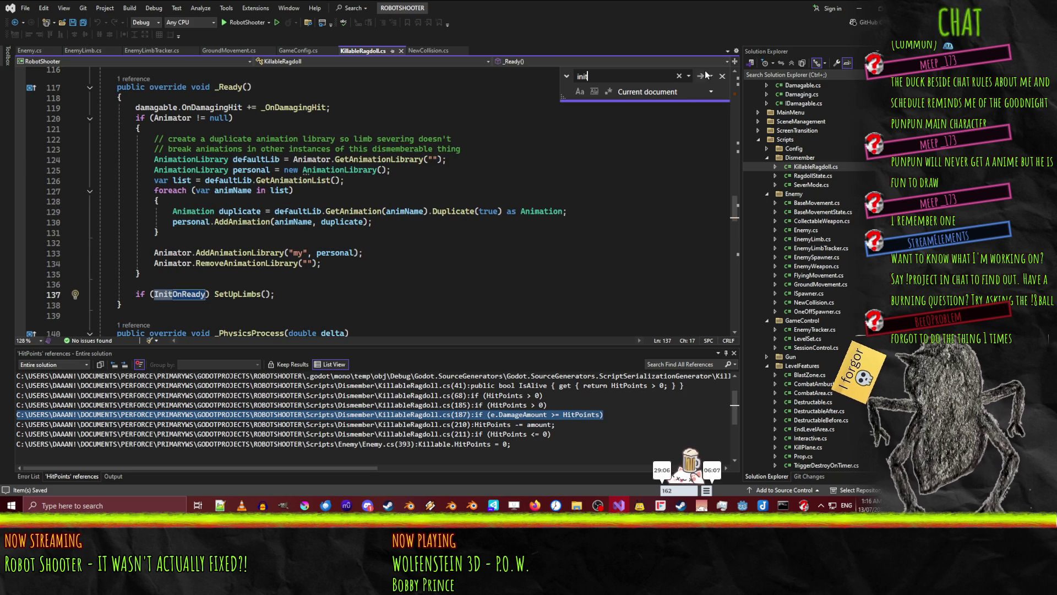
Find and read the SetUpLimbs definition called on line 137
click(225, 283)
double_click(241, 293)
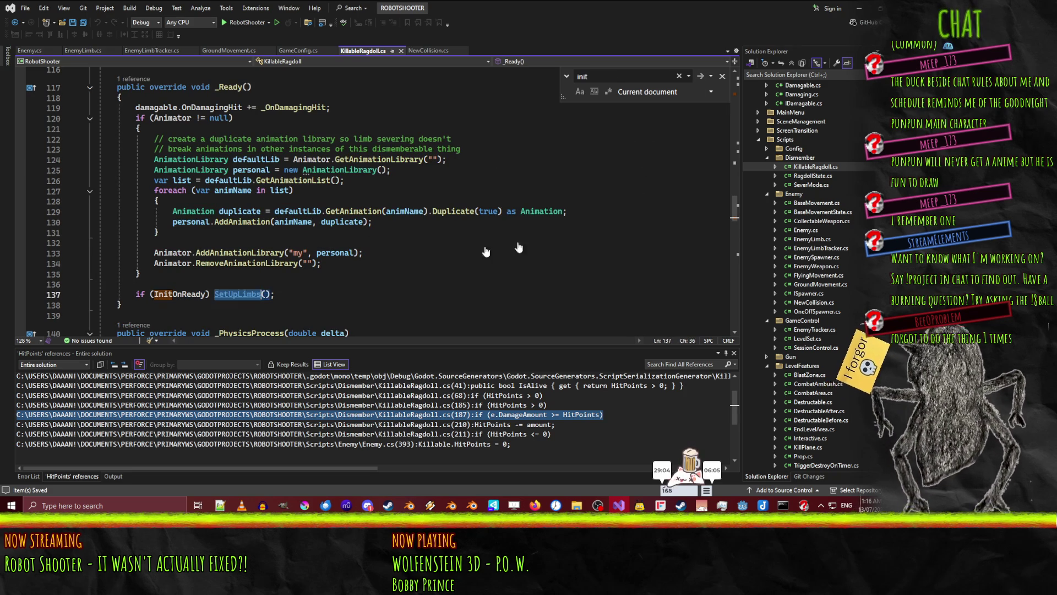
key(ctrl+f)
click(700, 76)
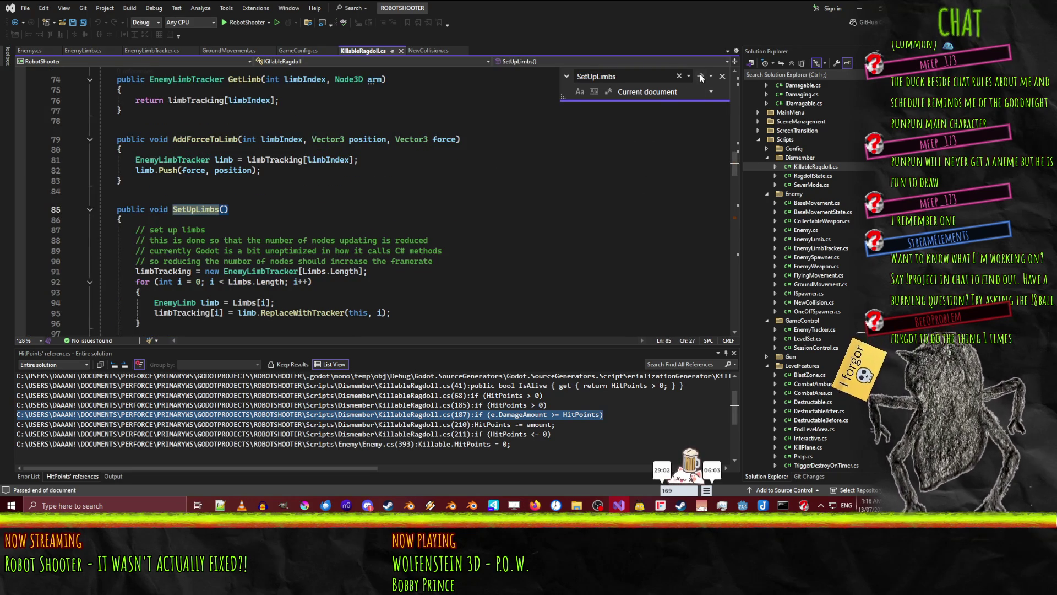
scroll(331, 225, down, 7)
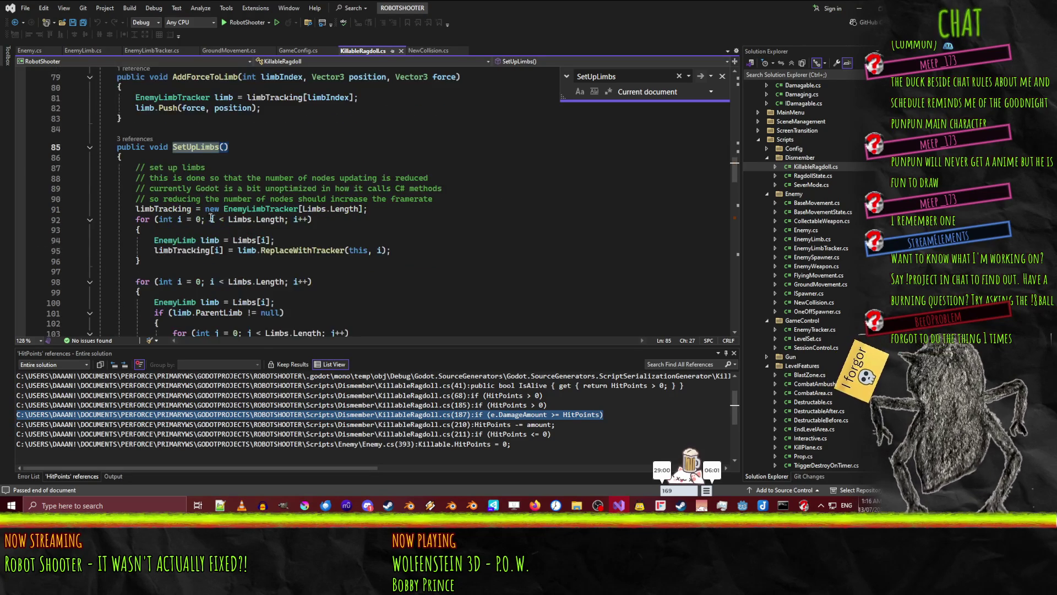
scroll(335, 237, up, 3)
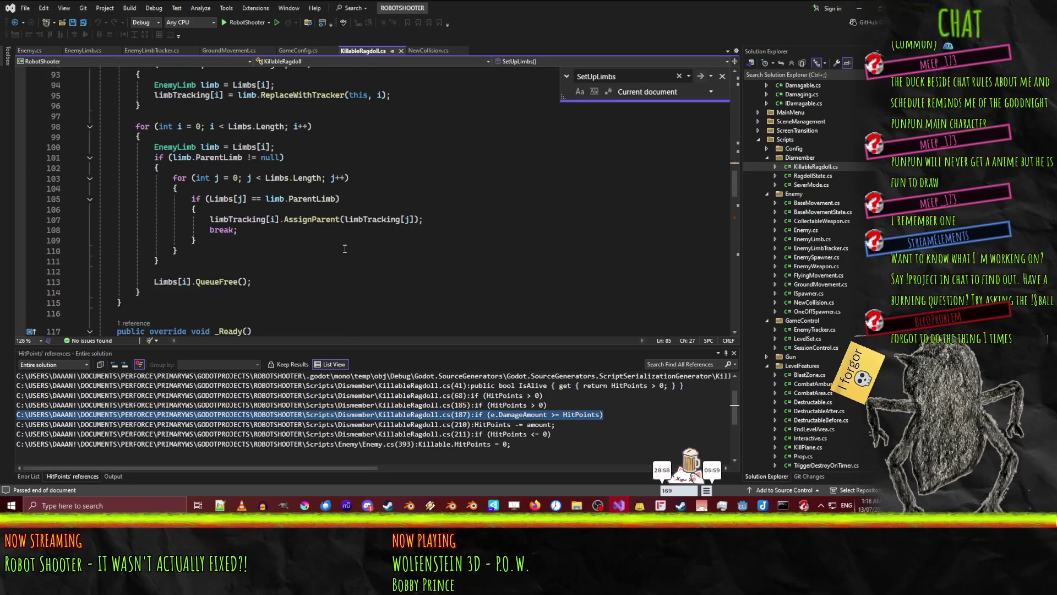
scroll(344, 251, up, 15)
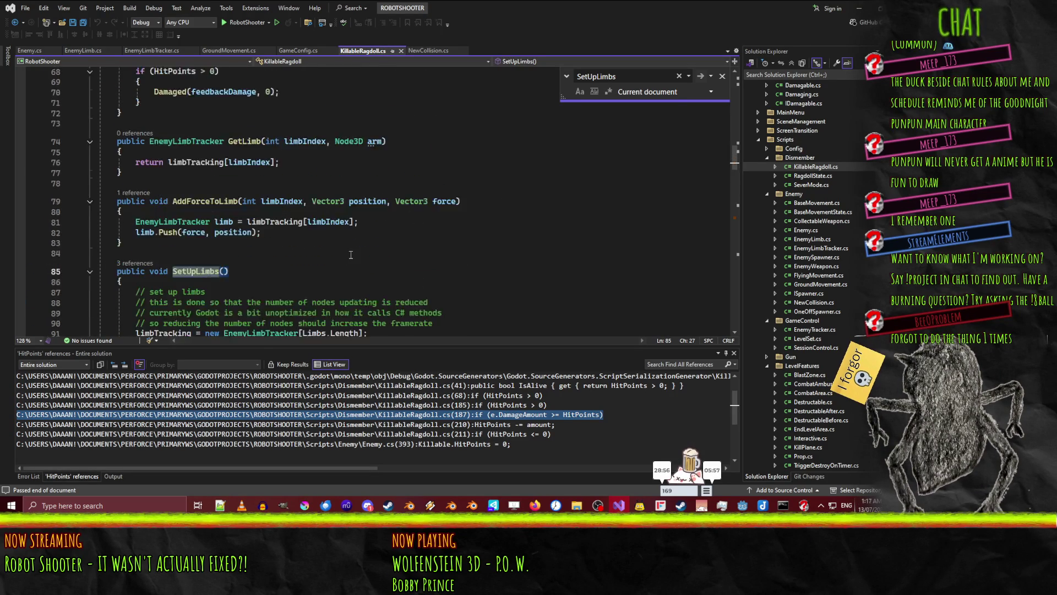
scroll(511, 207, up, 8)
scroll(510, 207, down, 7)
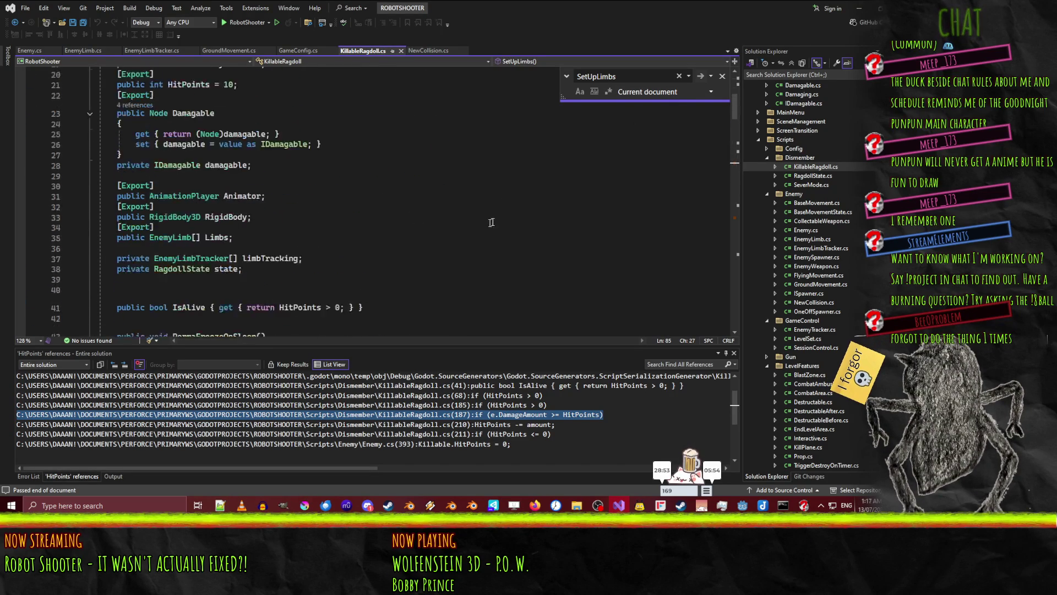
Check NewCollision.cs and EnemyLimbTracker.cs, then jump from Godot's Errors list to Enemy.cs line 143
click(433, 50)
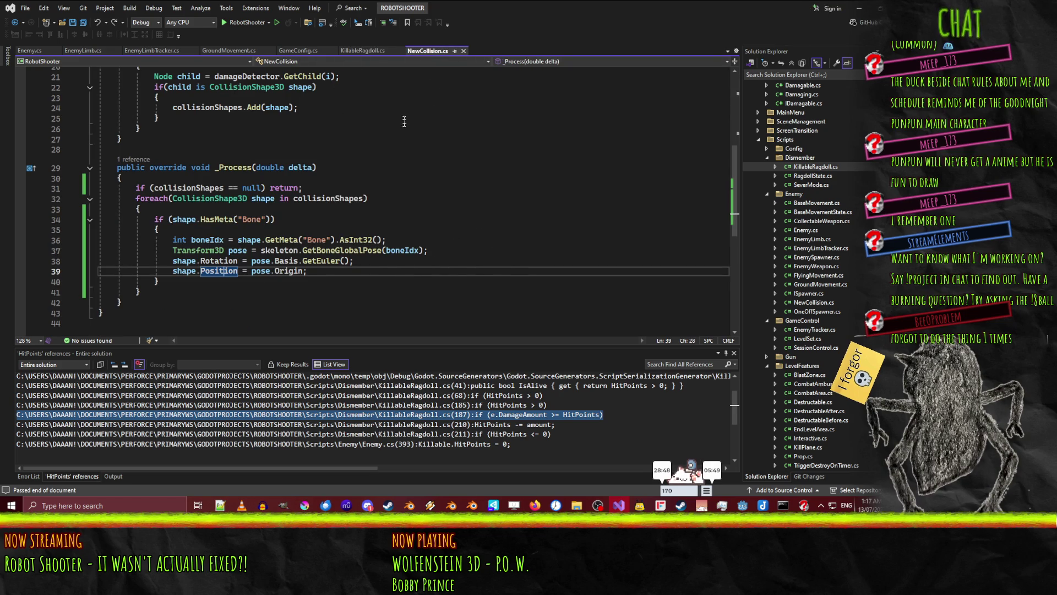
click(165, 50)
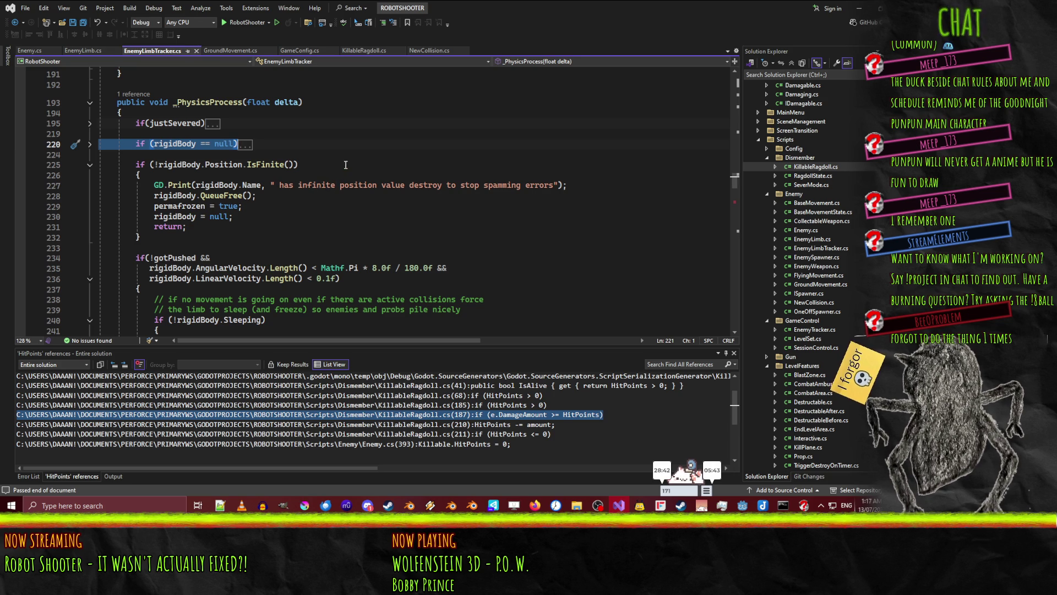
click(29, 51)
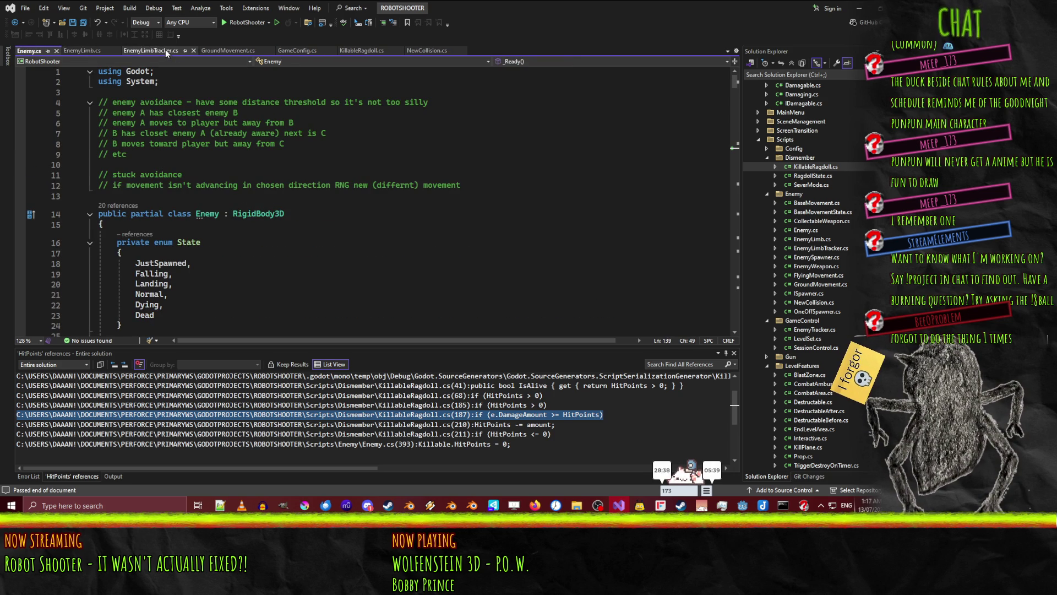
click(863, 7)
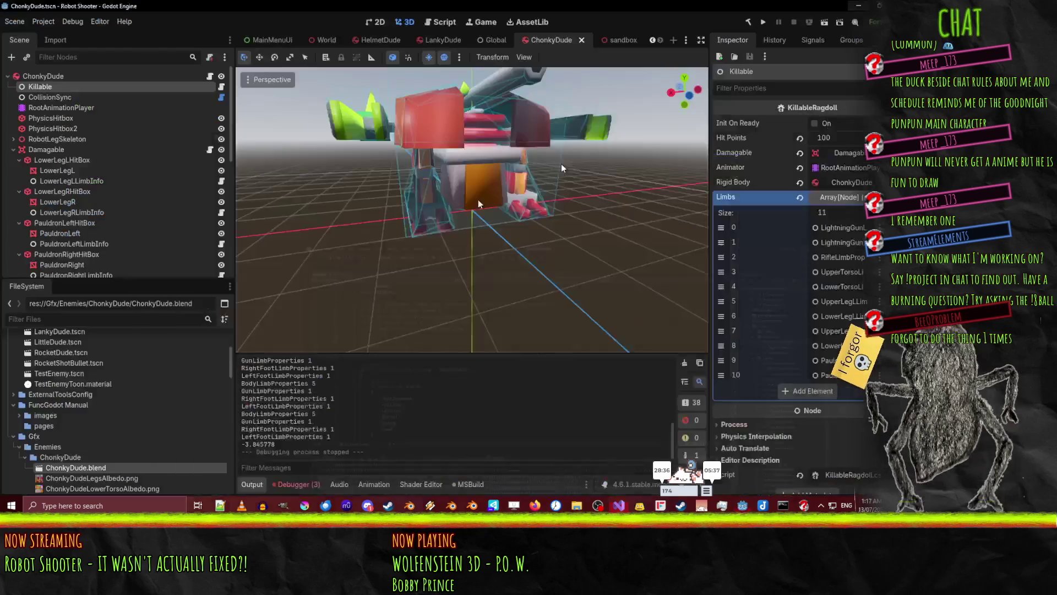
click(297, 484)
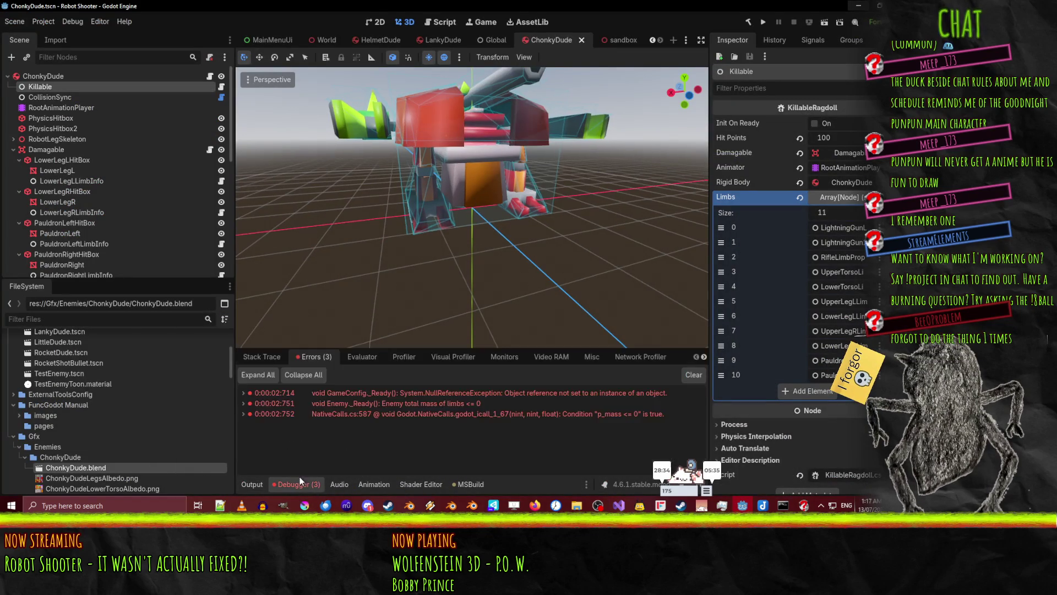
double_click(373, 405)
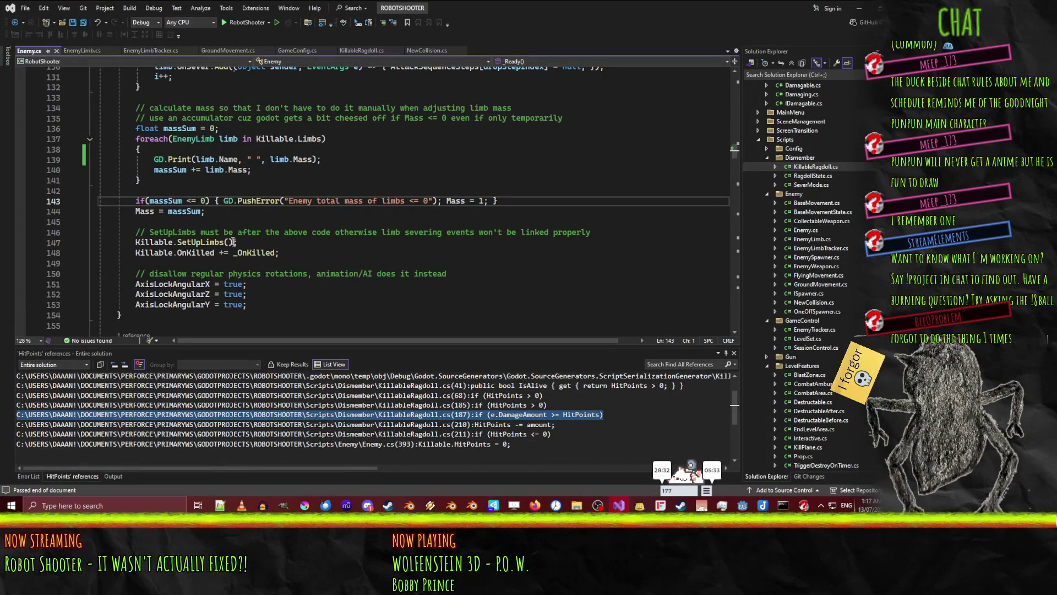
Copy the foreach mass loop with its print, then remove the GD.Print line from the original loop
scroll(264, 176, up, 1)
click(137, 171)
click(185, 192)
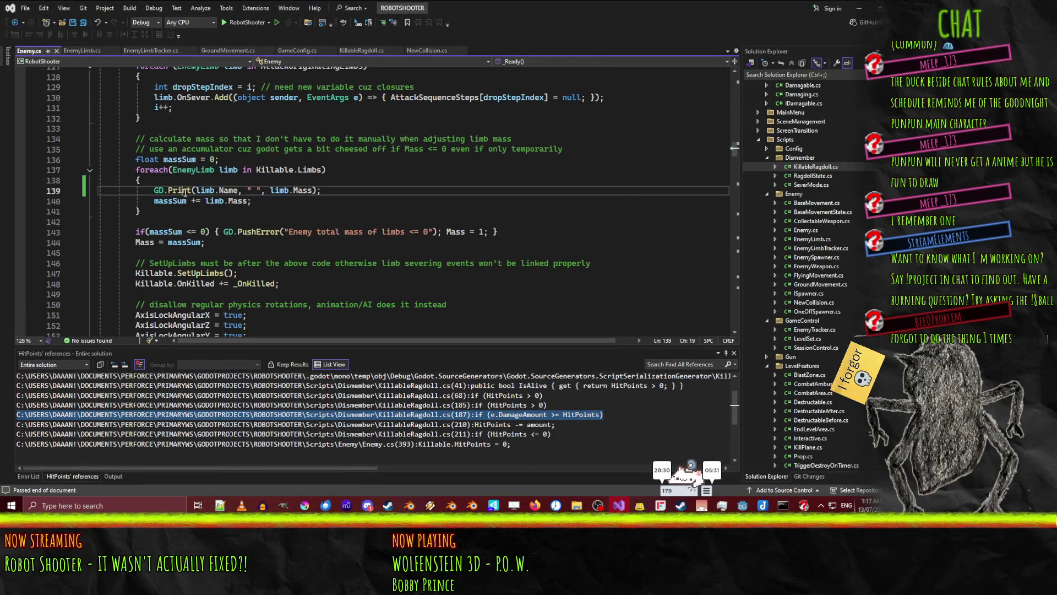
key(Up)
key(Up)
key(Home)
key(shift+Down)
key(shift+Down)
key(shift+Down)
text(c)
key(ctrl+z)
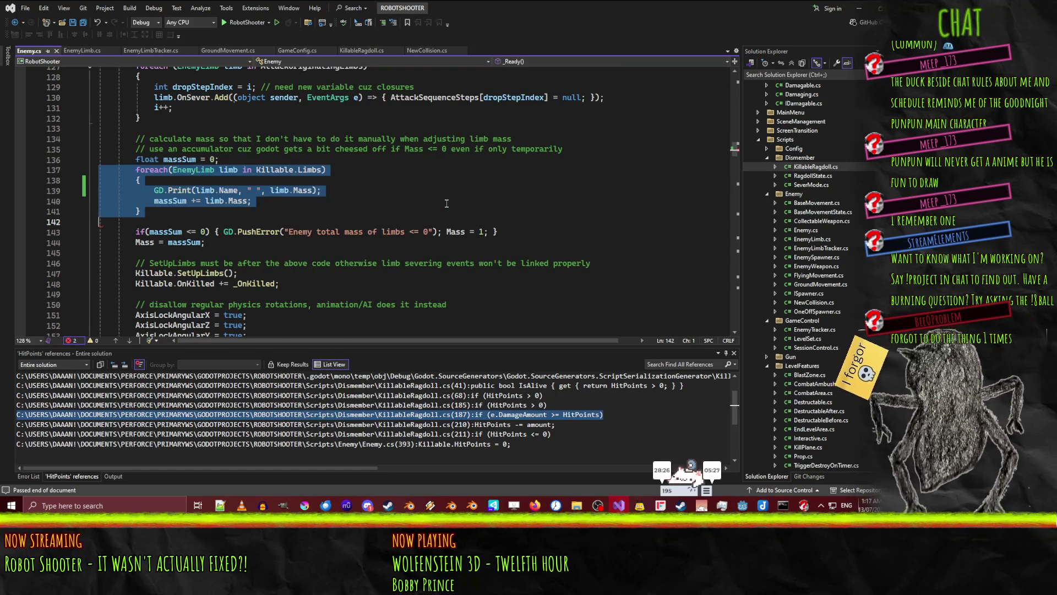
key(Up)
key(Up)
key(Up)
key(Down)
key(Down)
key(Down)
key(ctrl+x)
key(Down)
Split the massSum <= 0 if block onto separate lines and paste the print loop inside it
click(223, 221)
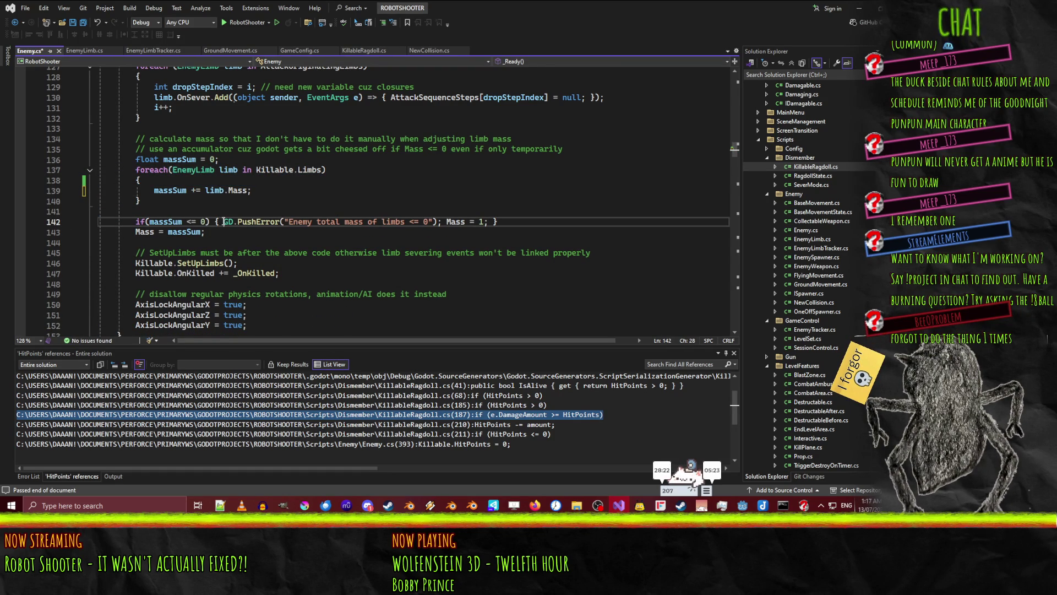
key(Return)
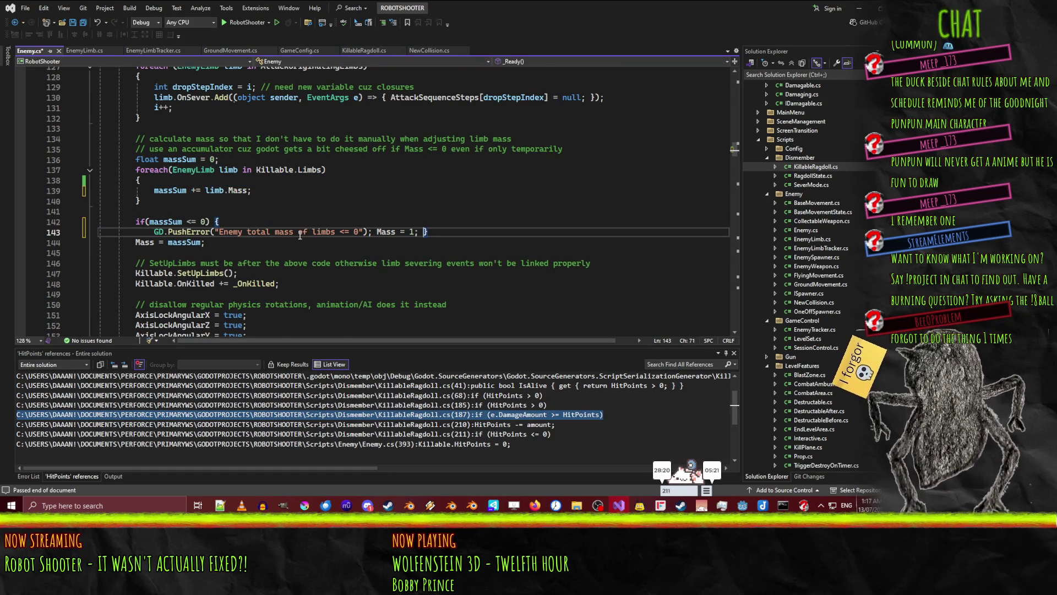
key(Return)
key(Up)
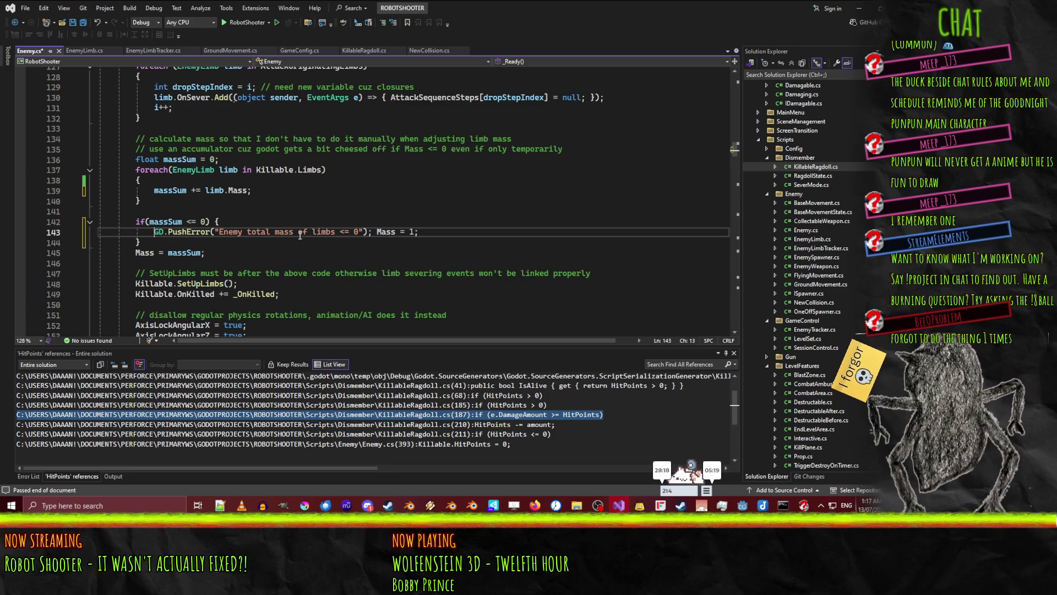
key(Up)
key(End)
key(Down)
key(Return)
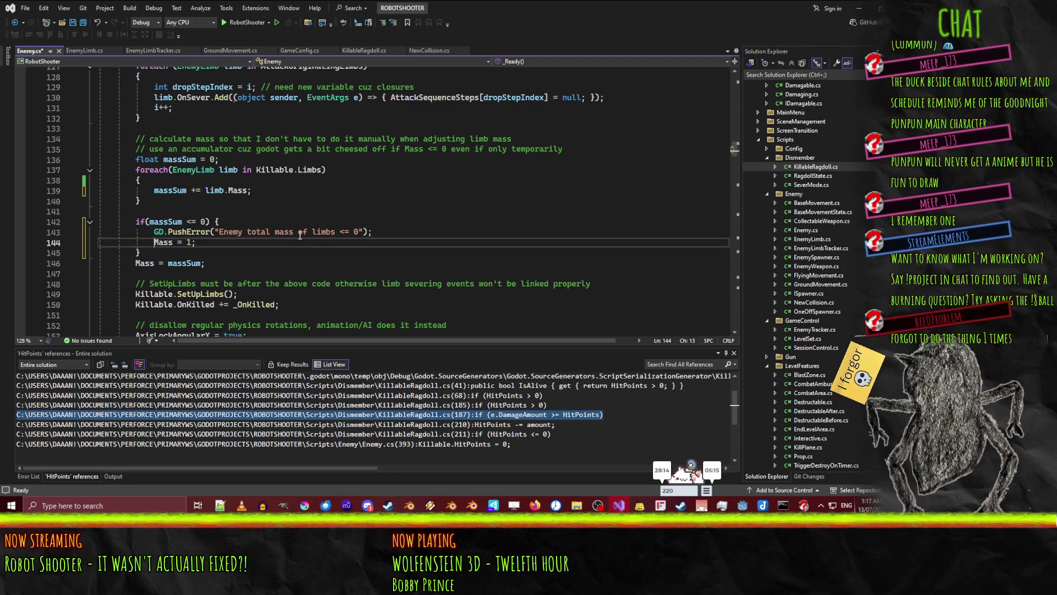
key(Up)
key(ctrl+v)
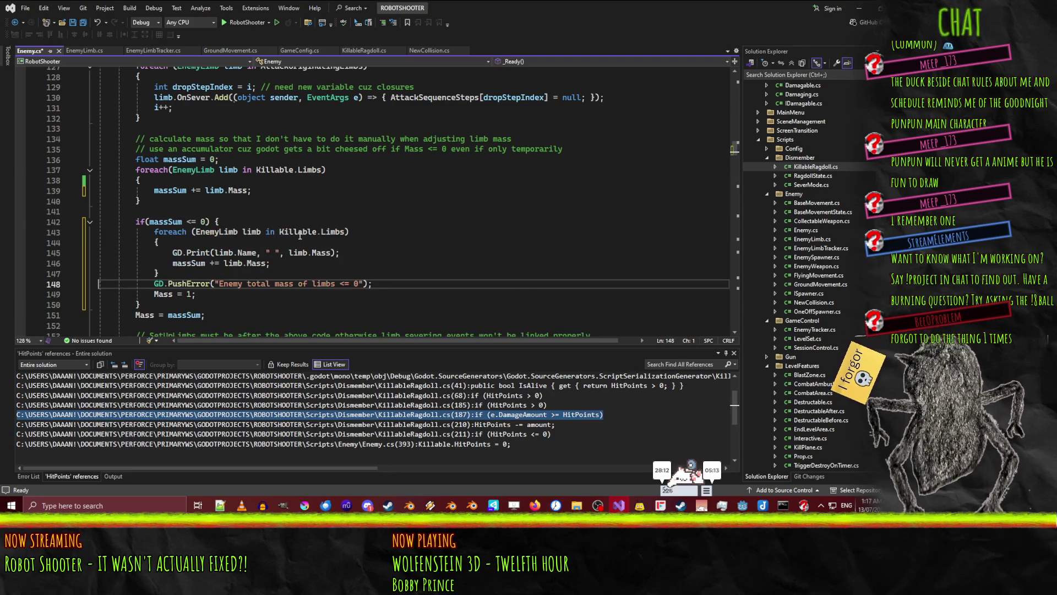
Add GD.Print("Enemy has ", Killable.Limbs.Length) above the pasted loop and save
key(Home)
key(Return)
key(Up)
key(Up)
key(Up)
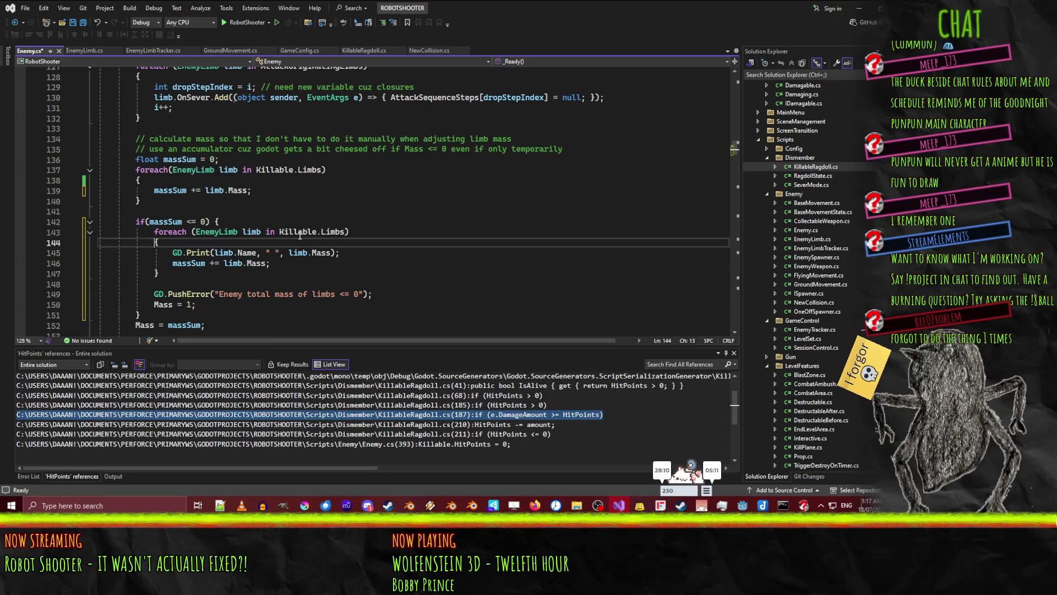
key(Up)
key(End)
key(Return)
text(GD.Print)
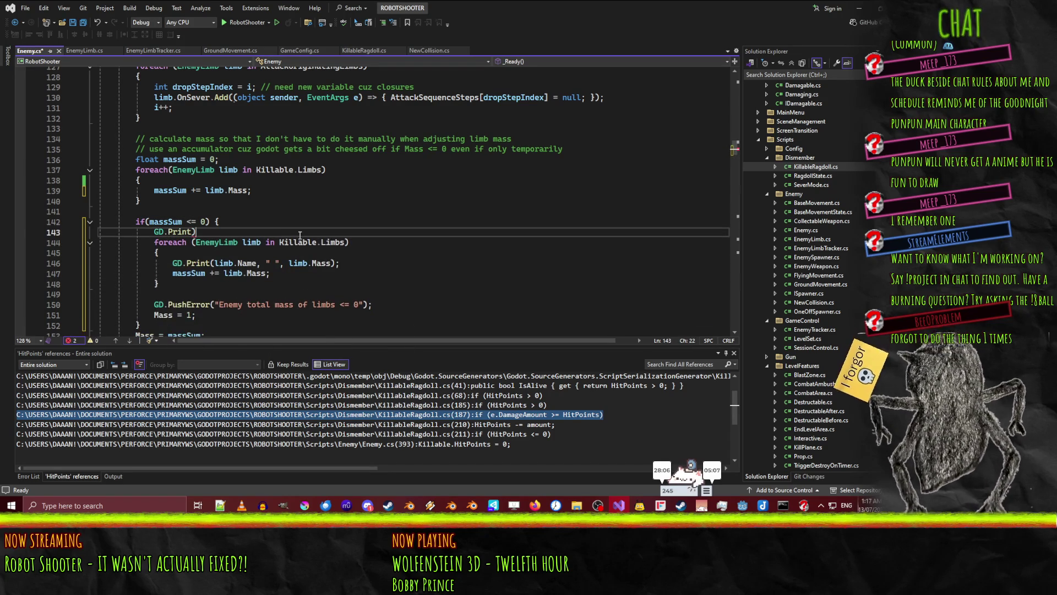
text(()
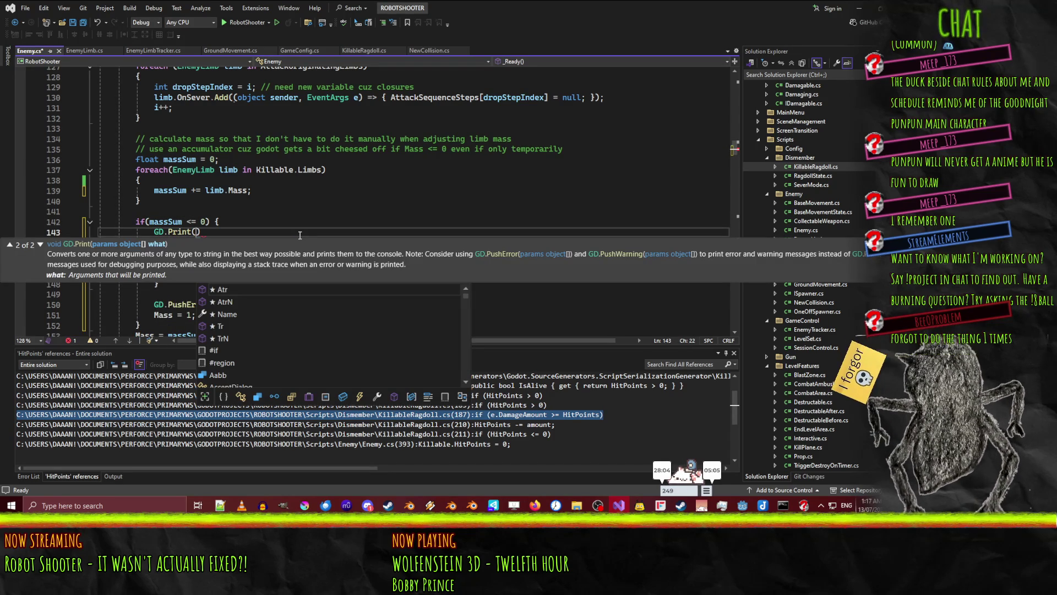
text("Enemy has ",)
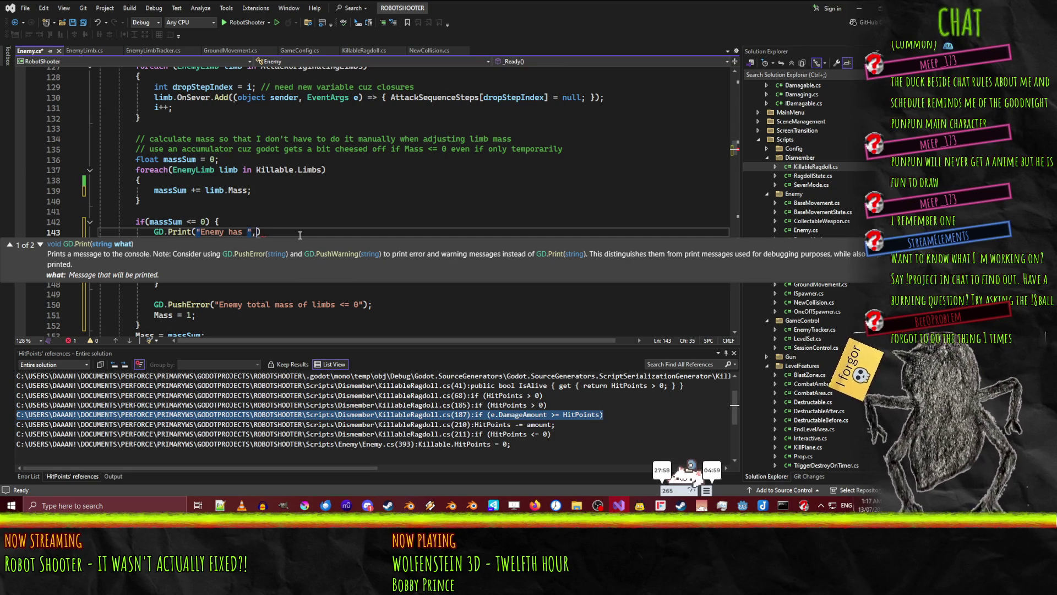
key(Escape)
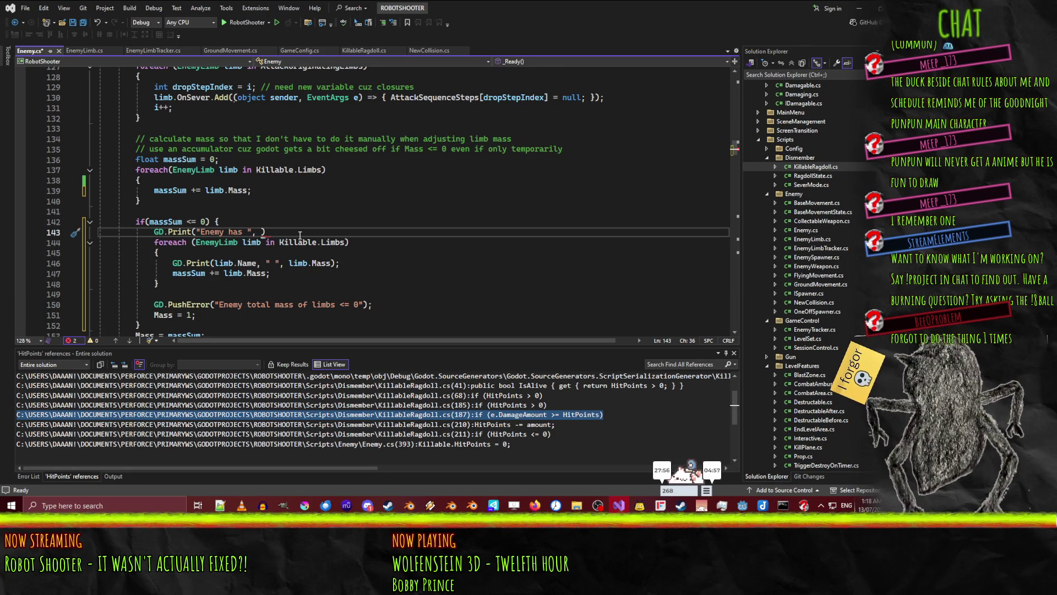
text(Killable.L)
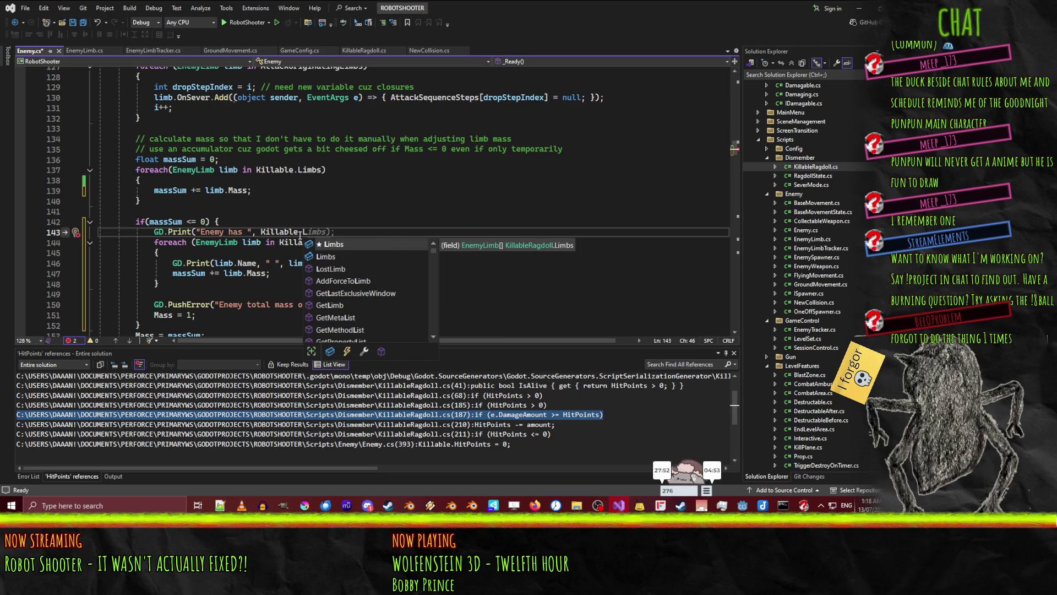
key(Tab)
text(.le))
key(Down)
key(Down)
key(Down)
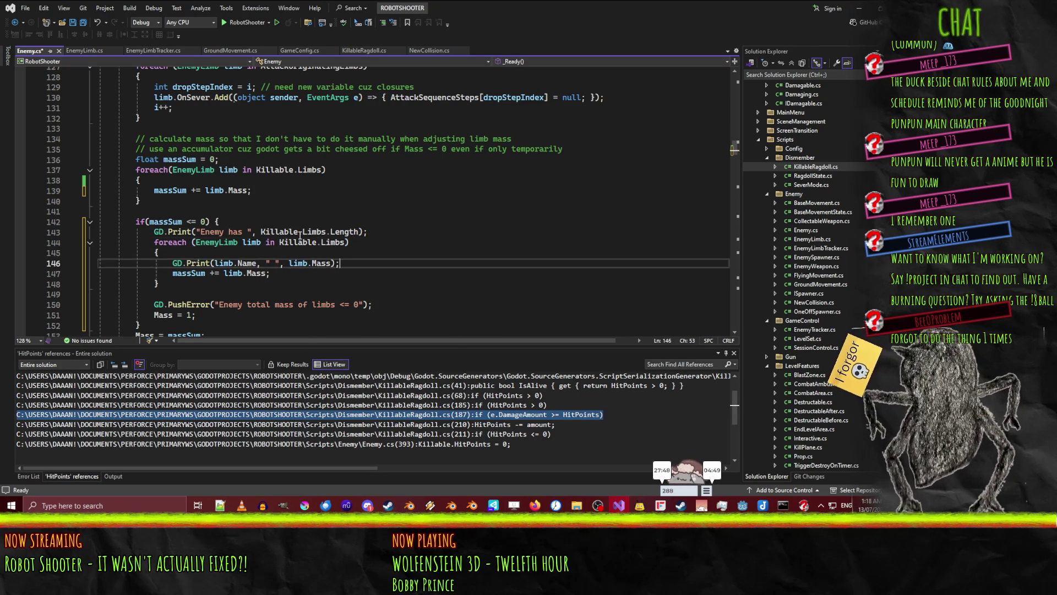
key(Up)
key(Up)
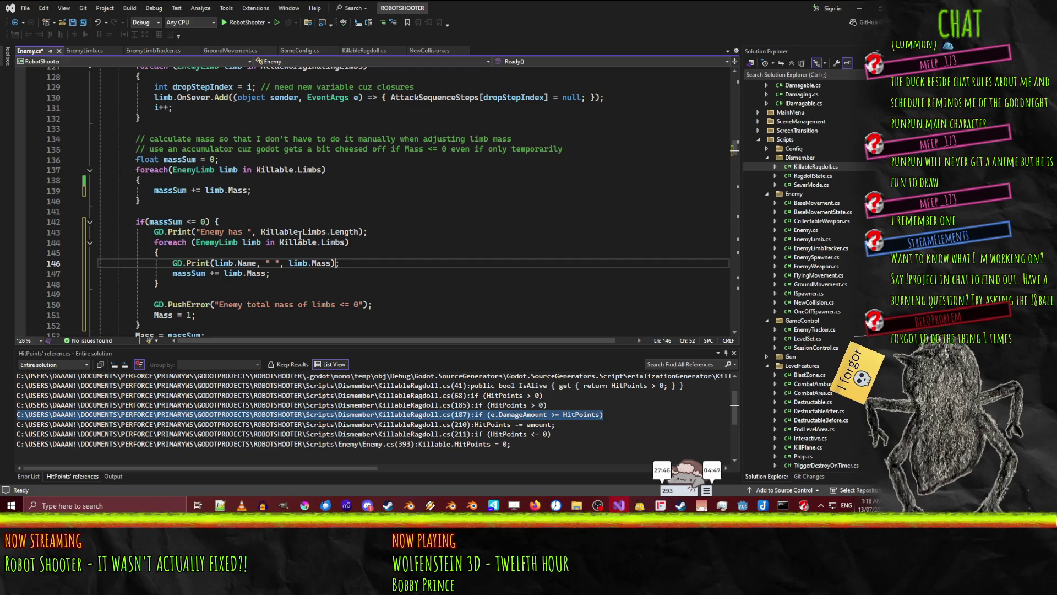
text(")
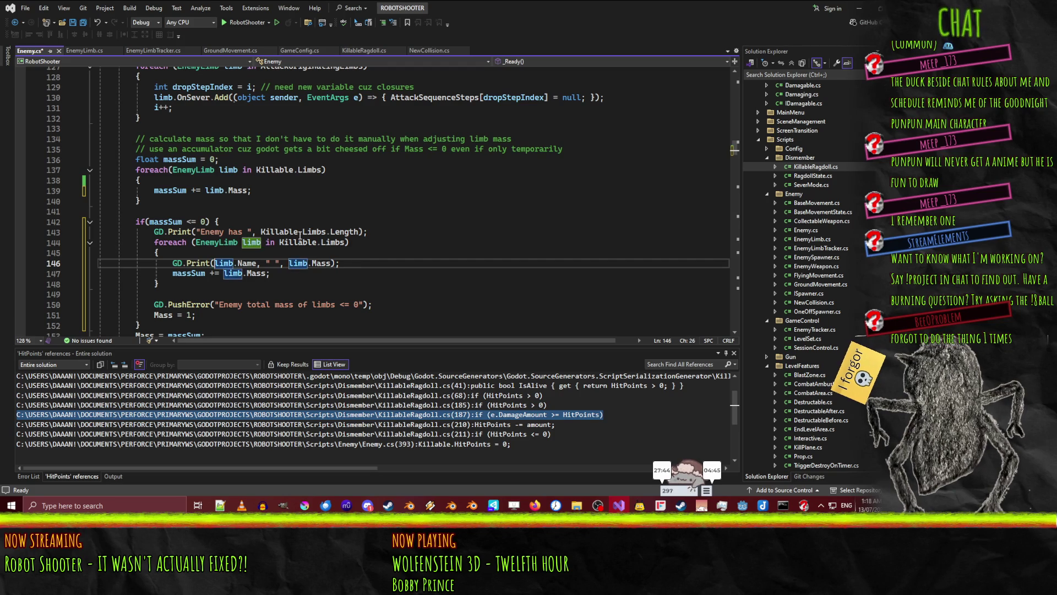
text(,)
key(ctrl+s)
Change both the limb-count and per-limb GD.Print calls to GD.PushError and save Enemy.cs
click(260, 232)
double_click(196, 304)
key(ctrl+c)
double_click(194, 263)
key(ctrl+v)
click(177, 232)
double_click(177, 232)
key(ctrl+v)
key(ctrl+s)
key(Up)
key(Up)
click(856, 8)
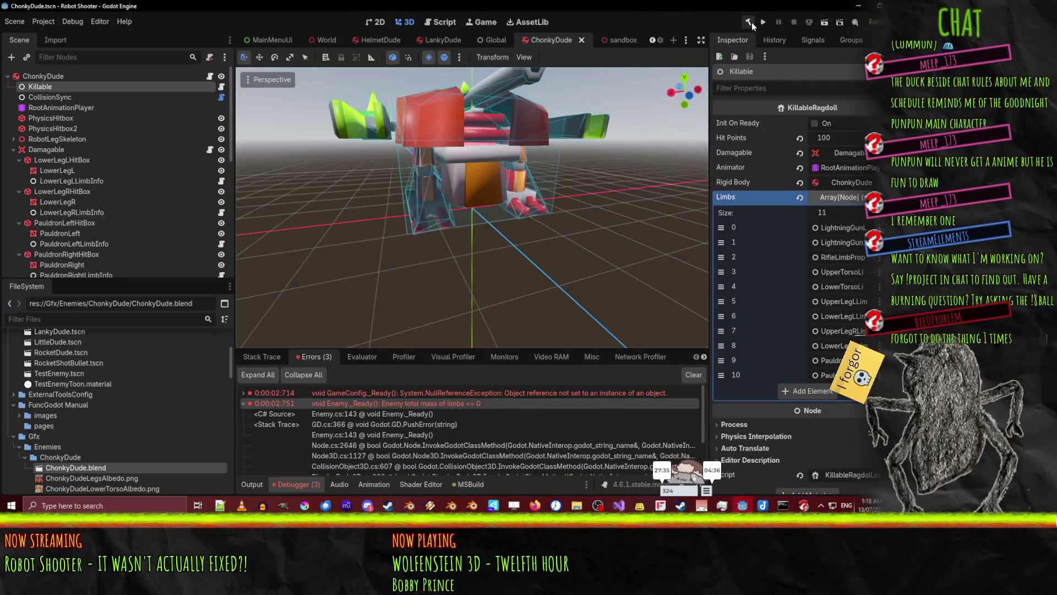
Run the sandbox scene and confirm the Errors tab reports 'Enemy has 0' limbs
click(615, 41)
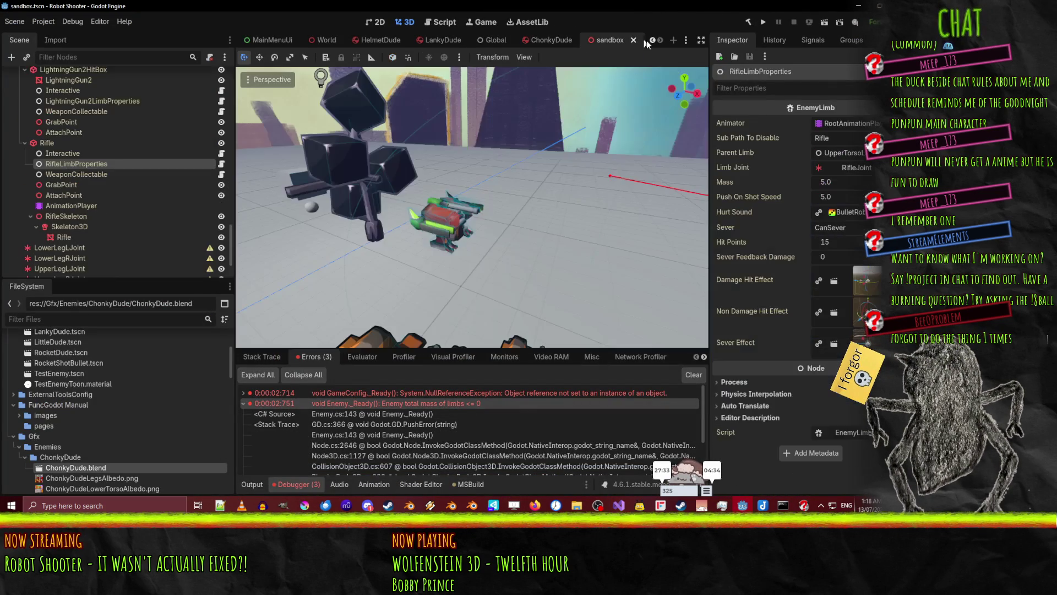
click(827, 25)
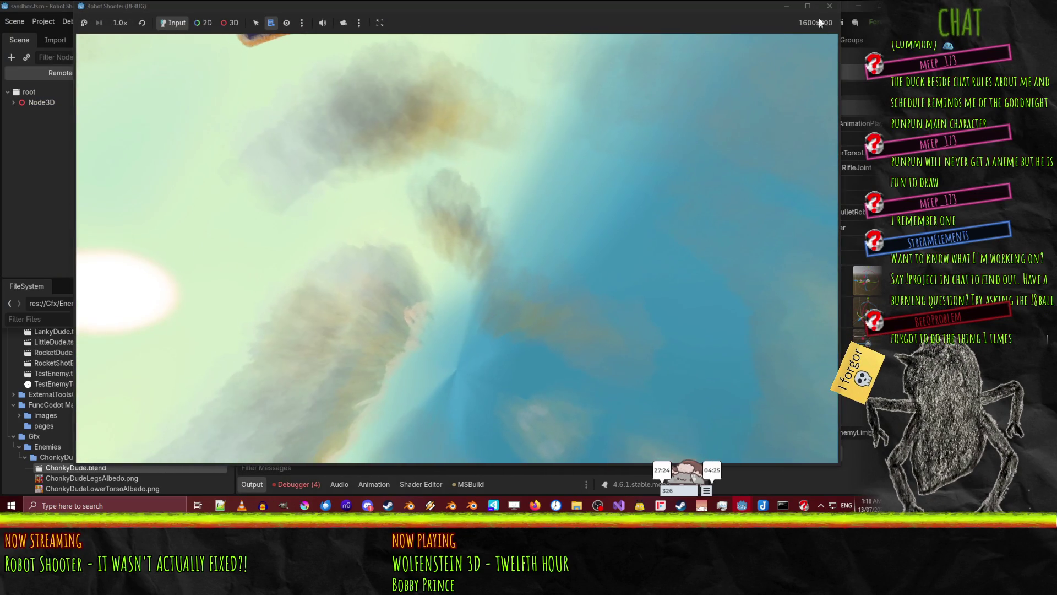
click(830, 5)
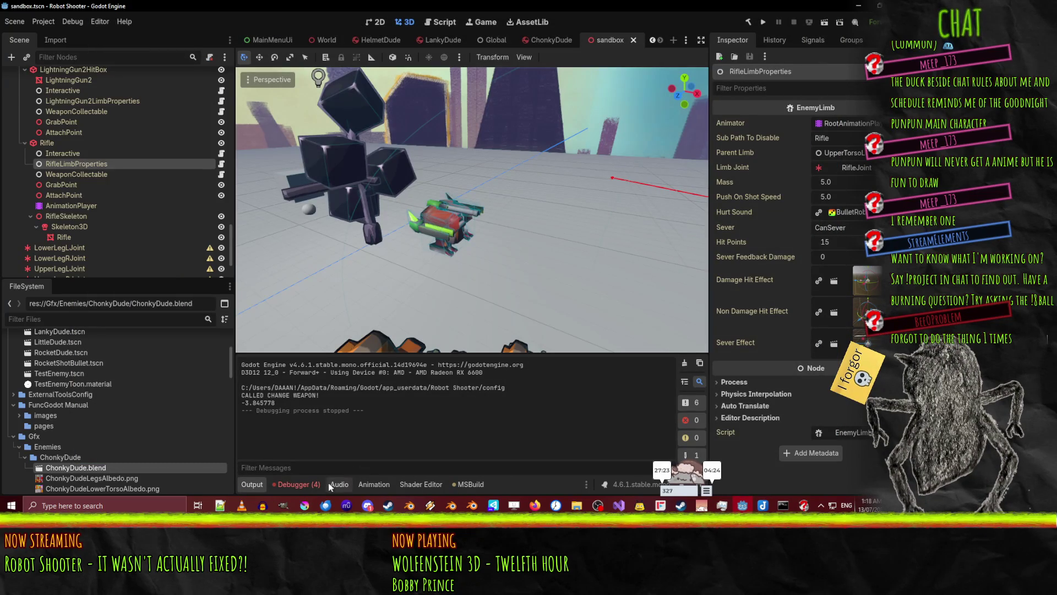
click(298, 484)
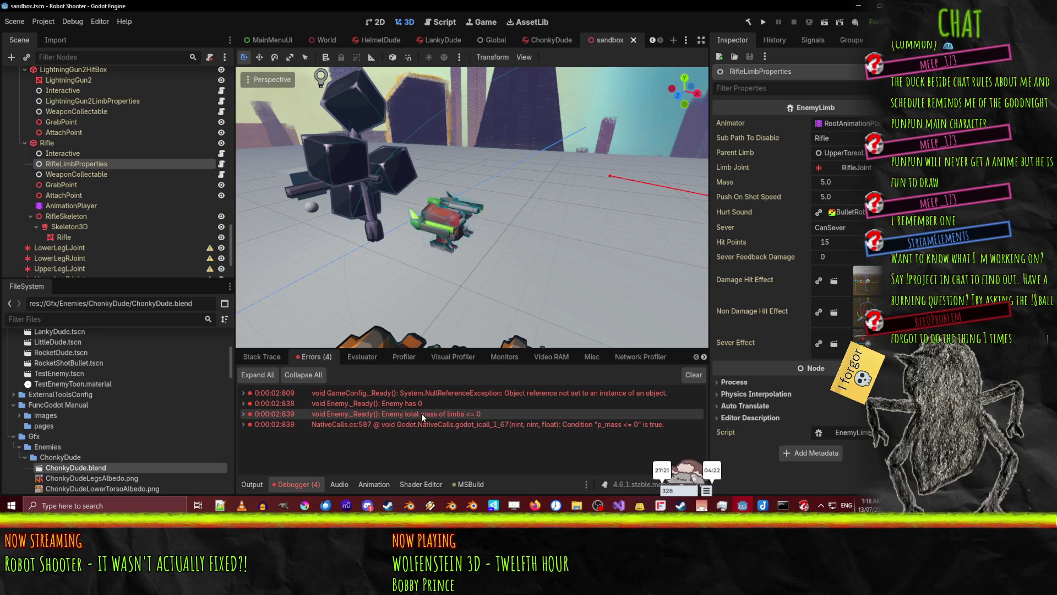
mouse_move(394, 406)
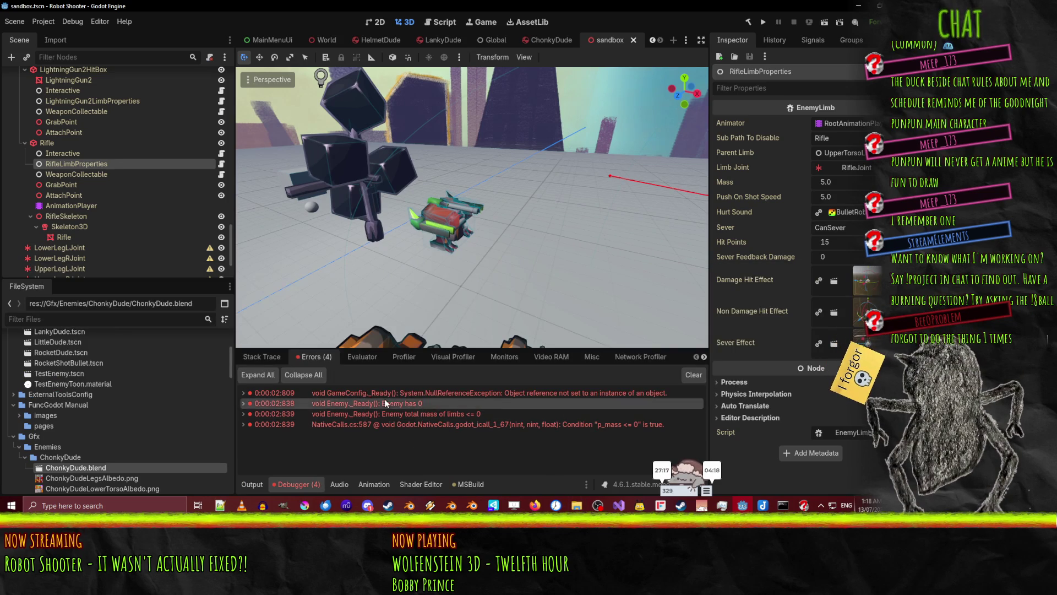
key(alt+Tab)
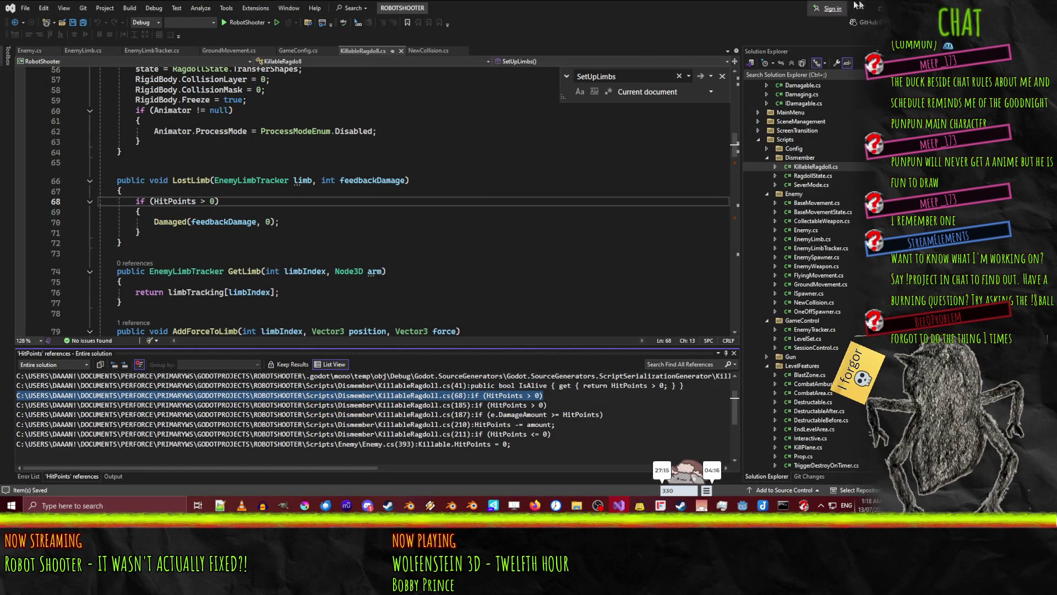
Return to the sandbox scene and select the Killable node under ChonkyDude
click(856, 7)
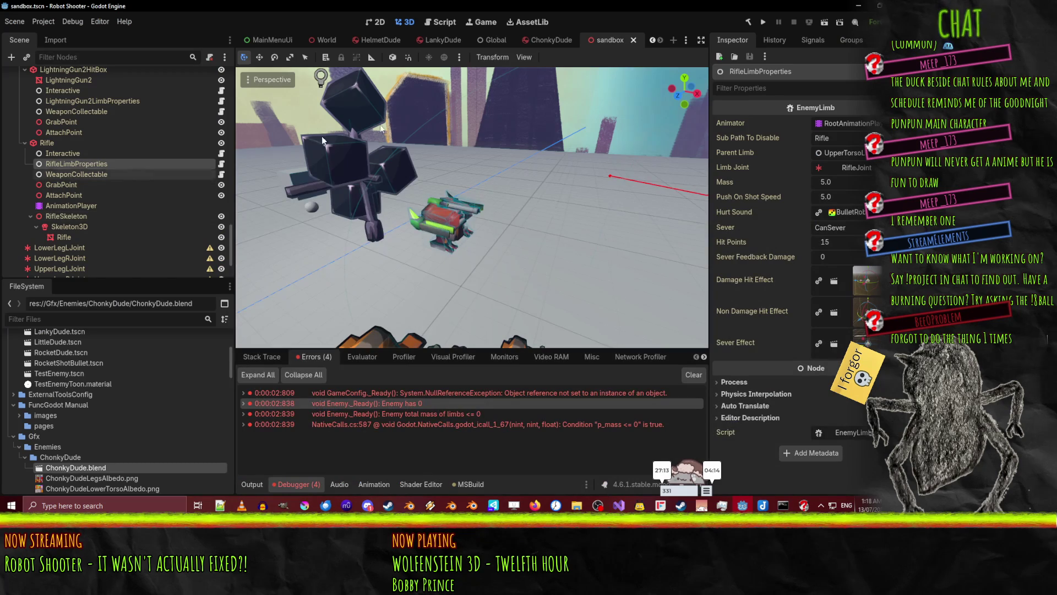
click(549, 36)
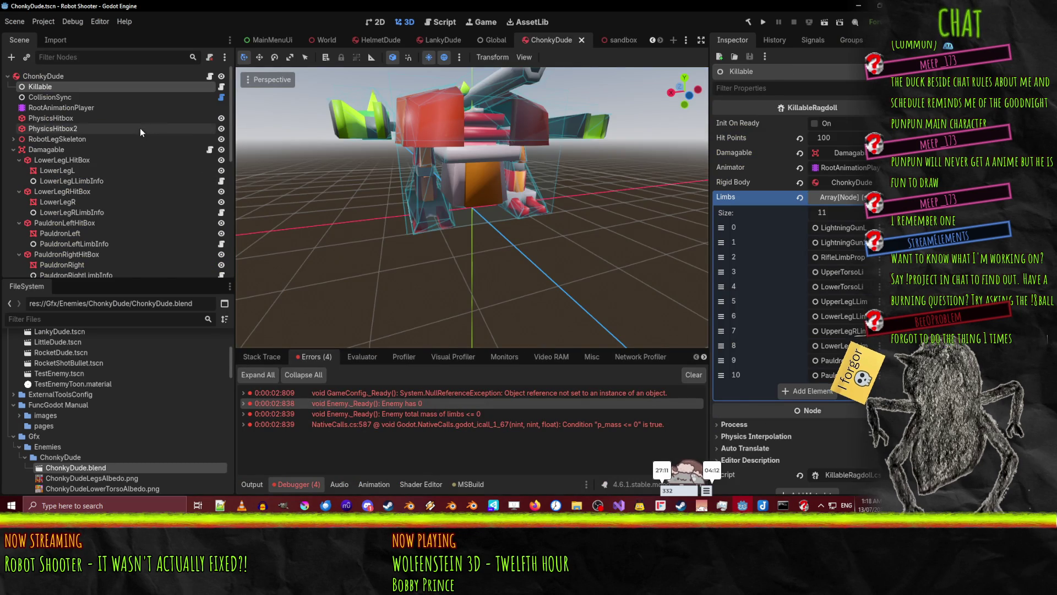
click(622, 38)
scroll(94, 153, up, 5)
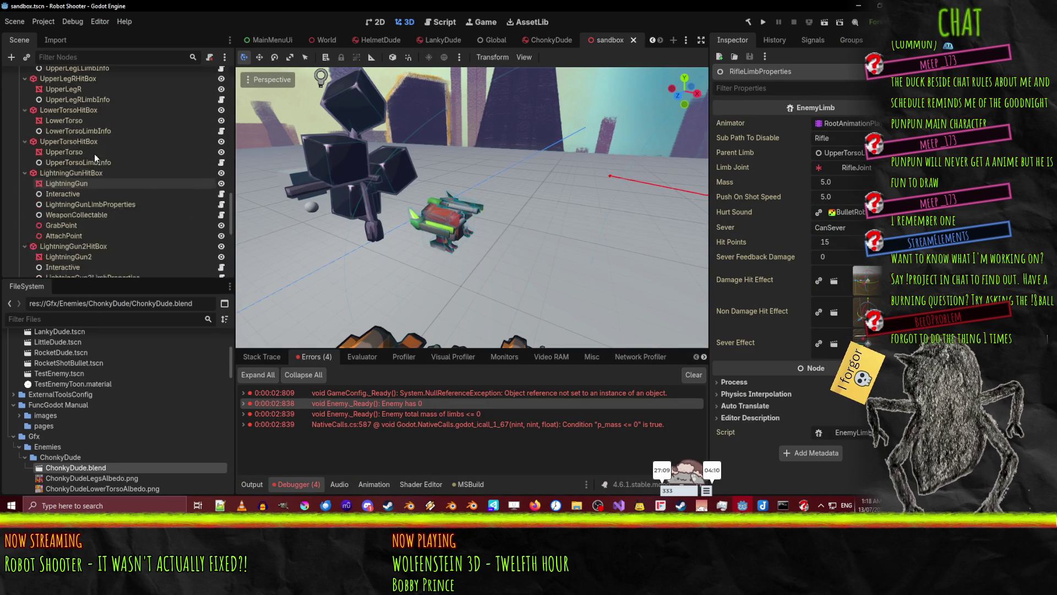
scroll(96, 157, up, 4)
click(62, 138)
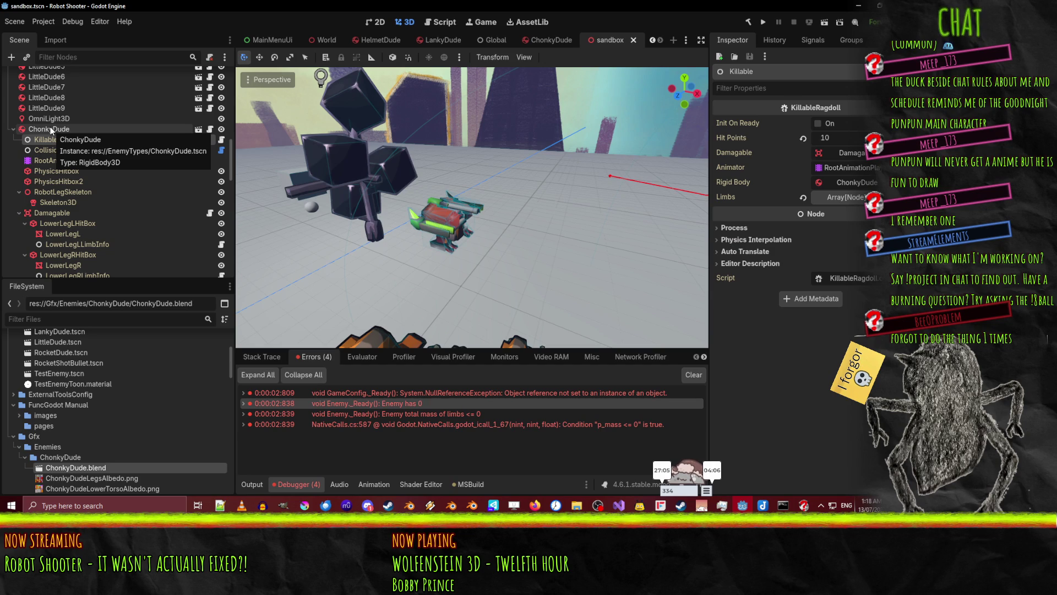
Revert Killable's Limbs array to its default, save the sandbox scene, and run the game
click(803, 199)
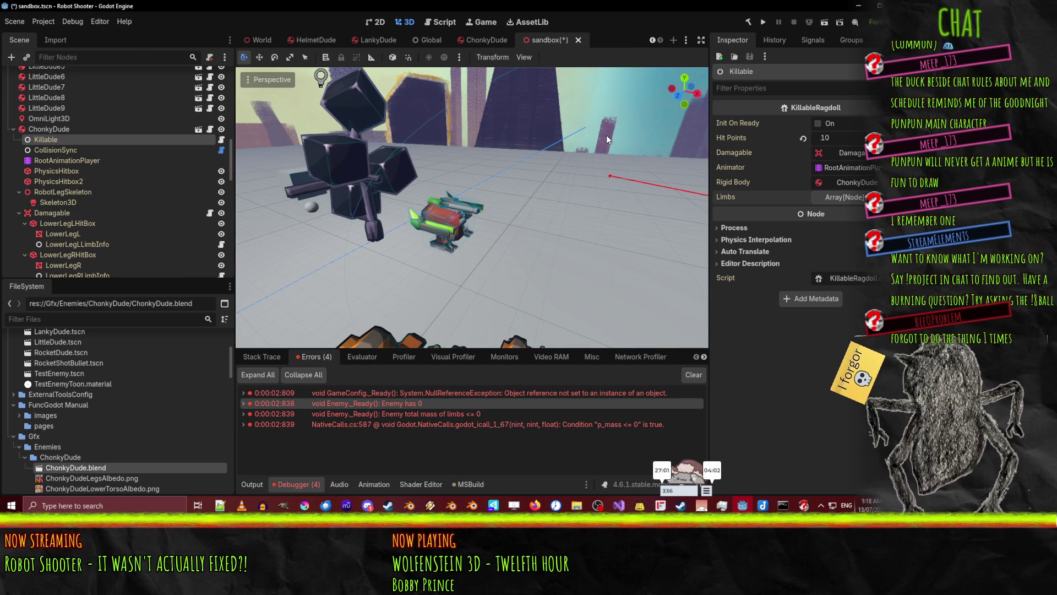
key(ctrl+s)
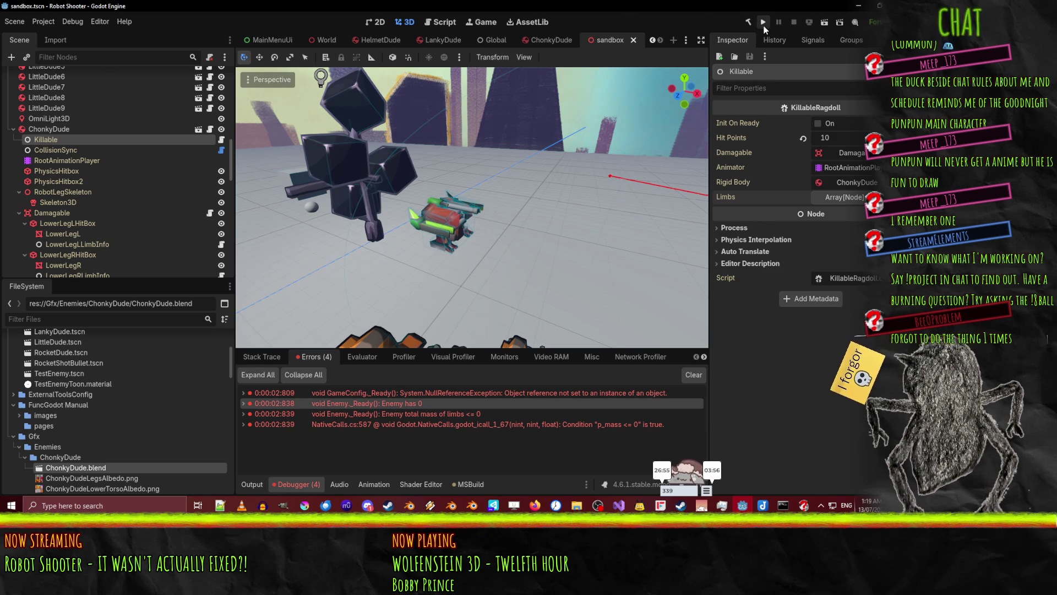
click(824, 24)
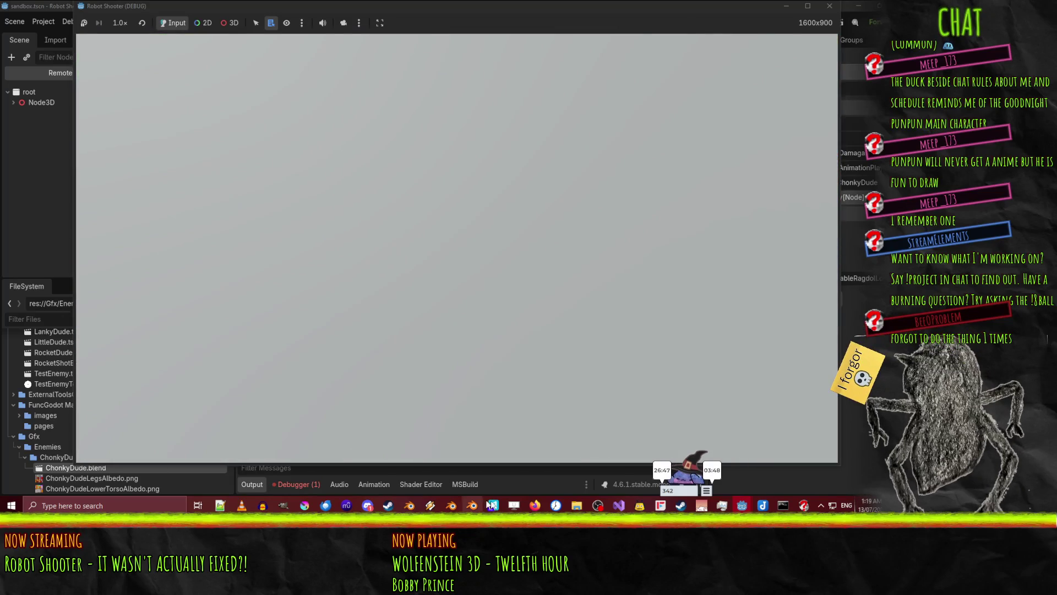
Confirm the debugger shows only the GameConfig._Ready NullReferenceException, then stop the game
click(489, 504)
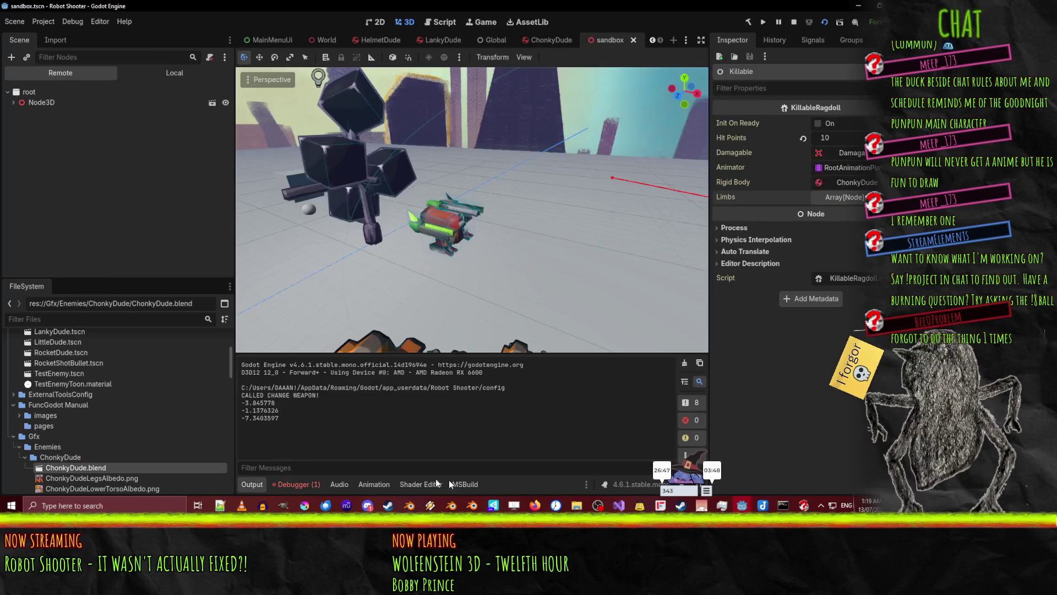
click(295, 486)
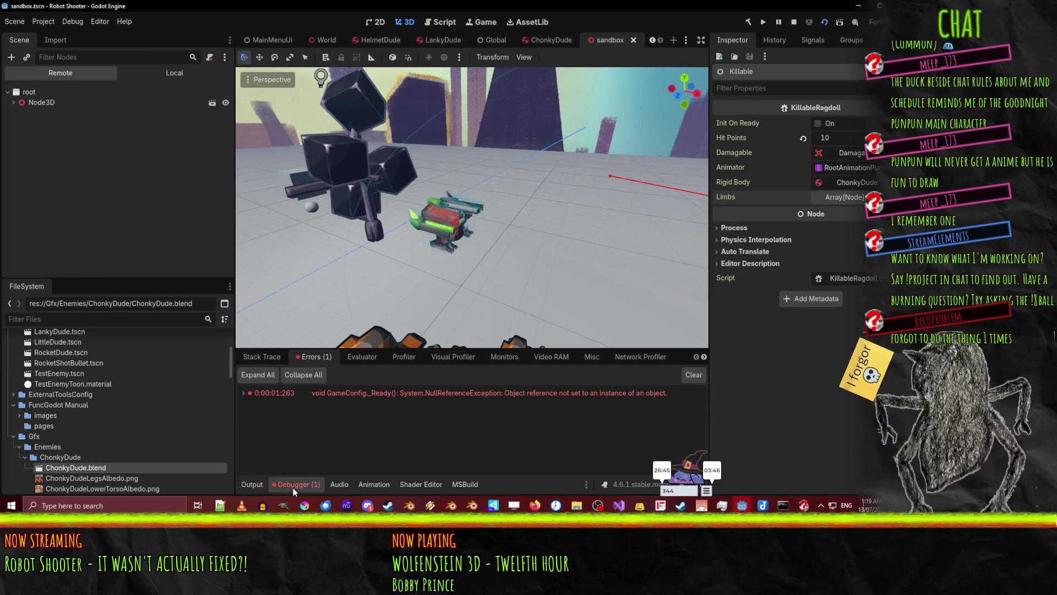
click(252, 484)
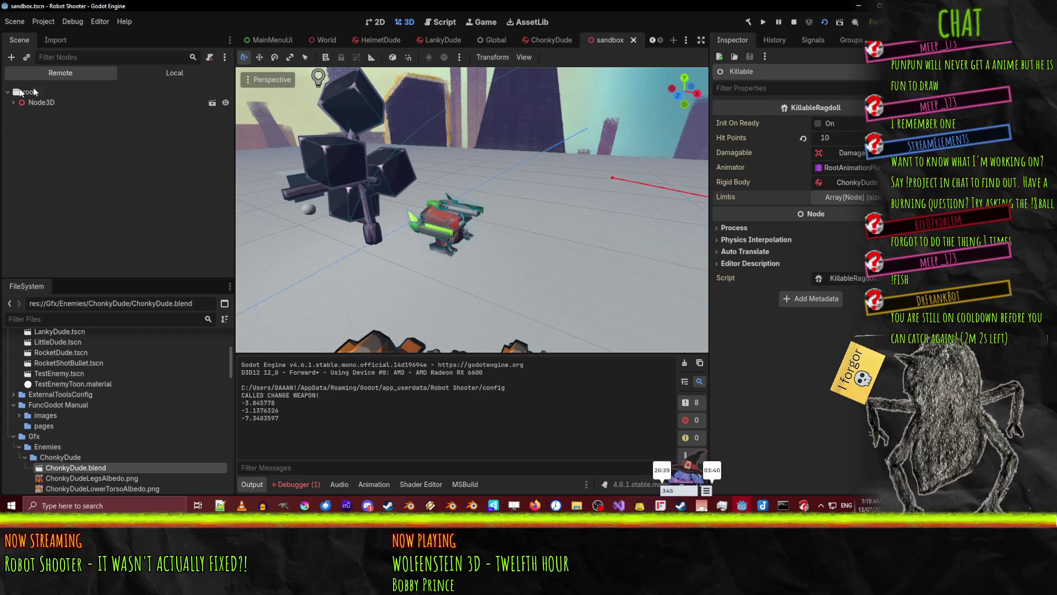
click(794, 21)
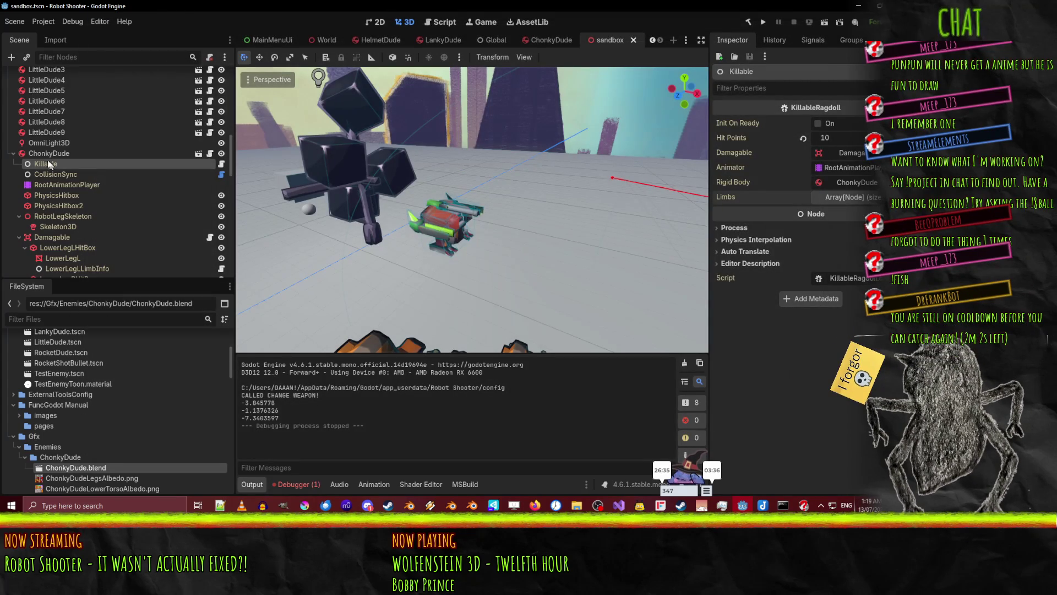
Playtest ChonkyDude with Instant Activate enabled, close the game, then switch to Perforce P4V
click(160, 153)
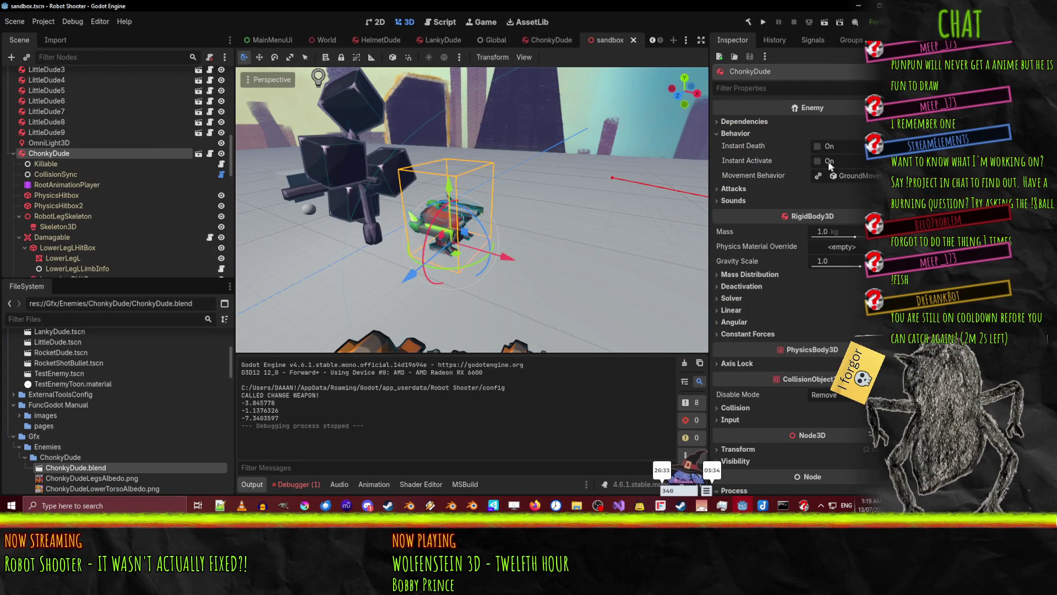
click(763, 23)
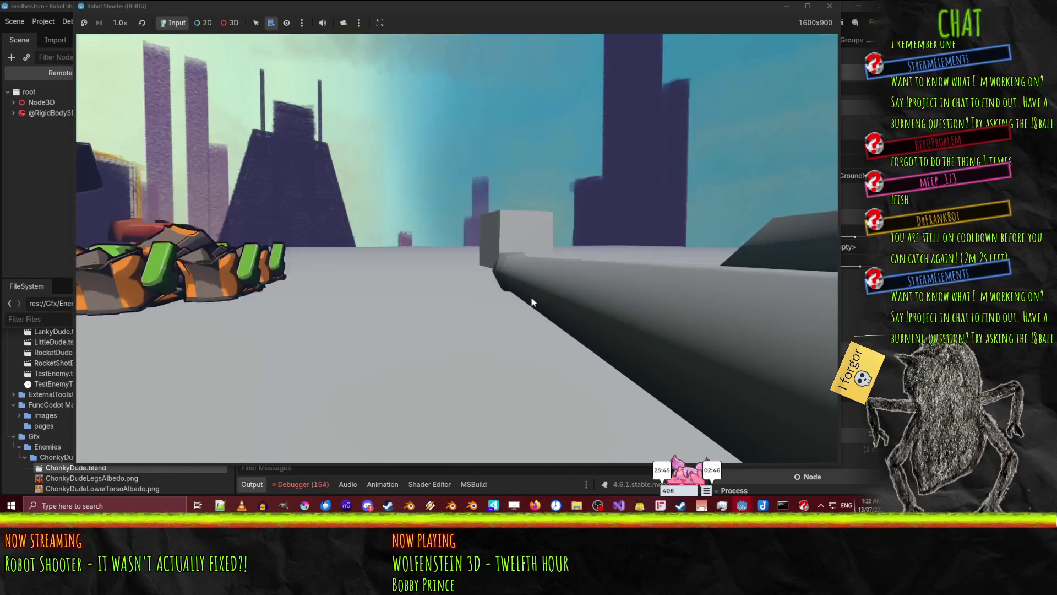
key(F8)
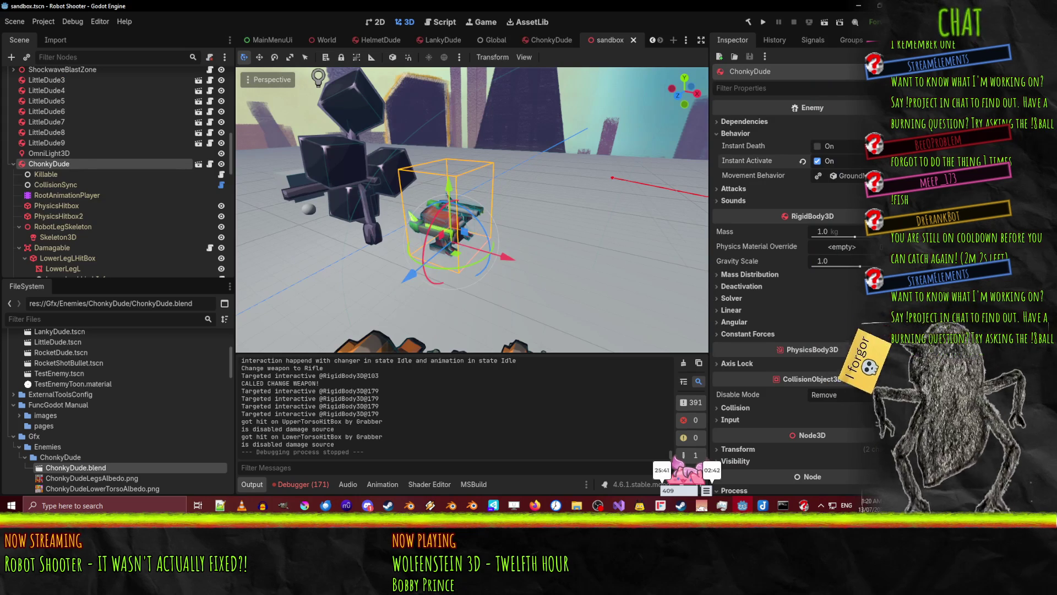
mouse_move(562, 205)
mouse_down()
mouse_move(464, 163)
mouse_move(357, 226)
mouse_move(572, 205)
mouse_move(495, 231)
mouse_up()
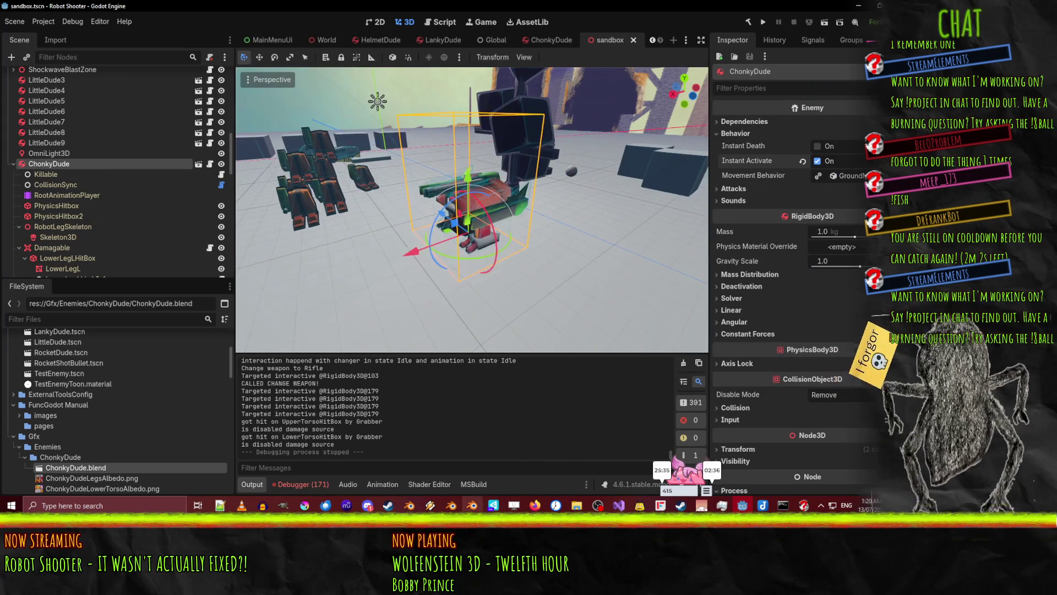
key(alt+Tab)
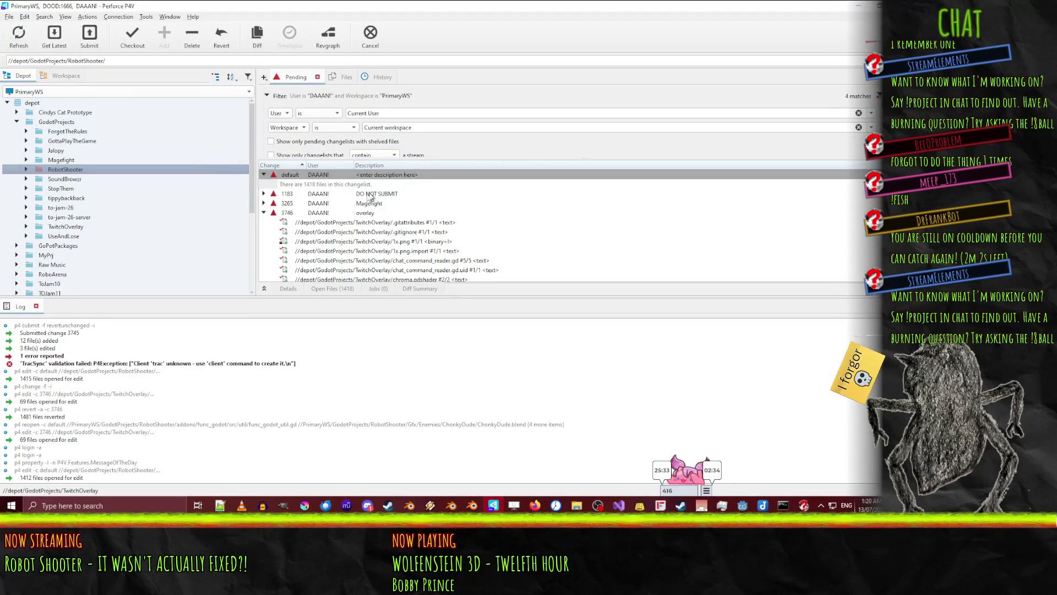
Revert unchanged files in the default changelist and in changelist 3746
right_click(328, 175)
click(400, 220)
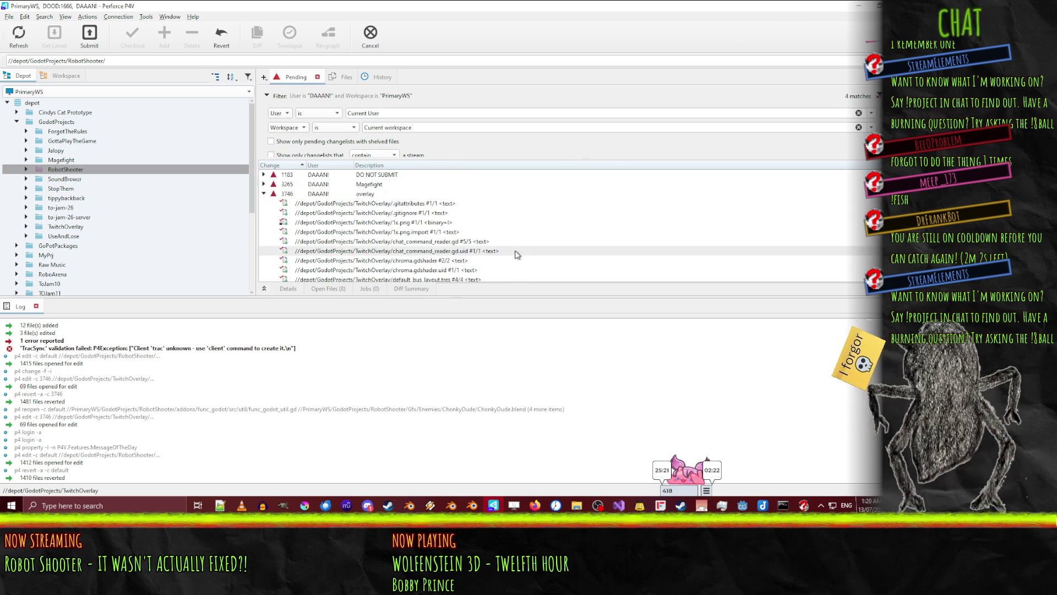
click(292, 194)
right_click(292, 196)
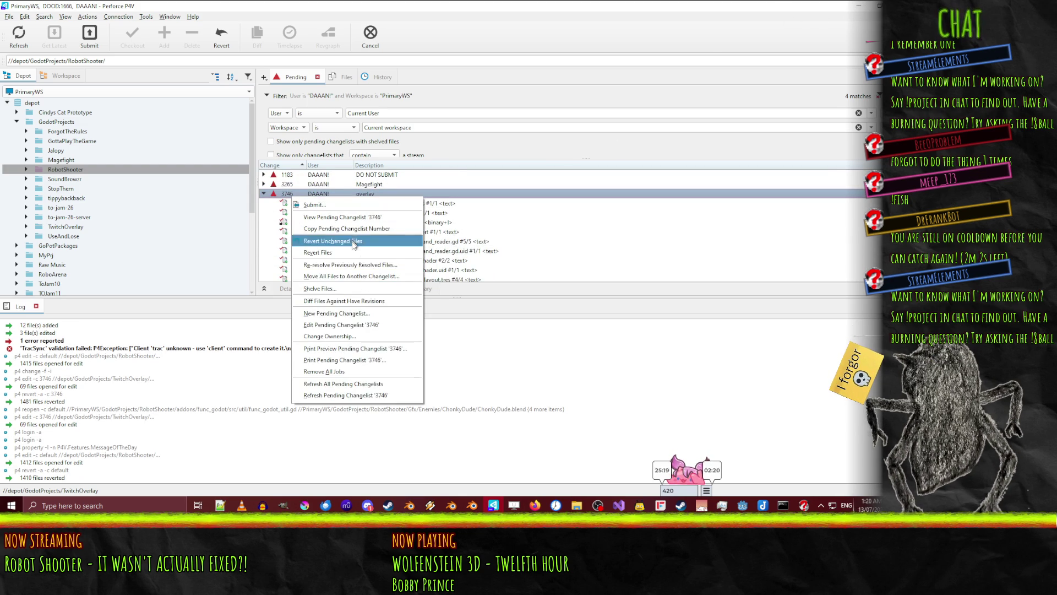
click(353, 240)
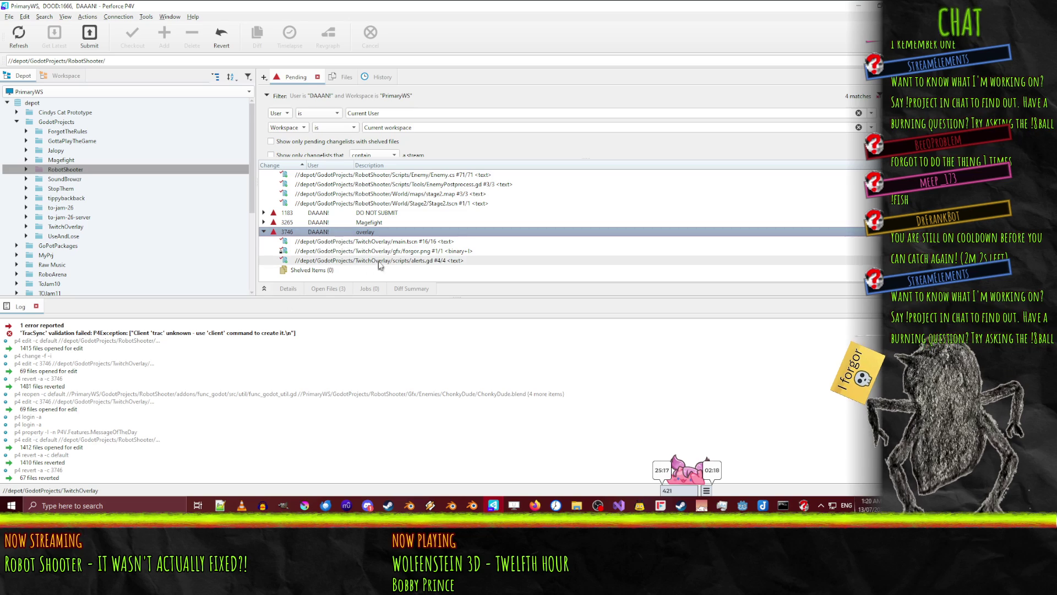
Open the submit form for changelist 3746 with alerts.gd, forgor.png and main.tscn
click(369, 262)
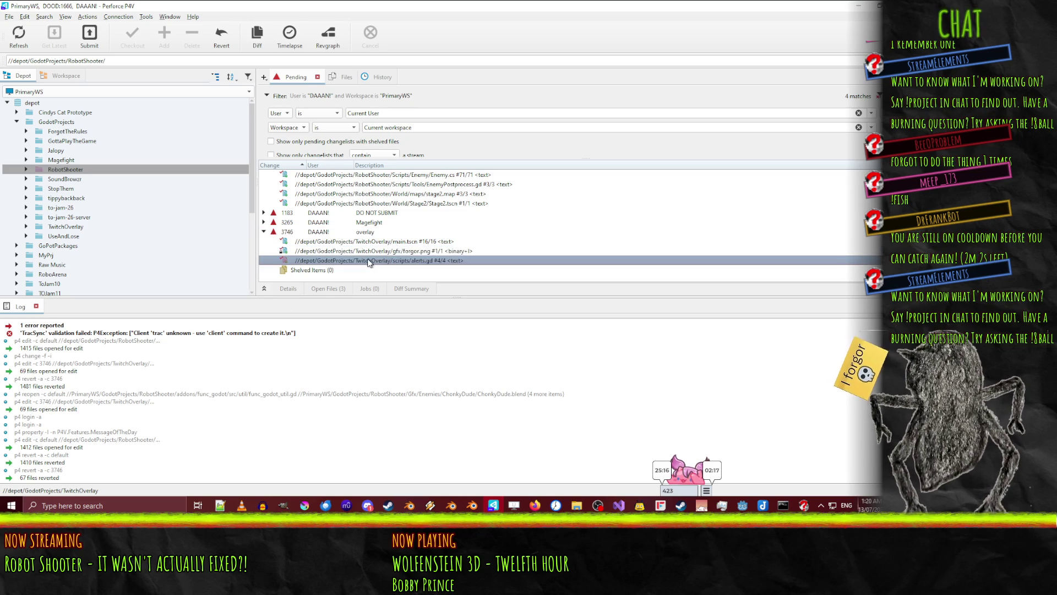
right_click(394, 261)
click(329, 233)
click(328, 232)
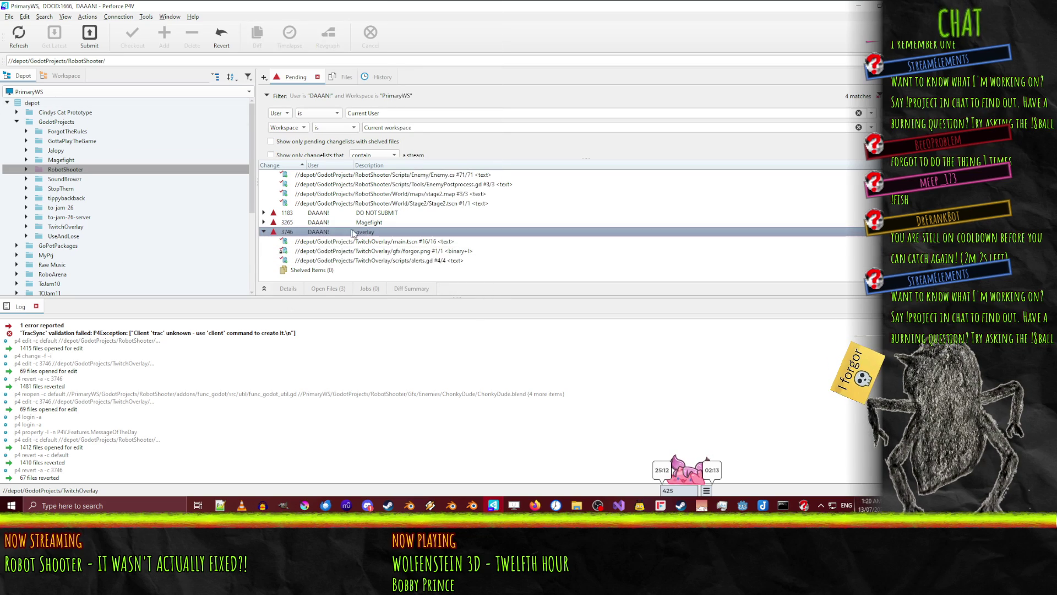
right_click(359, 235)
click(374, 249)
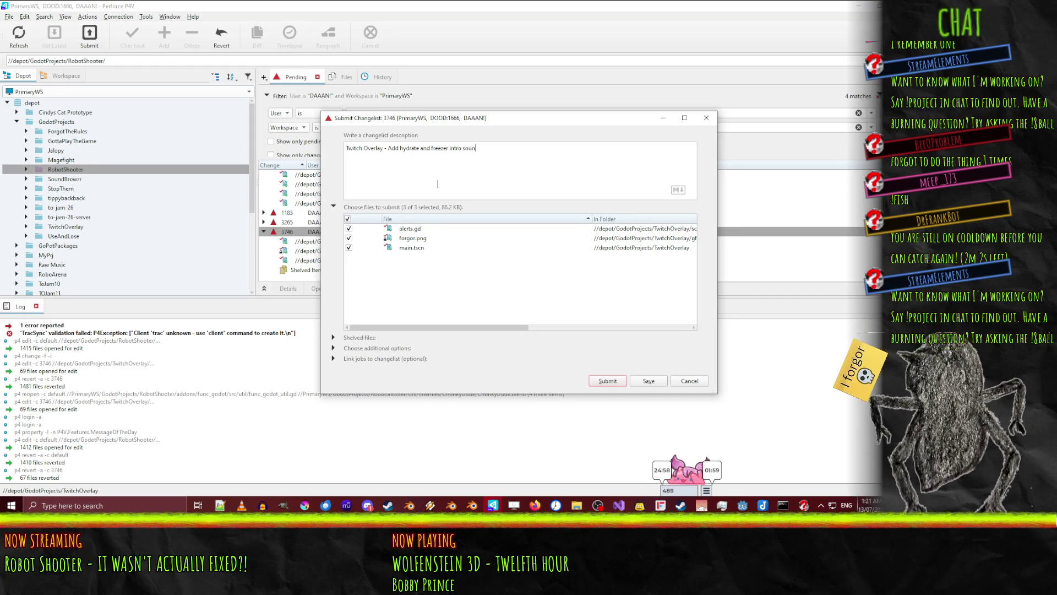
Save the 3746 description without submitting, then expand TwitchOverlay > sounds > chatters in the Workspace tree
click(648, 382)
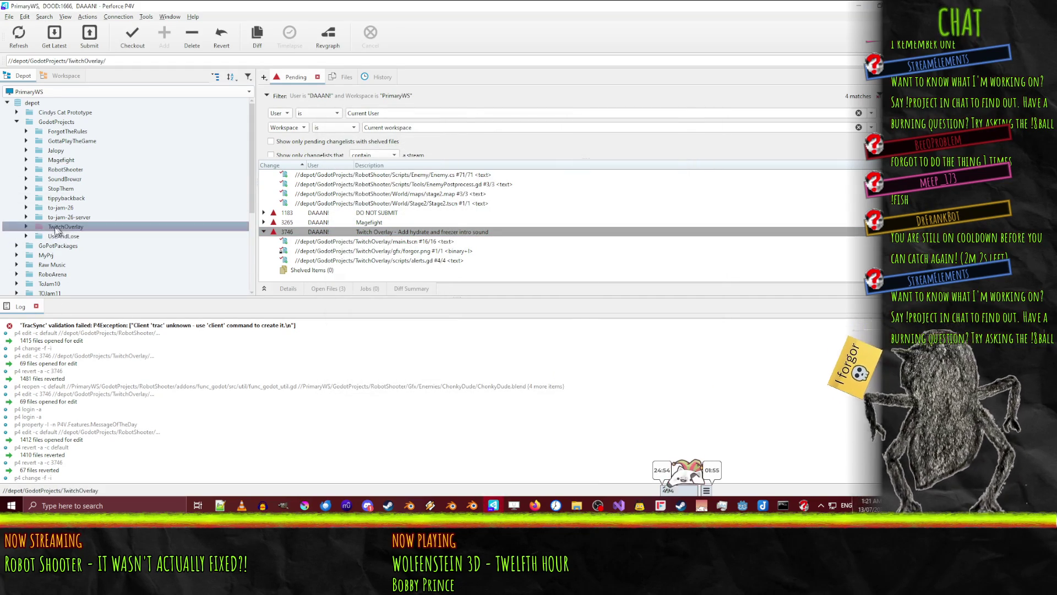
click(65, 76)
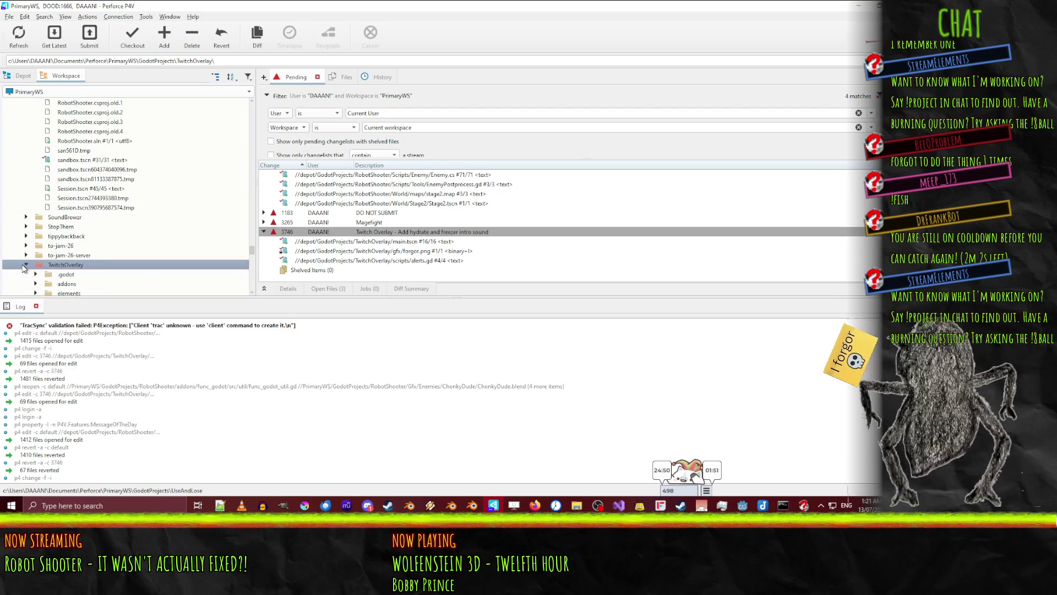
scroll(39, 248, down, 5)
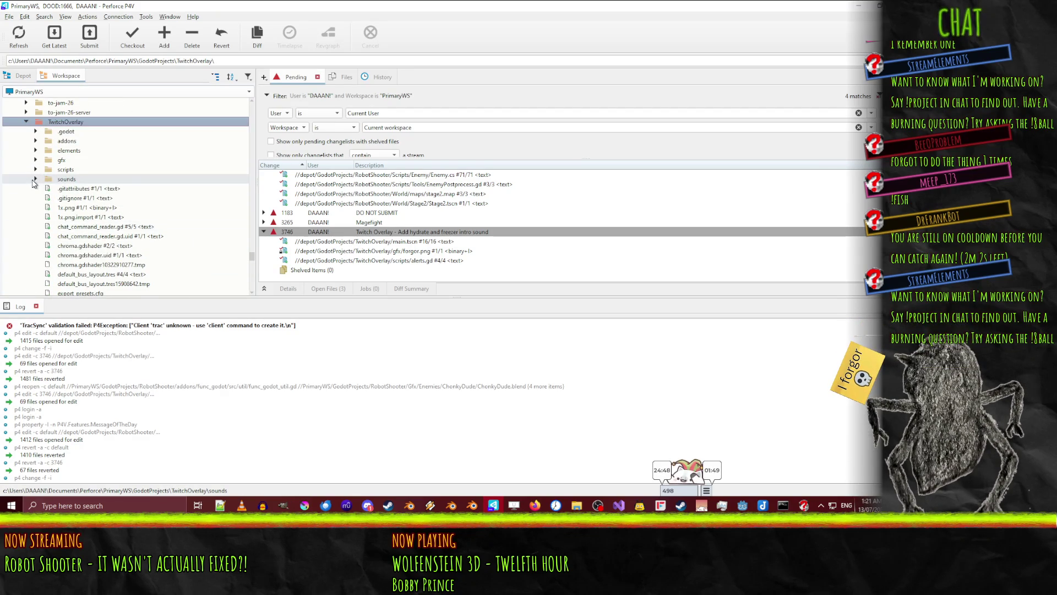
scroll(26, 200, down, 1)
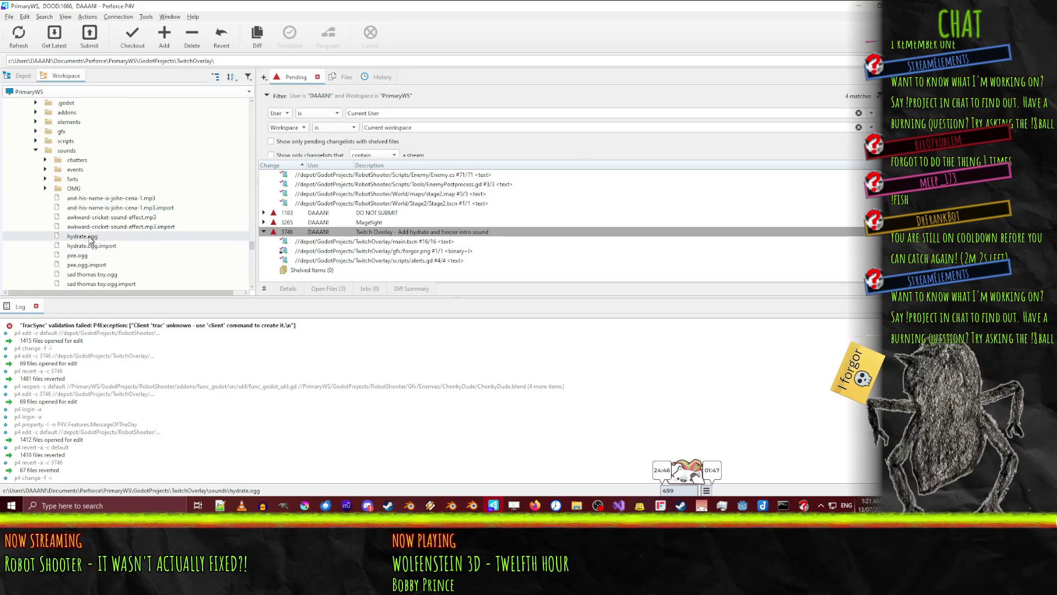
scroll(110, 253, down, 2)
scroll(138, 238, up, 2)
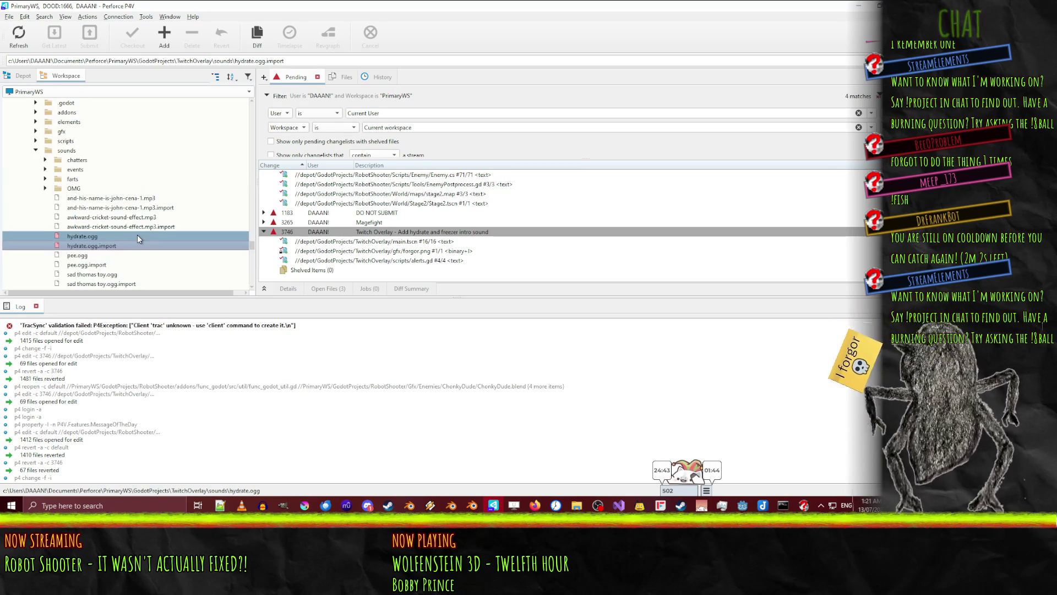
click(45, 160)
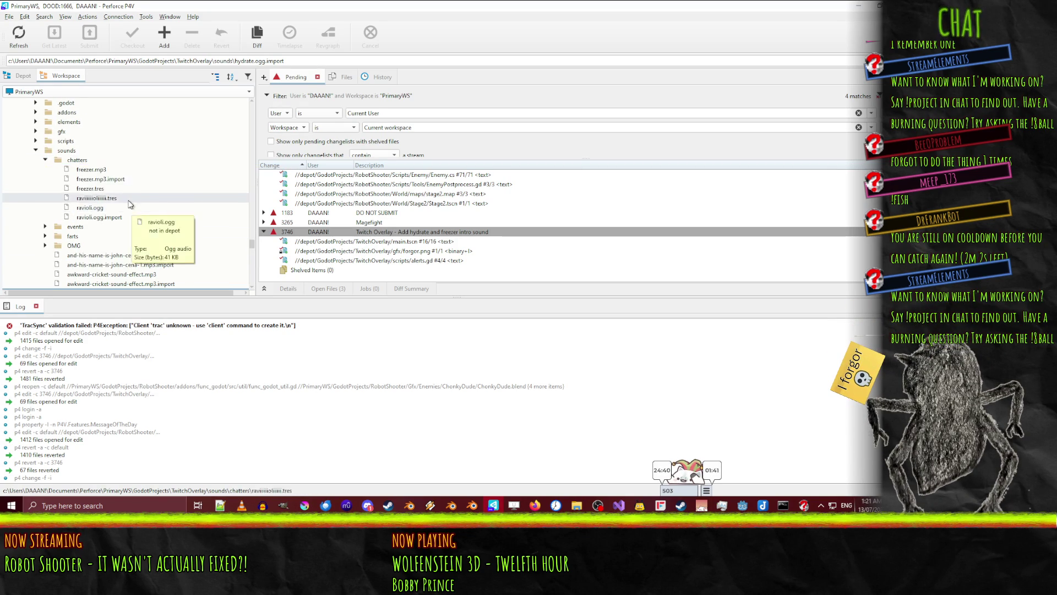